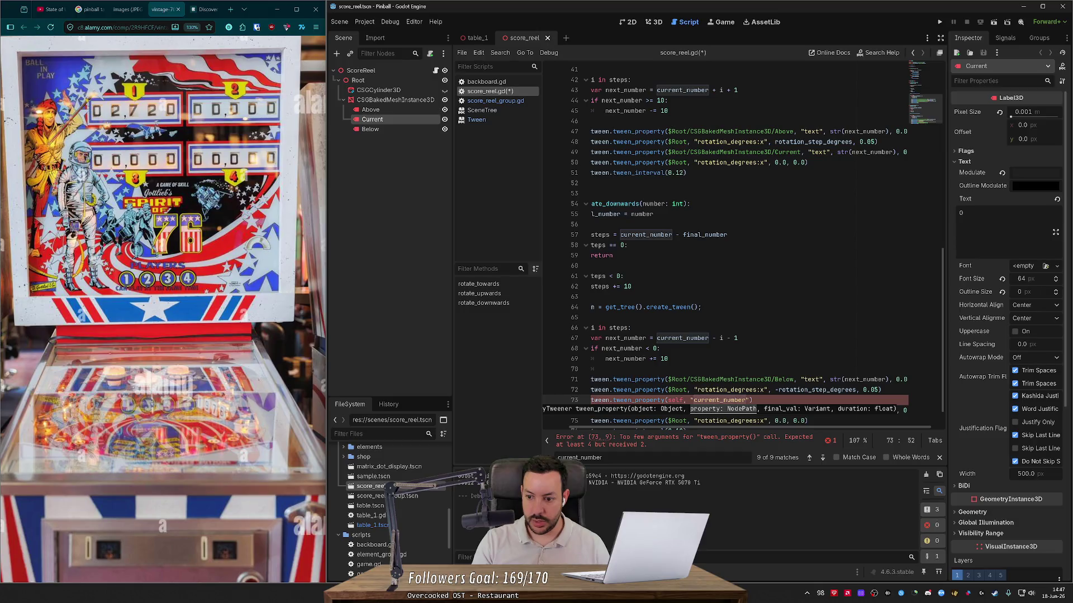
# - Finish the tween_property(self, "current_number", next_number, 0.0) line, add it to rotate_upwards, and save
pyautogui.write(', next')
pyautogui.write('_number, ')
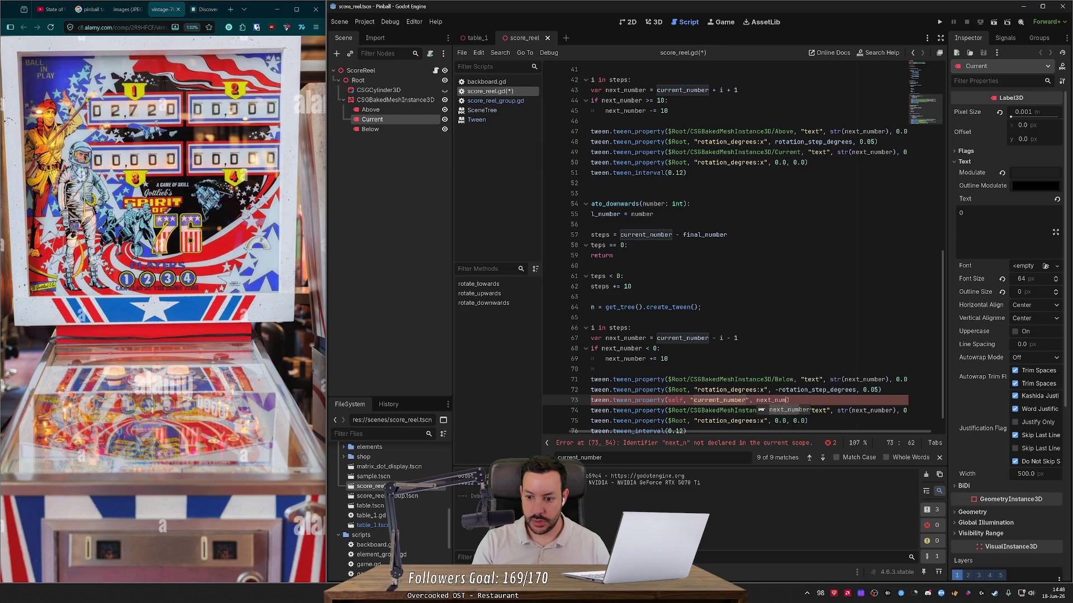
pyautogui.write('0.0')
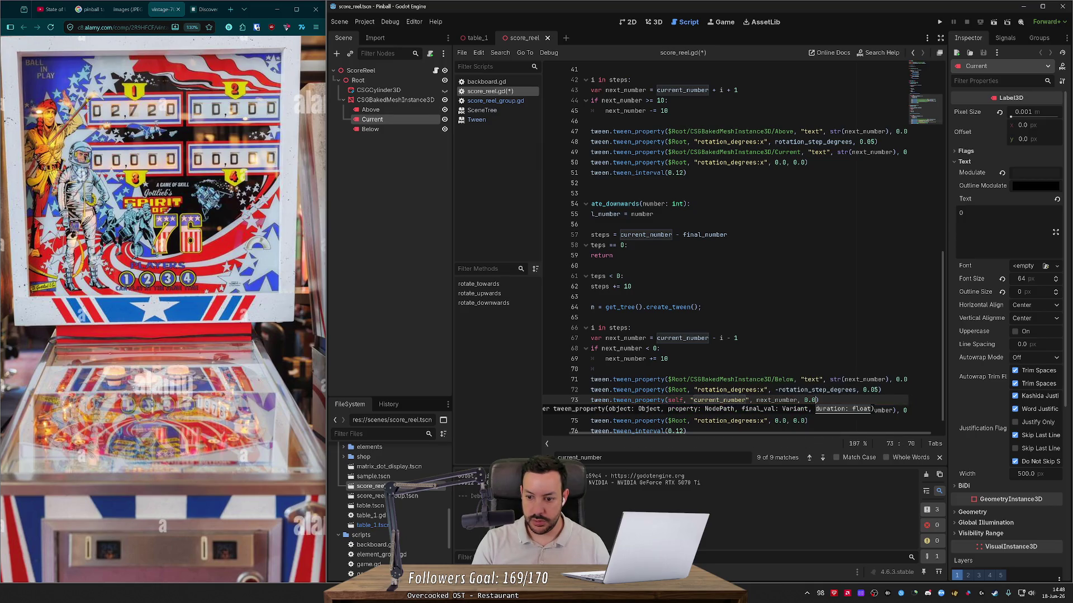
pyautogui.press('Escape')
pyautogui.write(')')
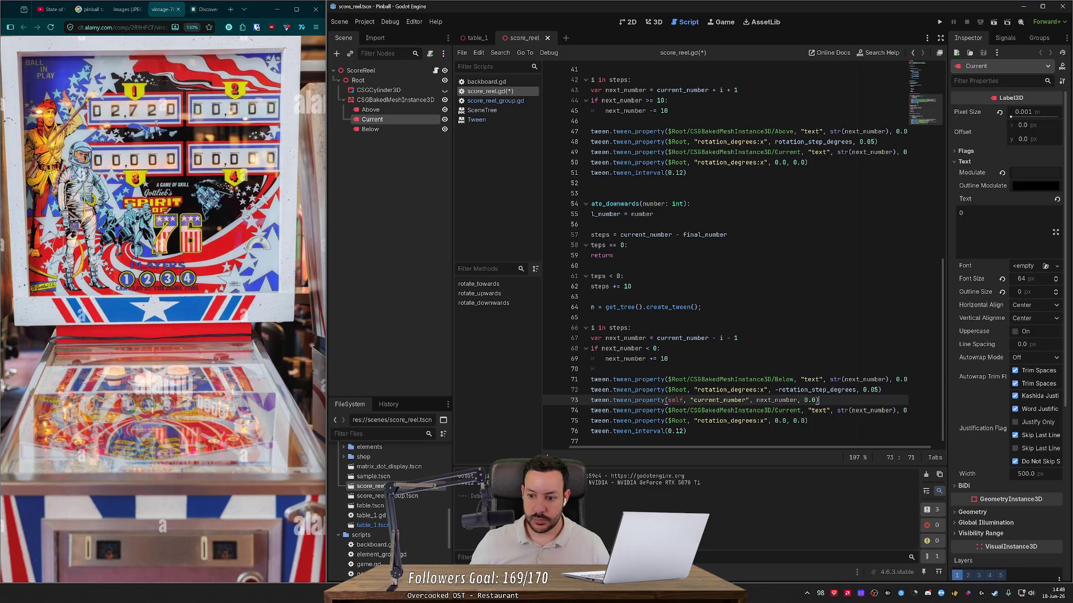
pyautogui.hscroll(-2, 761, 265)
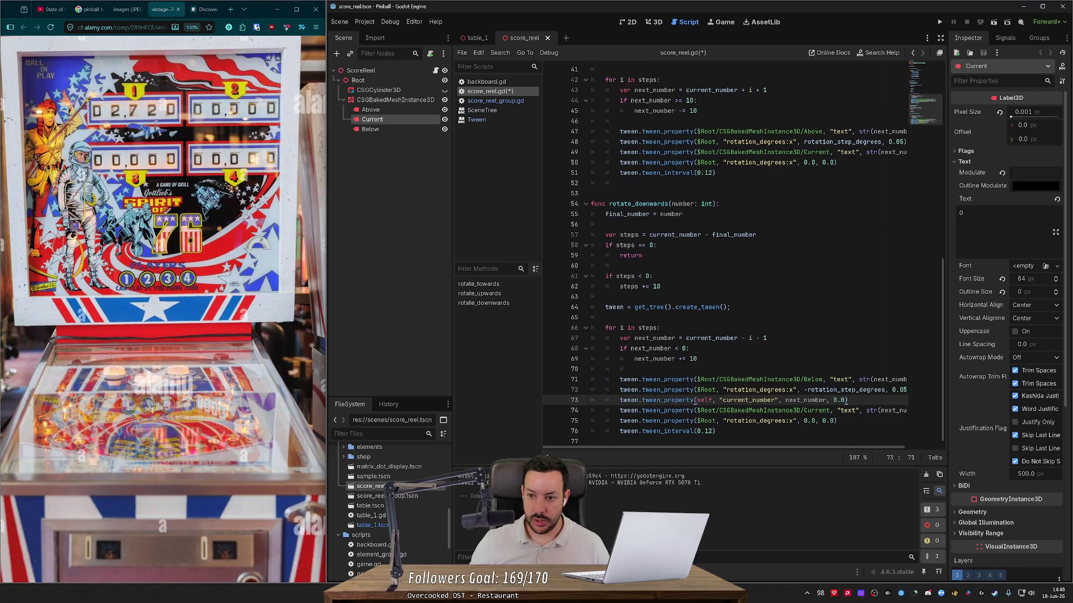
pyautogui.scroll(1, 743, 255)
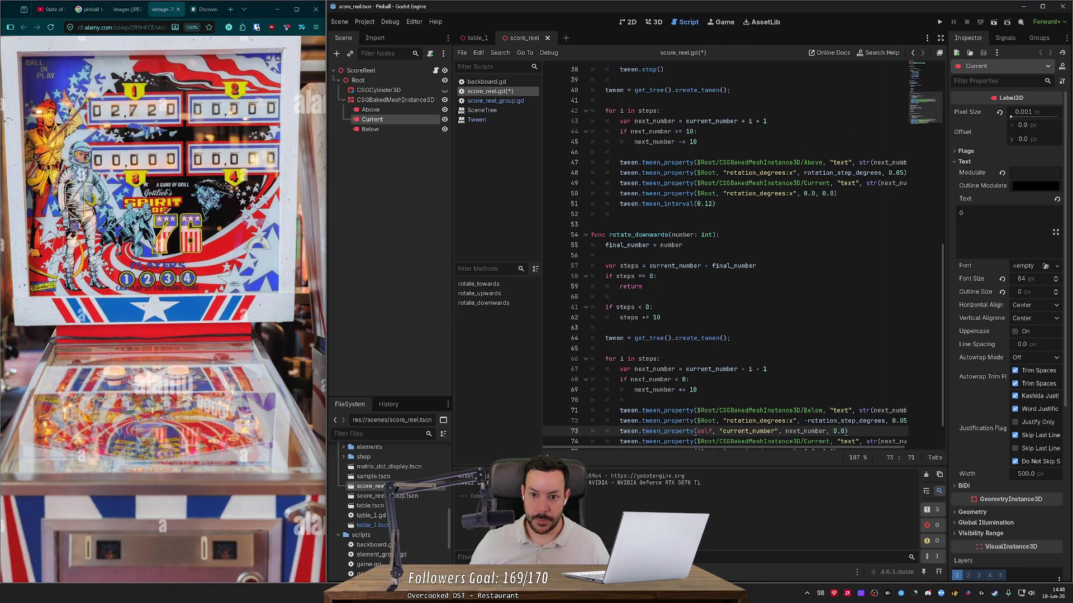
pyautogui.click(620, 183)
pyautogui.write('tween.tween_property(self, "current_number", next_number, 0.0)')
pyautogui.press('Return')
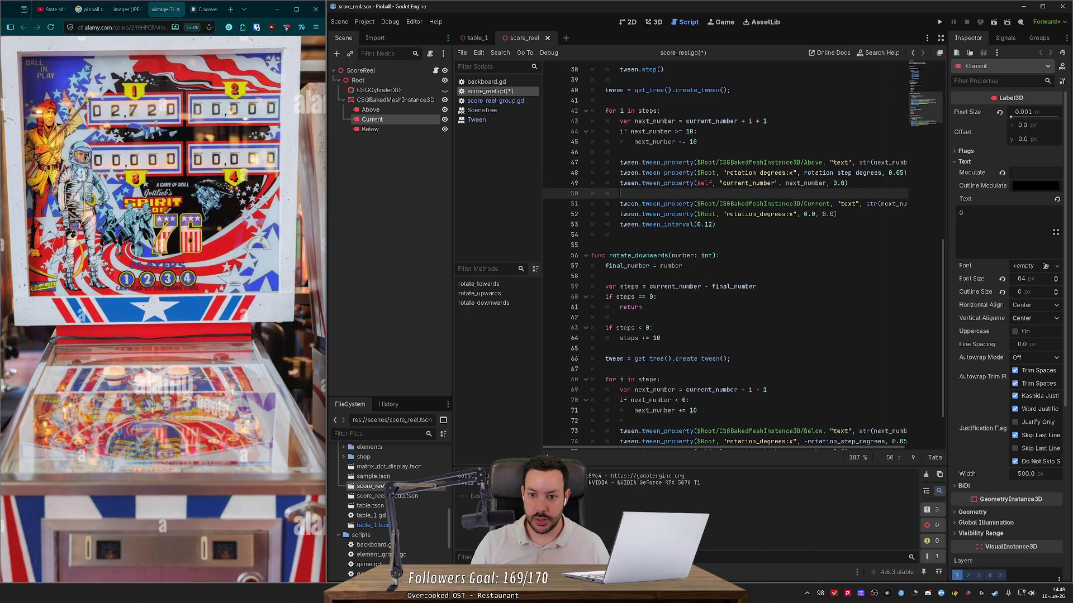
pyautogui.hotkey('ctrl', 'shift', 'k')
pyautogui.hotkey('ctrl', 's')
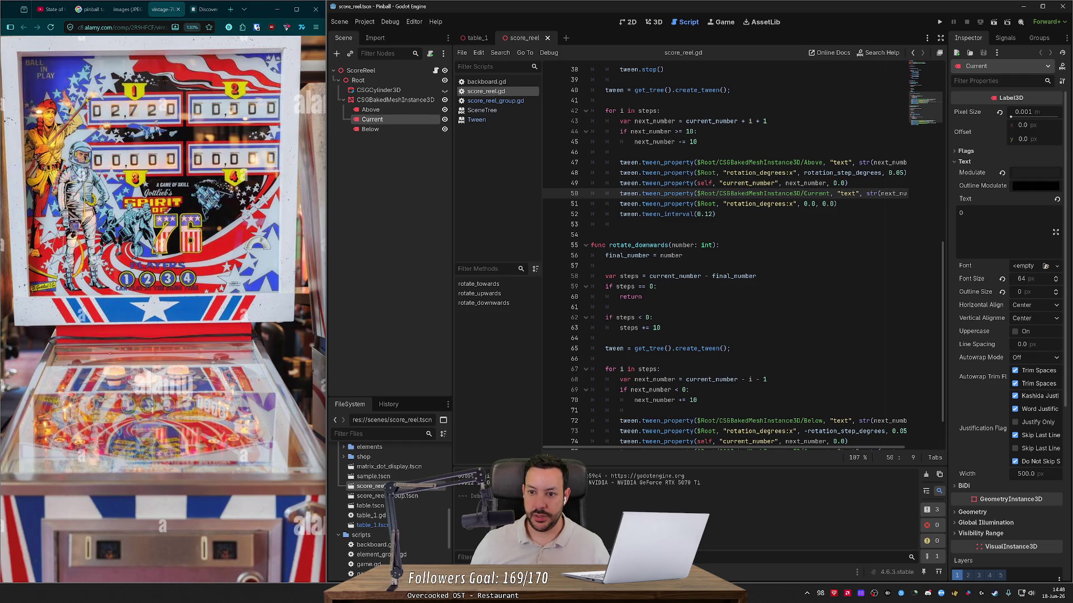
# - Check the + i + increment and where current_number and final_number are used
pyautogui.moveTo(741, 121); pyautogui.dragTo(763, 121)
pyautogui.press('BackSpace')
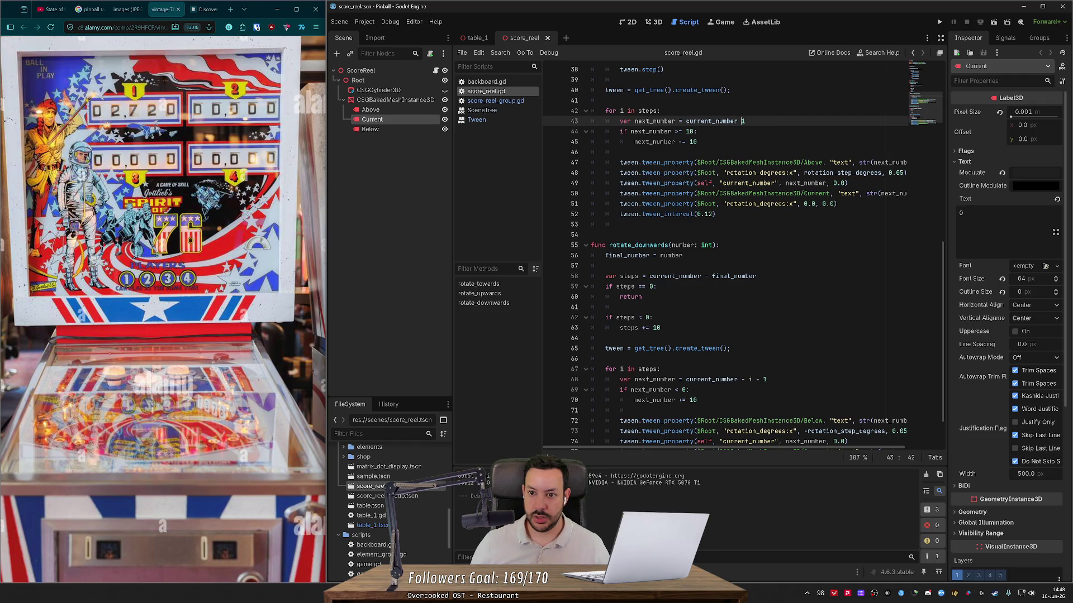
pyautogui.hotkey('ctrl', 'z')
pyautogui.doubleClick(711, 121)
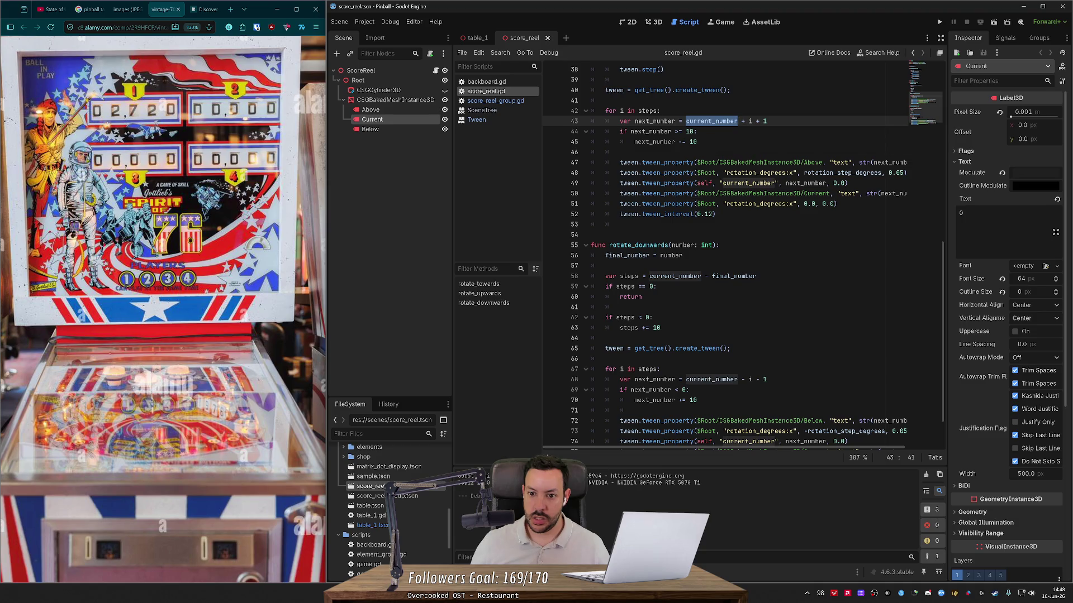
pyautogui.scroll(-2, 743, 255)
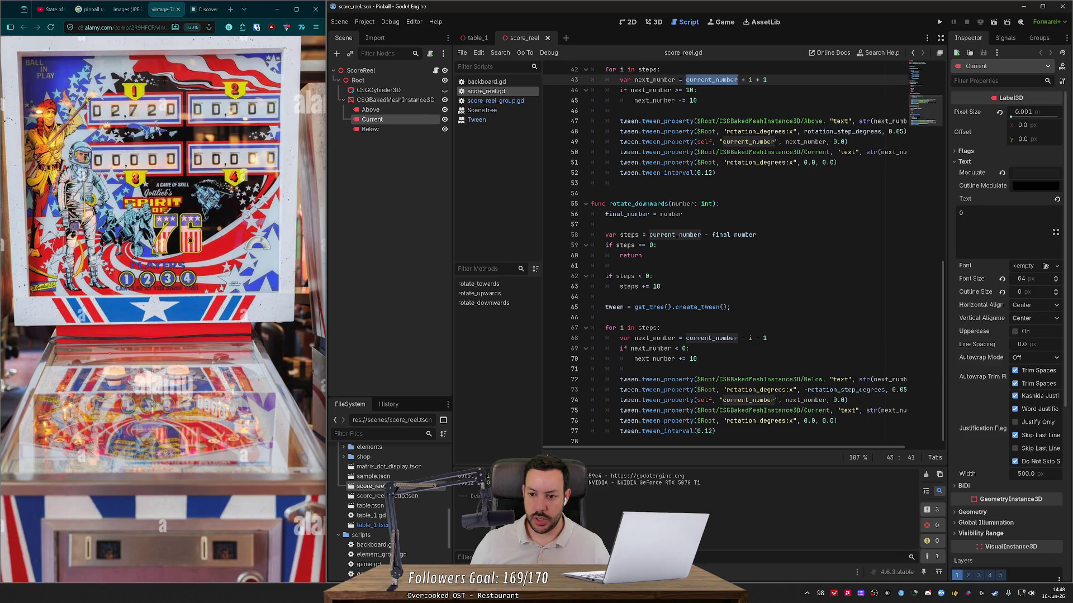
pyautogui.scroll(8, 743, 255)
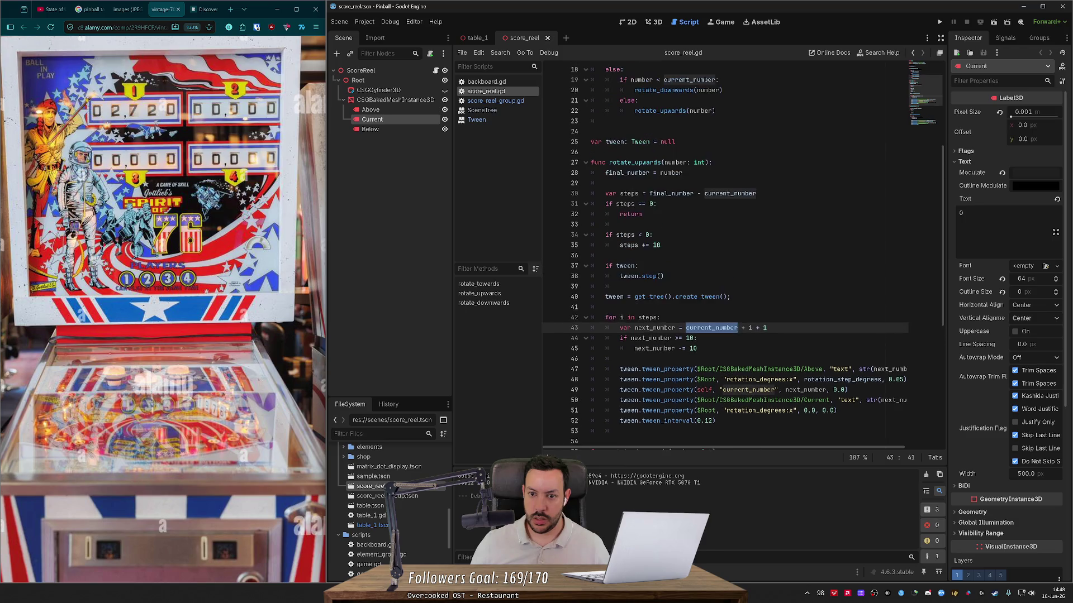
pyautogui.scroll(5, 743, 255)
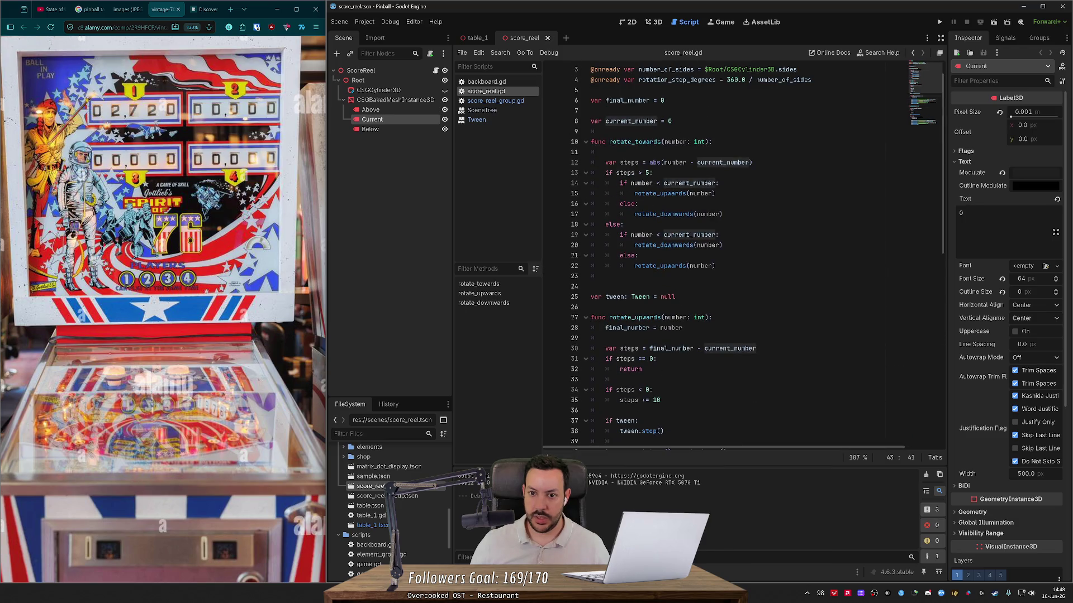
pyautogui.doubleClick(626, 100)
pyautogui.scroll(-2, 743, 255)
pyautogui.scroll(-4, 743, 255)
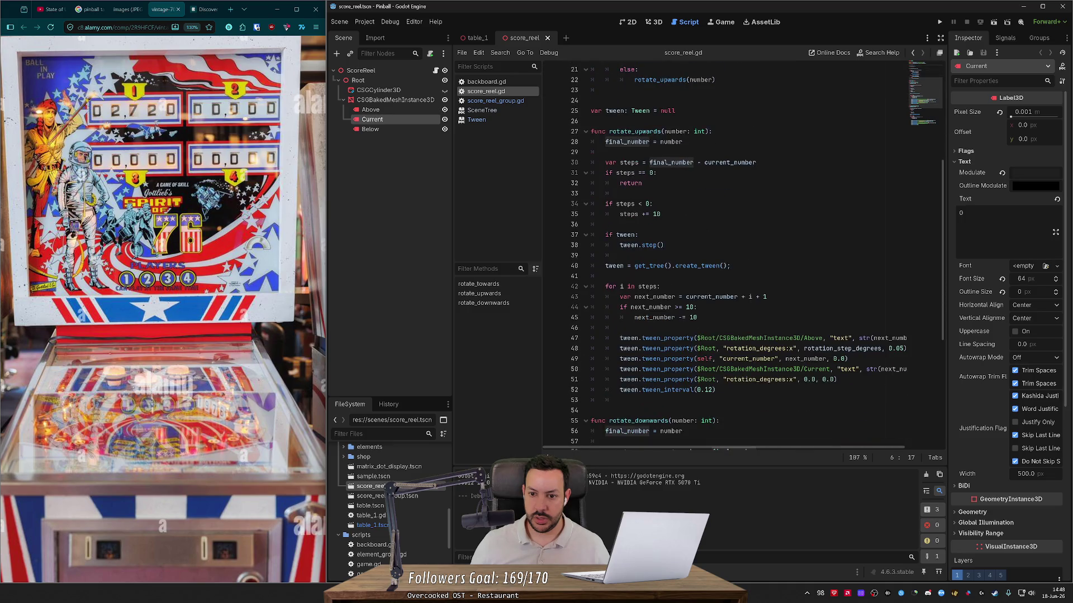
pyautogui.scroll(7, 743, 256)
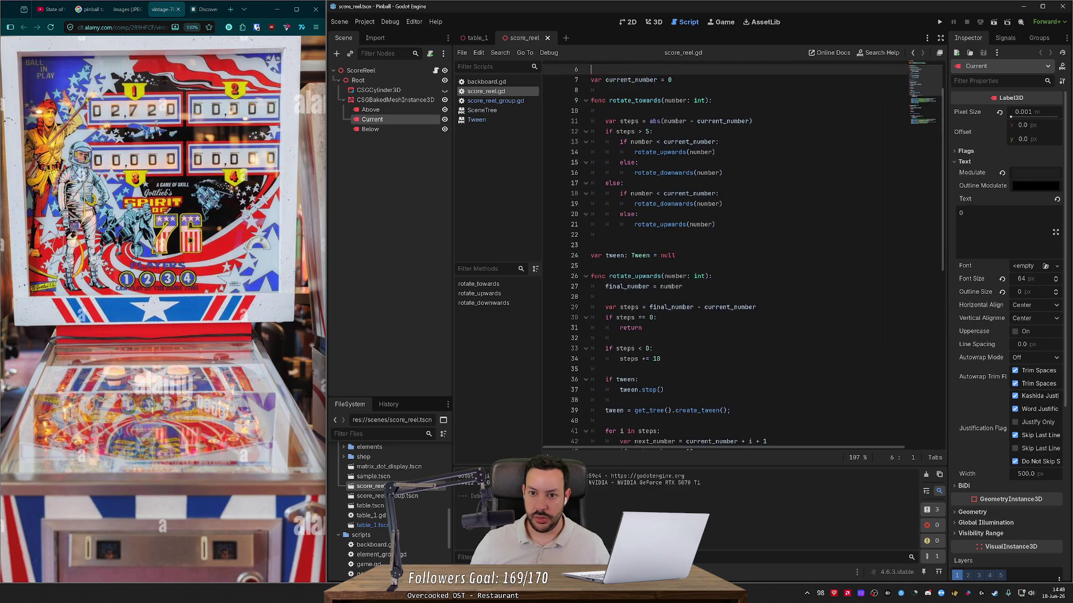
pyautogui.click(591, 121)
# - Prefix final_number with var in both rotate_upwards and rotate_downwards, then save
pyautogui.click(605, 328)
pyautogui.write('var')
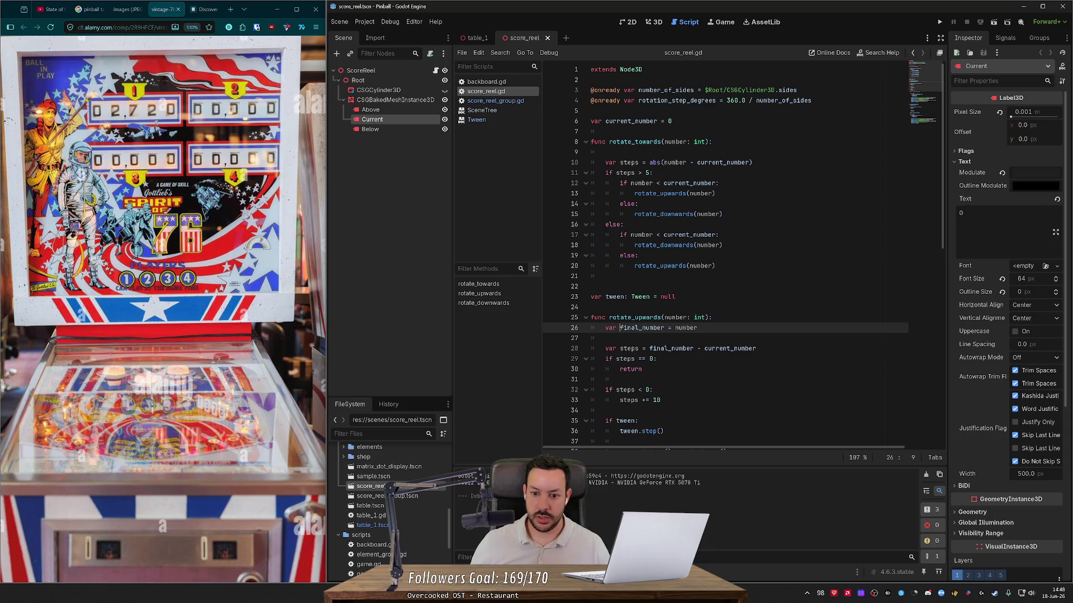
pyautogui.scroll(-4, 727, 255)
pyautogui.scroll(-5, 726, 256)
pyautogui.click(605, 338)
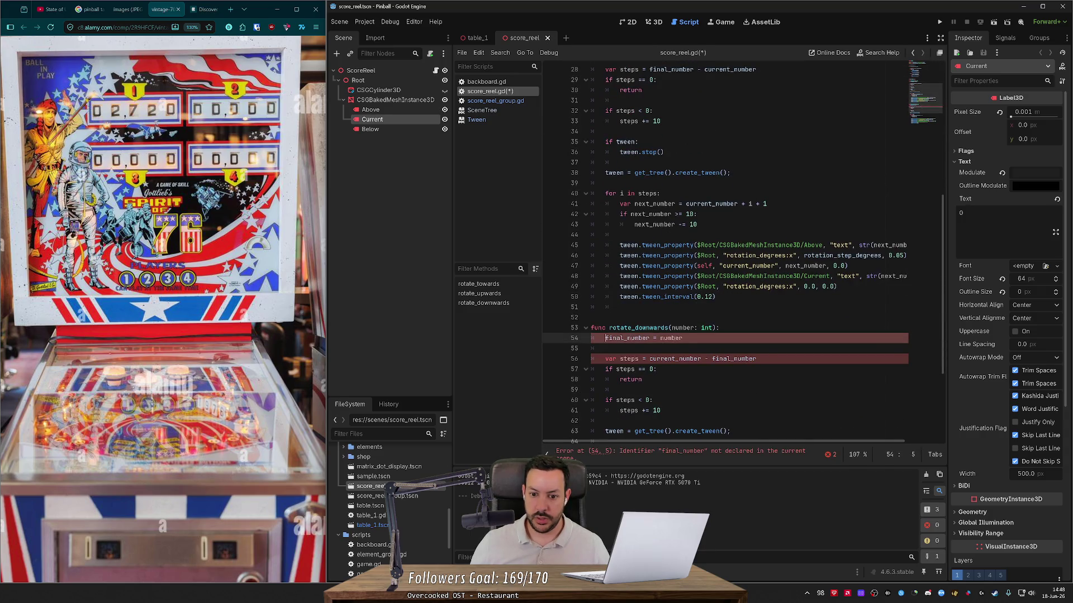
pyautogui.write('var')
pyautogui.hotkey('ctrl', 's')
pyautogui.scroll(2, 726, 256)
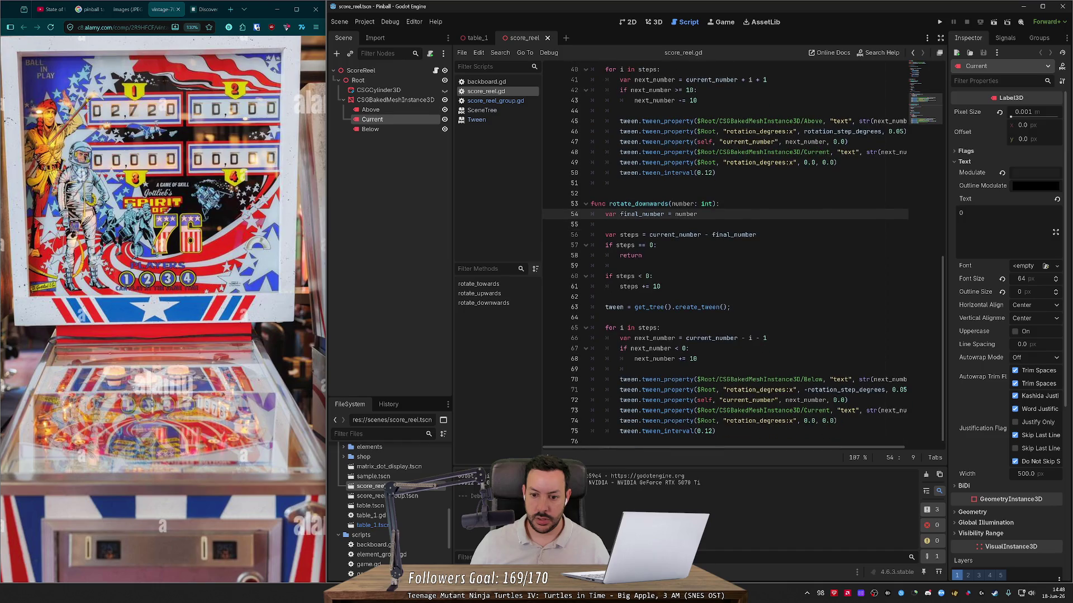
pyautogui.scroll(6, 726, 255)
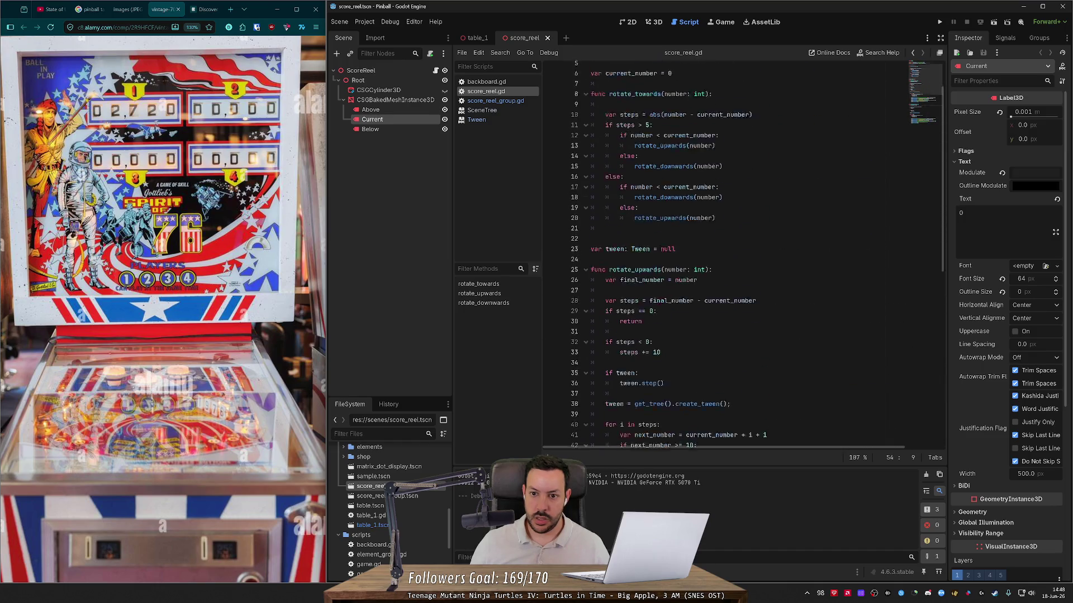
pyautogui.click(938, 24)
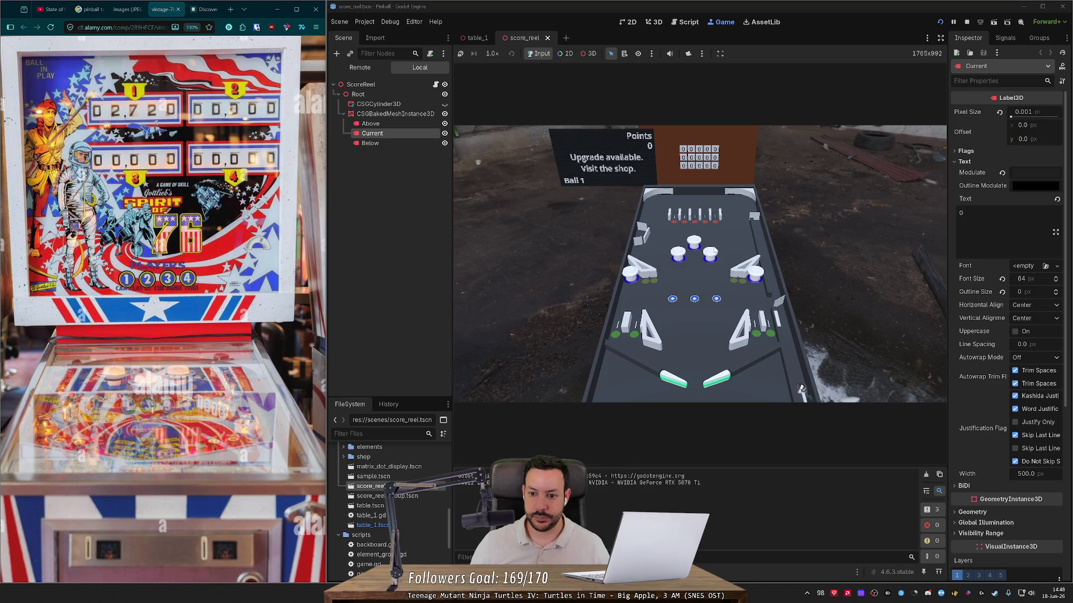
pyautogui.click(729, 238)
pyautogui.click(967, 22)
pyautogui.scroll(-4, 727, 251)
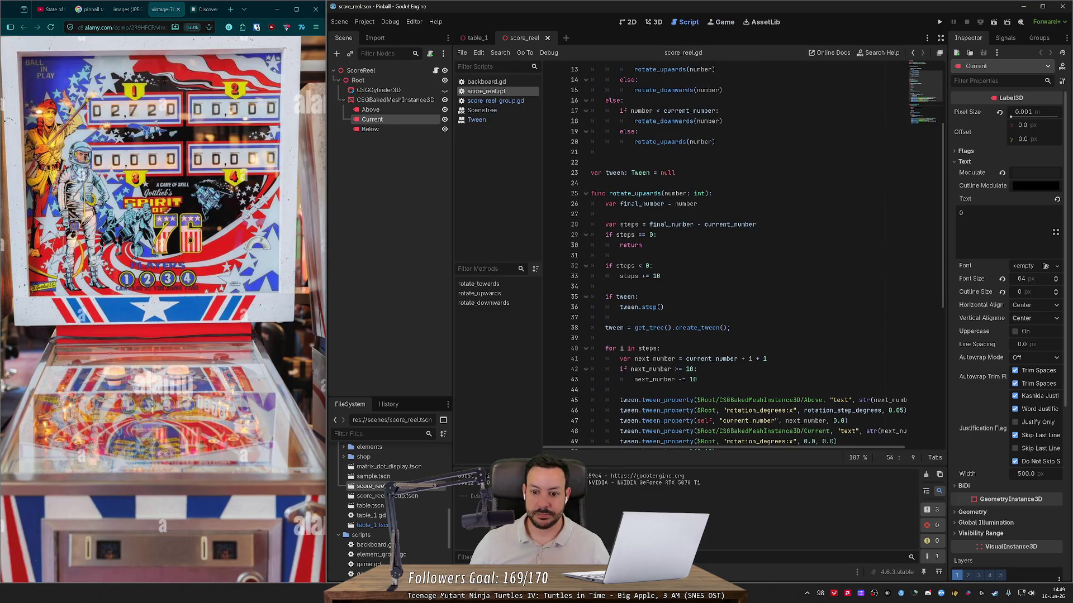
# - Delete the 'if tween:' and 'tween.stop()' lines from rotate_upwards
pyautogui.moveTo(614, 317); pyautogui.dragTo(614, 286)
pyautogui.press('BackSpace')
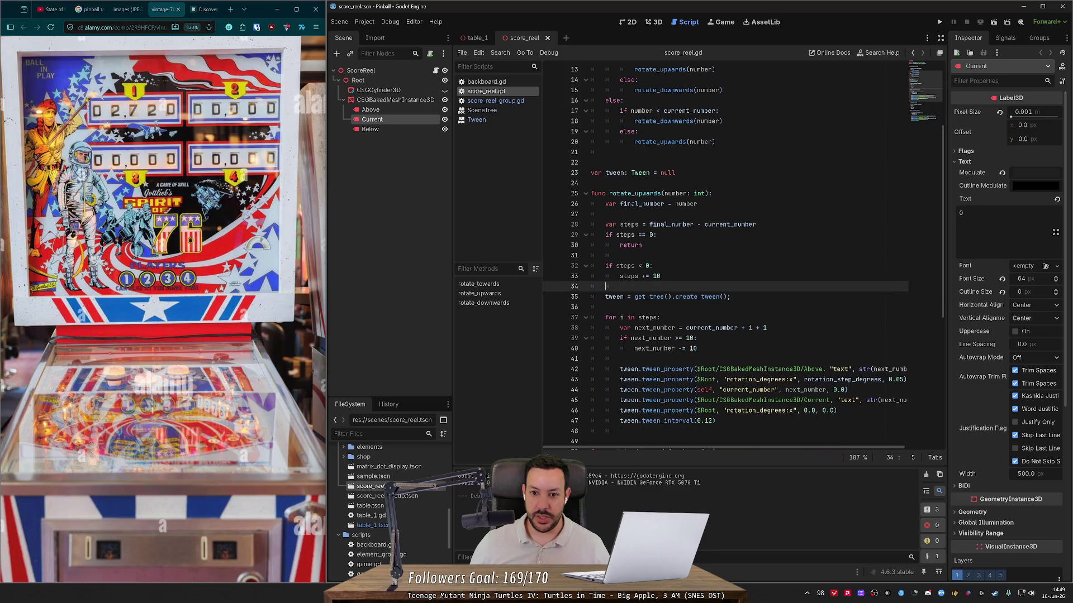
pyautogui.scroll(-3, 726, 251)
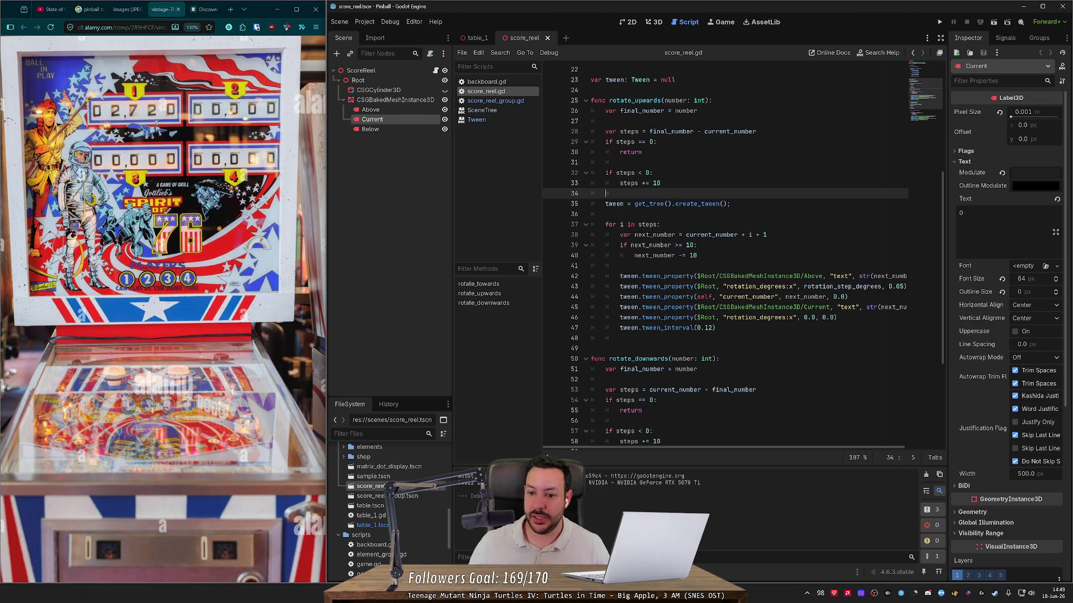
pyautogui.scroll(-5, 737, 193)
pyautogui.scroll(1, 737, 194)
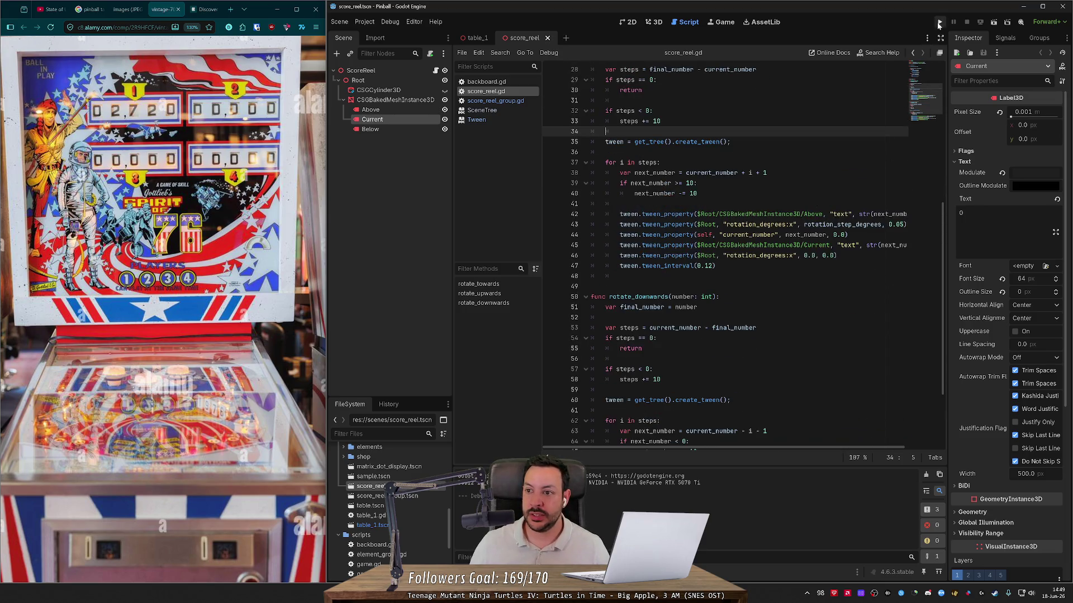
# - Run the pinball game with F6 and launch a ball to watch the reels
pyautogui.press('F6')
pyautogui.press('space')
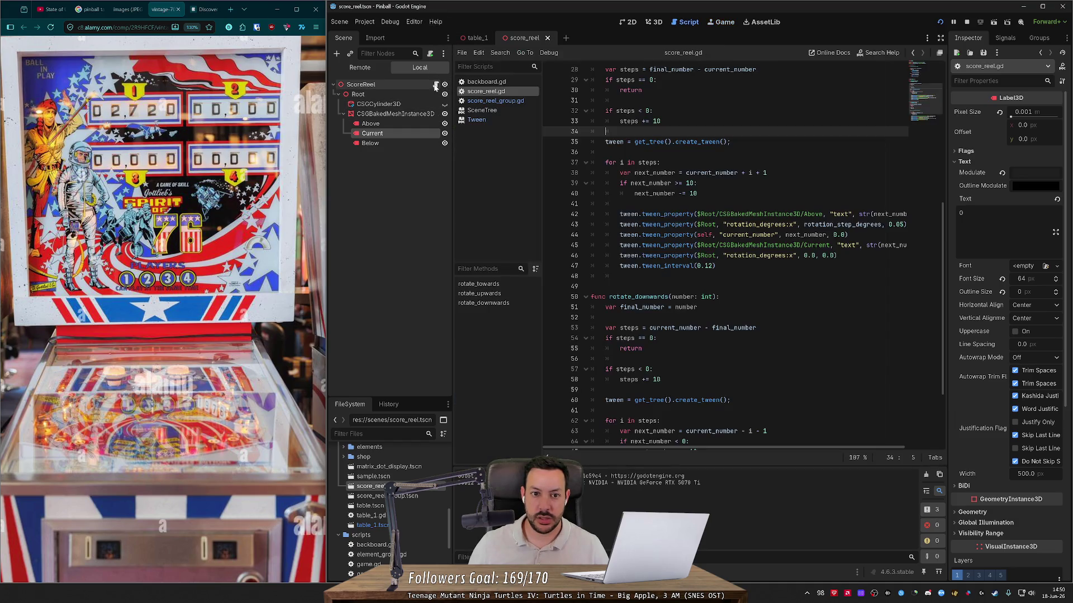
# - Open the Backboard node's script from the table_1 scene and check its rotate_upwards call in _process
pyautogui.click(436, 85)
pyautogui.click(473, 38)
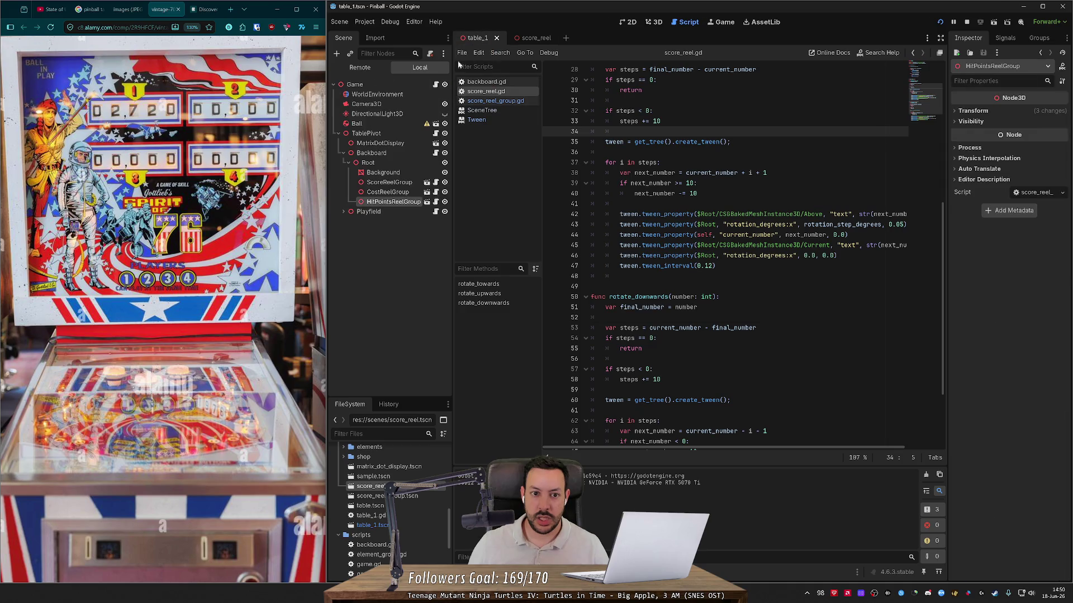
pyautogui.click(436, 153)
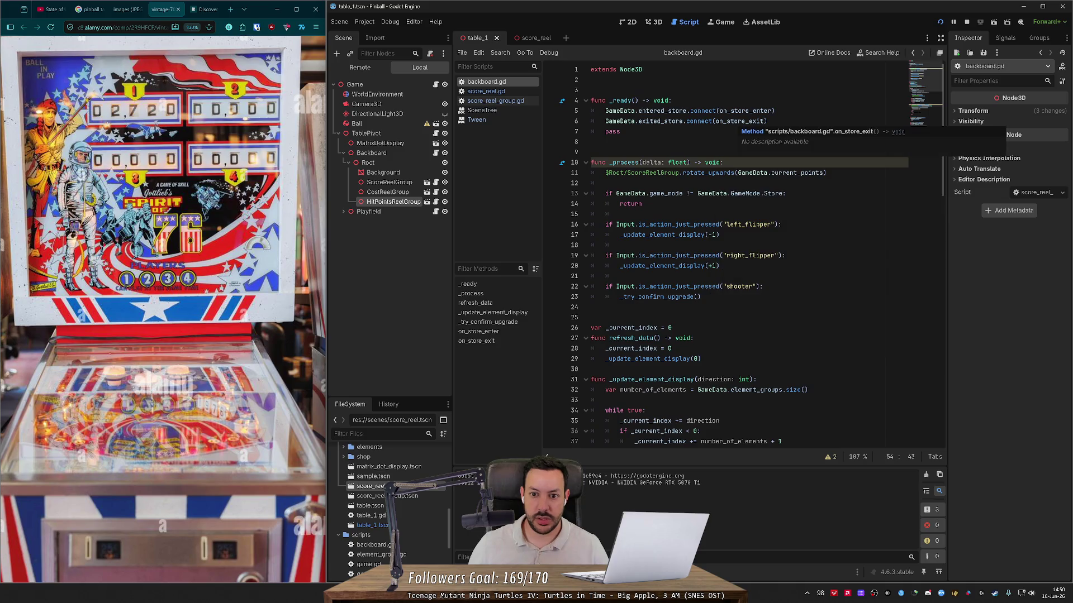
pyautogui.moveTo(827, 173); pyautogui.dragTo(725, 162)
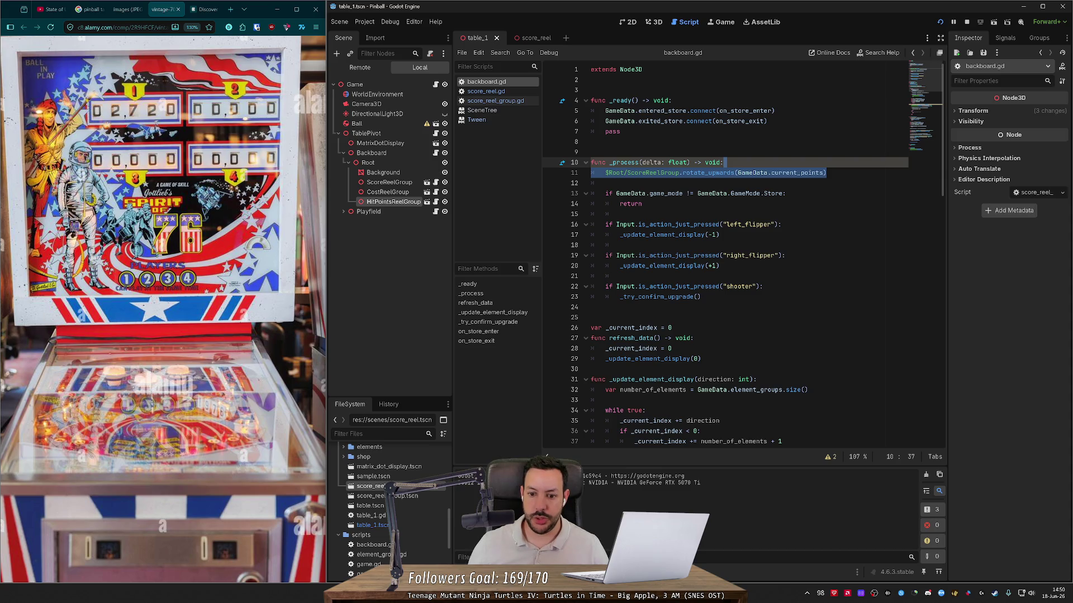
# - Add a new 'GameData.' line at the end of _ready, then open game_data.gd
pyautogui.click(783, 120)
pyautogui.press('Return')
pyautogui.write('GameD')
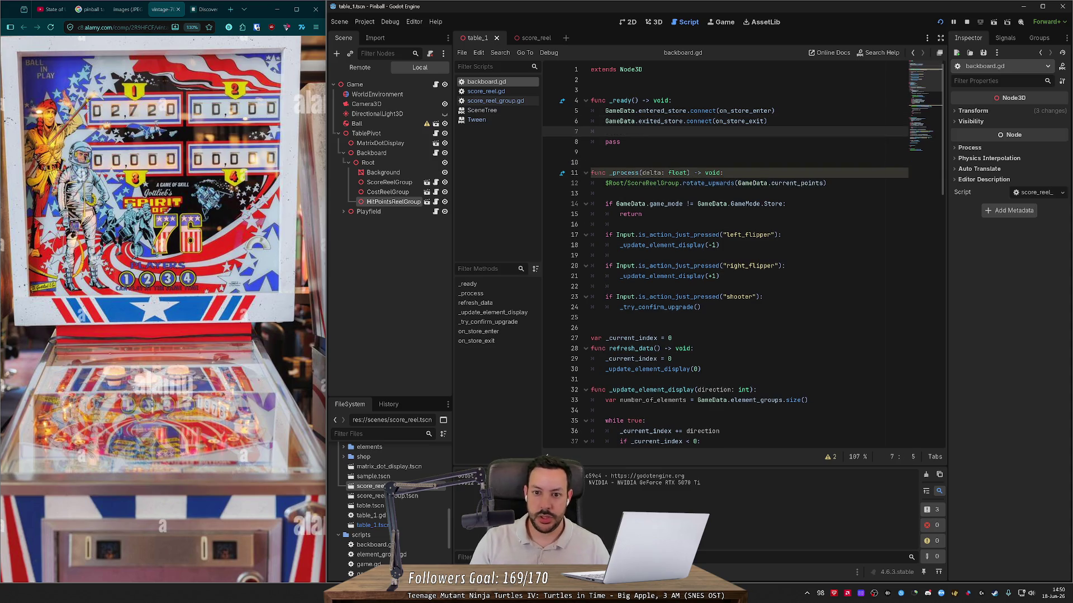
pyautogui.press('Return')
pyautogui.write('ata.')
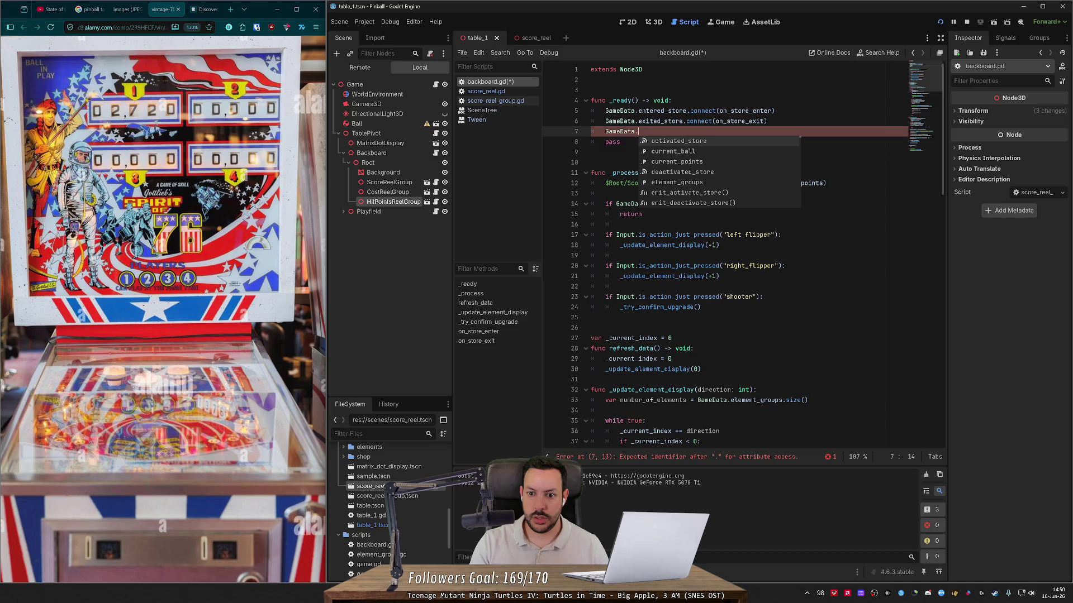
pyautogui.keyDown('ctrl'); pyautogui.click(662, 111); pyautogui.keyUp('ctrl')
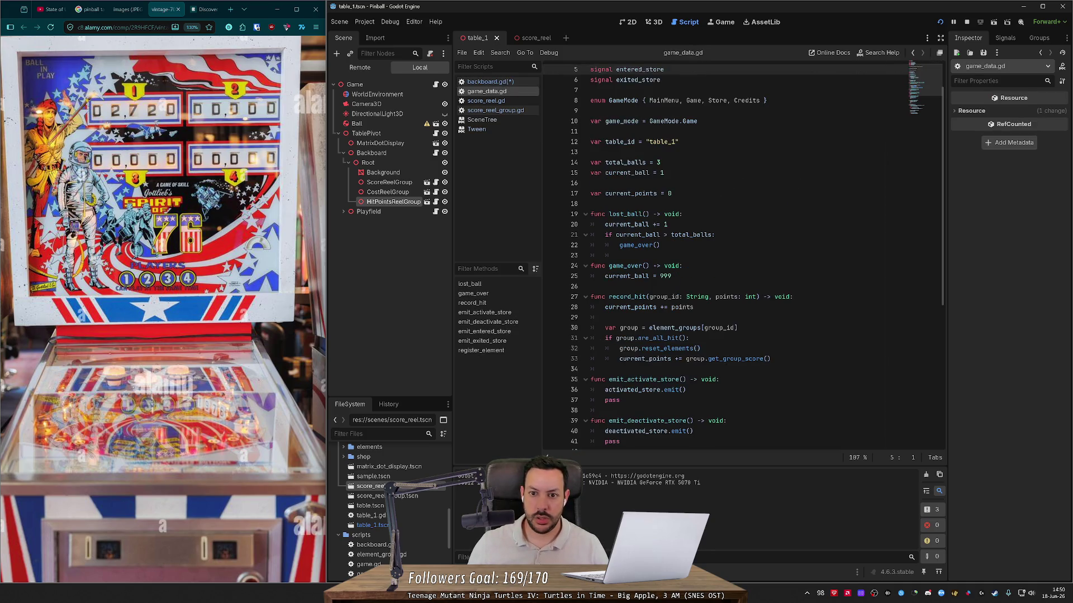
# - Review the record_hit function and its current_points update
pyautogui.scroll(-1, 743, 251)
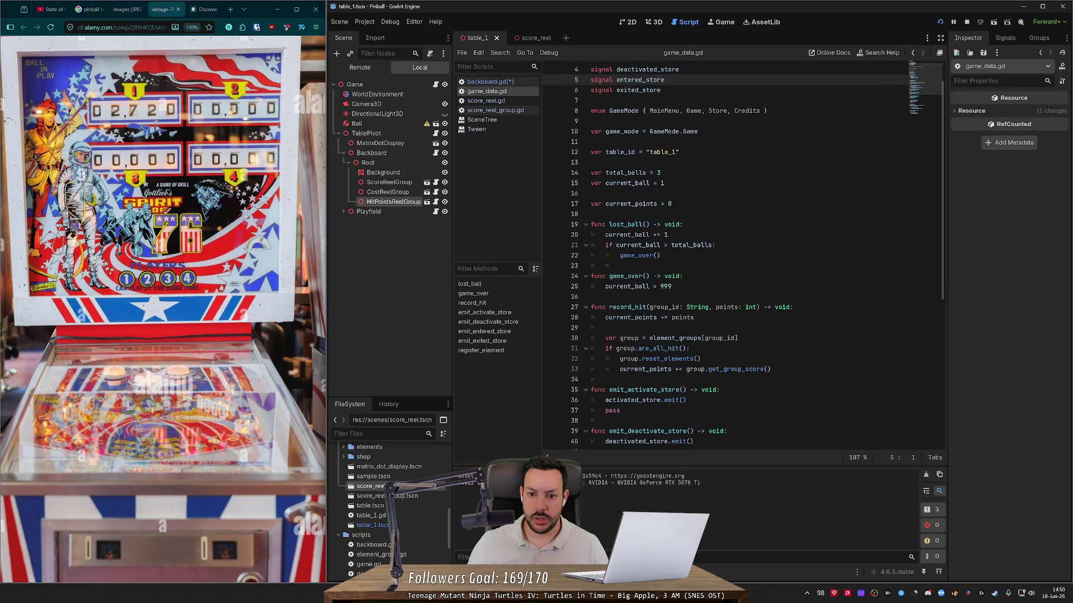
pyautogui.scroll(-3, 647, 224)
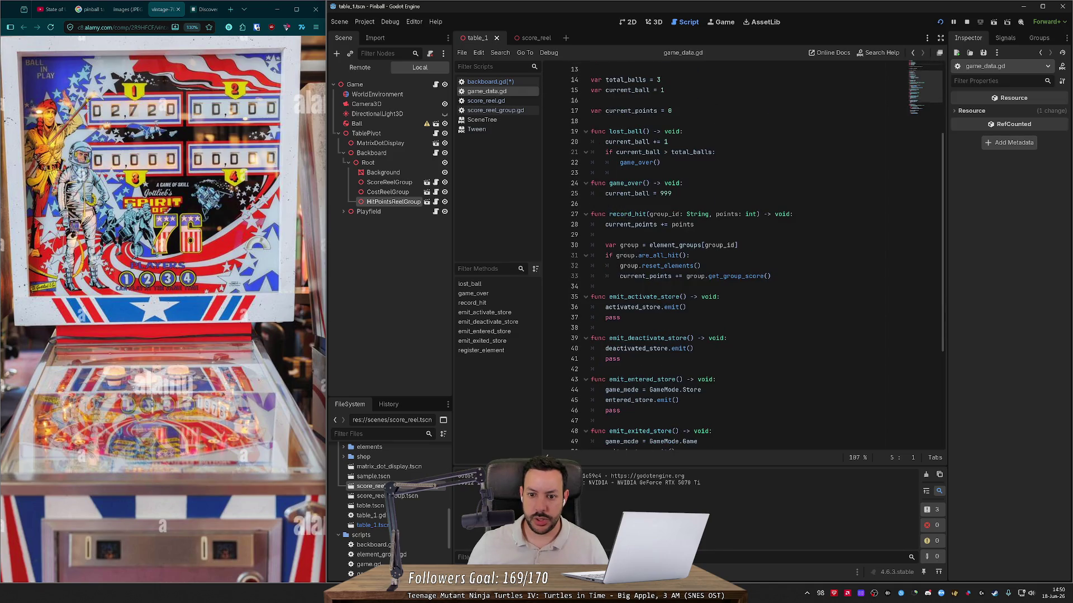
pyautogui.doubleClick(627, 214)
pyautogui.click(643, 266)
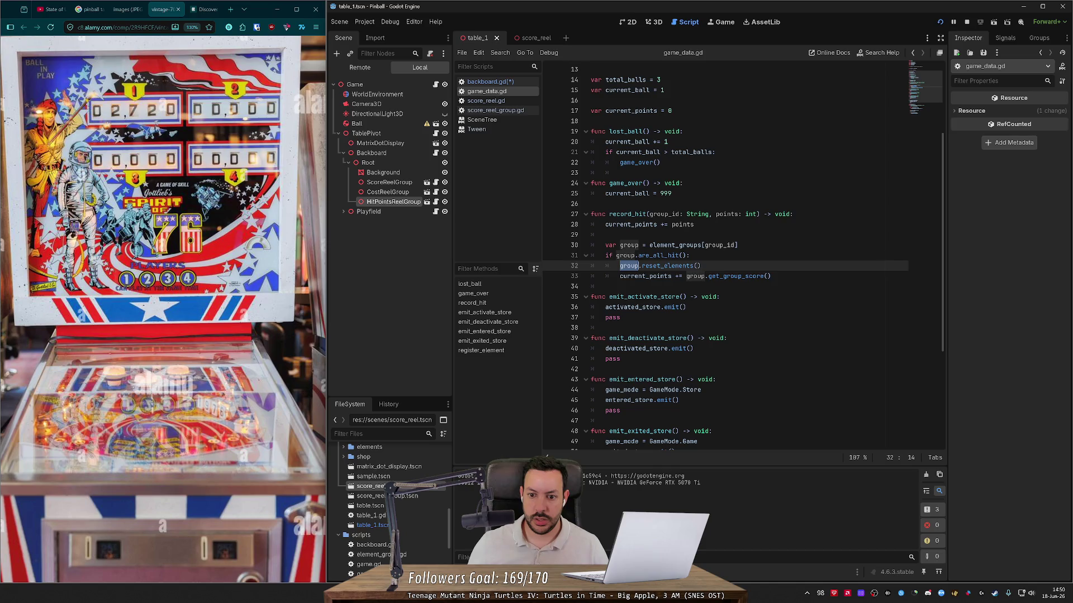
pyautogui.doubleClick(646, 276)
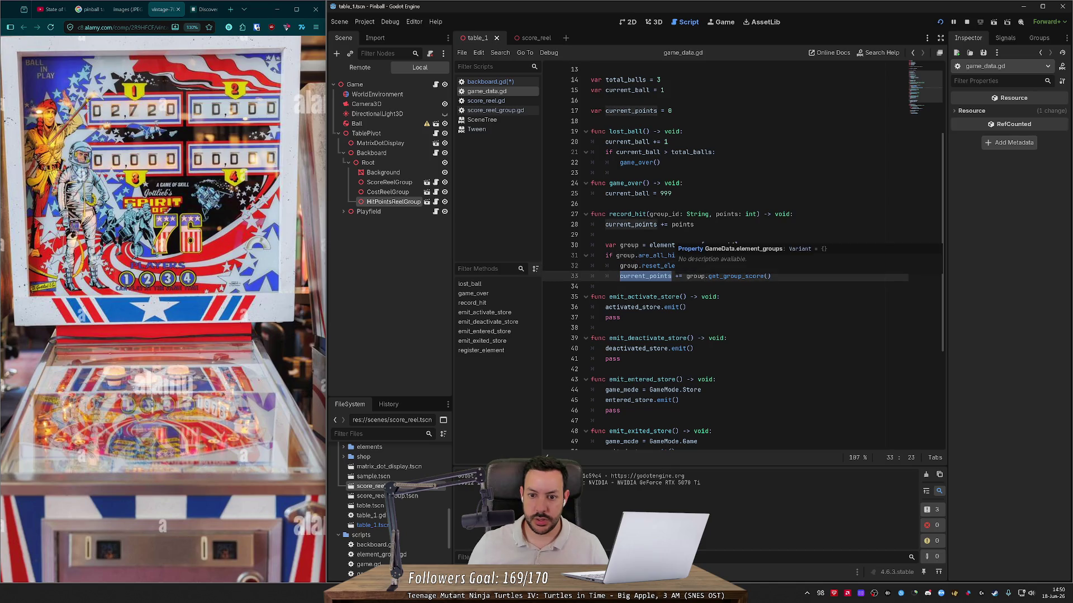
pyautogui.scroll(-5, 670, 257)
pyautogui.scroll(4, 725, 253)
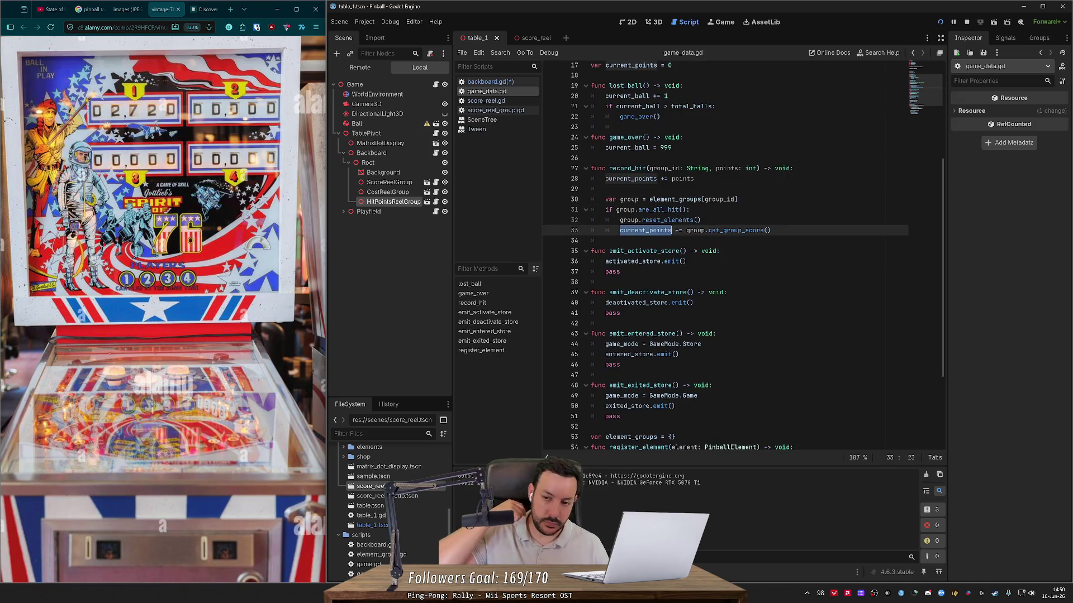
pyautogui.scroll(2, 726, 253)
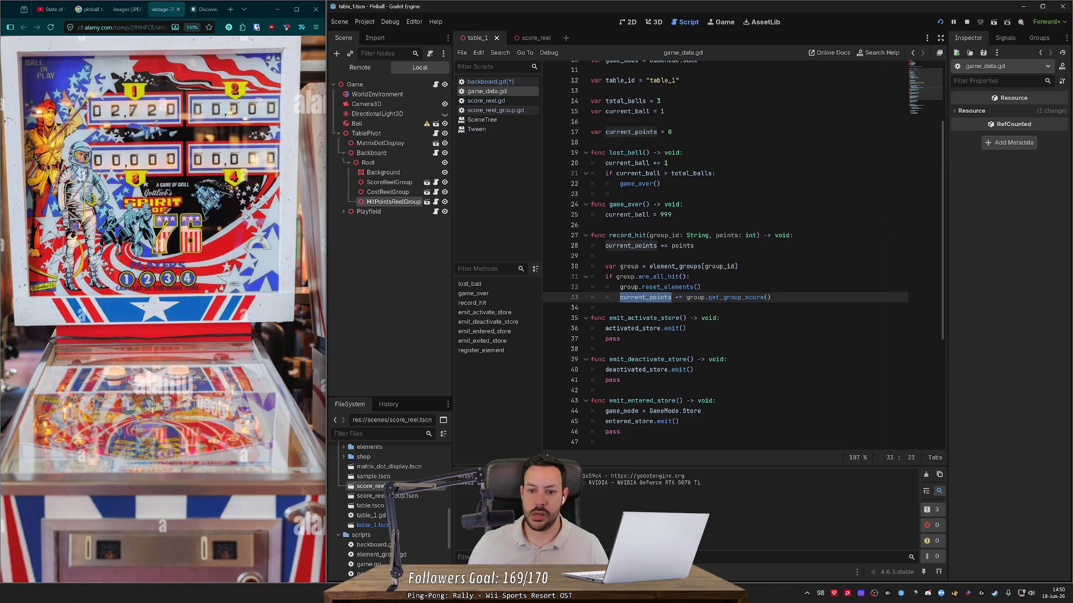
pyautogui.scroll(3, 725, 253)
# - Declare 'signal points_updated' below the existing signals
pyautogui.click(661, 121)
pyautogui.press('Return')
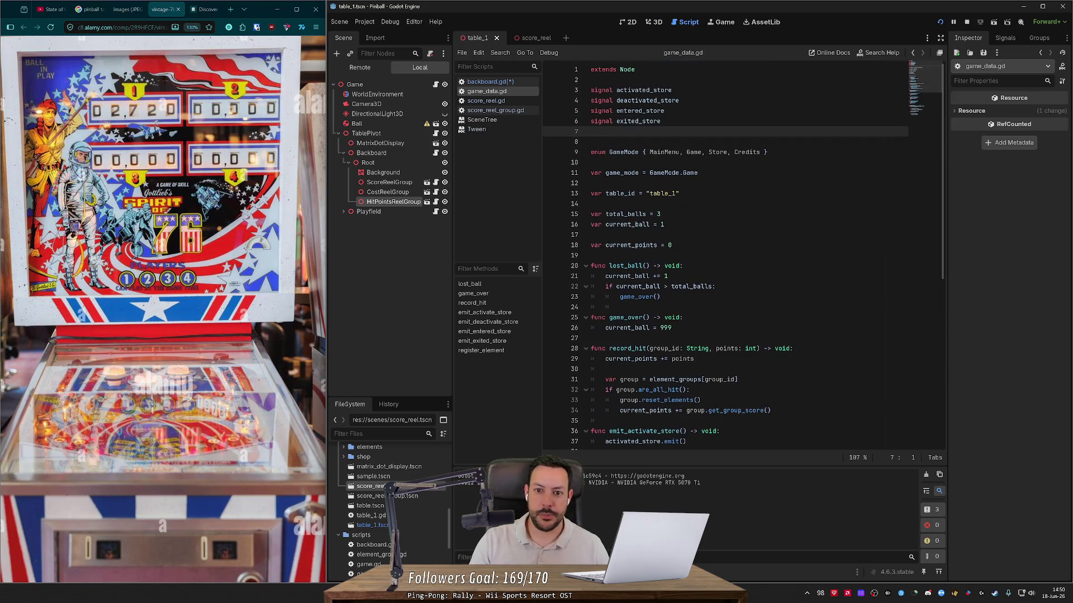
pyautogui.write('singla')
pyautogui.press('BackSpace')
pyautogui.press('BackSpace')
pyautogui.press('BackSpace')
pyautogui.write('gnal ')
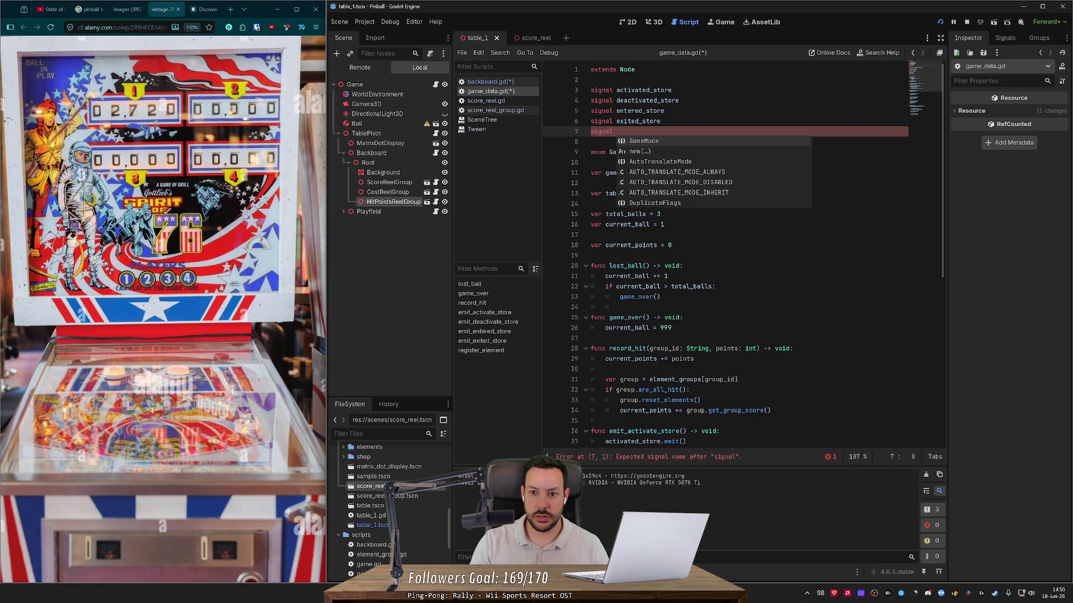
pyautogui.write('points_')
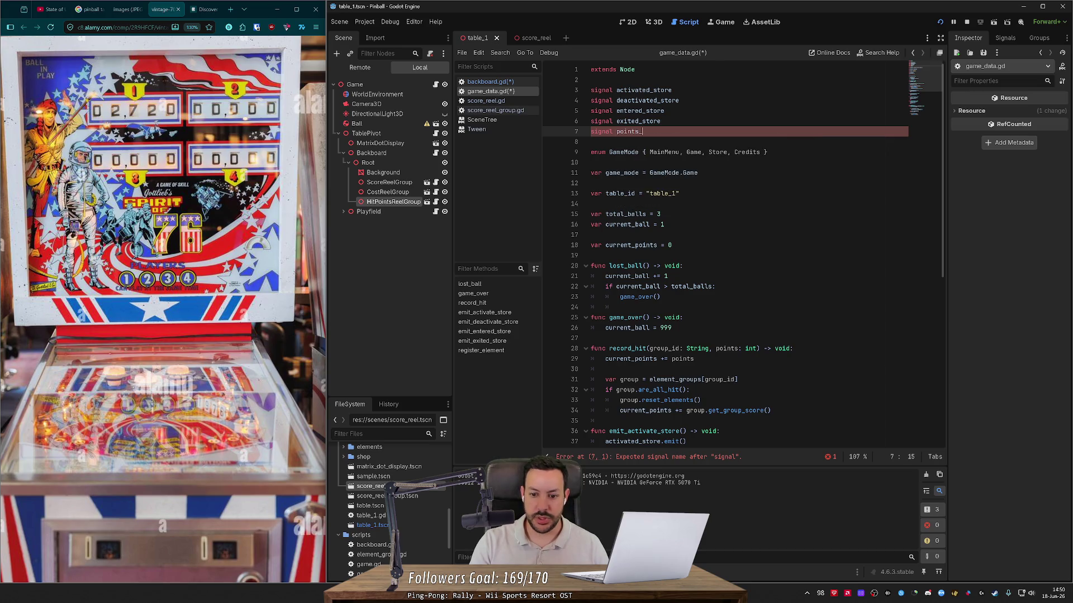
pyautogui.write('updated')
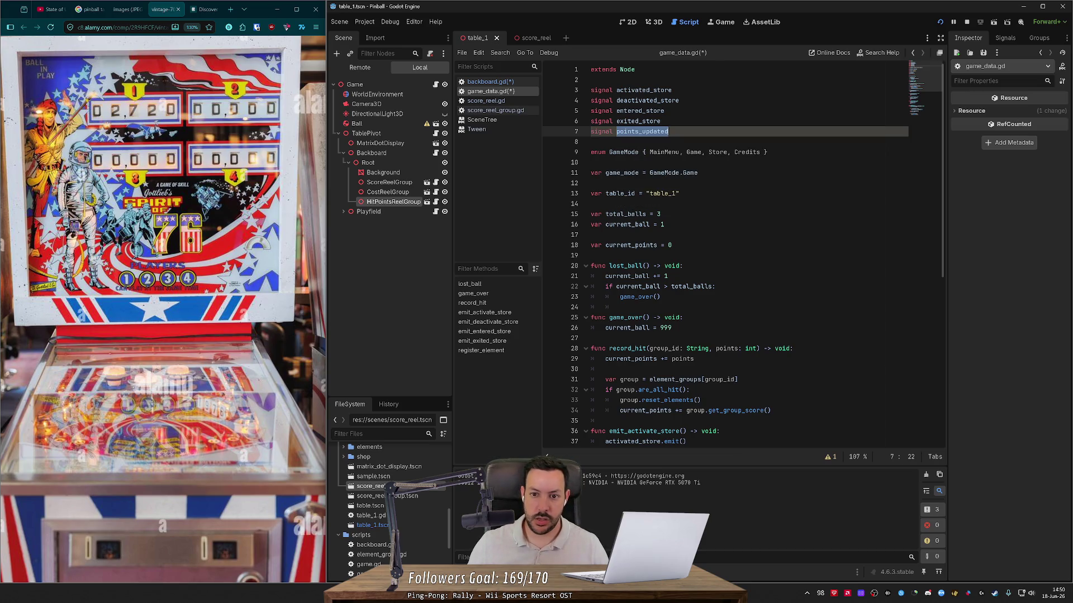
# - Add points_updated.emit() at the end of record_hit and save
pyautogui.scroll(-5, 726, 252)
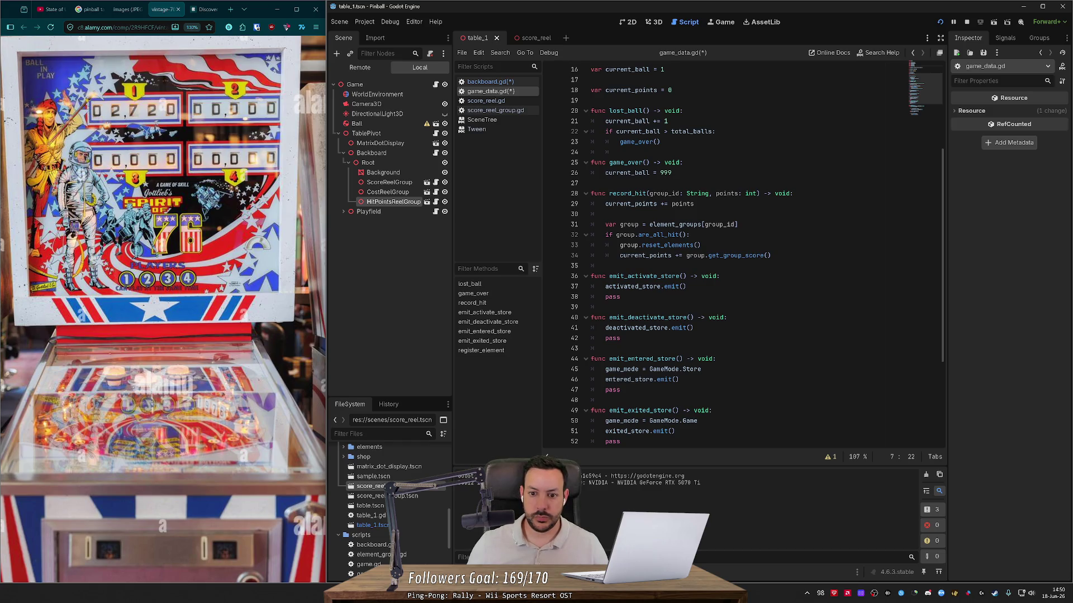
pyautogui.click(772, 256)
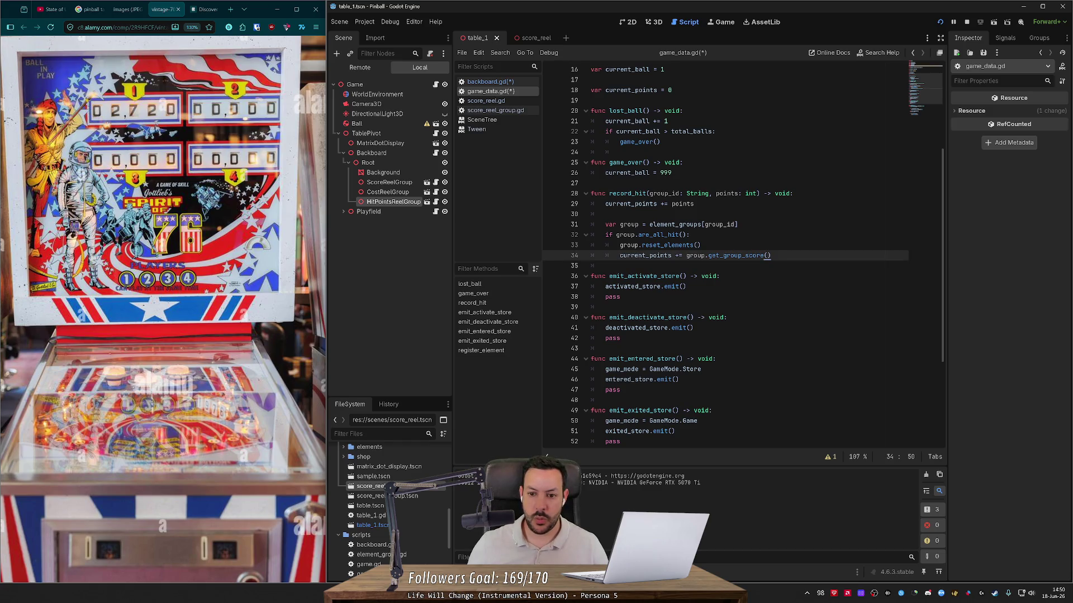
pyautogui.press('Return')
pyautogui.press('Return')
pyautogui.press('BackSpace')
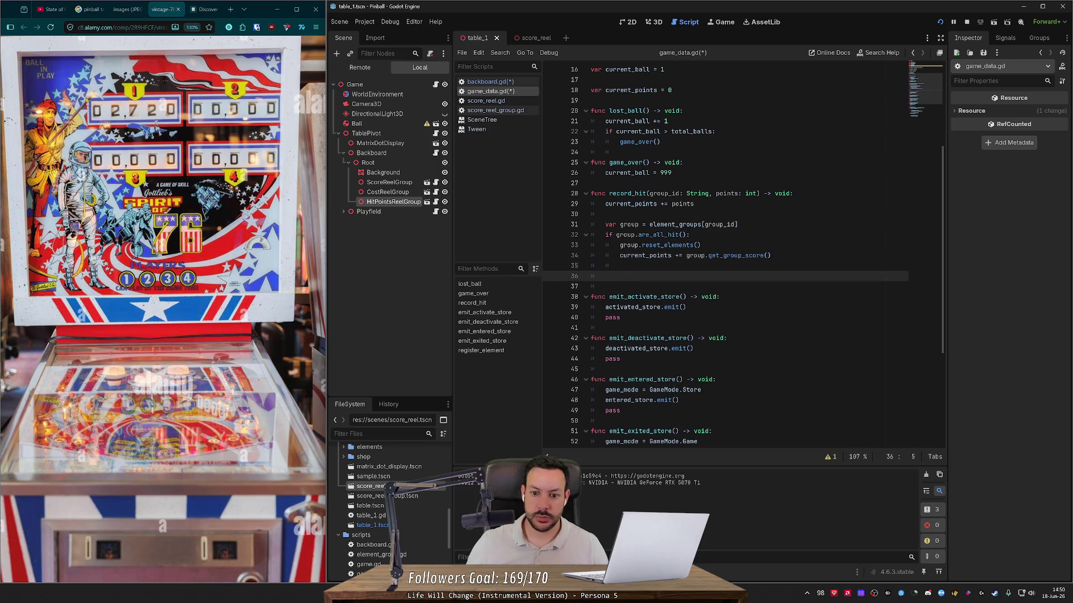
pyautogui.write('points_updated.emit()')
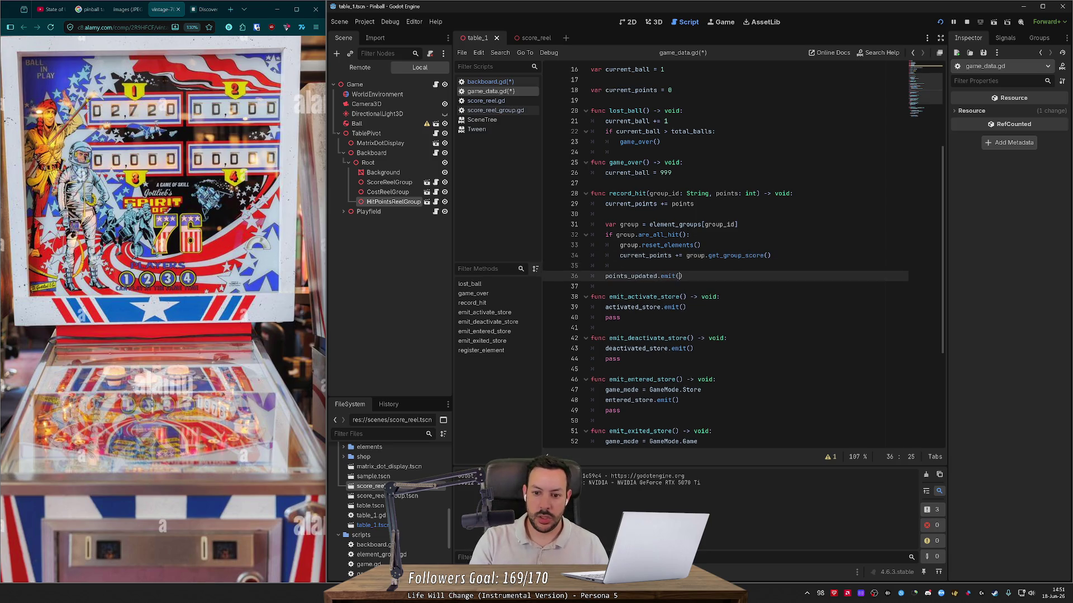
pyautogui.hotkey('ctrl', 's')
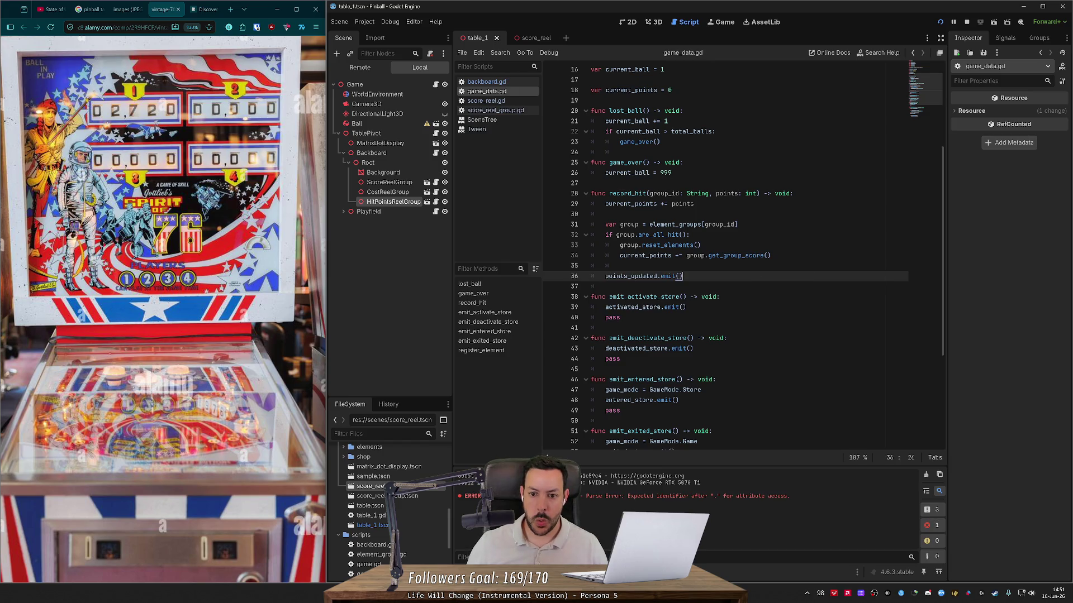
# - Check the new points_updated line, then switch to the score_reel scene
pyautogui.doubleClick(630, 276)
pyautogui.scroll(5, 630, 279)
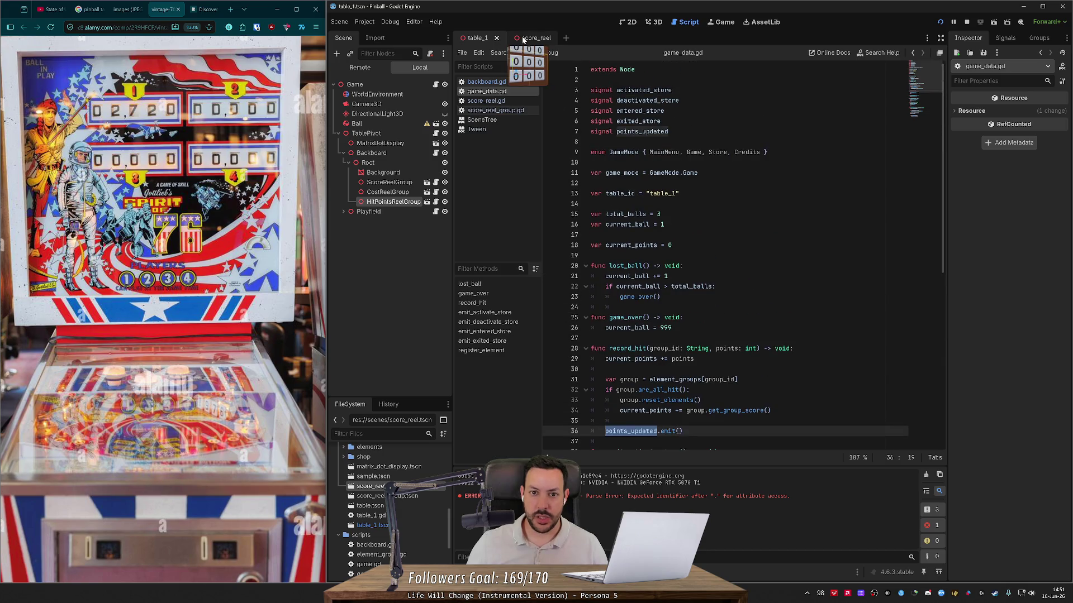
pyautogui.scroll(-2, 727, 257)
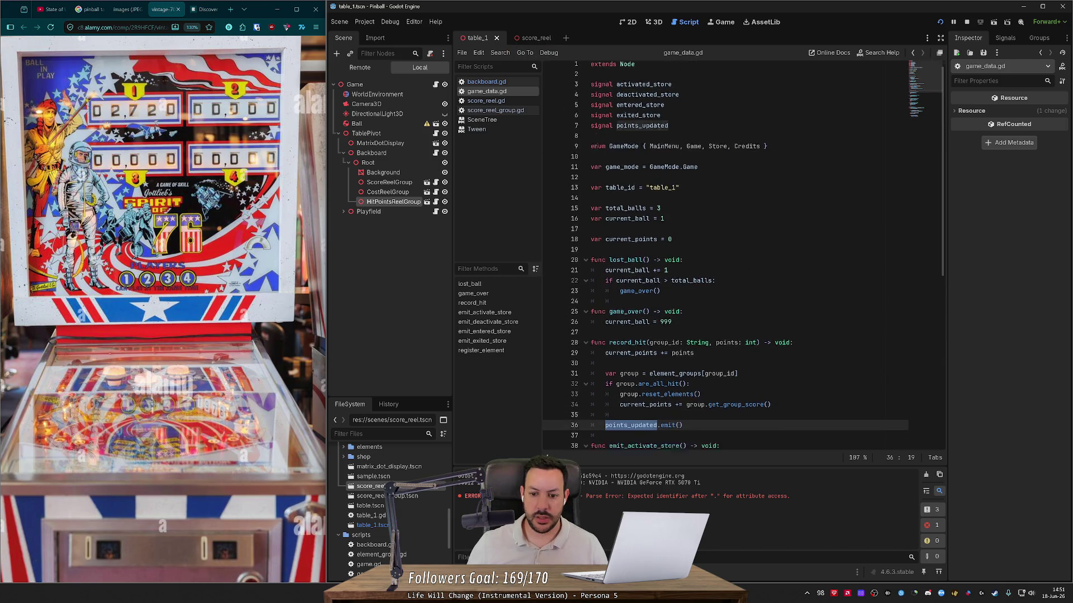
pyautogui.moveTo(636, 297)
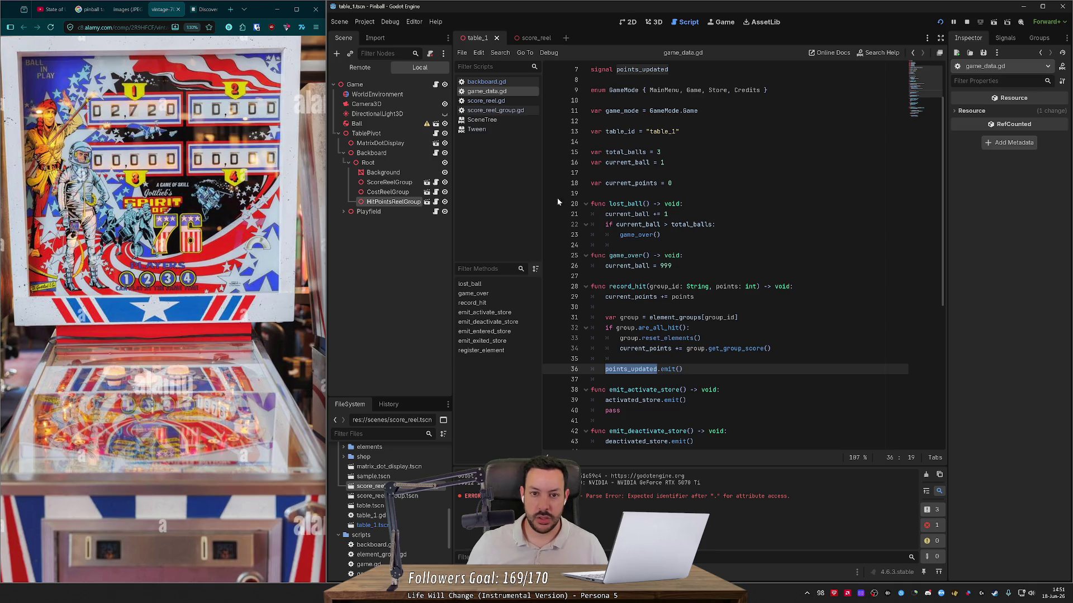
pyautogui.click(541, 41)
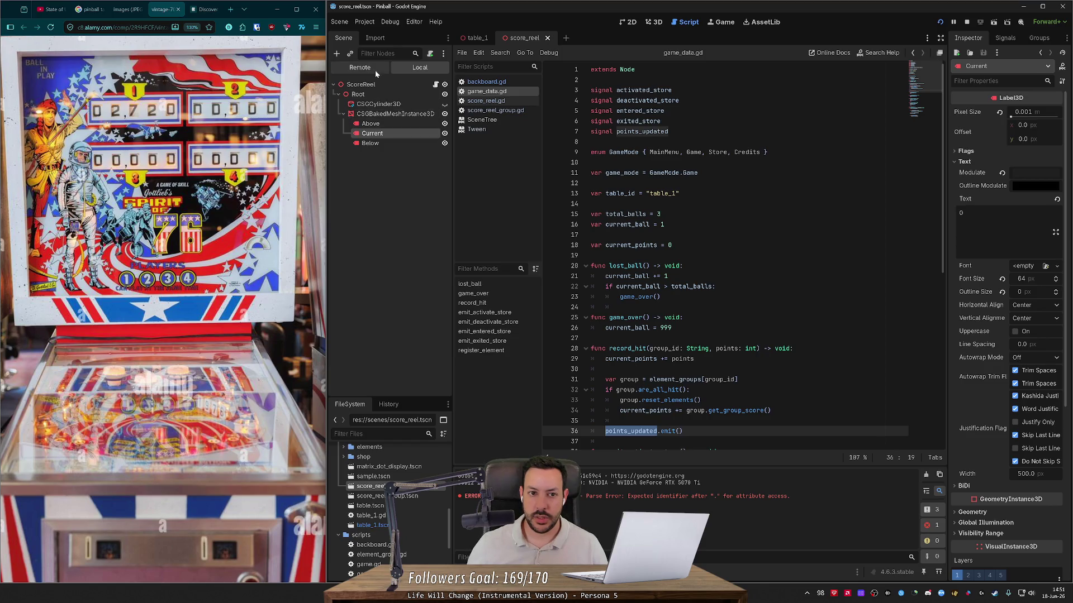
# - Complete the line in _ready as GameData.points_updated.connect(on_points_updated)
pyautogui.click(492, 82)
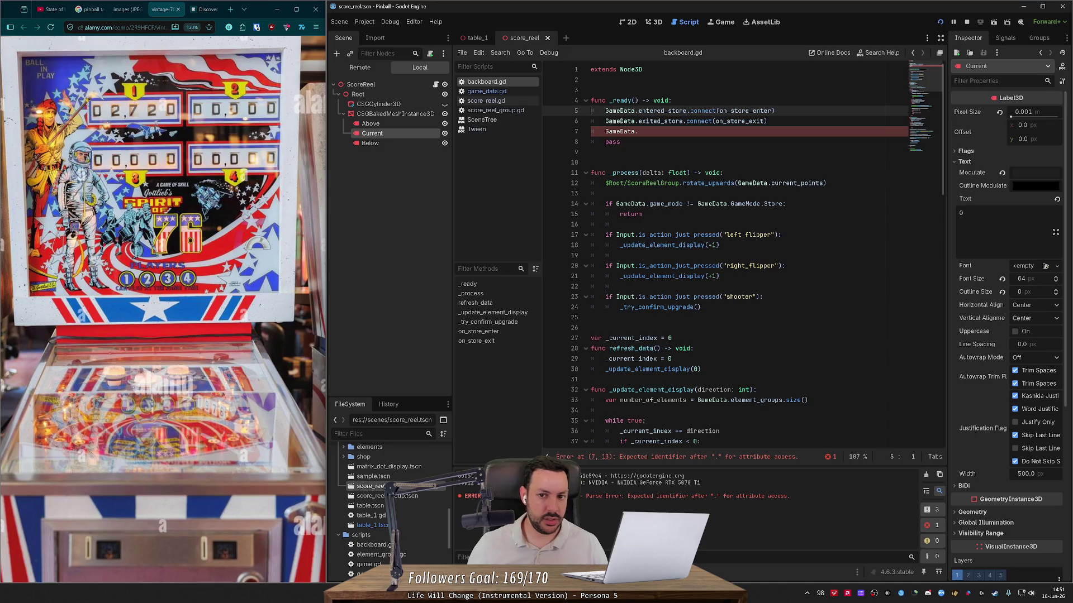
pyautogui.press('Down')
pyautogui.press('Down')
pyautogui.press('End')
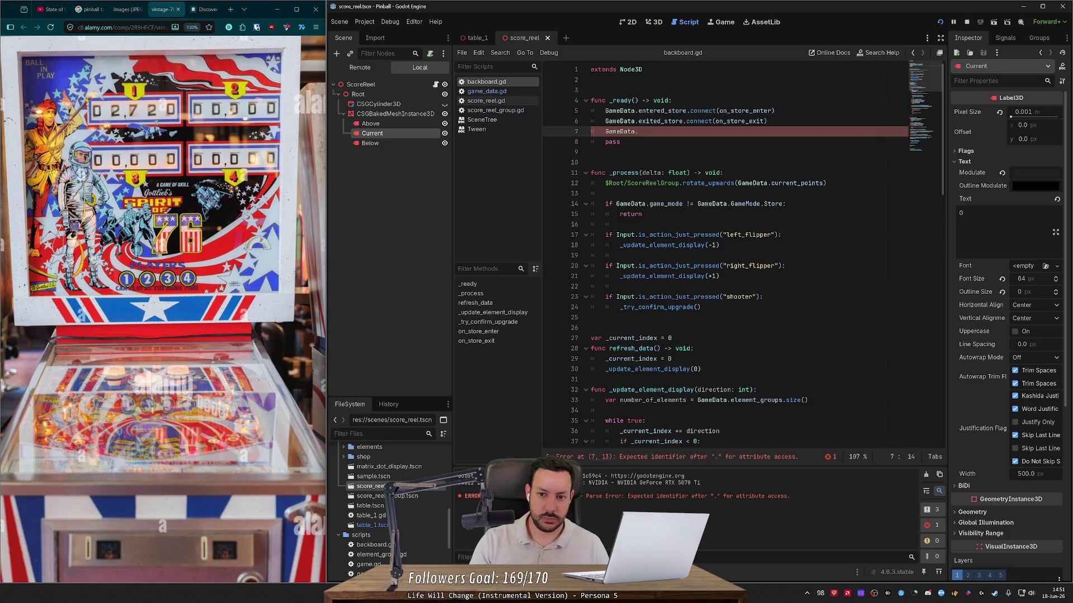
pyautogui.write('po')
pyautogui.press('Return')
pyautogui.write('.c')
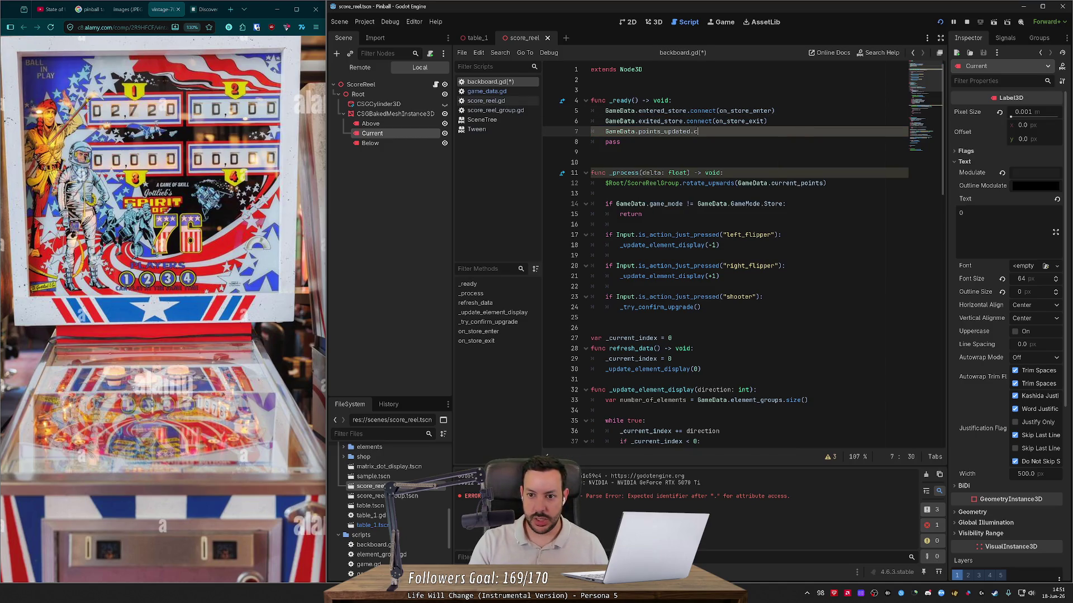
pyautogui.write('onnec')
pyautogui.press('Return')
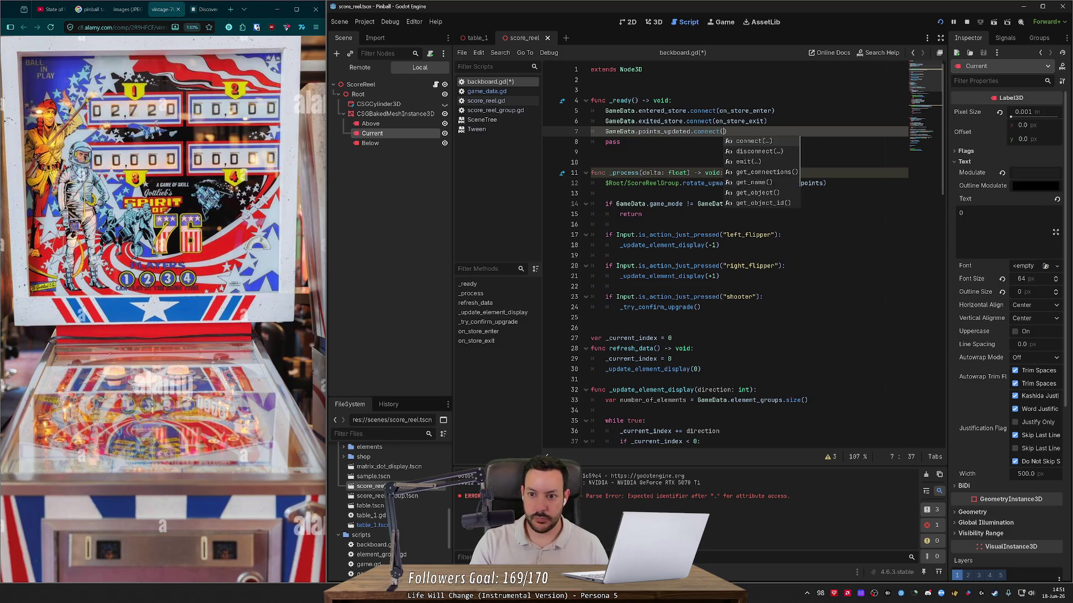
pyautogui.write('o')
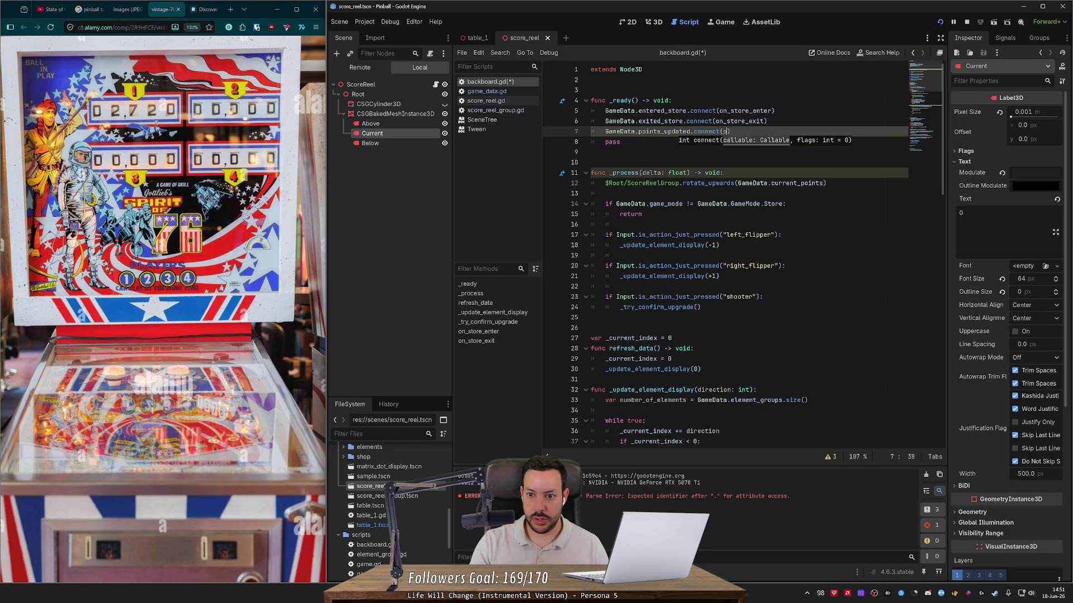
pyautogui.write('n_Po')
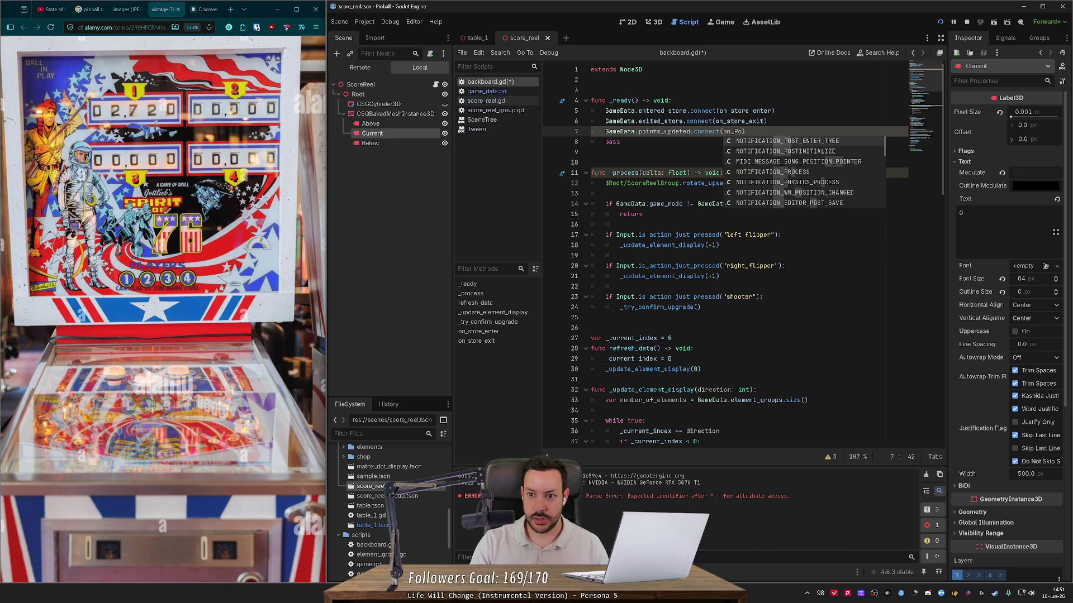
pyautogui.press('BackSpace')
pyautogui.press('BackSpace')
pyautogui.write('points_updated)')
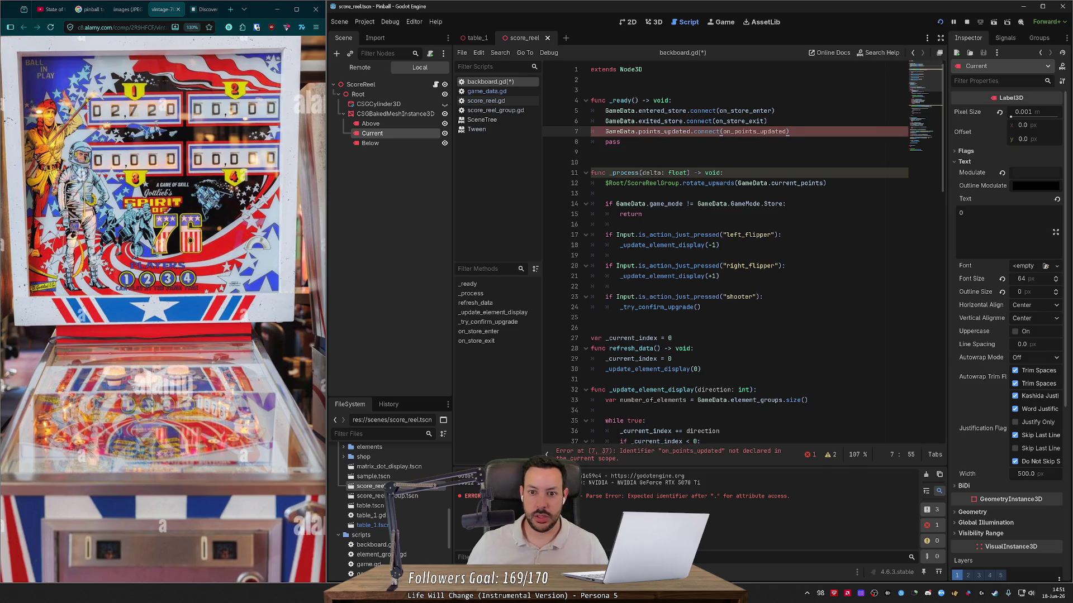
# - Remove the pass line from _ready and the rotate_upwards call from _process, then save
pyautogui.click(620, 142)
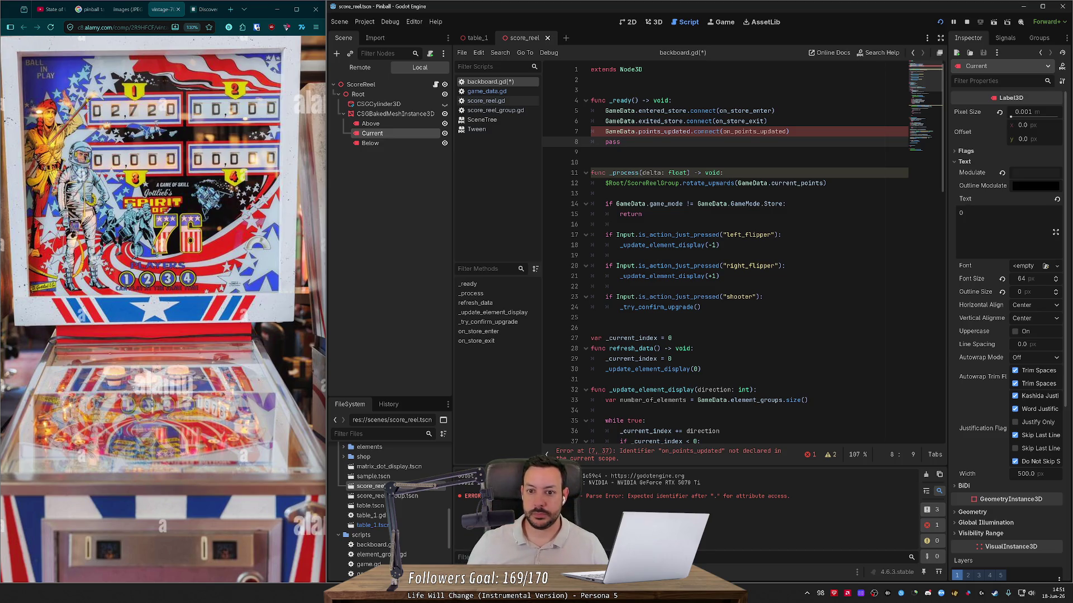
pyautogui.hotkey('ctrl', 'shift', 'k')
pyautogui.click(680, 131)
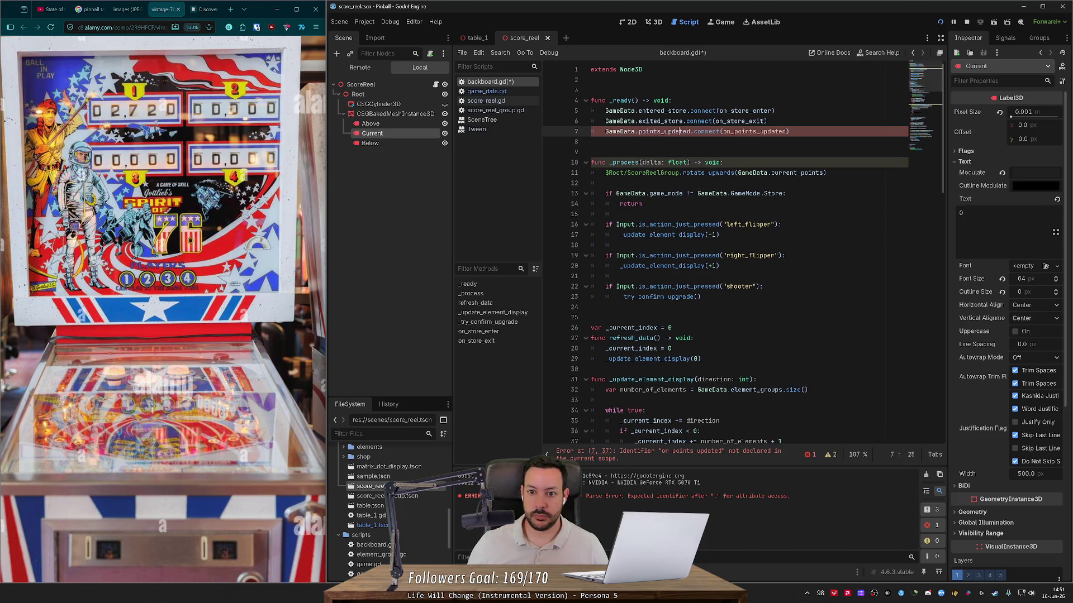
pyautogui.click(591, 142)
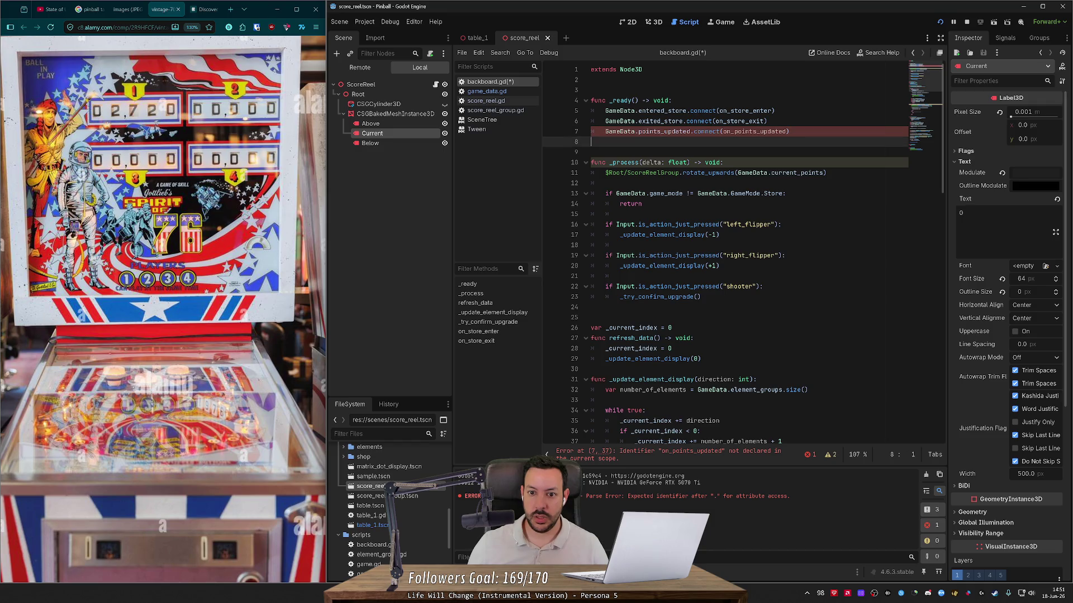
pyautogui.moveTo(592, 183); pyautogui.dragTo(724, 162)
pyautogui.hotkey('ctrl', 'c')
pyautogui.press('Delete')
pyautogui.hotkey('ctrl', 's')
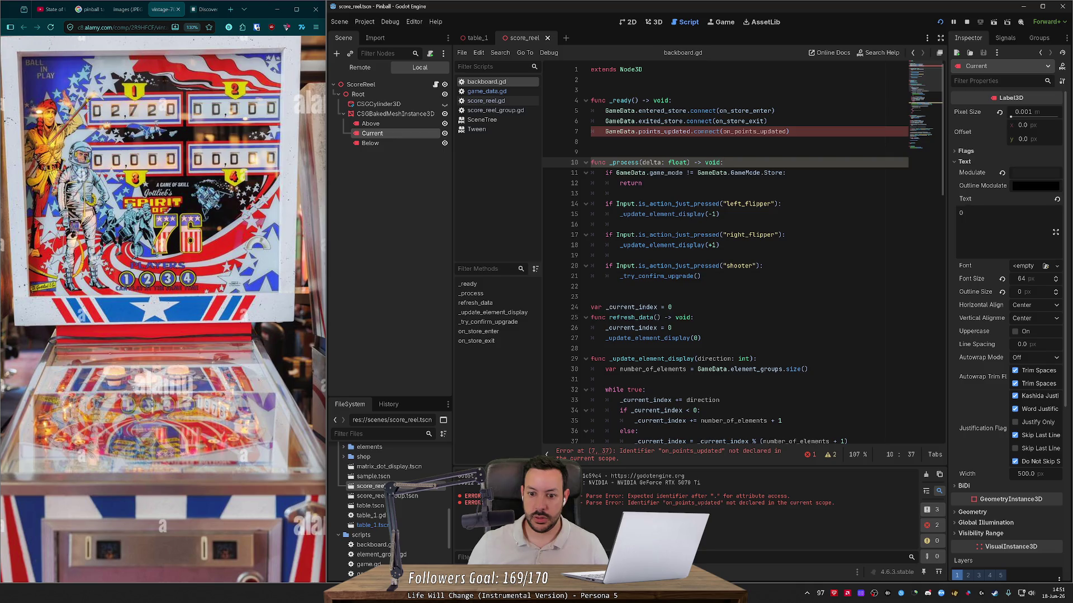
# - Add func on_points_updated(): containing the rotate_upwards call, save, and run the game
pyautogui.click(591, 297)
pyautogui.write('func ')
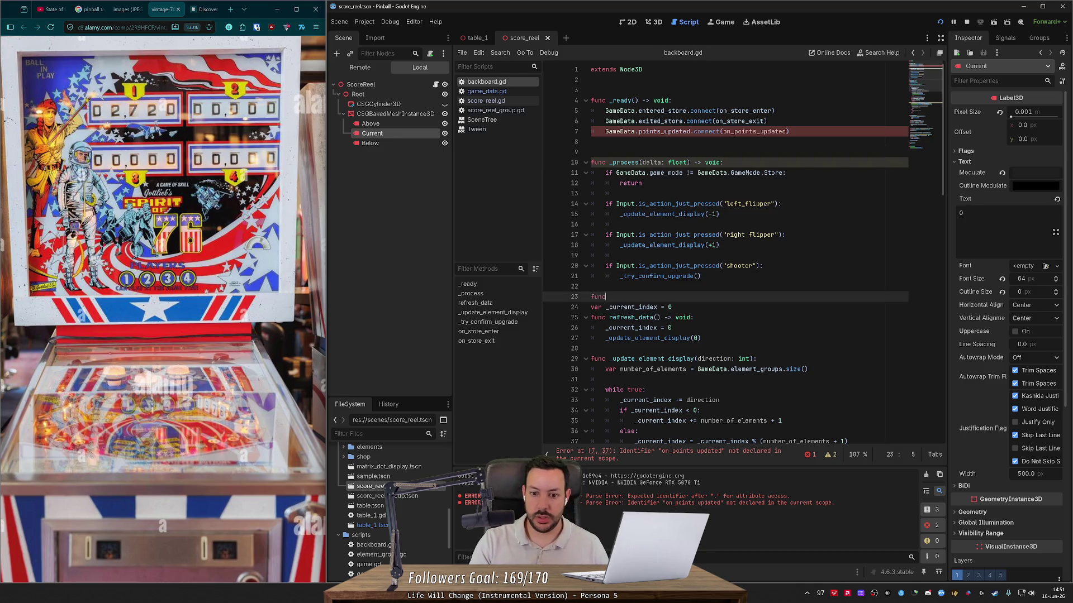
pyautogui.write('on_')
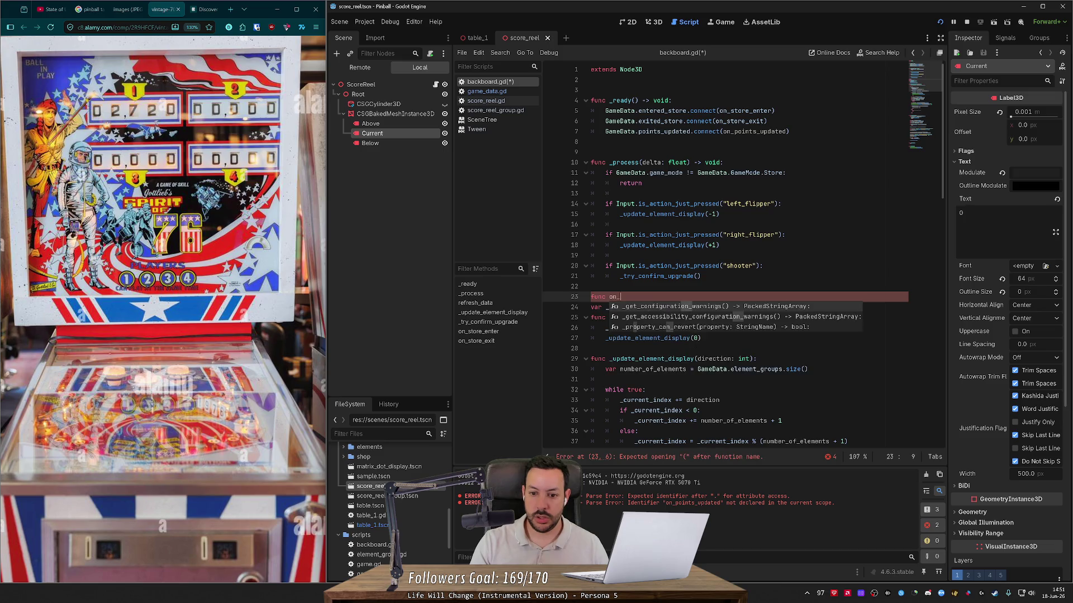
pyautogui.write('points_u')
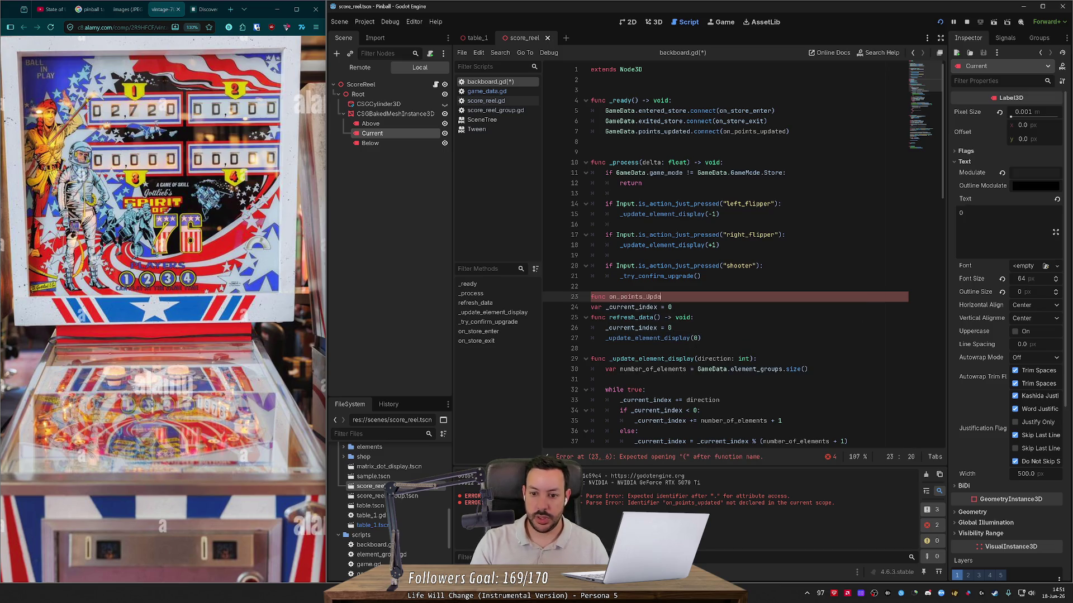
pyautogui.write('pdated()')
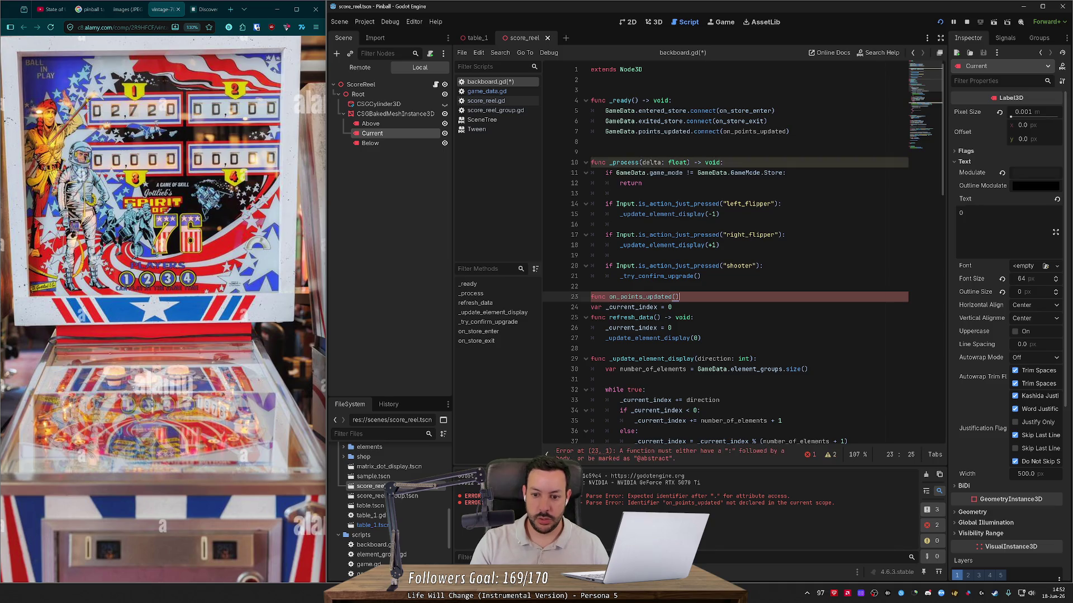
pyautogui.write(':')
pyautogui.press('Return')
pyautogui.press('Return')
pyautogui.hotkey('ctrl', 'v')
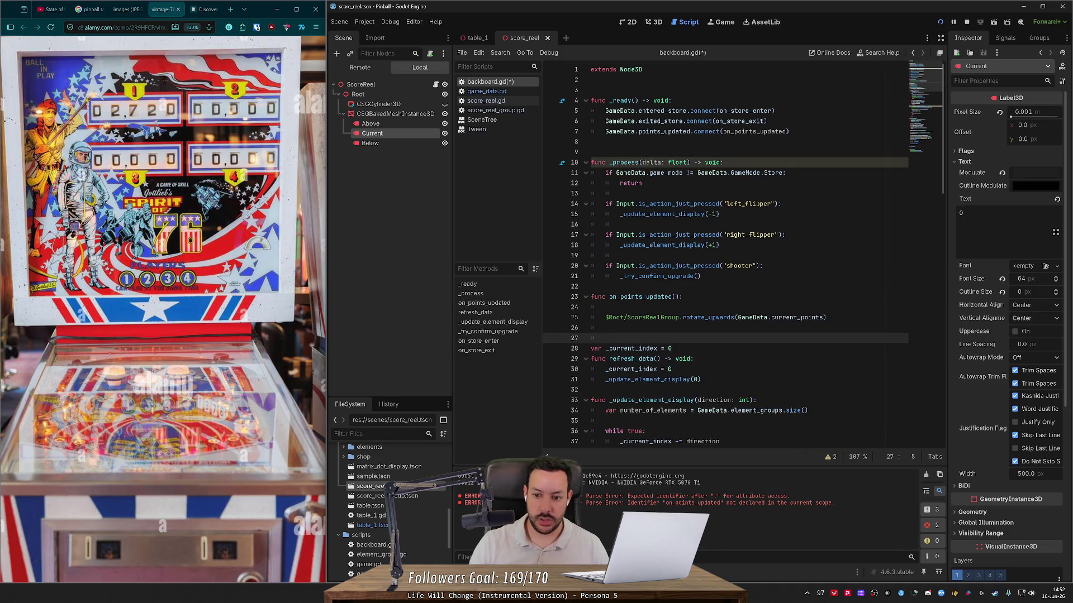
pyautogui.press('Up')
pyautogui.press('Up')
pyautogui.press('Up')
pyautogui.hotkey('ctrl', 'shift', 'k')
pyautogui.press('Down')
pyautogui.hotkey('ctrl', 'shift', 'k')
pyautogui.hotkey('ctrl', 's')
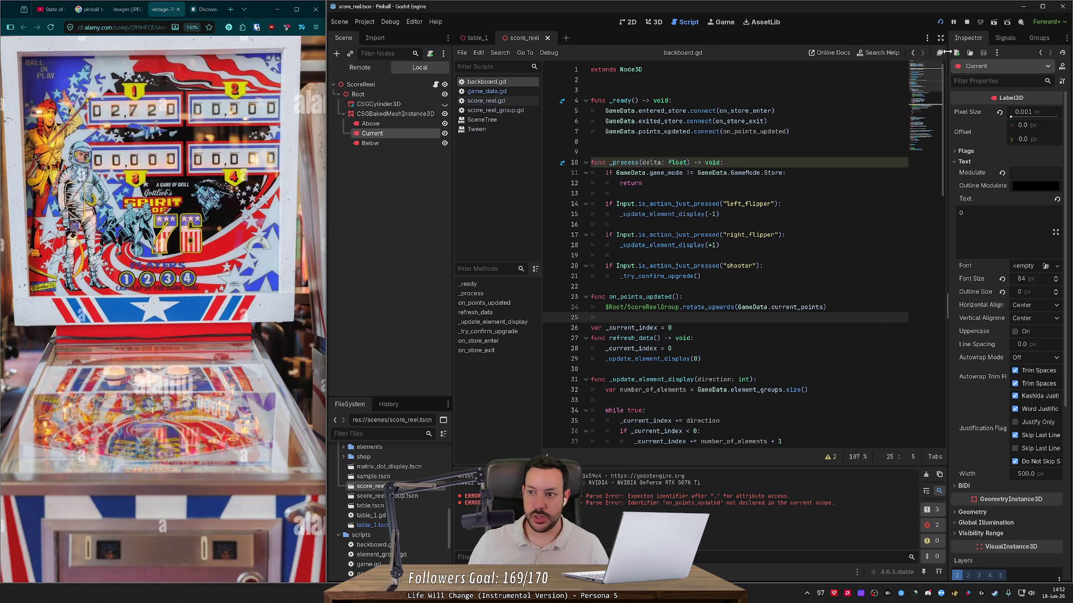
pyautogui.click(940, 22)
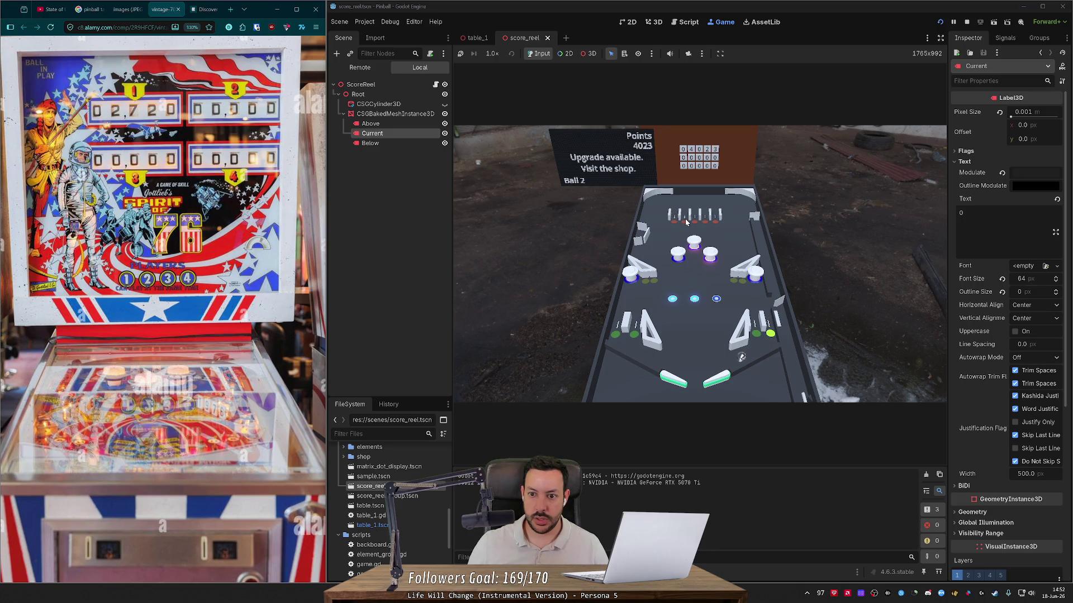
# - Use the right flipper to keep the ball in play while watching the score reels
pyautogui.press('Right')
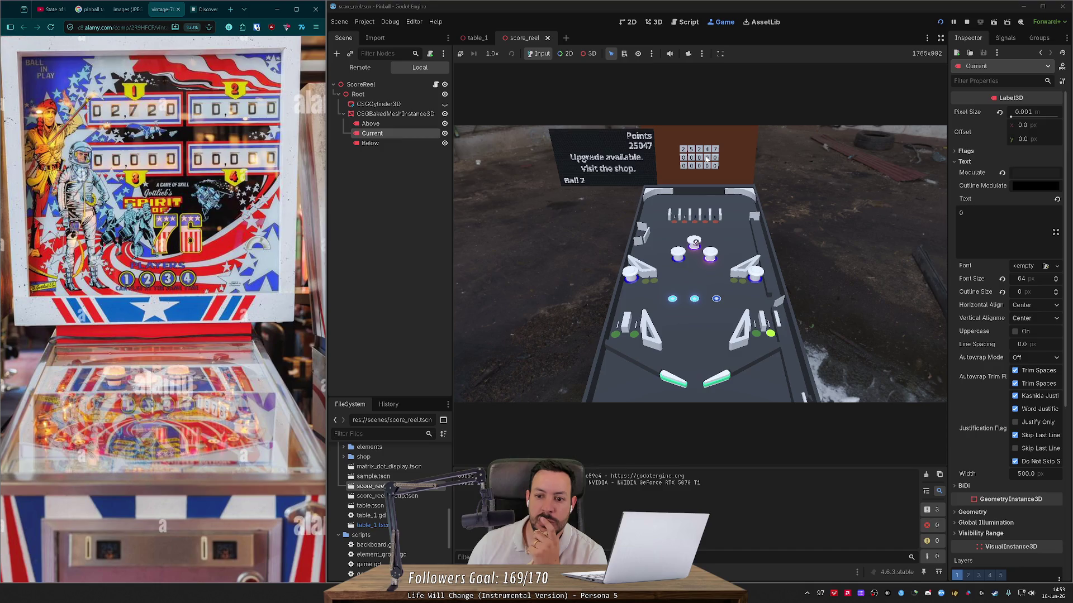
# - Go to table_1's 3D view, then the script editor, and open score_reel.gd
pyautogui.click(469, 39)
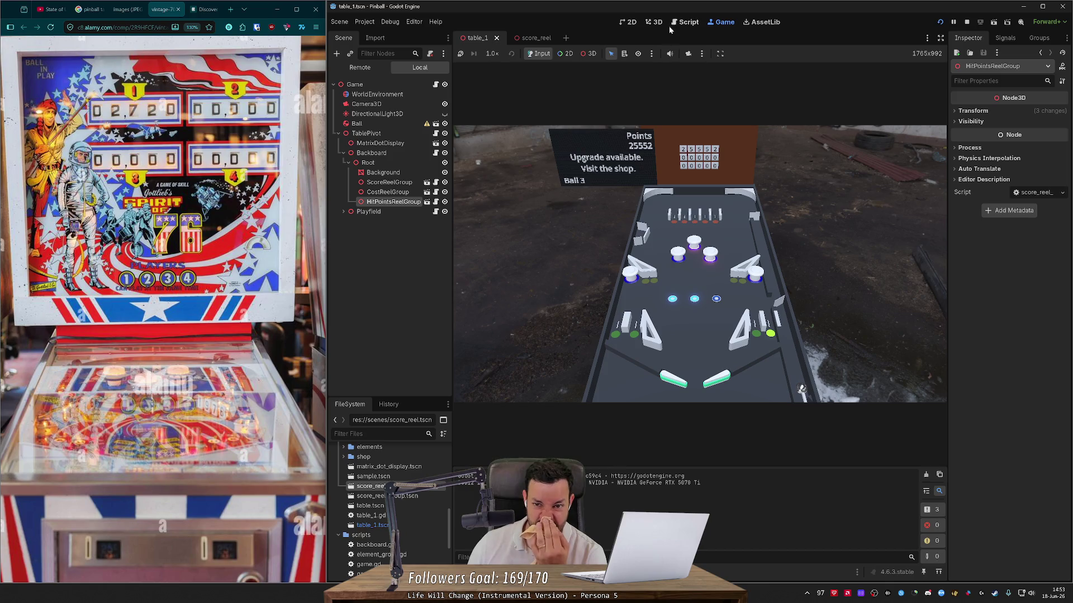
pyautogui.click(655, 23)
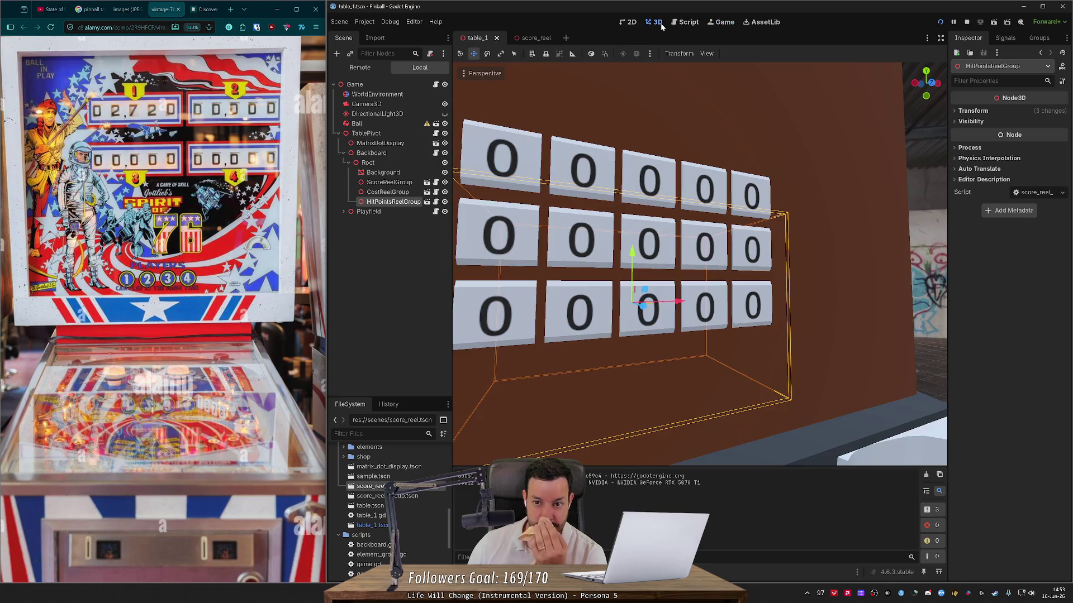
pyautogui.click(689, 24)
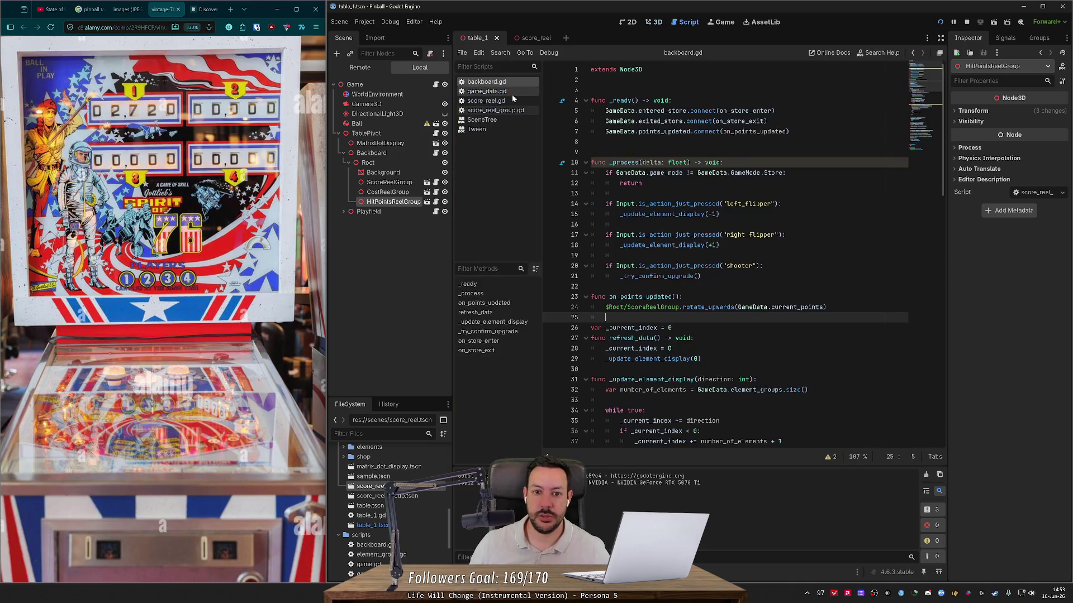
pyautogui.scroll(-8, 726, 251)
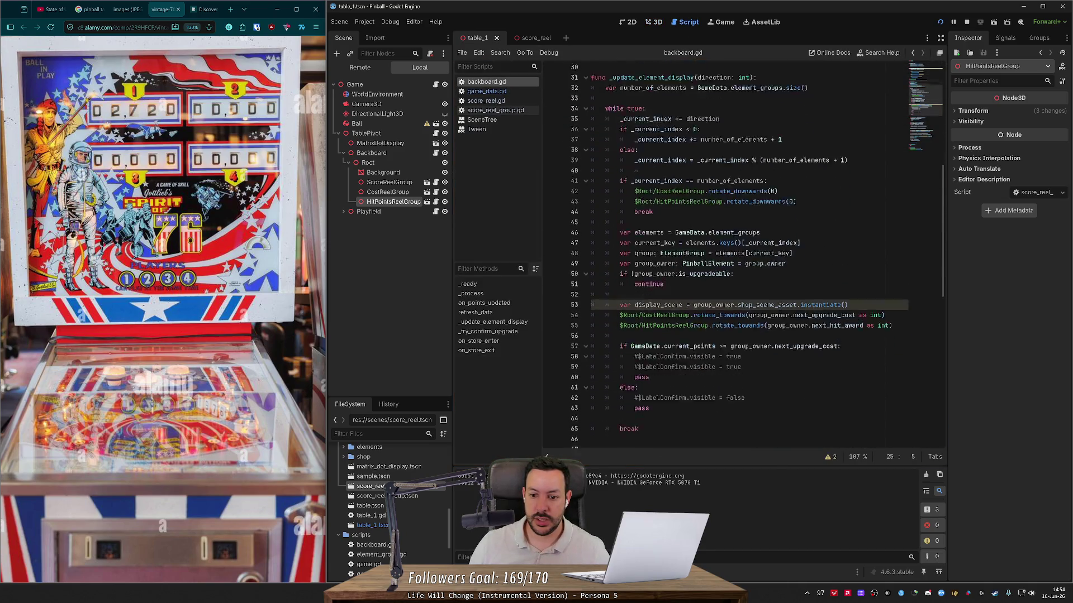
pyautogui.click(492, 101)
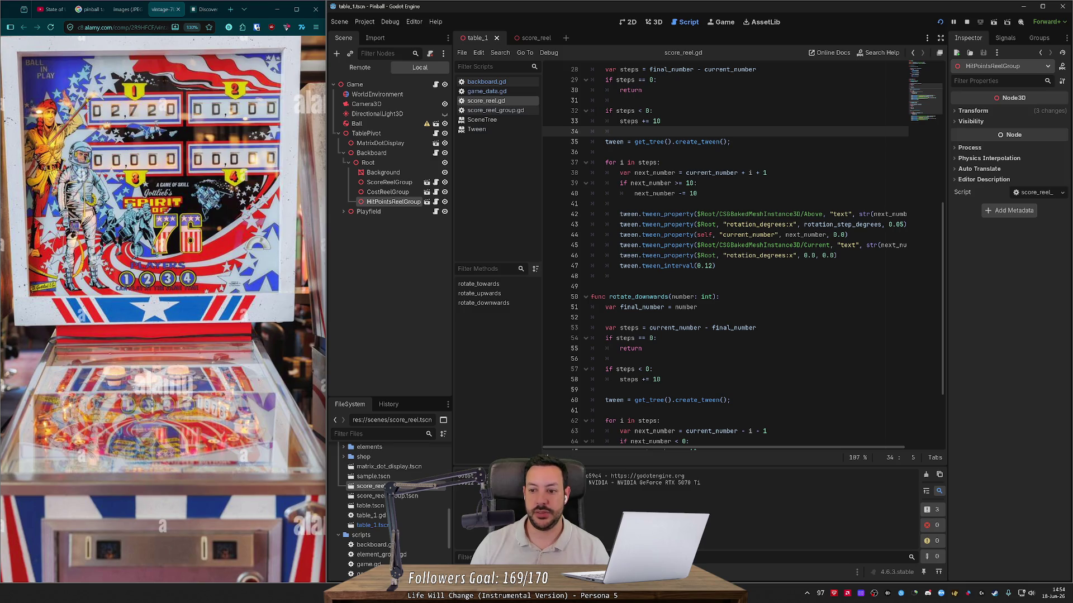
# - Move the current_number tween line to the top of the tween block in rotate_upwards
pyautogui.moveTo(848, 235); pyautogui.dragTo(620, 234)
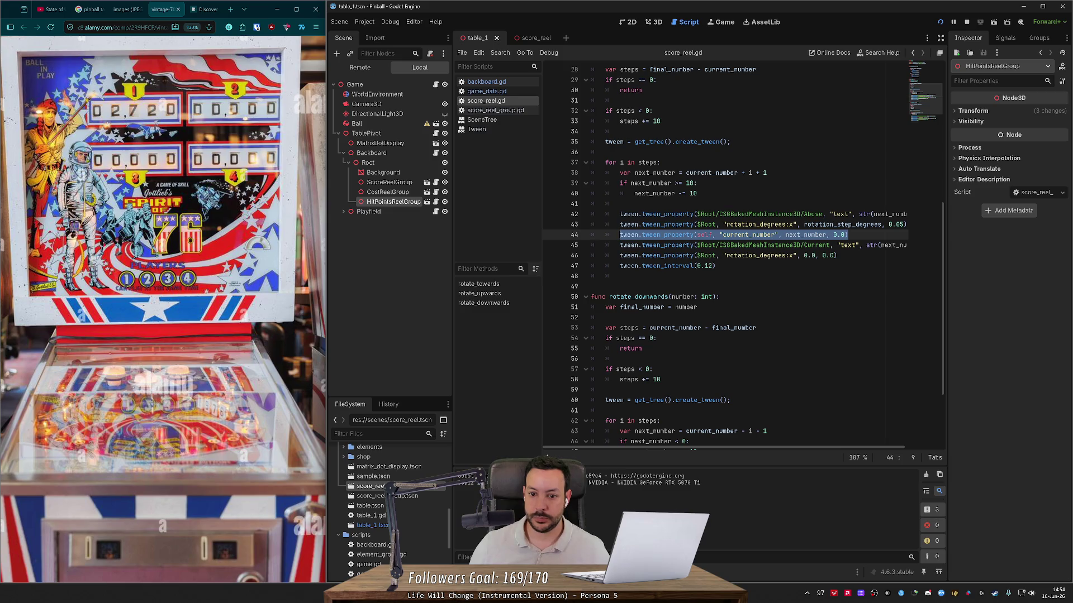
pyautogui.moveTo(664, 234)
pyautogui.press('Left')
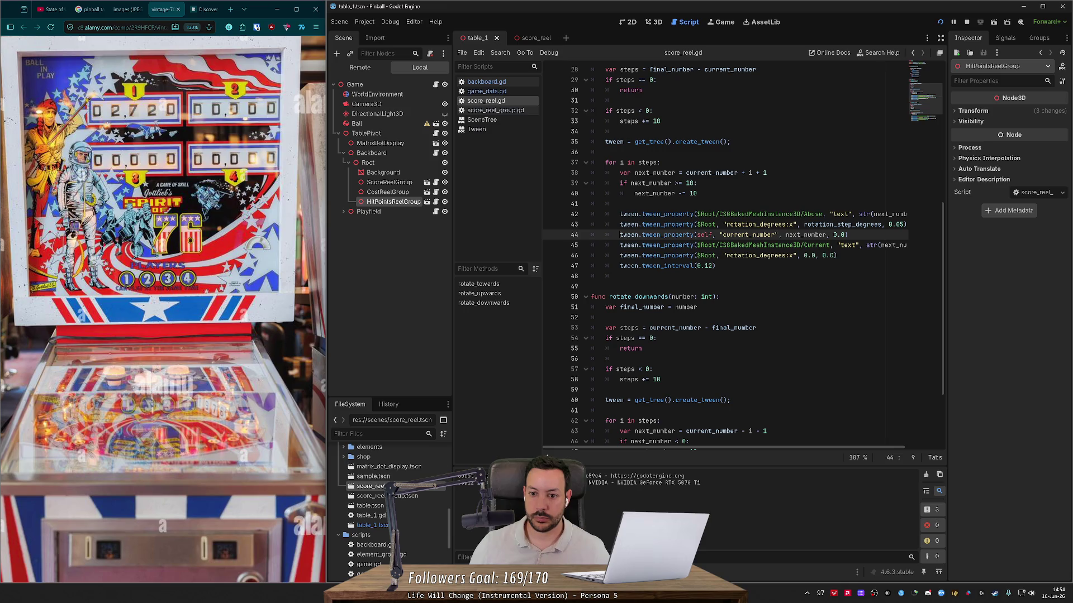
pyautogui.hotkey('shift', 'Down')
pyautogui.hotkey('ctrl', 'c')
pyautogui.press('Delete')
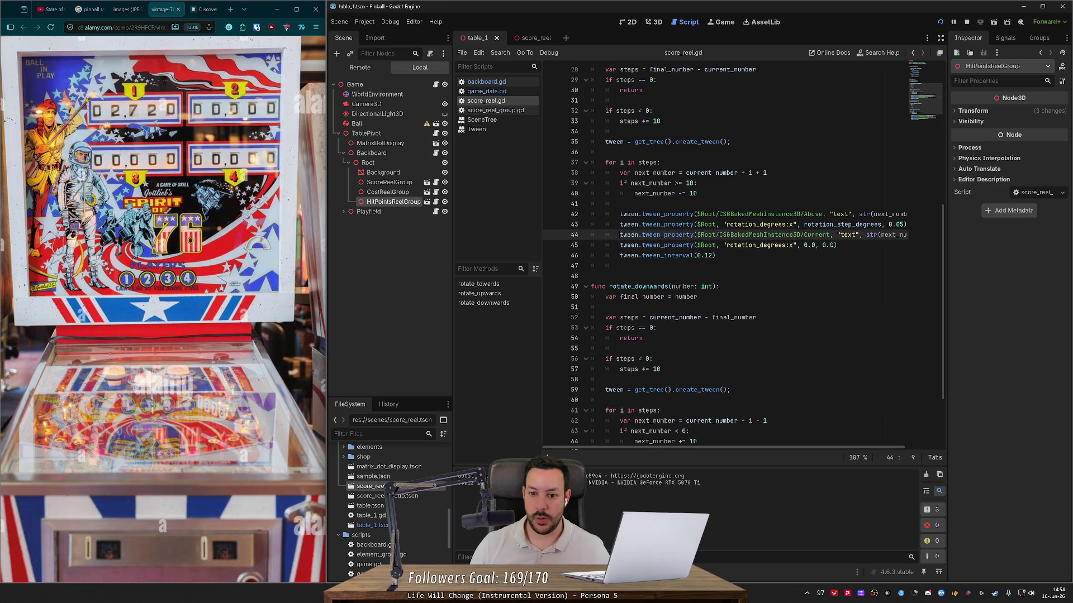
pyautogui.press('Up')
pyautogui.press('Up')
pyautogui.press('Up')
pyautogui.hotkey('ctrl', 'v')
pyautogui.press('Up')
pyautogui.press('Return')
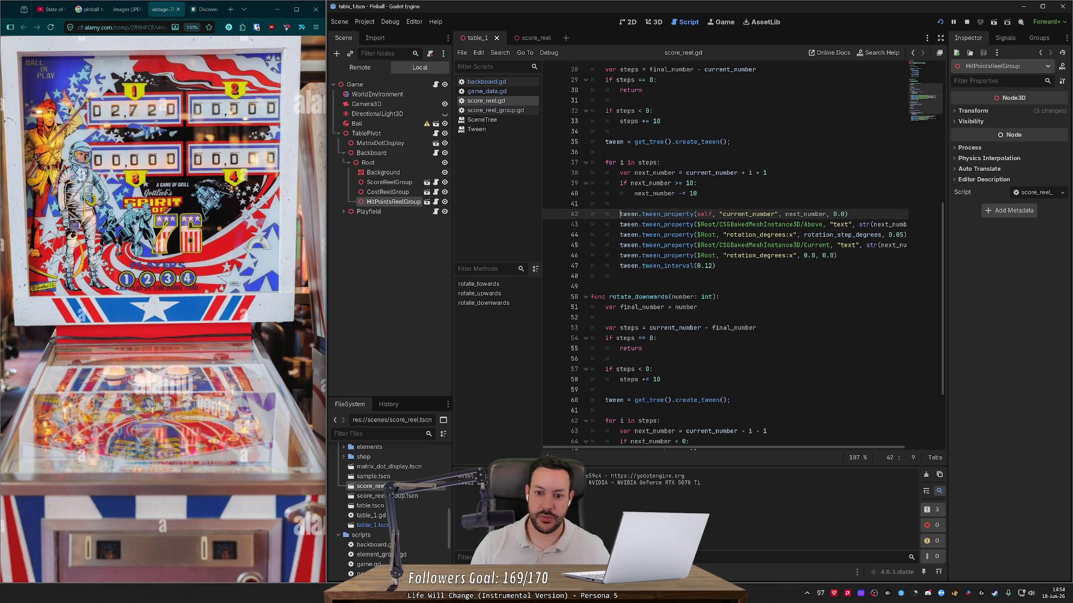
pyautogui.scroll(-3, 727, 257)
# - Place the current_number tween first in rotate_downwards' loop and rerun the game
pyautogui.click(701, 400)
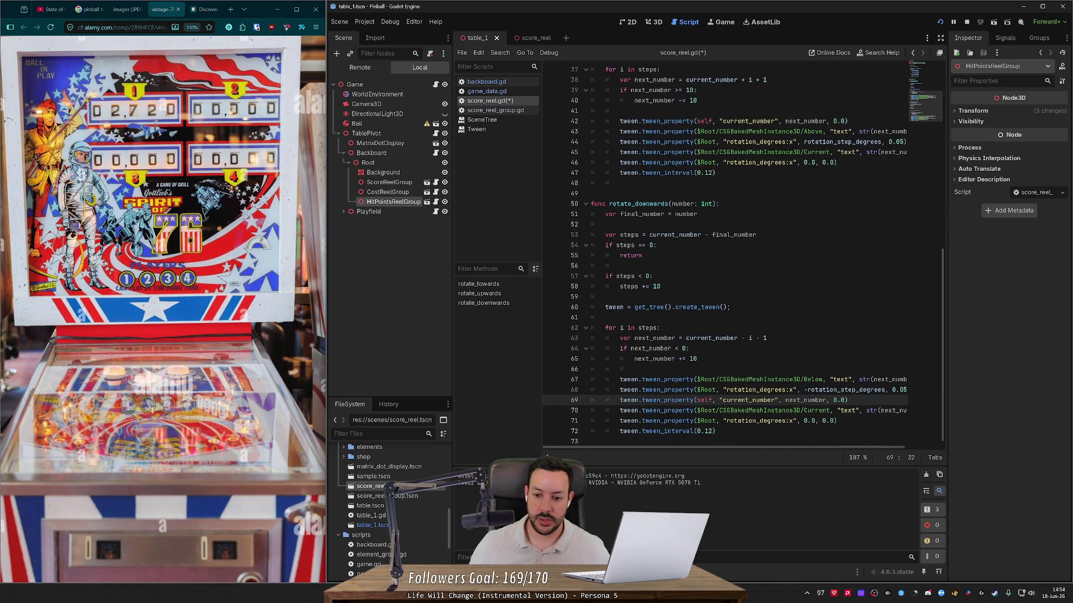
pyautogui.hotkey('ctrl', 'shift', 'Up')
pyautogui.hotkey('ctrl', 'shift', 'Up')
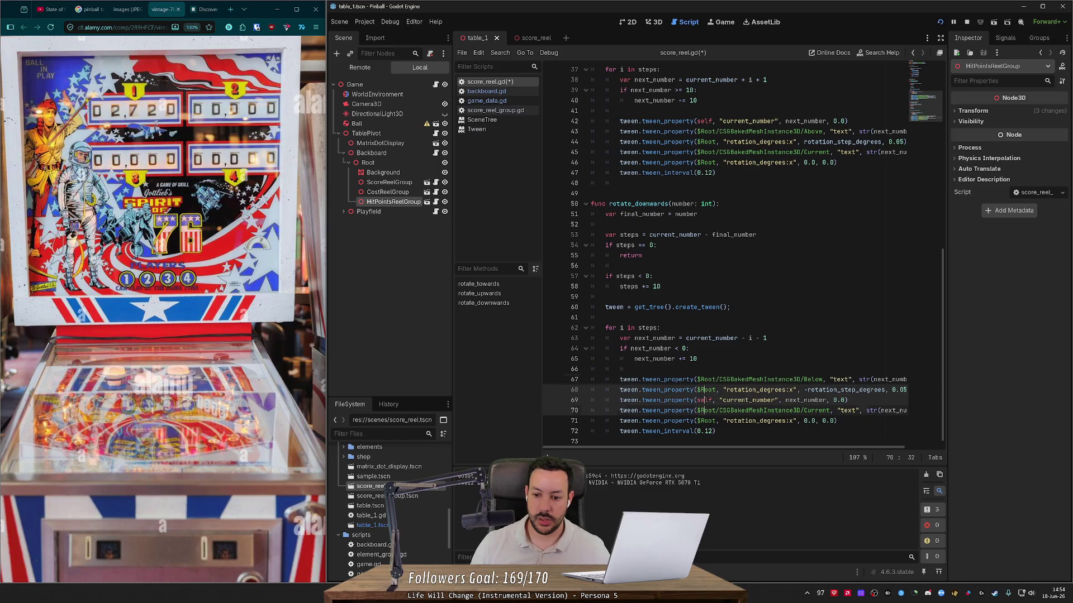
pyautogui.click(847, 400)
pyautogui.hotkey('shift', 'Home')
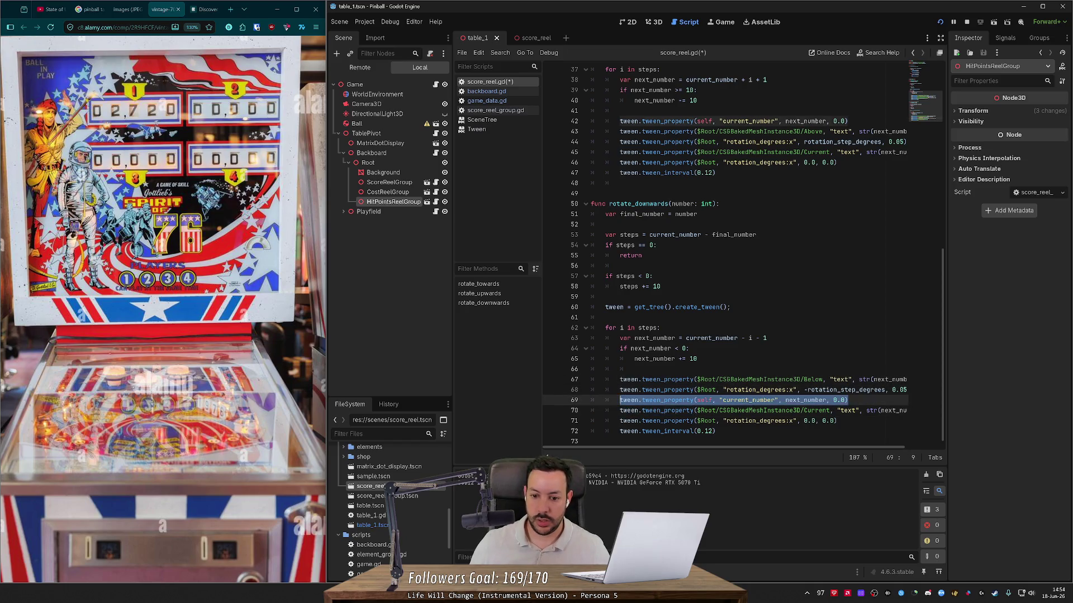
pyautogui.press('Up')
pyautogui.press('Up')
pyautogui.press('Up')
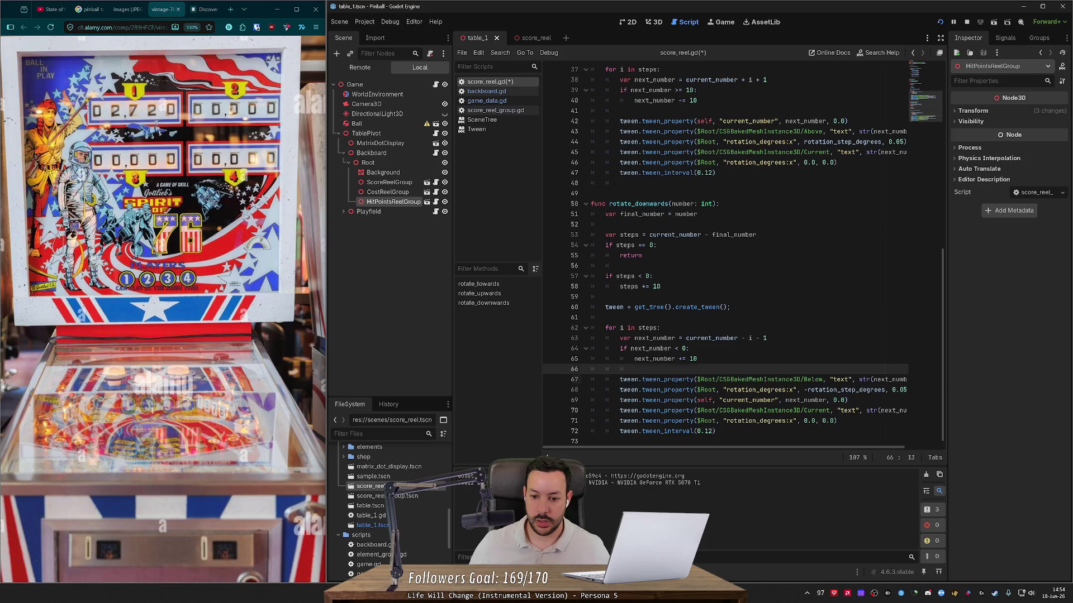
pyautogui.press('Return')
pyautogui.hotkey('ctrl', 'v')
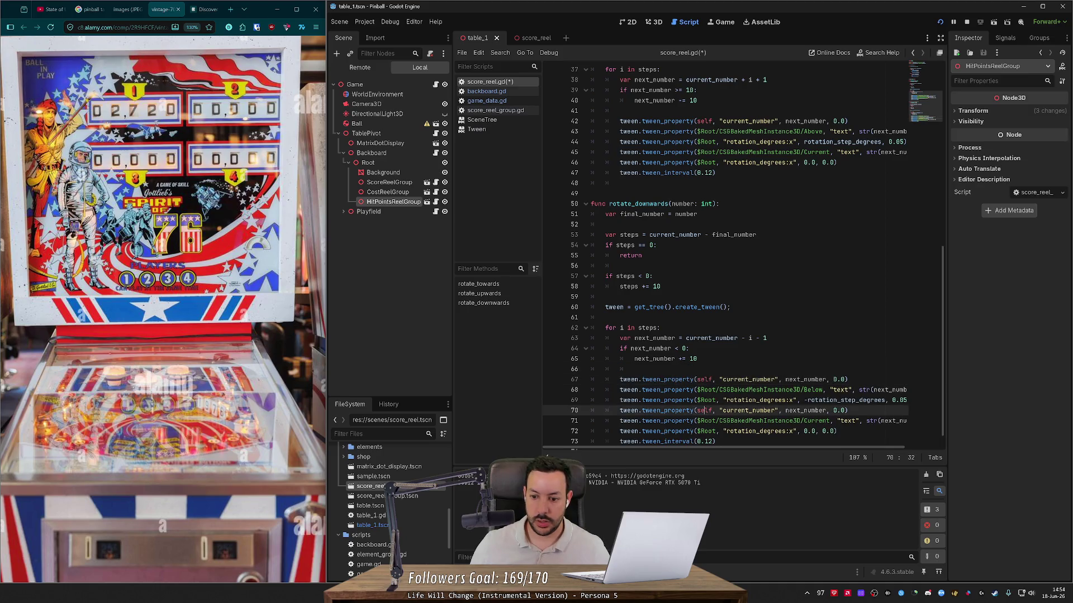
pyautogui.click(941, 22)
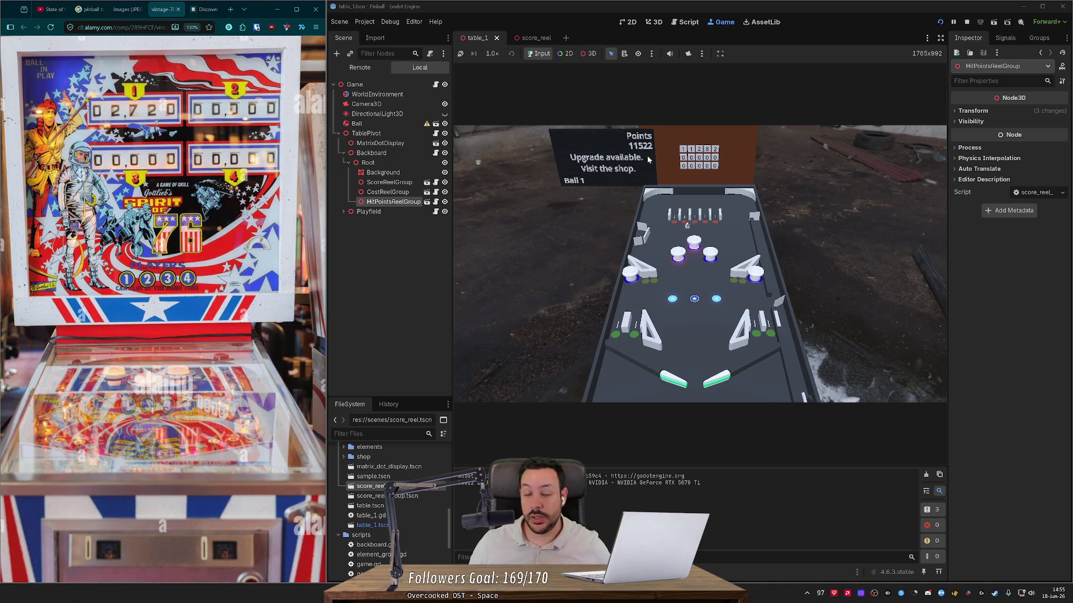
# - After playing, reopen score_reel.gd from the score_reel scene's Script workspace
pyautogui.click(534, 37)
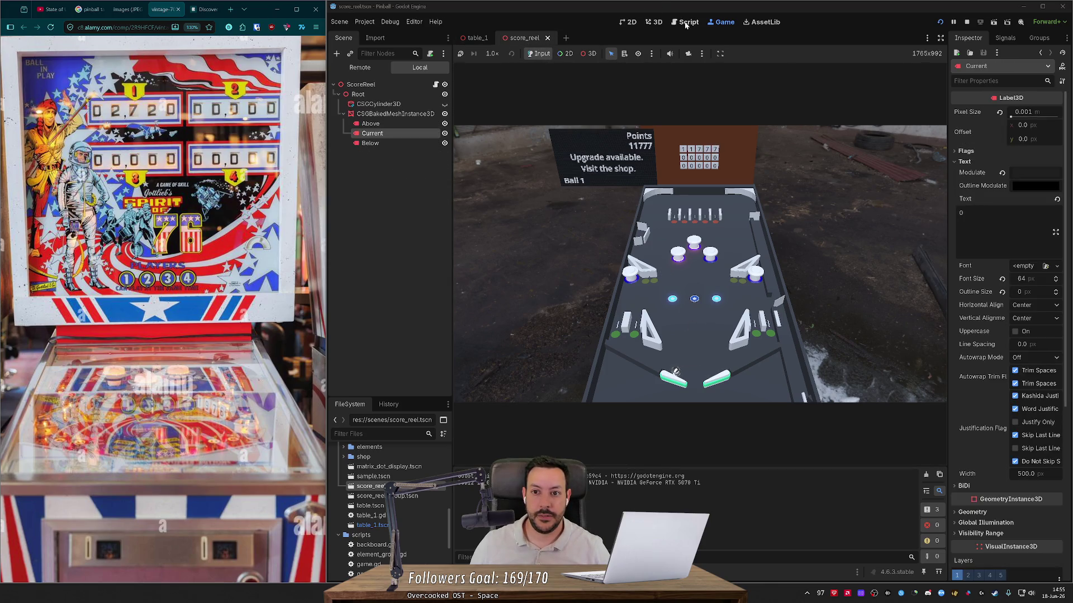
pyautogui.click(685, 22)
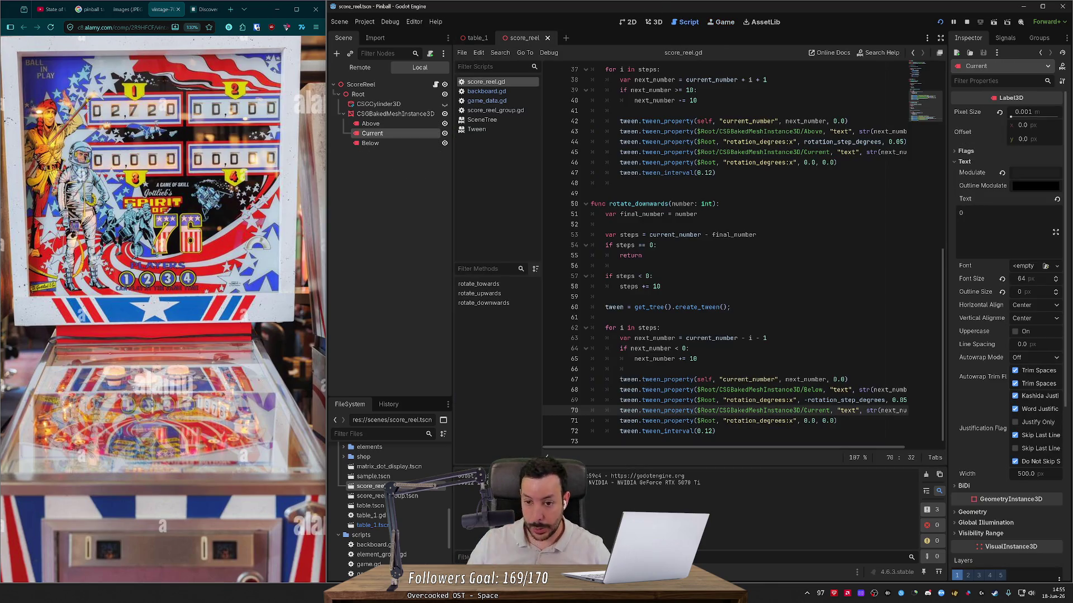
pyautogui.scroll(8, 726, 252)
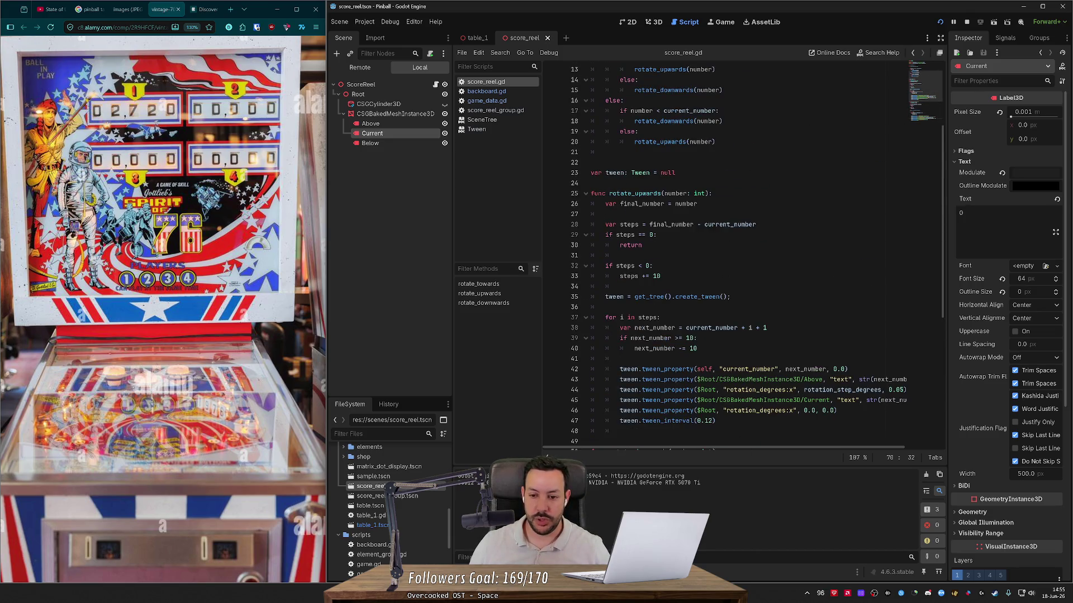
# - Paste a copy of the current_number tween_property line onto a new line after the loop
pyautogui.scroll(4, 726, 252)
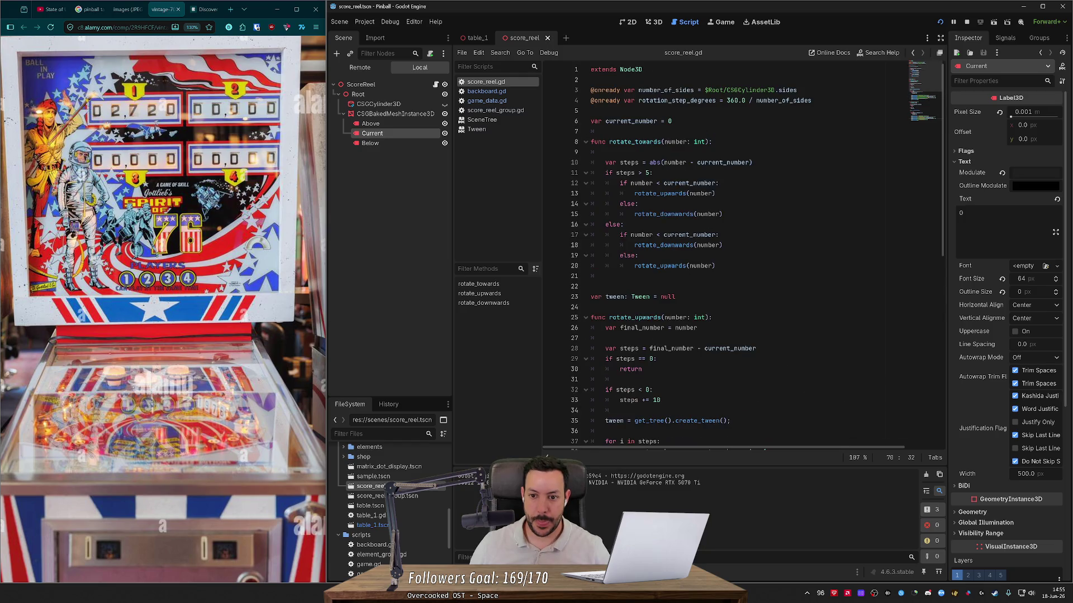
pyautogui.scroll(-4, 727, 251)
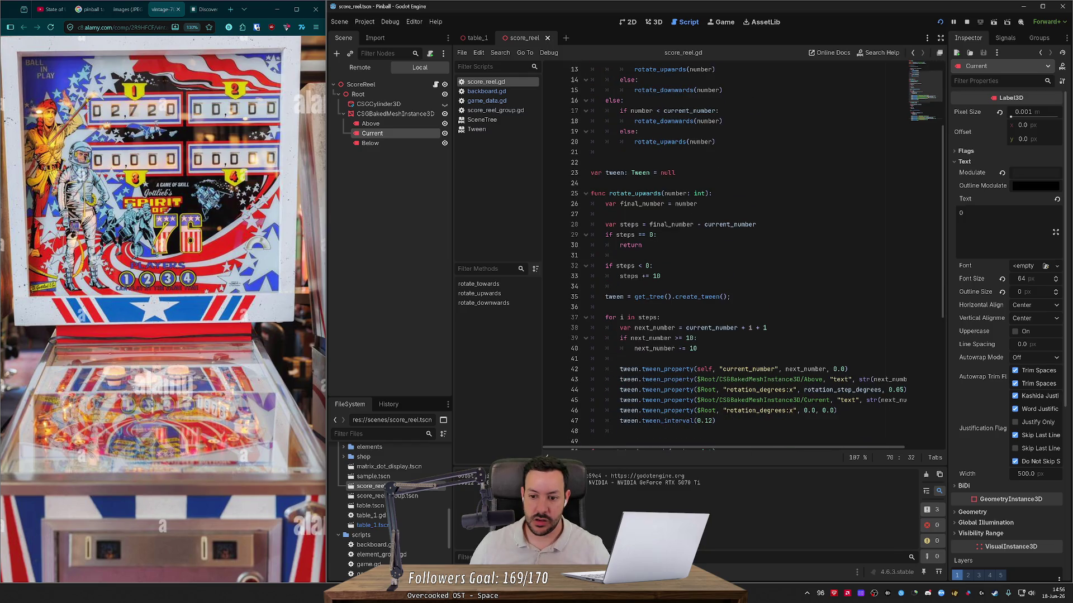
pyautogui.scroll(-2, 727, 251)
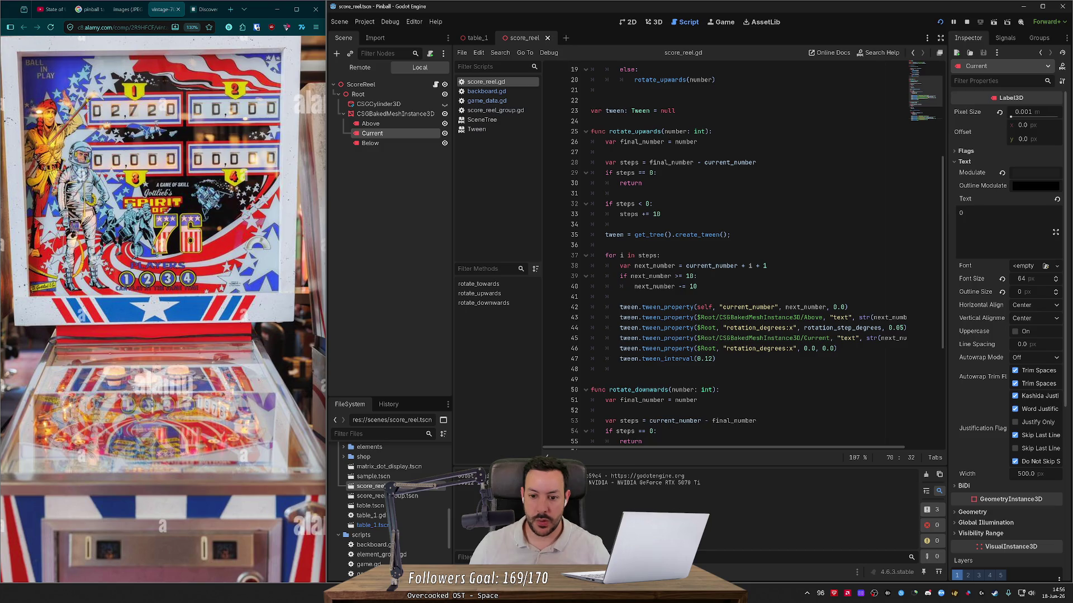
pyautogui.click(620, 369)
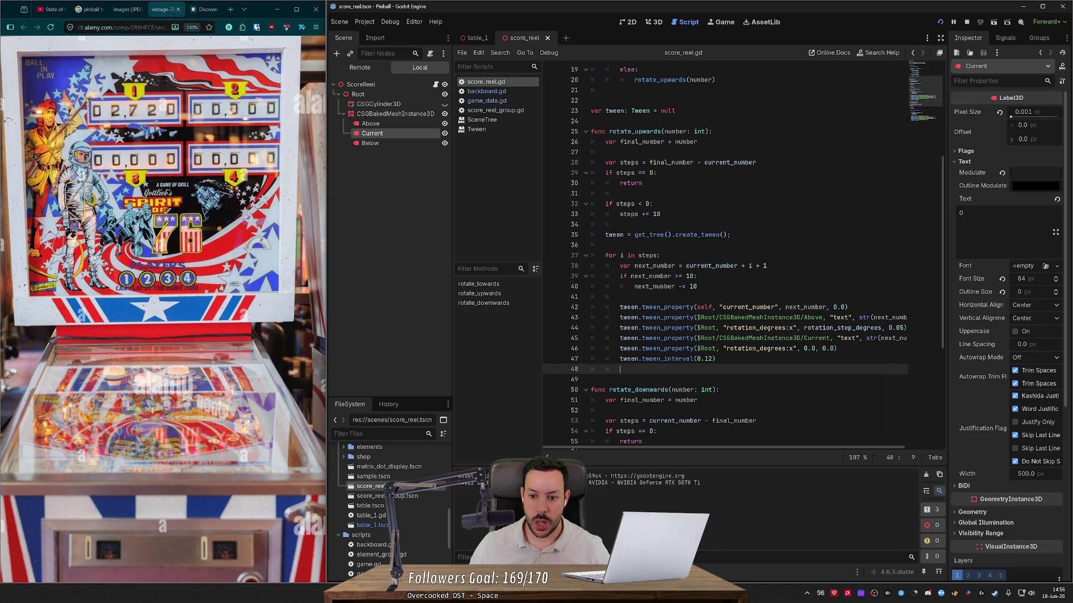
pyautogui.press('Return')
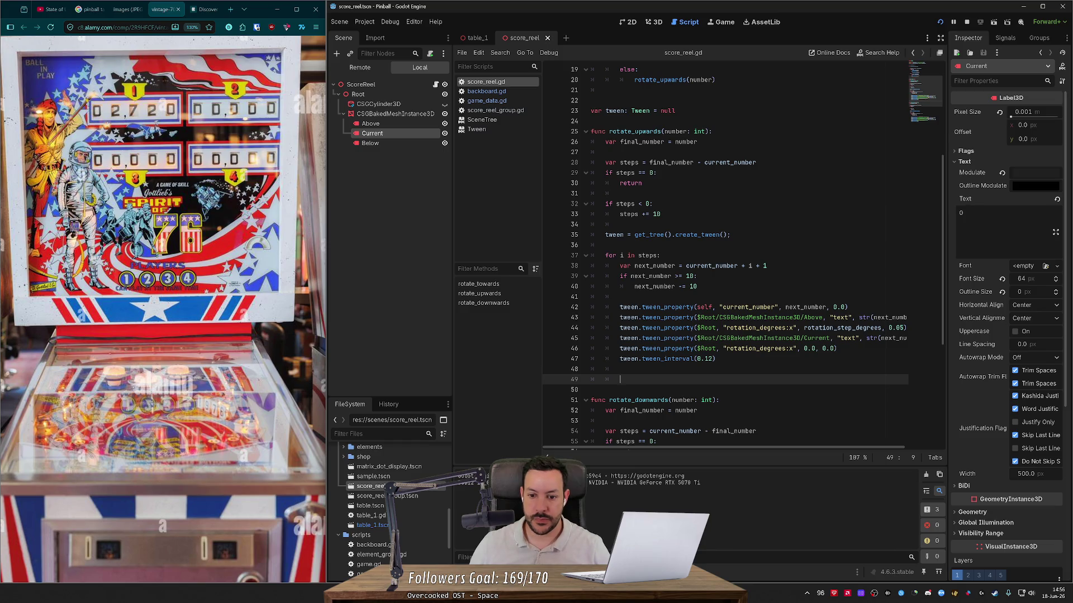
pyautogui.press('BackSpace')
pyautogui.write('twee')
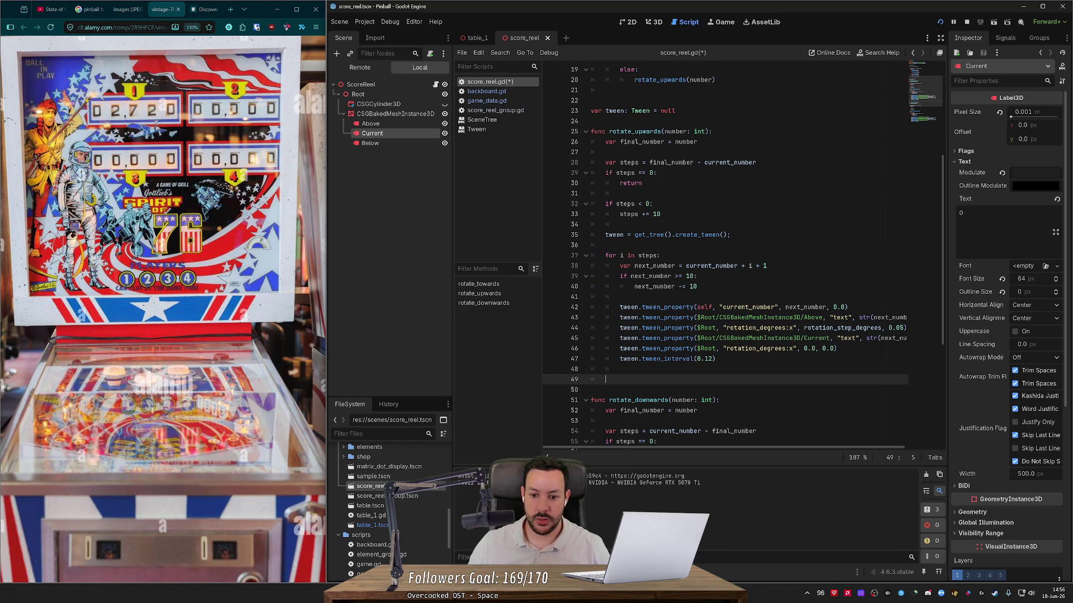
pyautogui.click(782, 328)
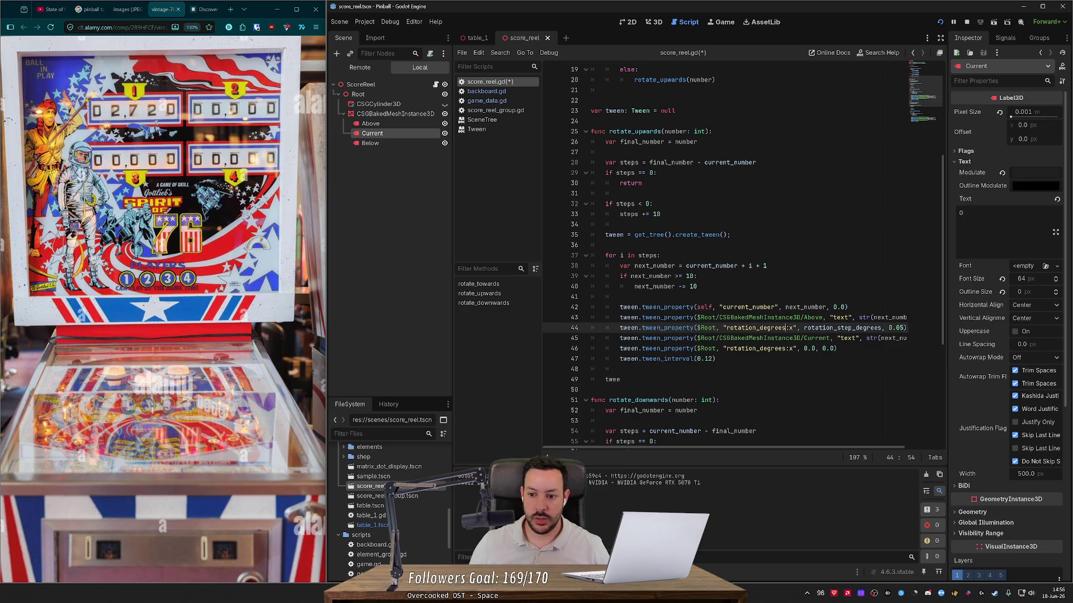
pyautogui.moveTo(591, 307); pyautogui.dragTo(591, 317)
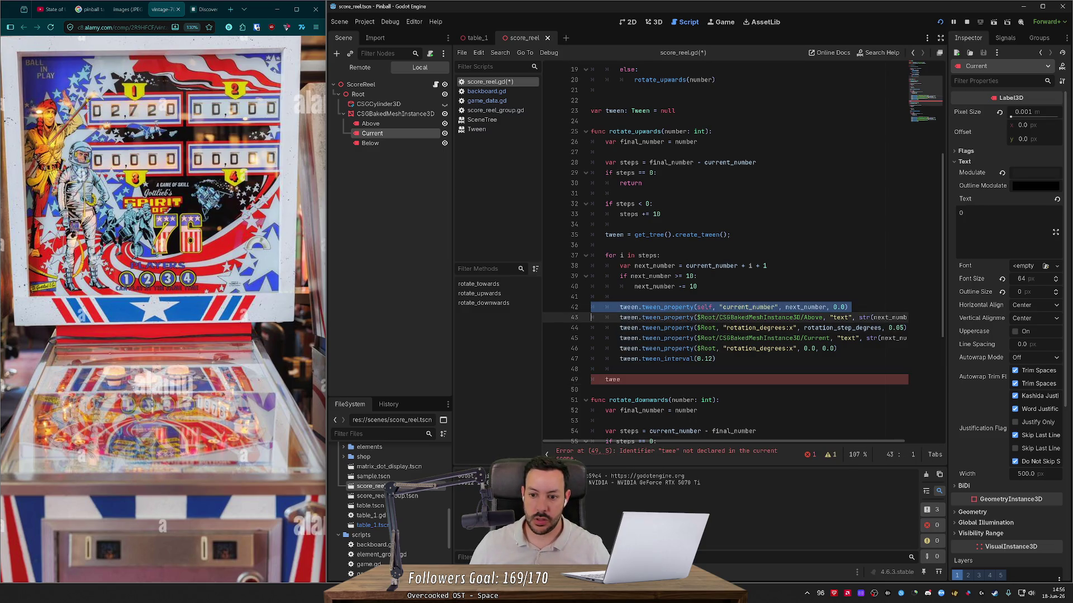
pyautogui.hotkey('ctrl', 'c')
pyautogui.doubleClick(612, 380)
pyautogui.hotkey('ctrl', 'v')
# - Outdent the pasted line and change it to tween is_rotating to false
pyautogui.click(755, 379)
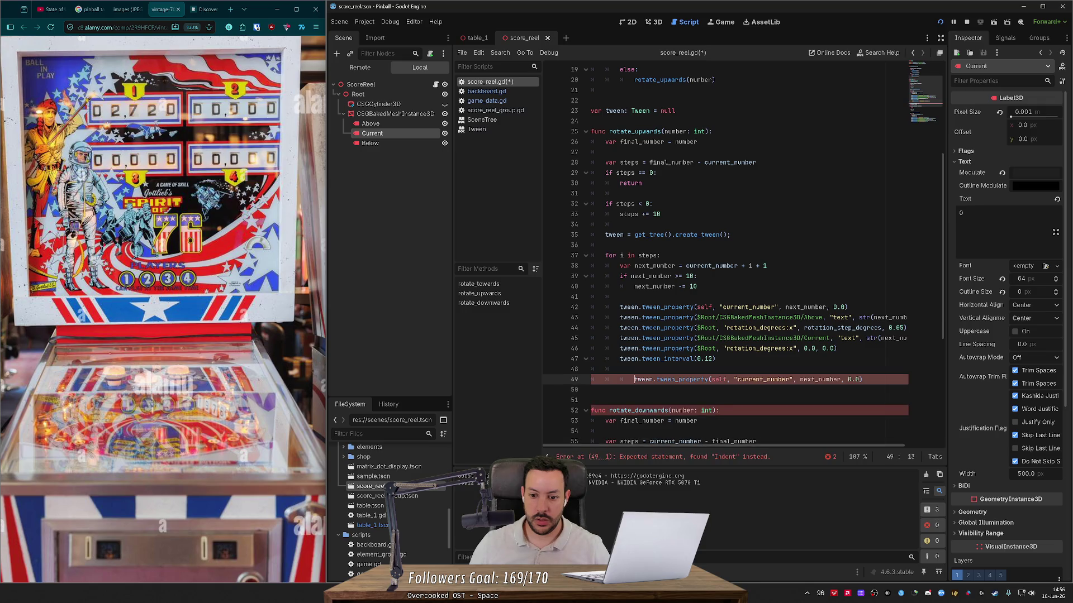
pyautogui.hotkey('shift', 'Tab')
pyautogui.doubleClick(734, 379)
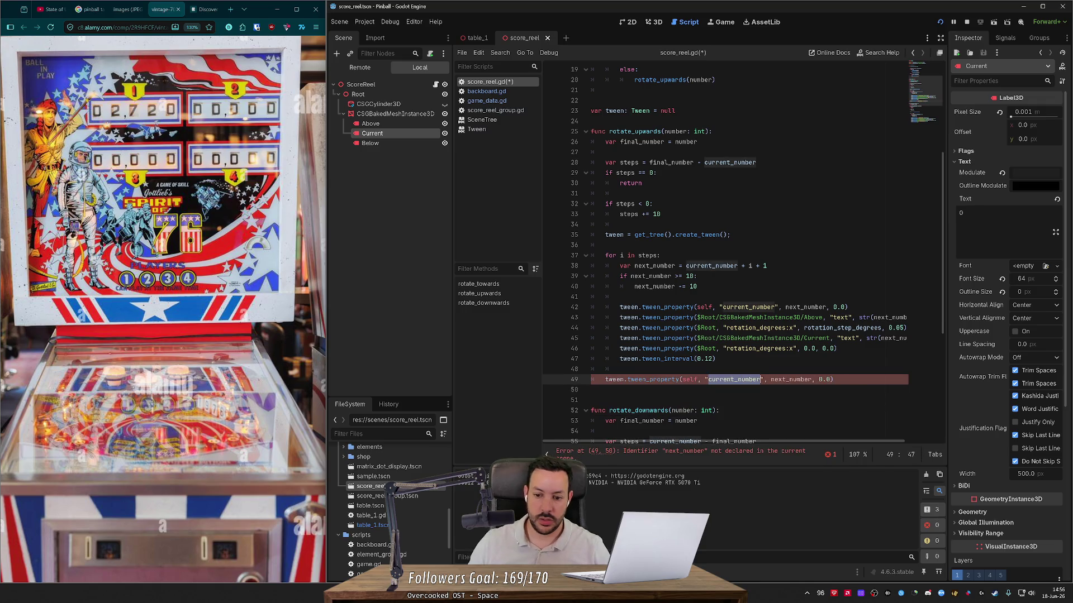
pyautogui.write('is_animation')
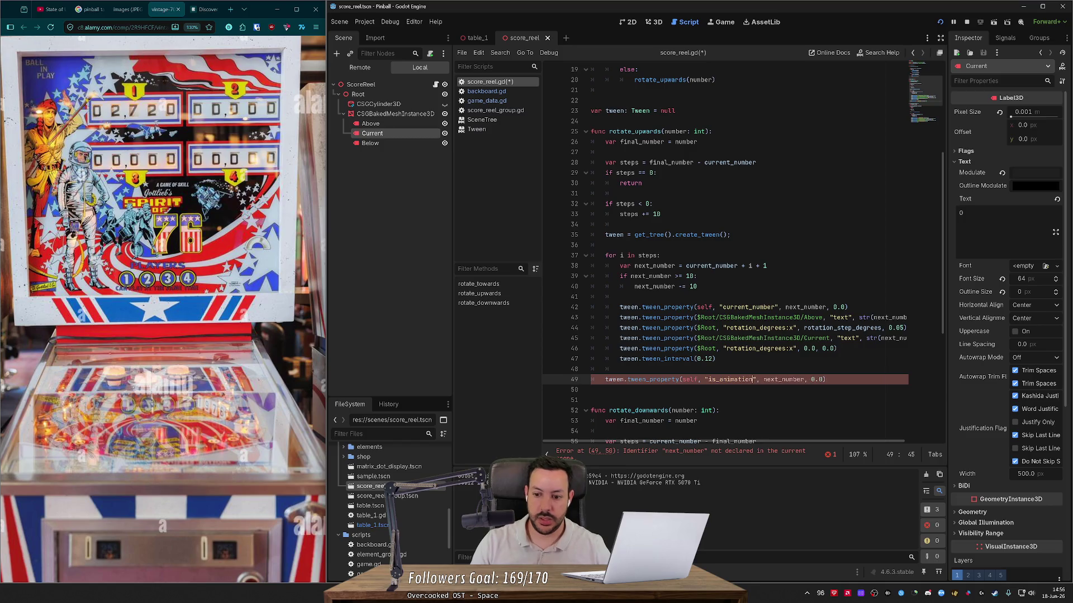
pyautogui.click(804, 379)
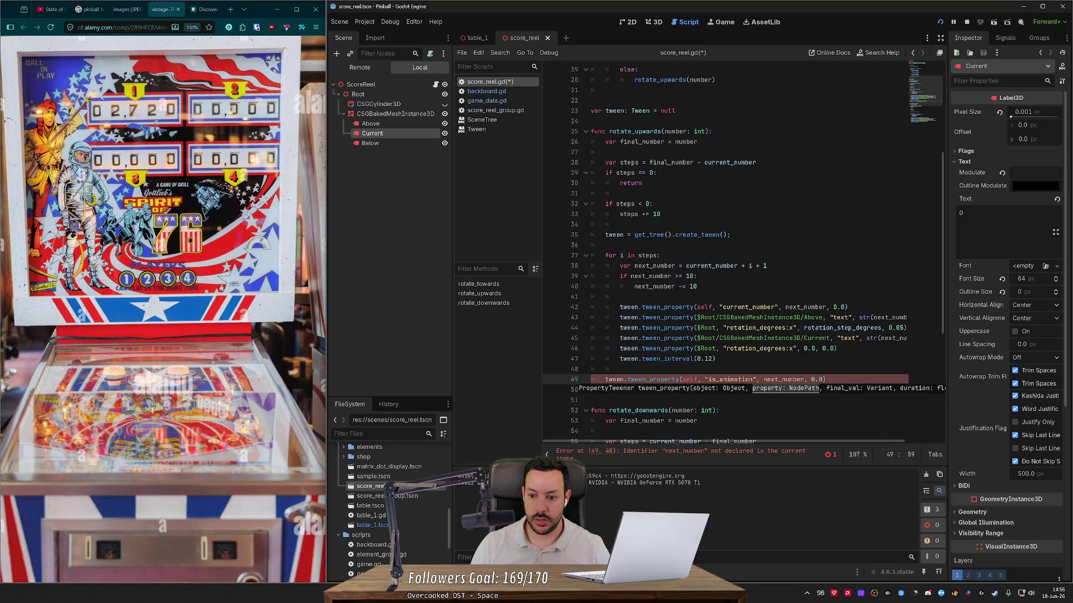
pyautogui.doubleClick(782, 379)
pyautogui.write('false')
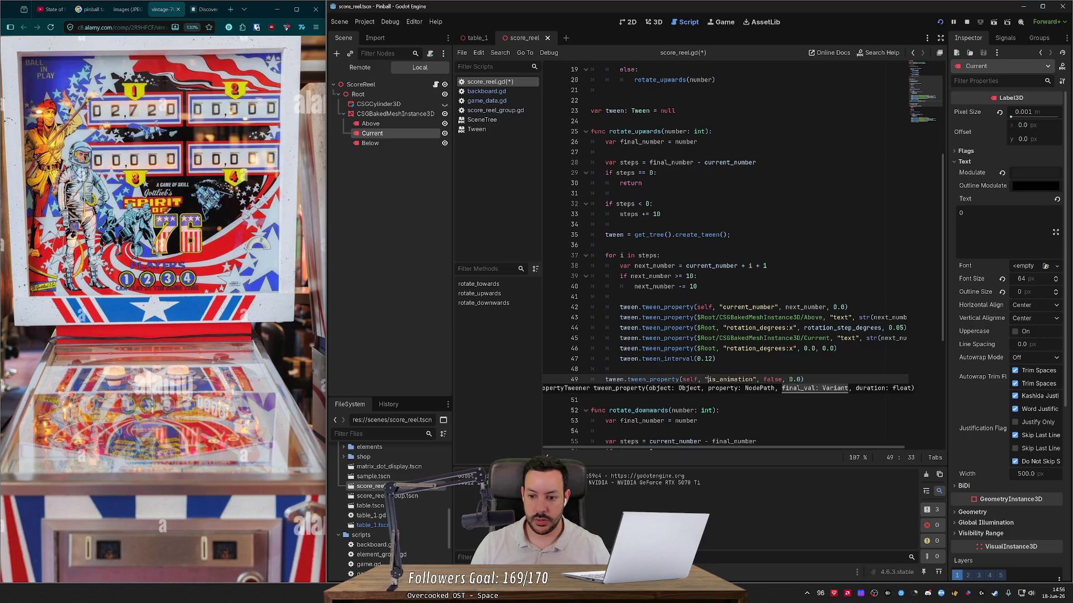
pyautogui.hotkey('ctrl', 'shift', 'Right')
pyautogui.write('rotatio')
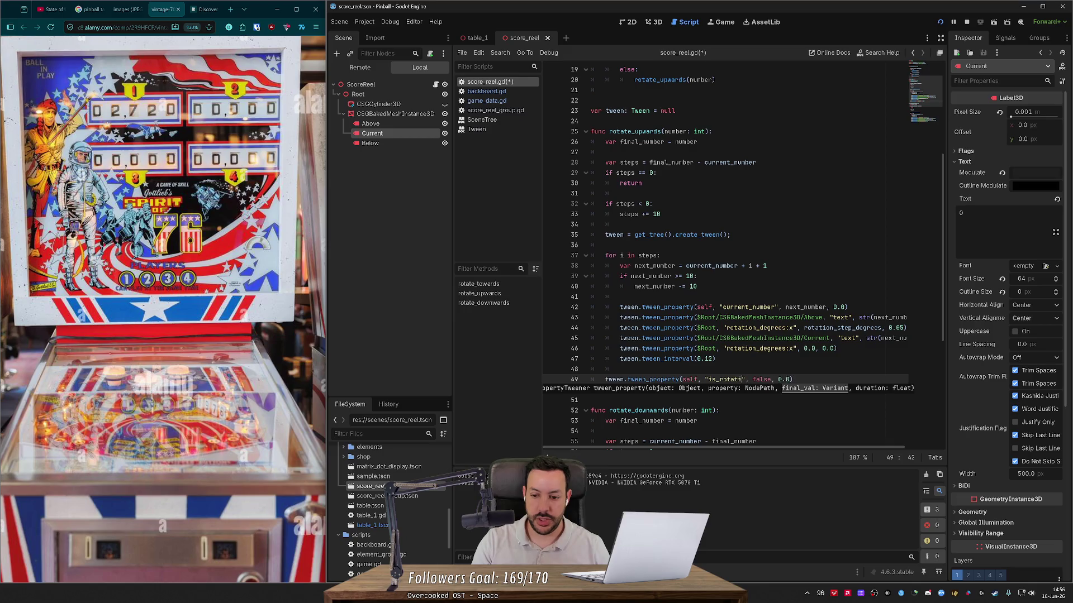
pyautogui.write('ng')
# - Add an is_rotating true tween_property line right after create_tween in rotate_upwards
pyautogui.press('End')
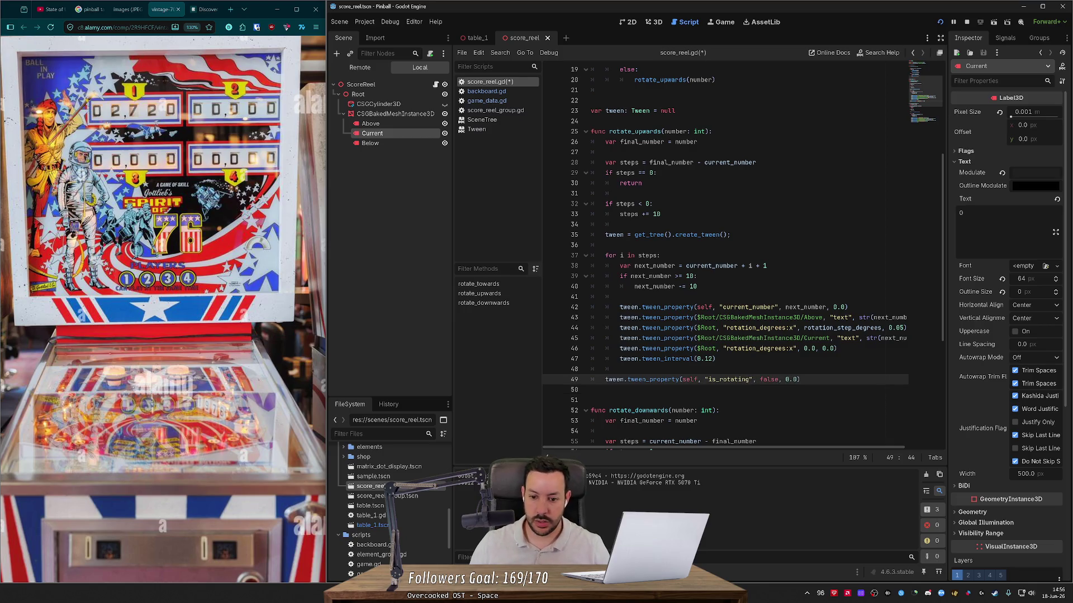
pyautogui.hotkey('shift', 'Up')
pyautogui.click(606, 245)
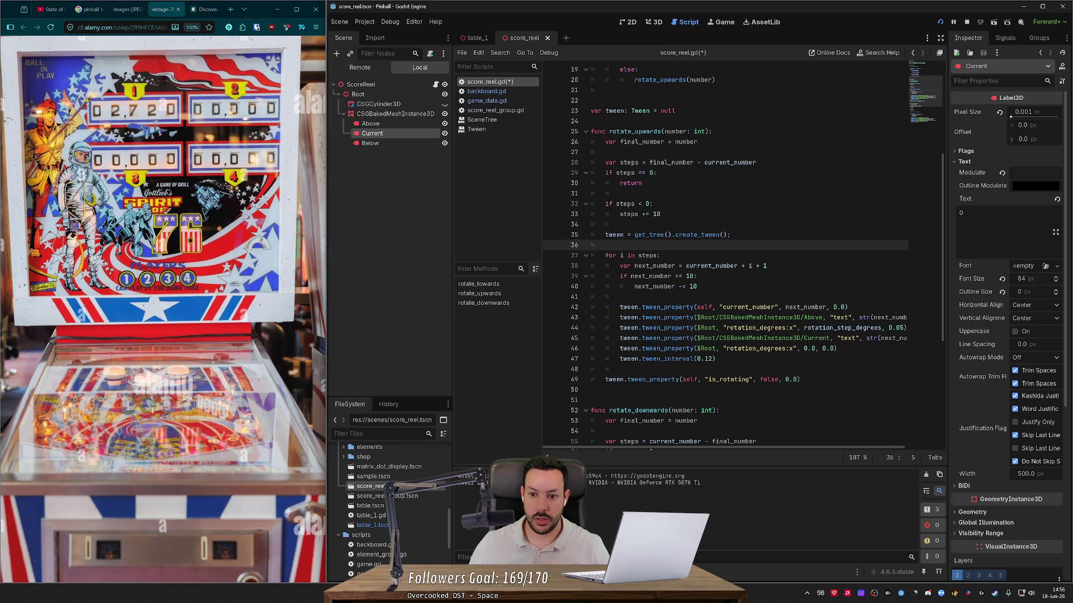
pyautogui.hotkey('ctrl', 'v')
pyautogui.press('Return')
pyautogui.doubleClick(769, 255)
pyautogui.write('true')
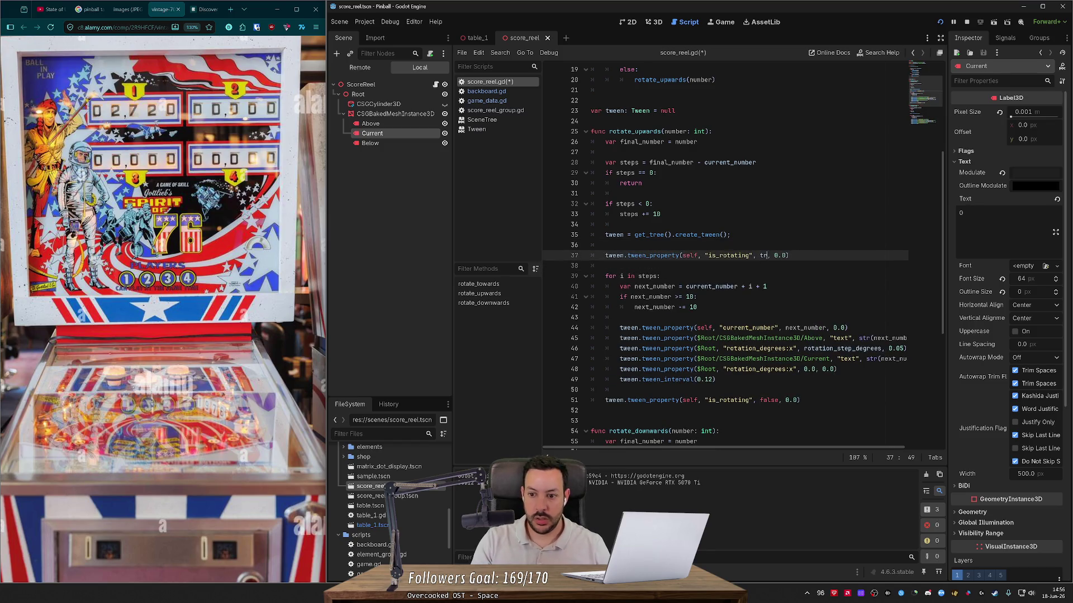
pyautogui.press('Escape')
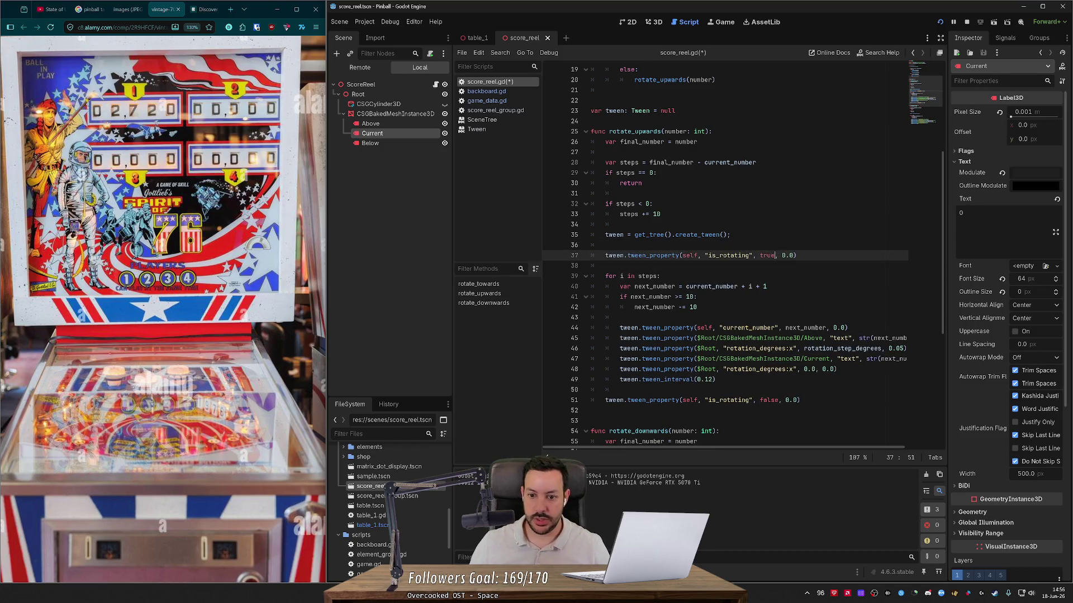
pyautogui.click(605, 266)
# - Delete the extra blank line before rotate_downwards, save, and select the is_rotating false line
pyautogui.click(592, 421)
pyautogui.press('BackSpace')
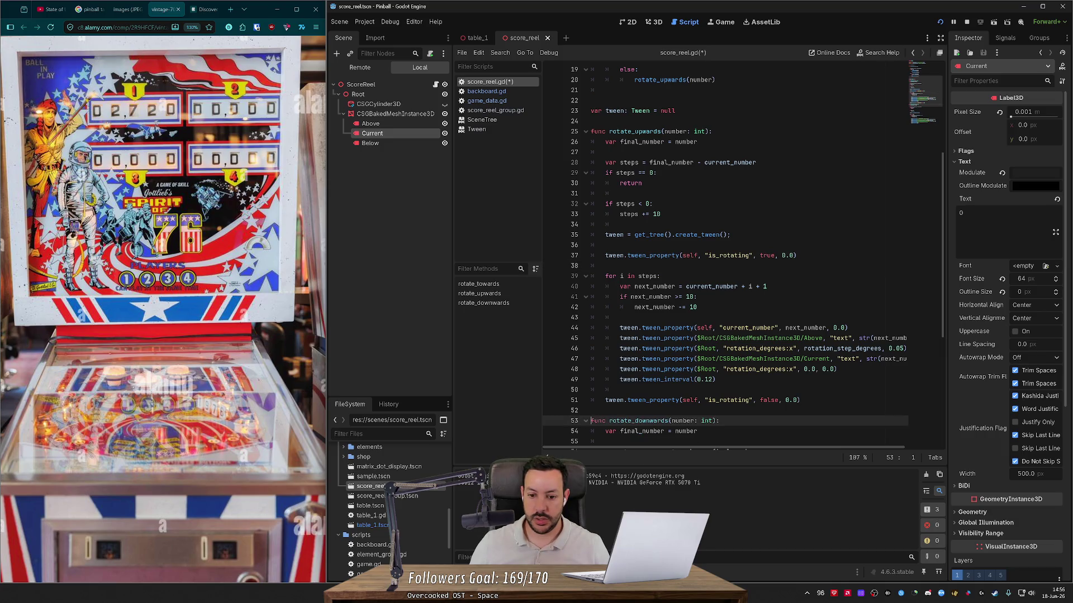
pyautogui.hotkey('ctrl', 's')
pyautogui.click(800, 400)
pyautogui.hotkey('shift', 'Up')
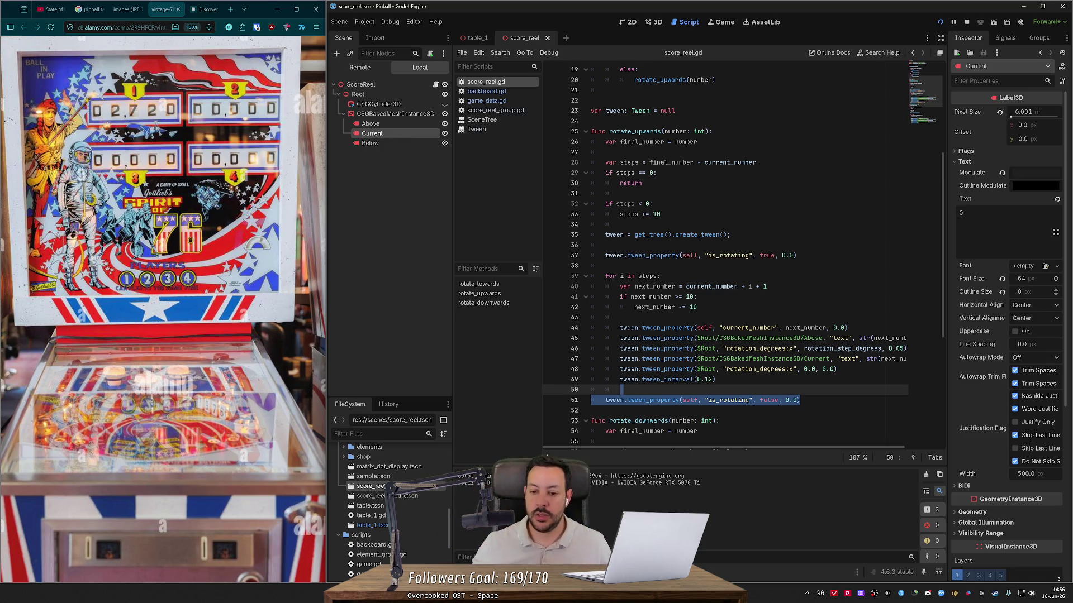
# - Paste the is_rotating true tween line after create_tween in rotate_downwards
pyautogui.scroll(-3, 726, 251)
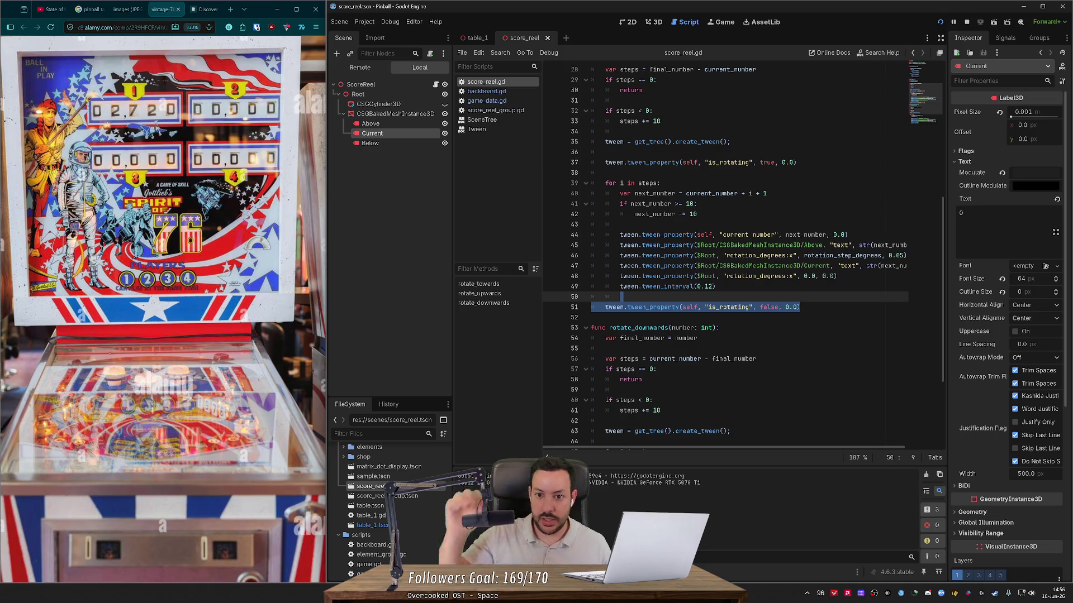
pyautogui.press('Up')
pyautogui.press('Up')
pyautogui.press('Up')
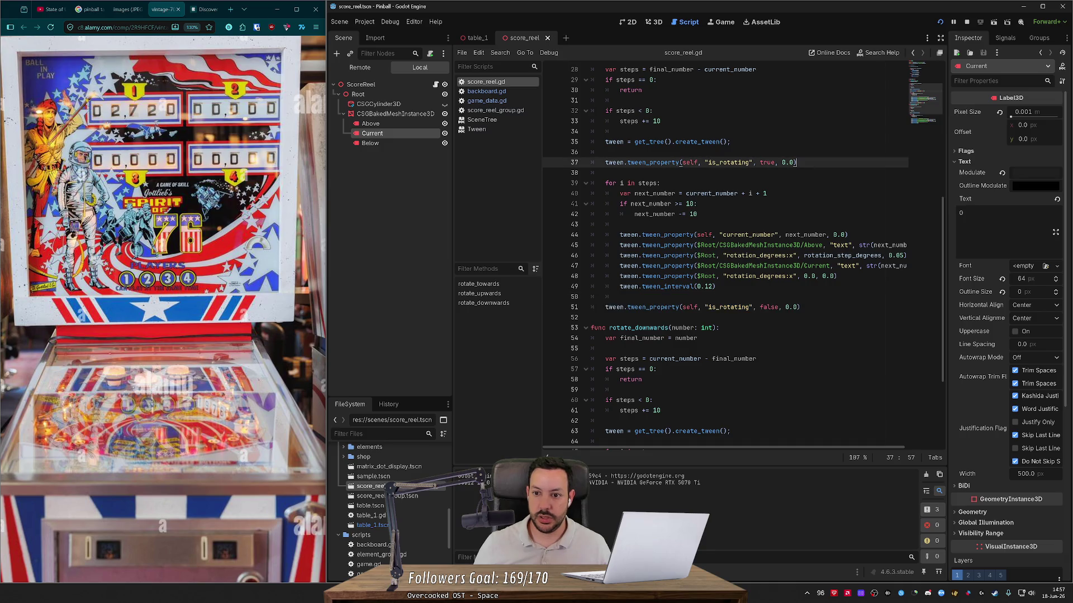
pyautogui.scroll(-4, 743, 255)
pyautogui.click(670, 317)
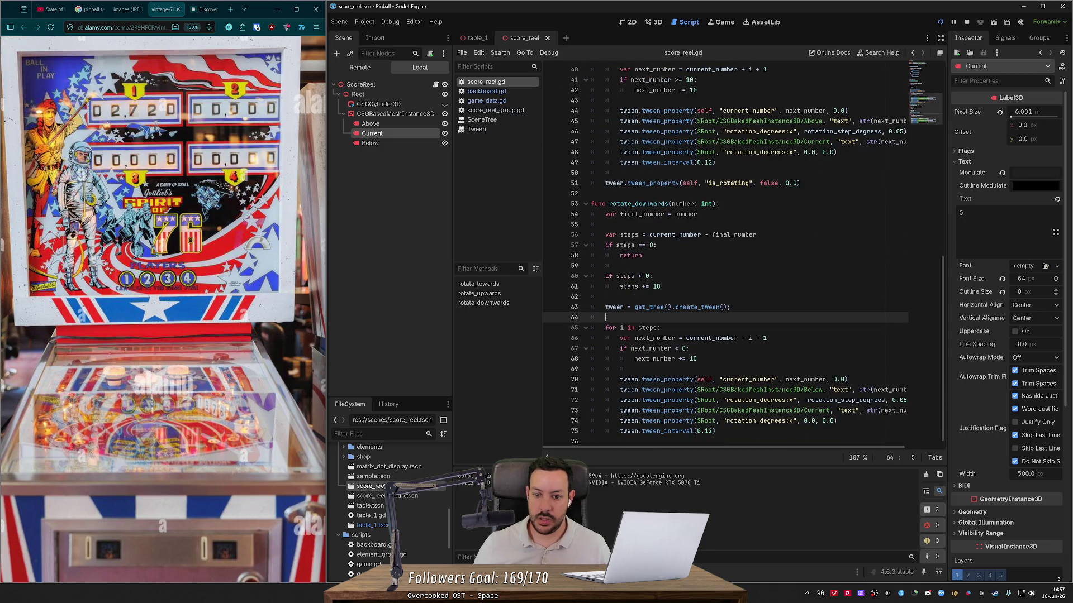
pyautogui.press('Return')
pyautogui.hotkey('ctrl', 'v')
pyautogui.press('Return')
# - Paste the is_rotating false tween line after the rotate_downwards loop and save score_reel.gd
pyautogui.tripleClick(699, 183)
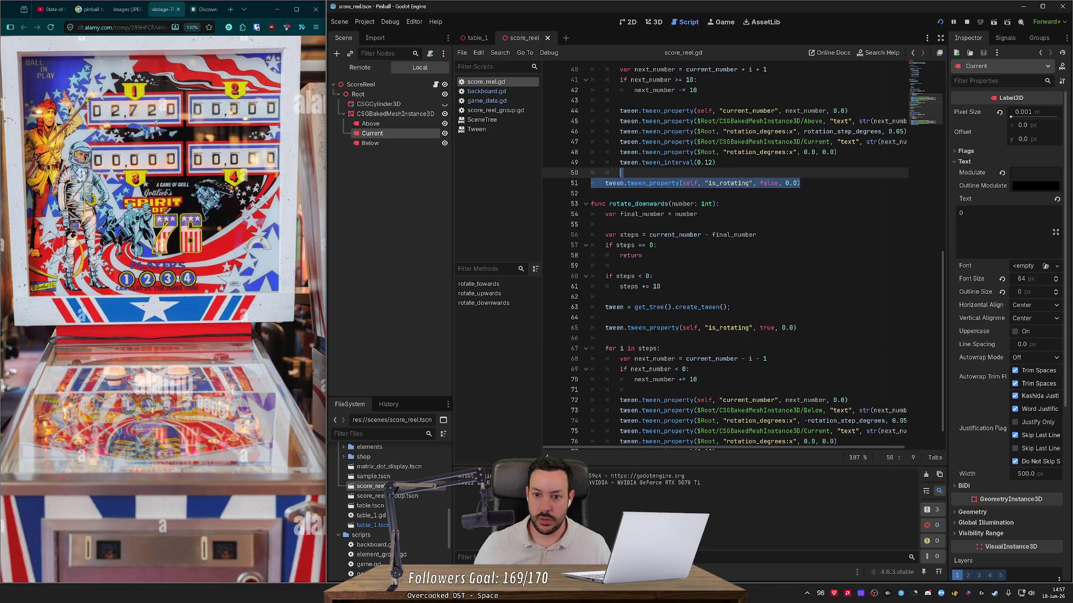
pyautogui.hotkey('ctrl', 'End')
pyautogui.press('Return')
pyautogui.hotkey('ctrl', 'v')
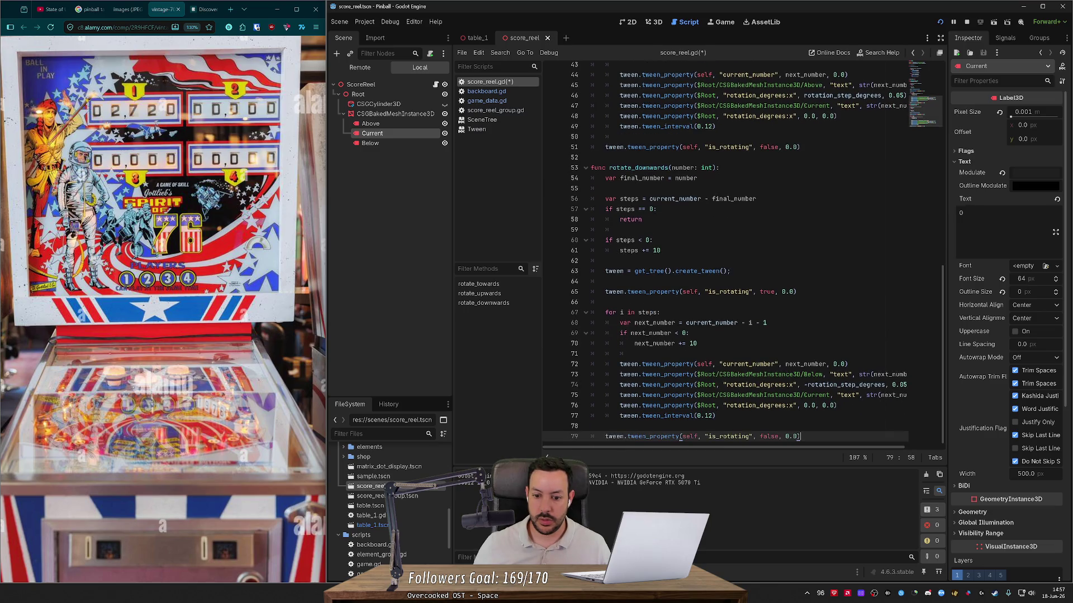
pyautogui.hotkey('ctrl', 's')
pyautogui.scroll(10, 726, 252)
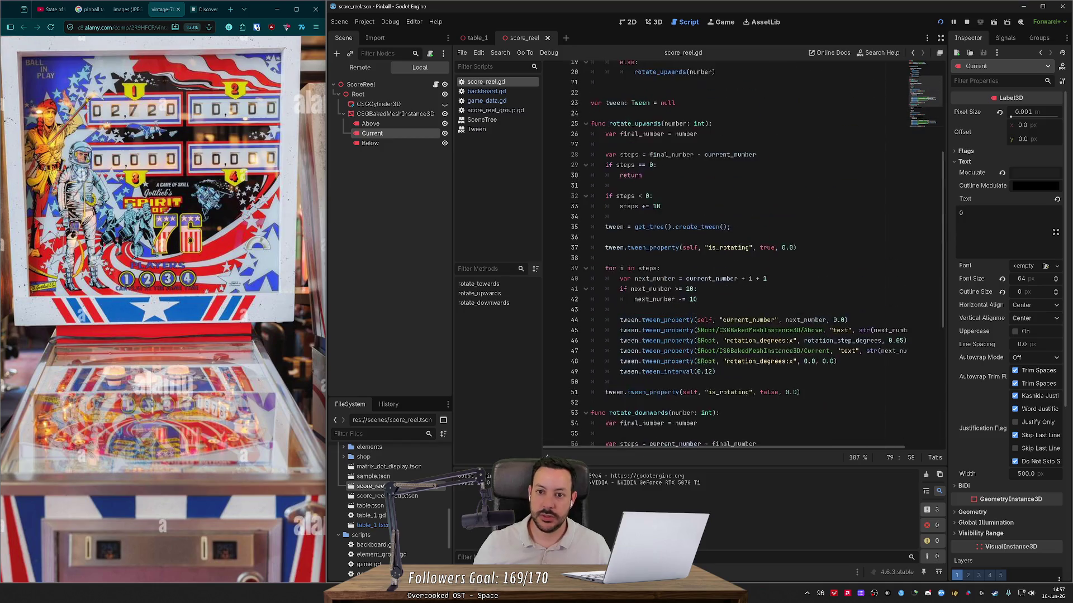
pyautogui.click(615, 111)
pyautogui.press('Down')
pyautogui.press('Down')
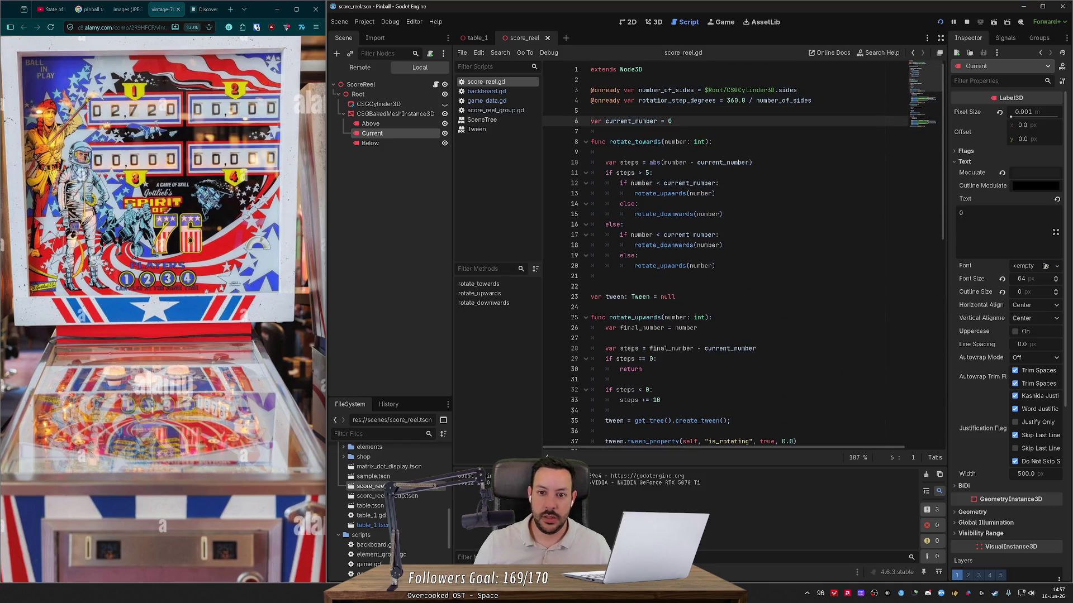
pyautogui.write('var is_rot')
pyautogui.write('ating = fa')
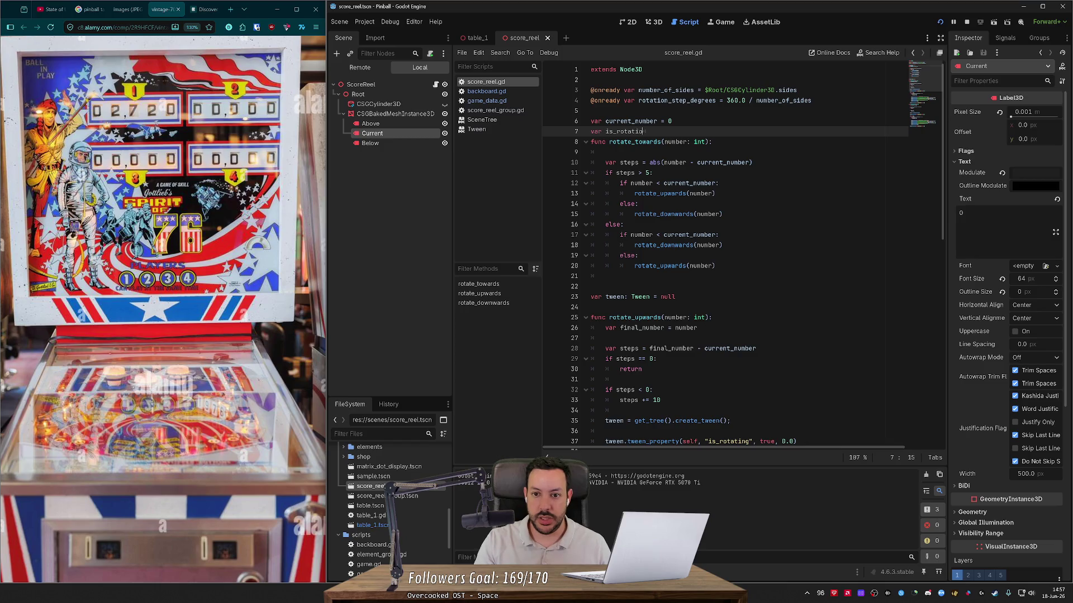
pyautogui.write('lse')
pyautogui.press('Return')
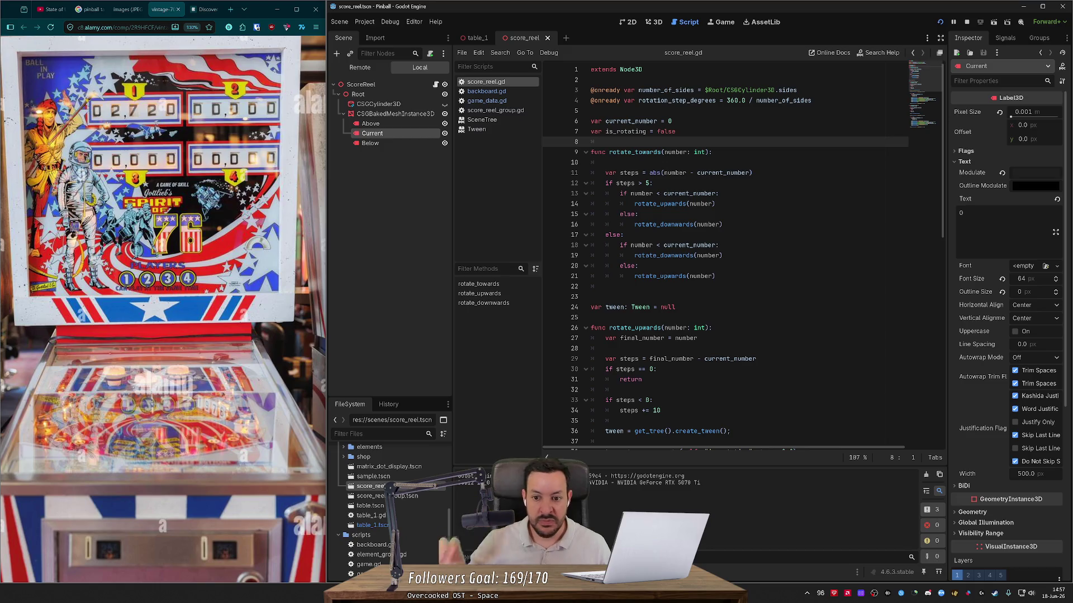
pyautogui.scroll(-4, 726, 252)
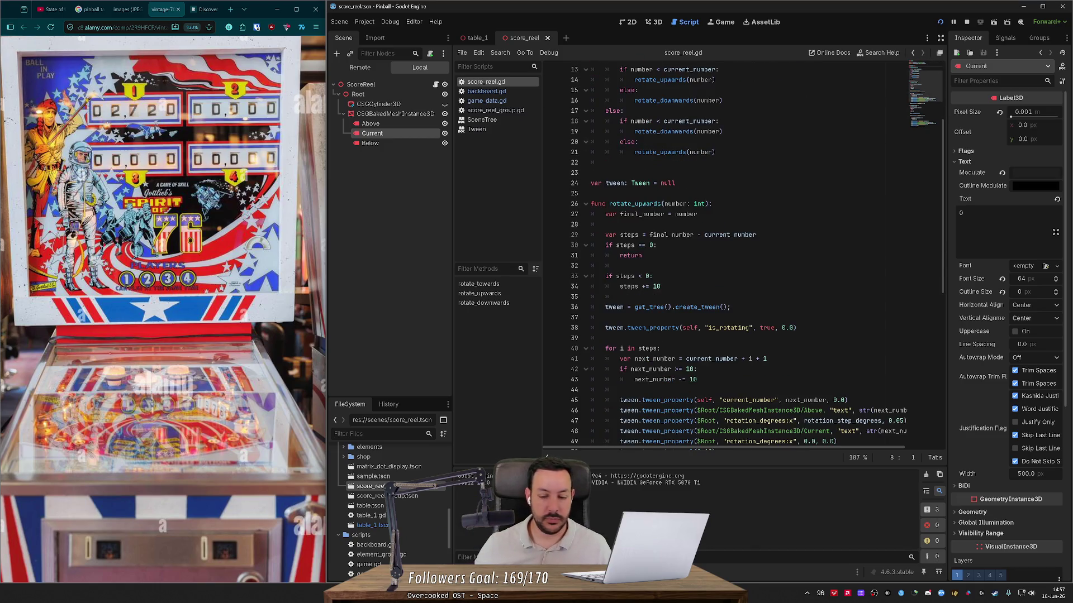
pyautogui.scroll(-2, 726, 251)
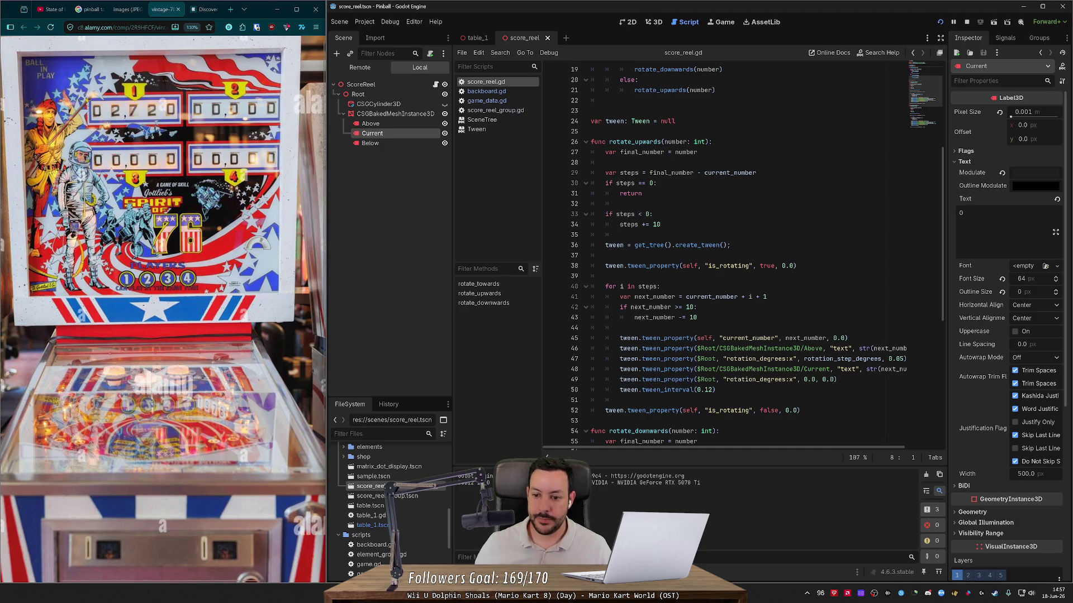
pyautogui.scroll(-3, 726, 257)
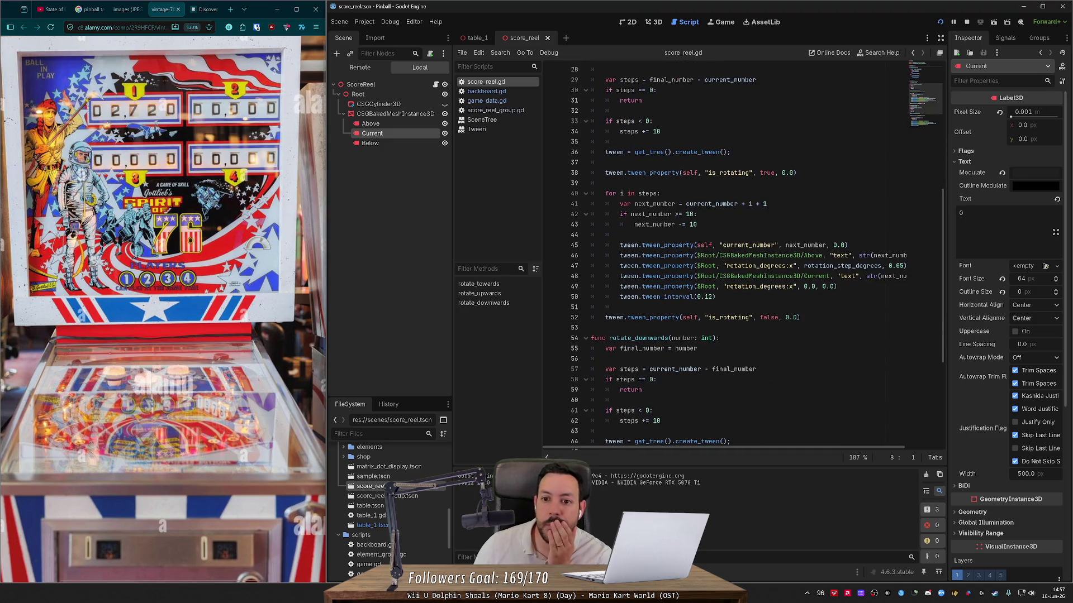
# - Insert an 'if is_rotating:' condition after the negative-steps check in rotate_upwards
pyautogui.click(626, 141)
pyautogui.scroll(2, 626, 142)
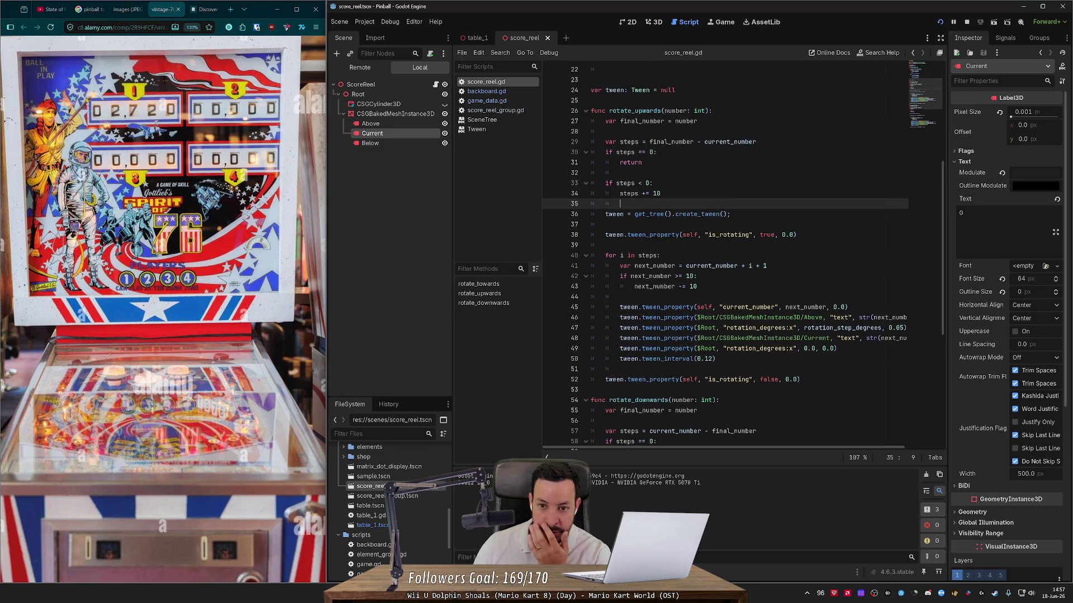
pyautogui.press('Return')
pyautogui.press('Return')
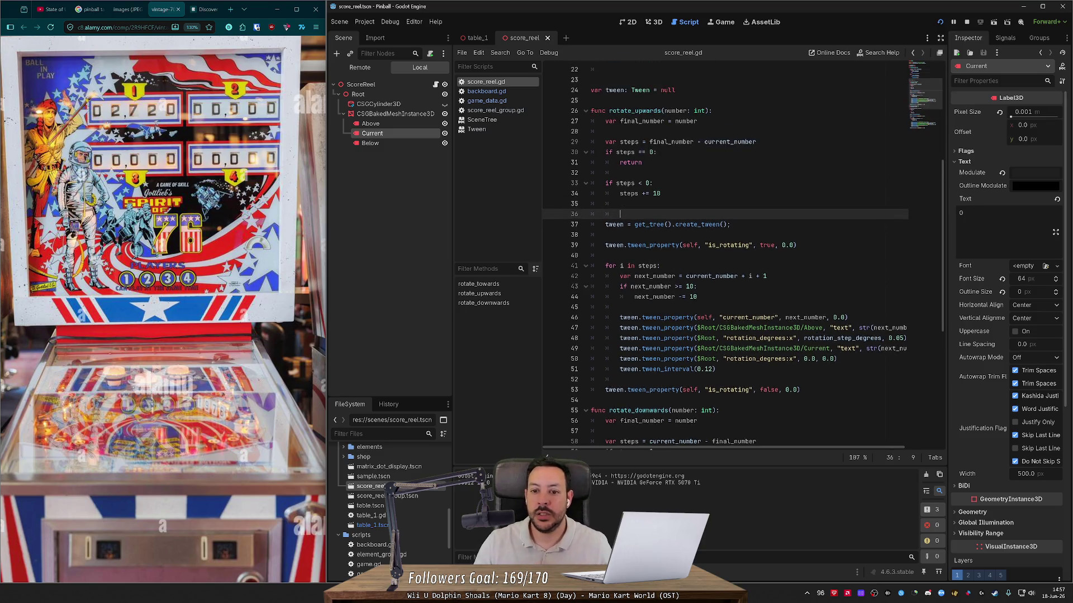
pyautogui.press('Up')
pyautogui.write('if ')
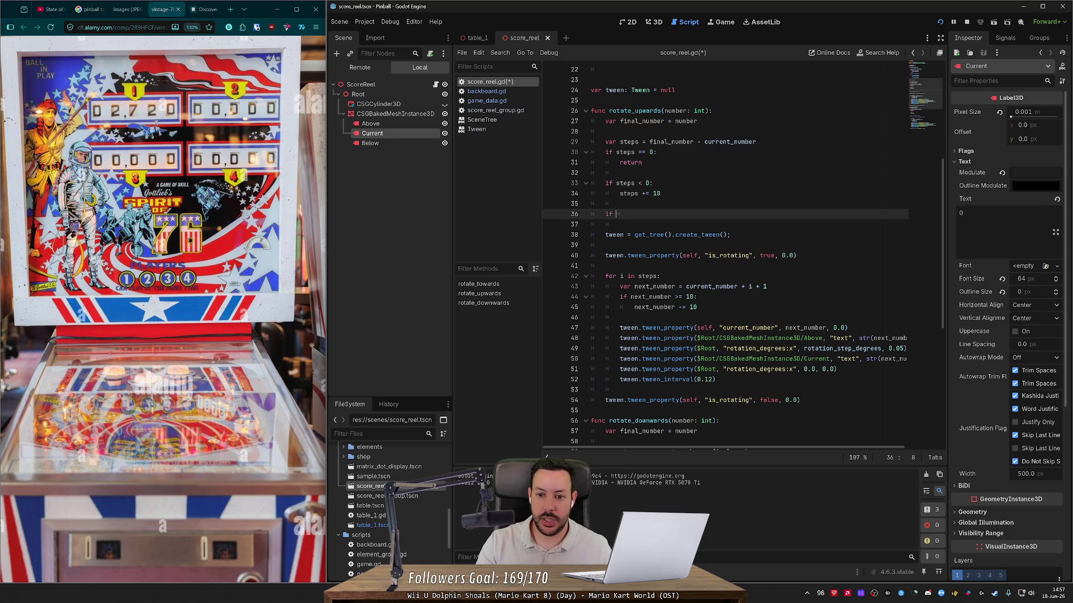
pyautogui.write('is_rotating')
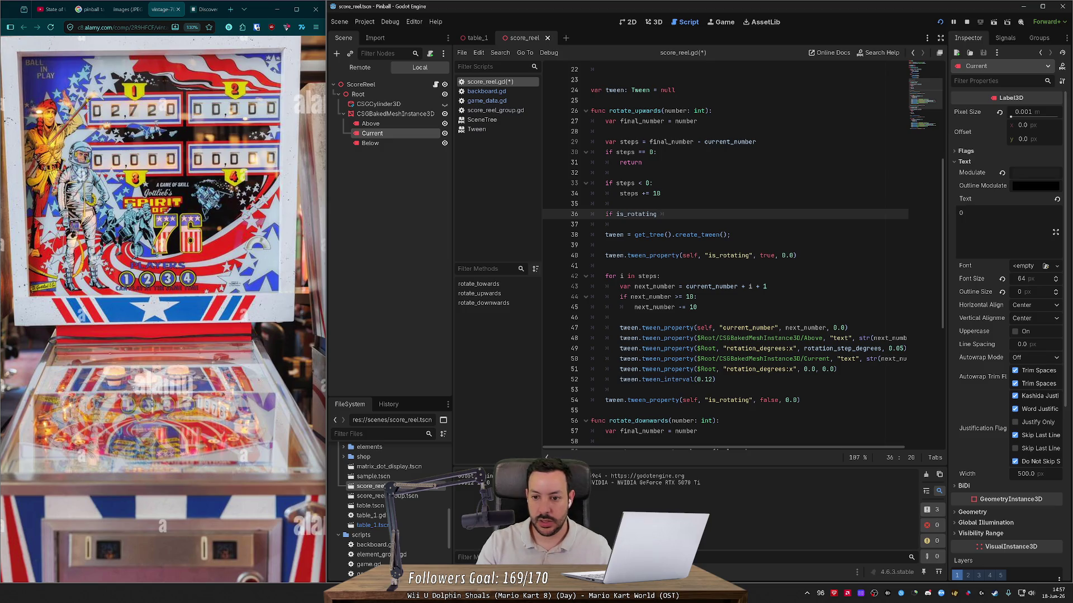
pyautogui.press('BackSpace')
pyautogui.write(':')
pyautogui.press('Return')
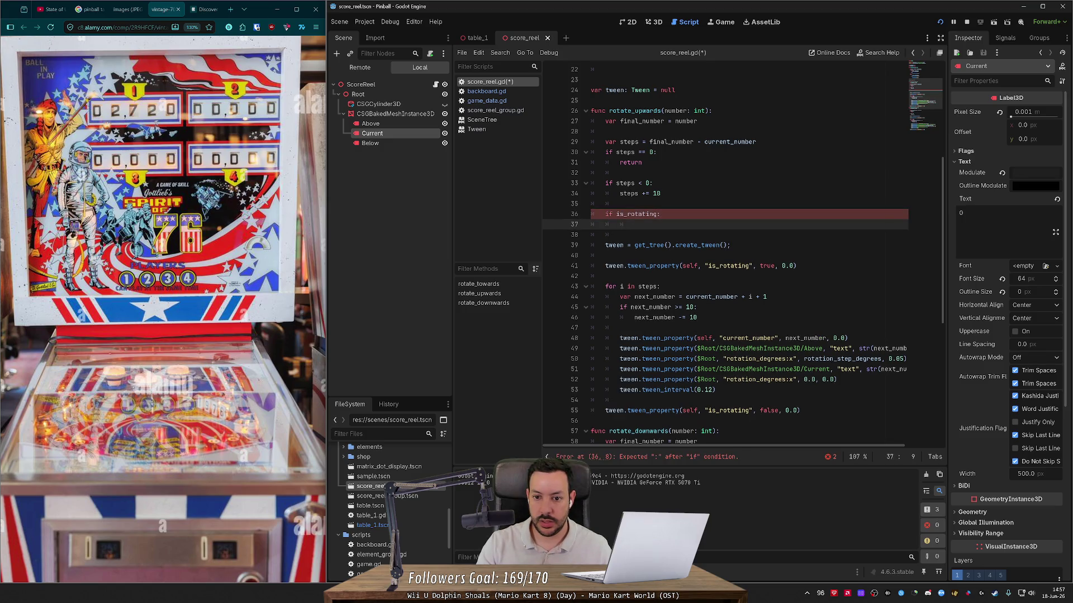
# - Add 'var a = 0' and 'a += 1' inside it, breakpoint line 38, and rerun the game
pyautogui.write('var a = 0')
pyautogui.press('Return')
pyautogui.write('var a ')
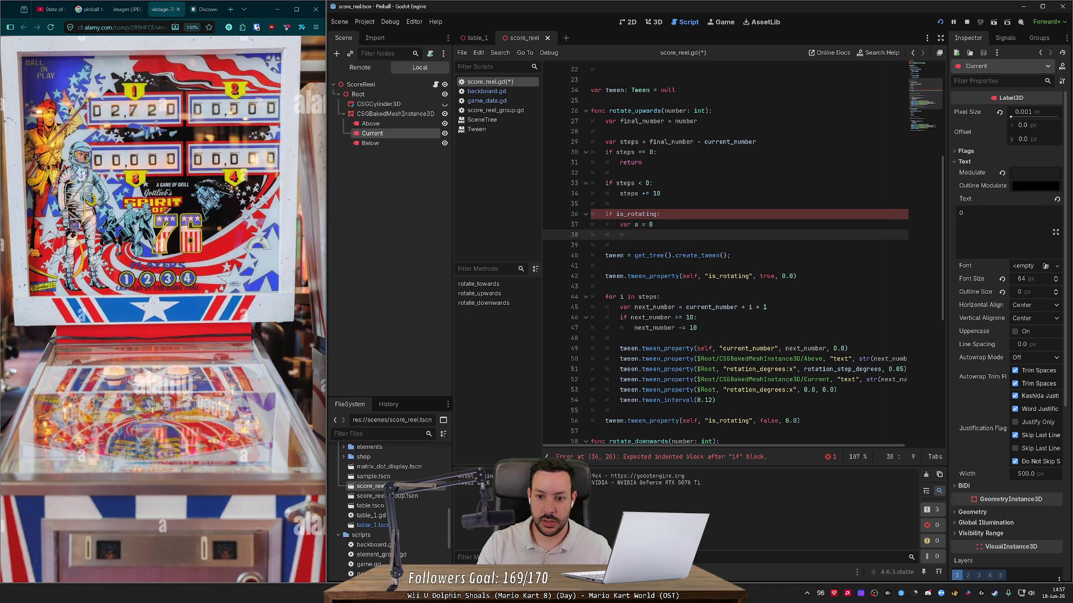
pyautogui.write('+')
pyautogui.press('BackSpace')
pyautogui.write('= 1')
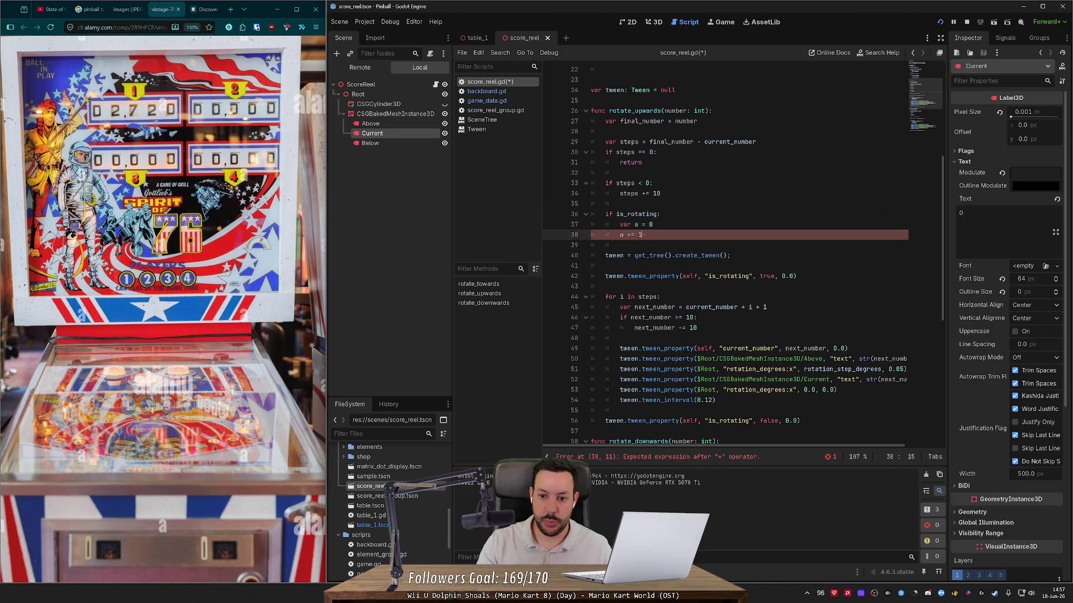
pyautogui.click(552, 235)
pyautogui.click(939, 22)
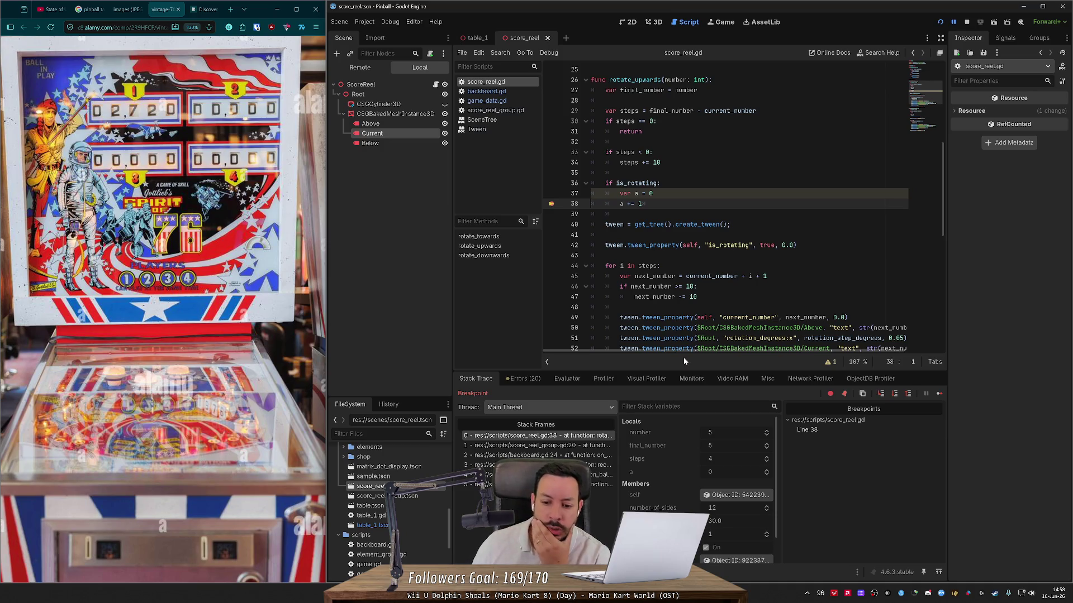
# - Open the reel's Tween object from the Stack Trace members and check its sub-resources list
pyautogui.scroll(-2, 675, 450)
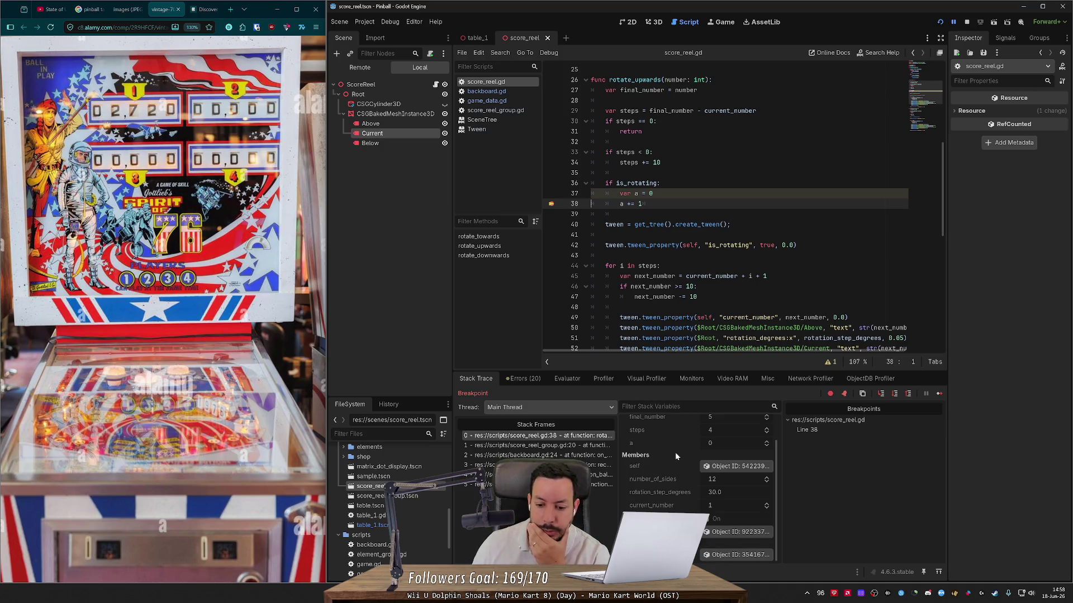
pyautogui.click(727, 535)
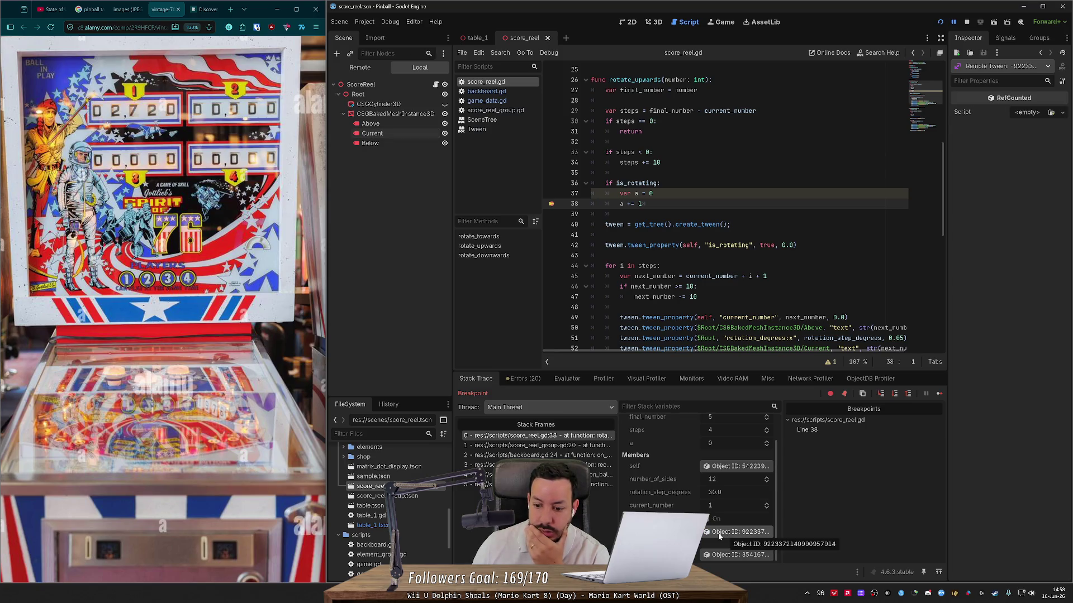
pyautogui.click(1003, 70)
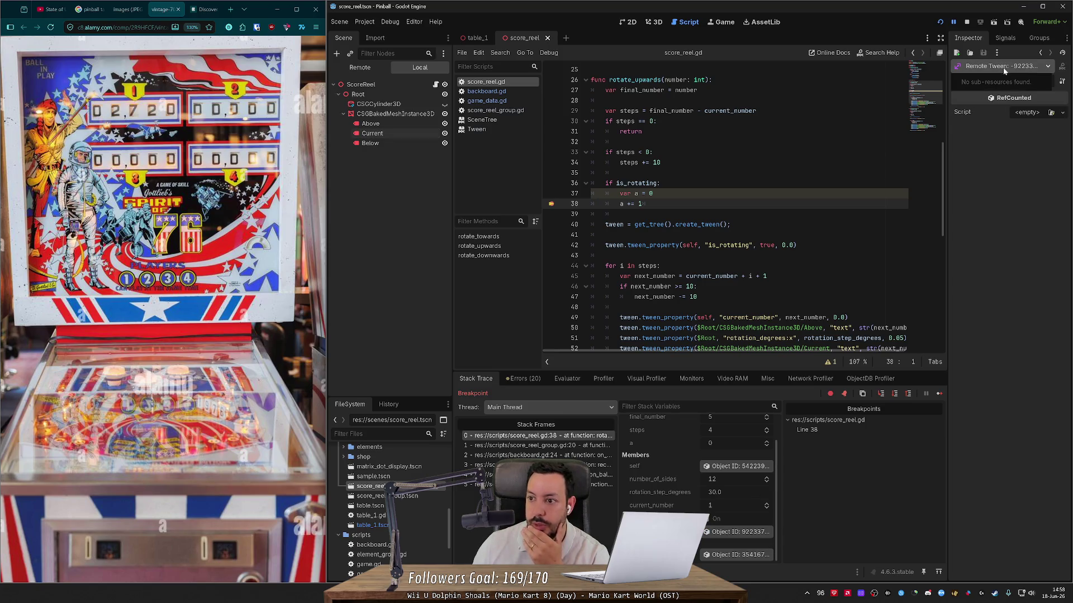
# - Expand the Remote tree through Game, TablePivot, Backboard, ScoreReelGroup to the first ScoreReel's Root and select it
pyautogui.click(360, 68)
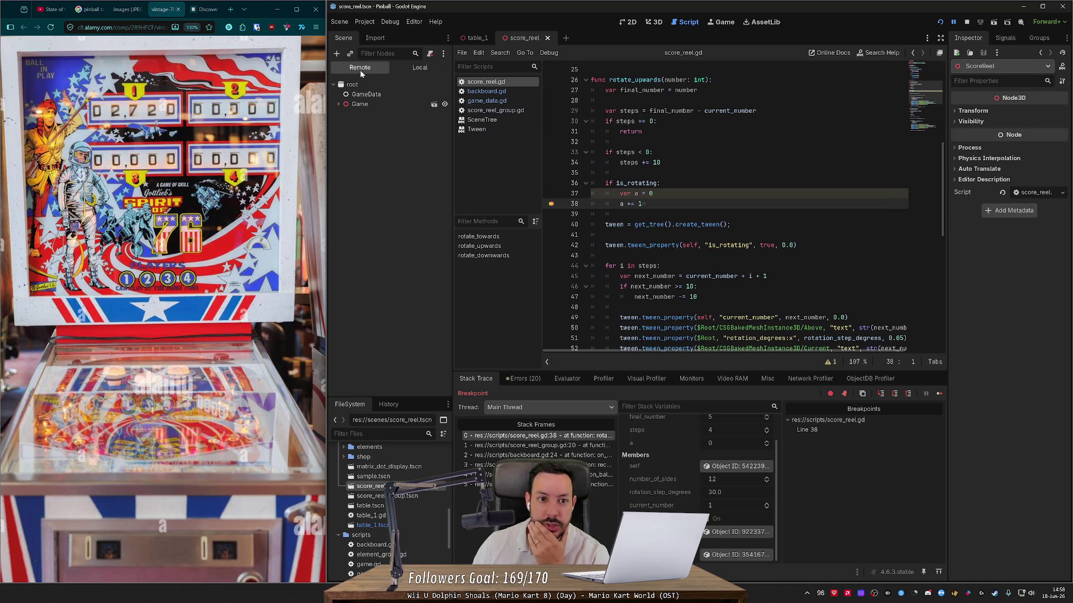
pyautogui.click(338, 104)
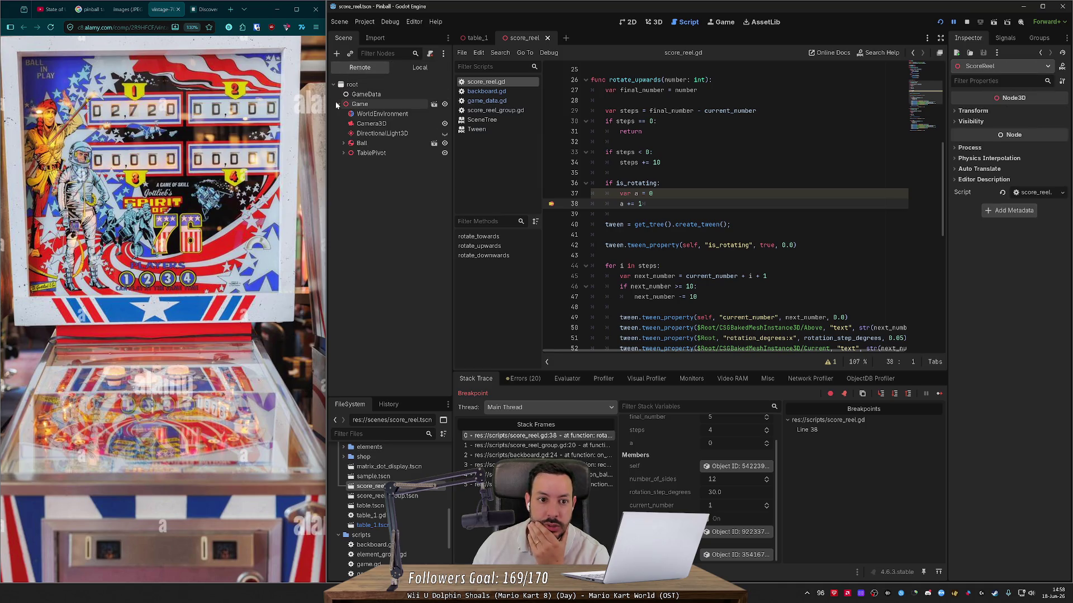
pyautogui.click(344, 153)
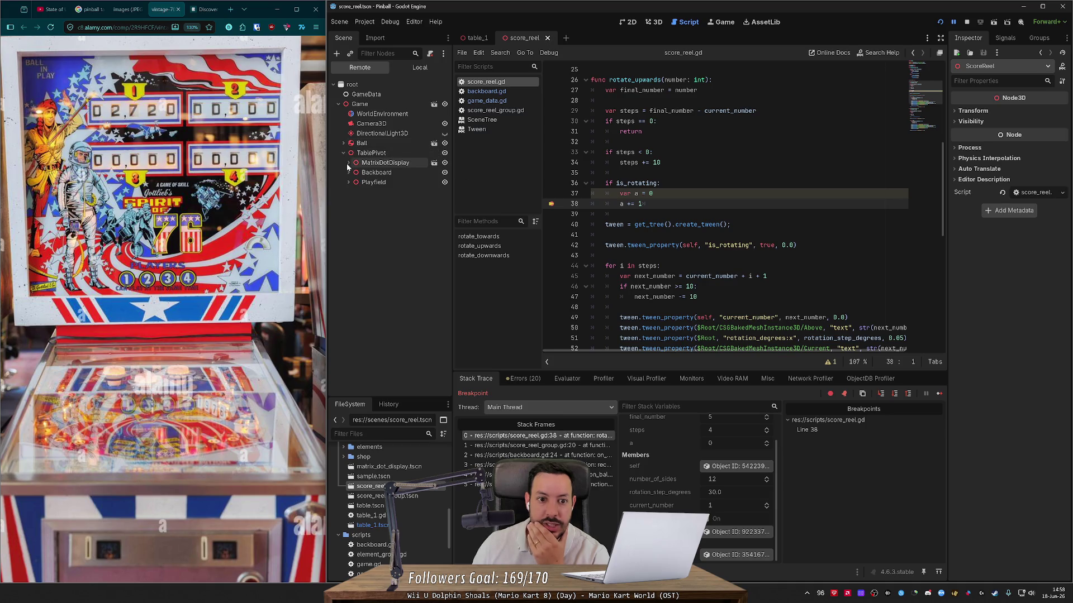
pyautogui.click(348, 173)
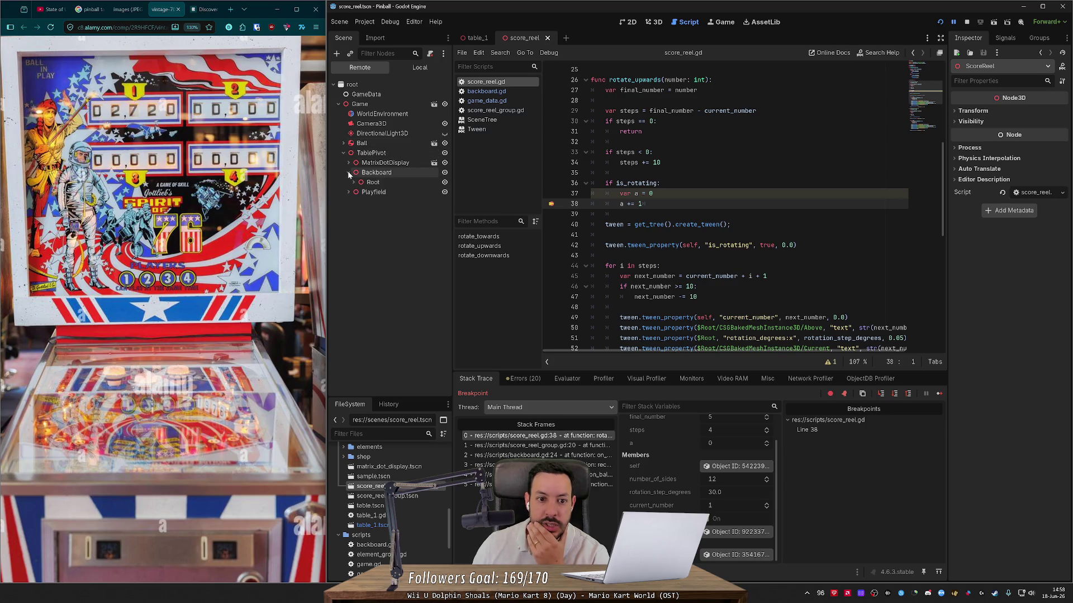
pyautogui.click(353, 181)
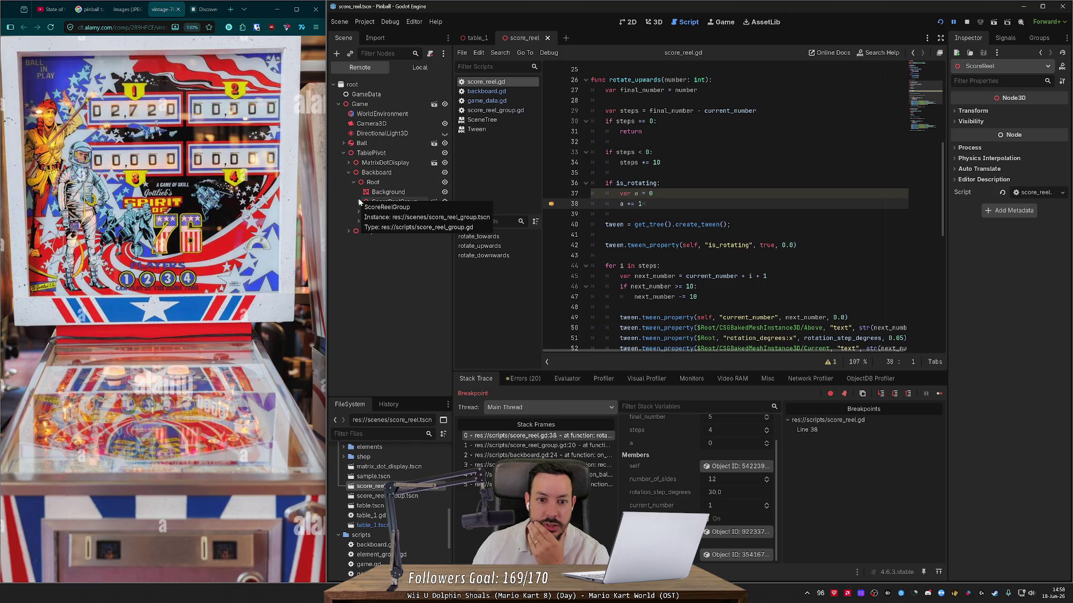
pyautogui.click(359, 202)
pyautogui.click(364, 212)
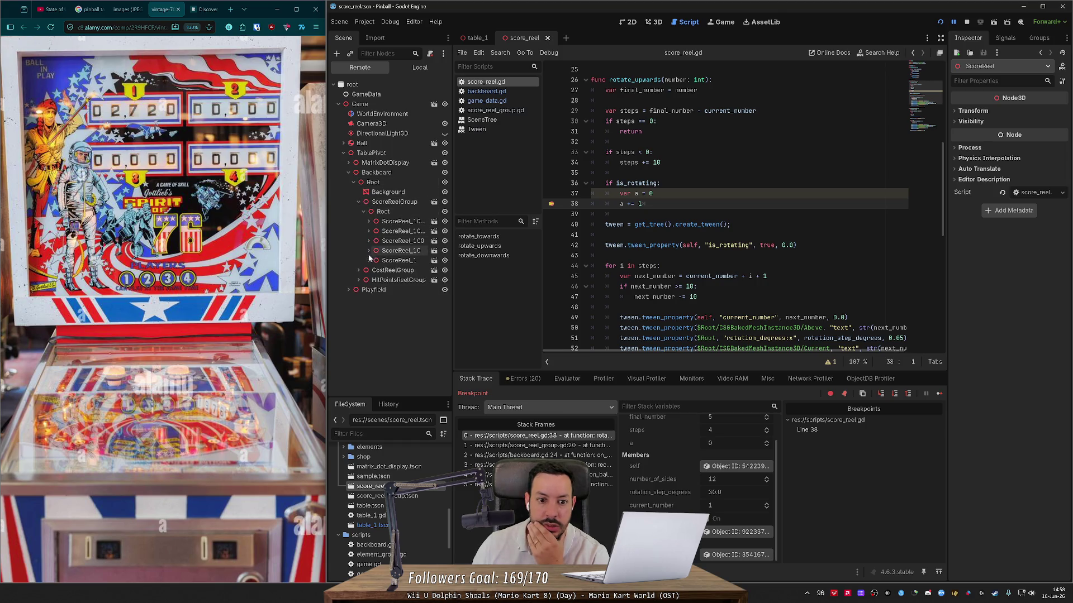
pyautogui.click(368, 222)
pyautogui.click(373, 230)
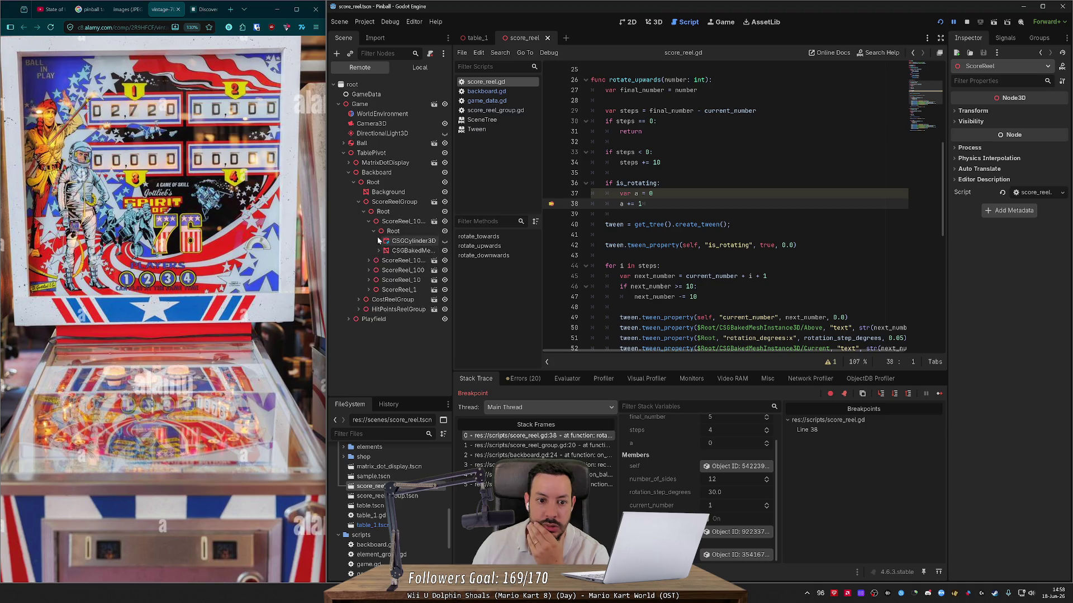
pyautogui.click(375, 231)
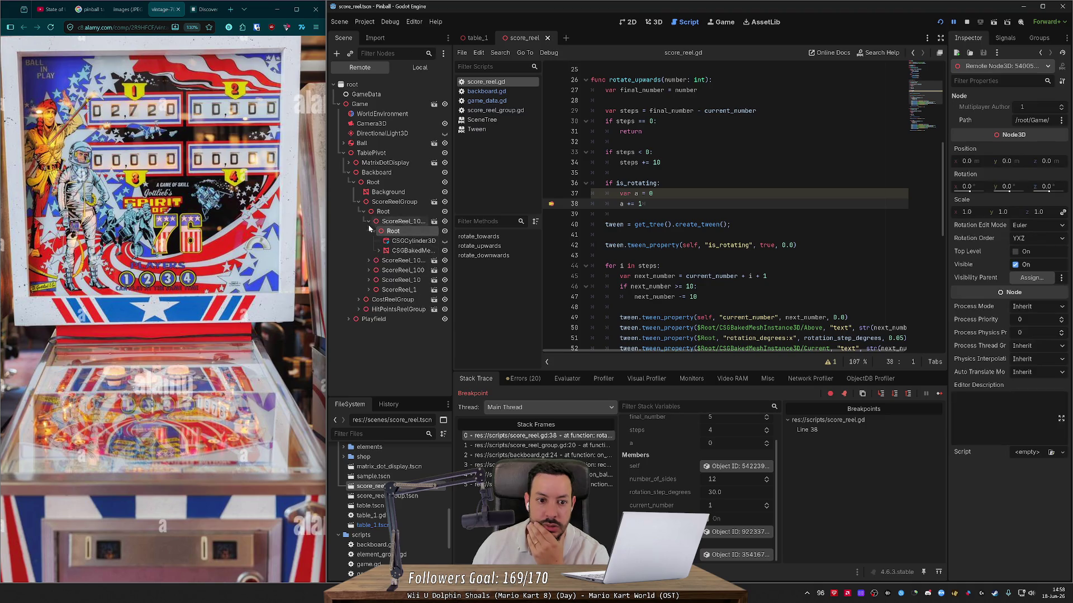
# - Collapse TablePivot, filter the scene tree by 'tween', then clear the filter
pyautogui.click(343, 153)
pyautogui.click(391, 53)
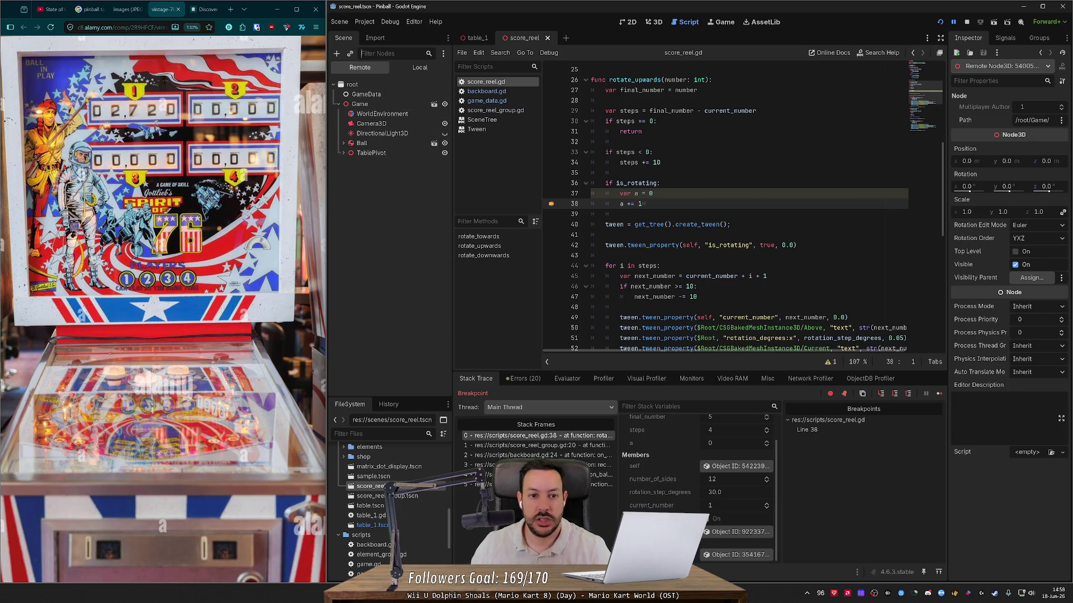
pyautogui.write('tween')
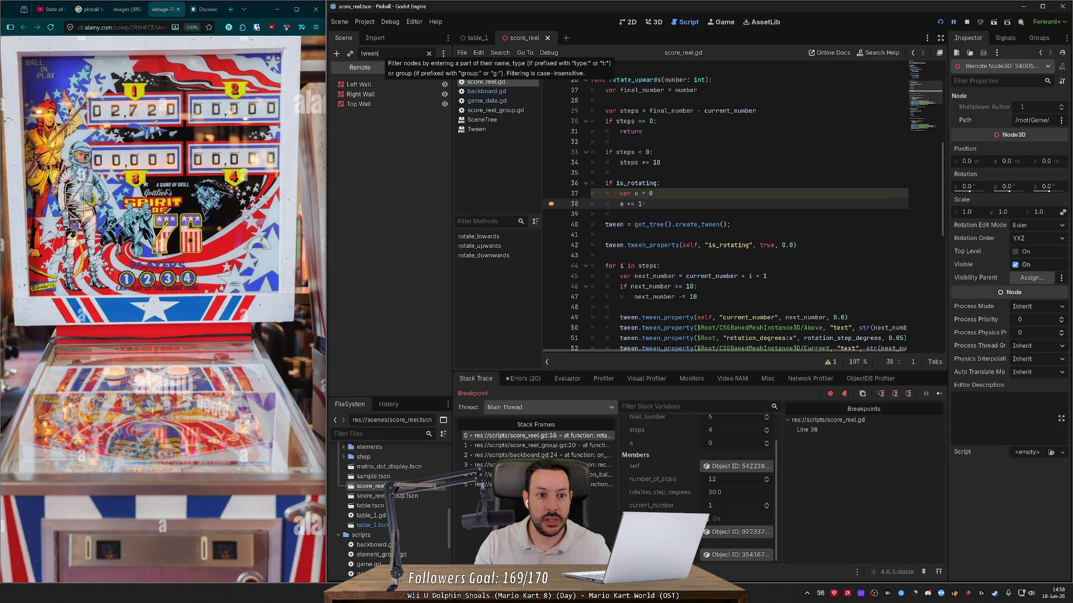
pyautogui.hotkey('ctrl', 'a')
pyautogui.press('BackSpace')
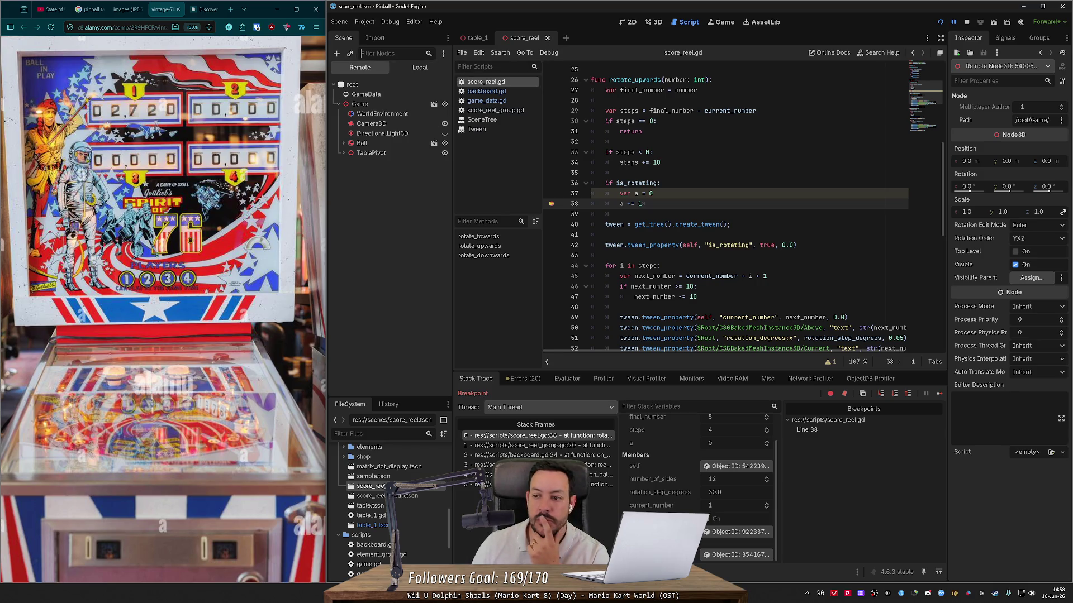
# - Reopen the paused reel's Tween object in the inspector and check its empty sub-resources list
pyautogui.moveTo(736, 245)
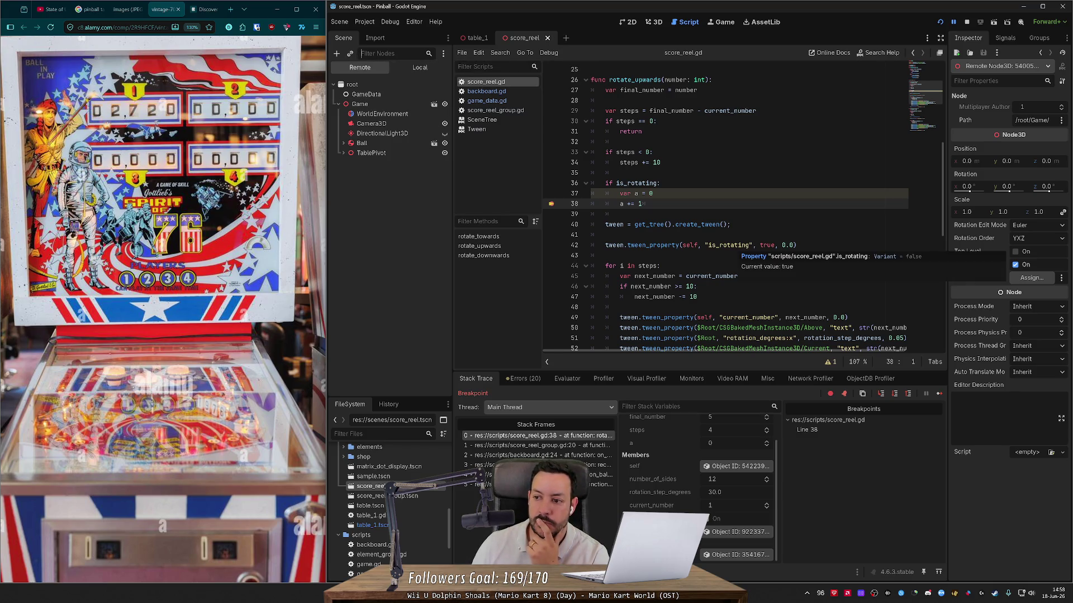
pyautogui.click(727, 467)
pyautogui.click(727, 531)
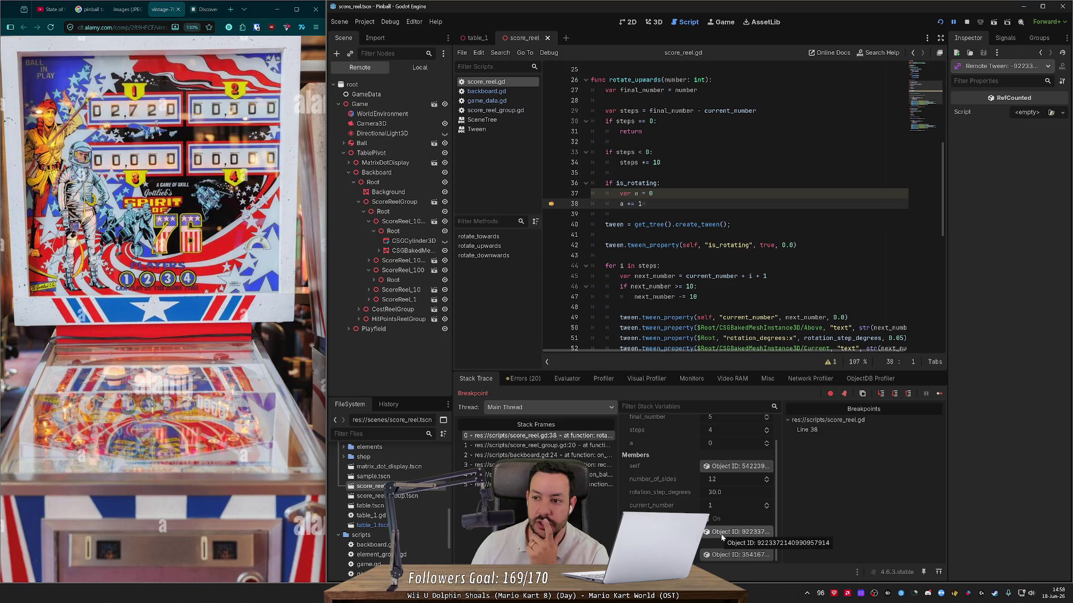
pyautogui.click(1011, 68)
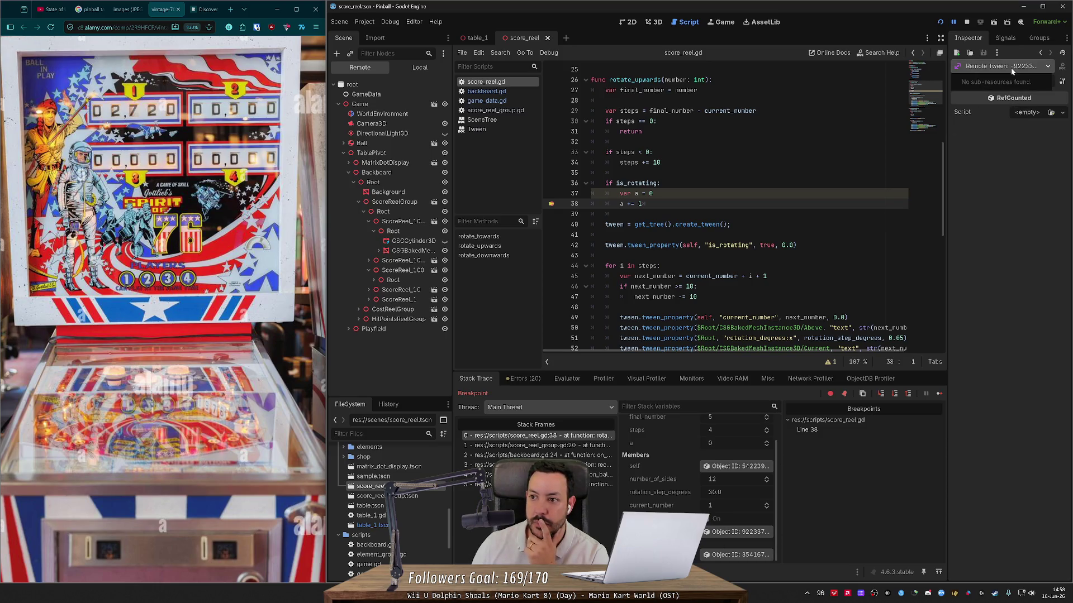
pyautogui.click(629, 228)
# - Read paused variable values from the debugger tooltips, then view the running pinball game
pyautogui.moveTo(614, 225)
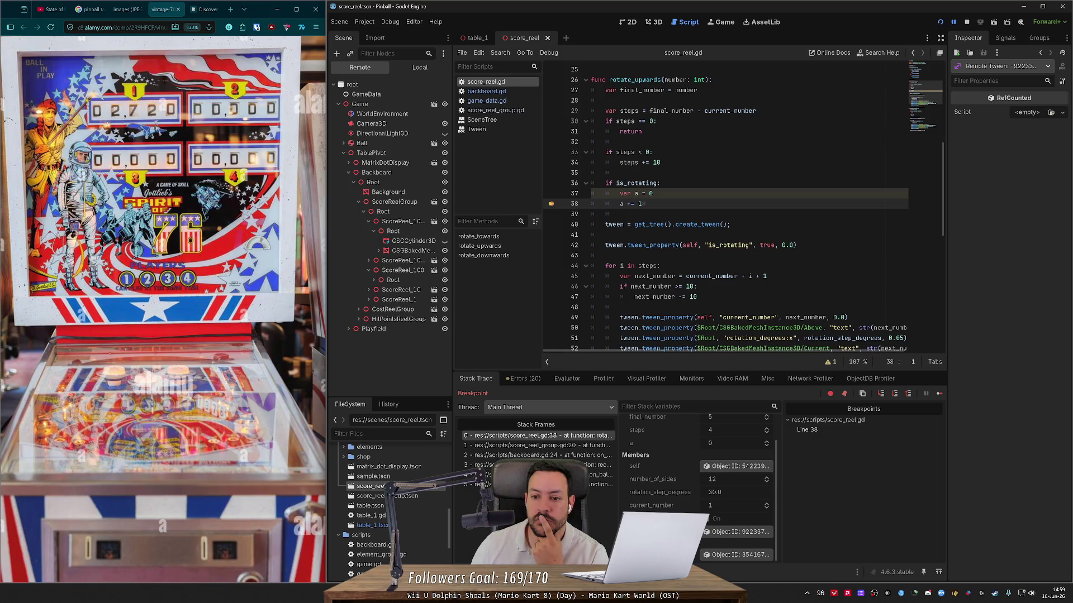
pyautogui.moveTo(632, 183)
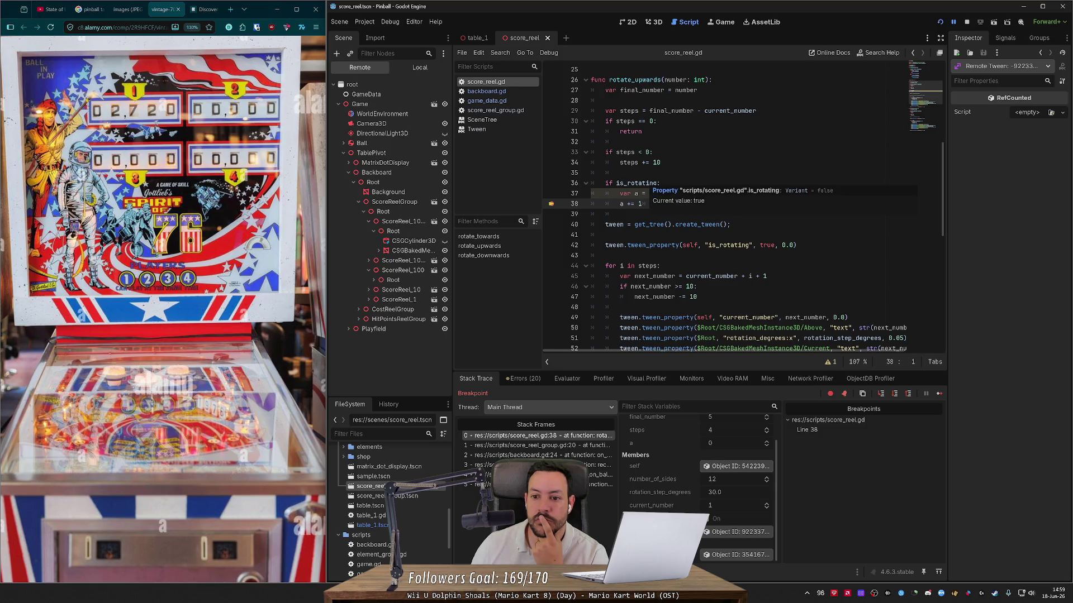
pyautogui.click(661, 162)
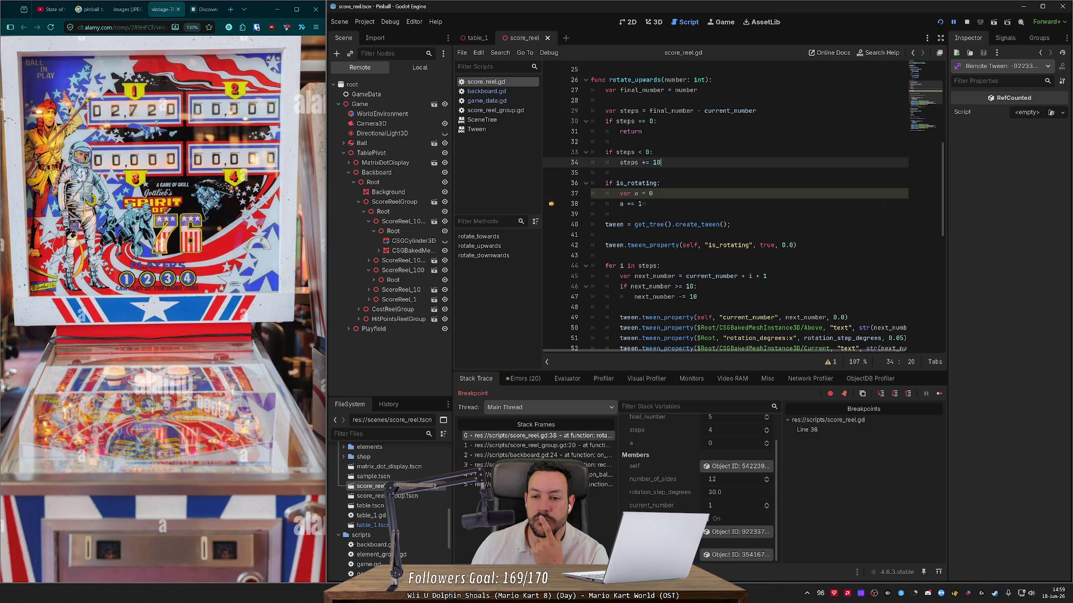
pyautogui.moveTo(662, 90)
pyautogui.moveTo(682, 276)
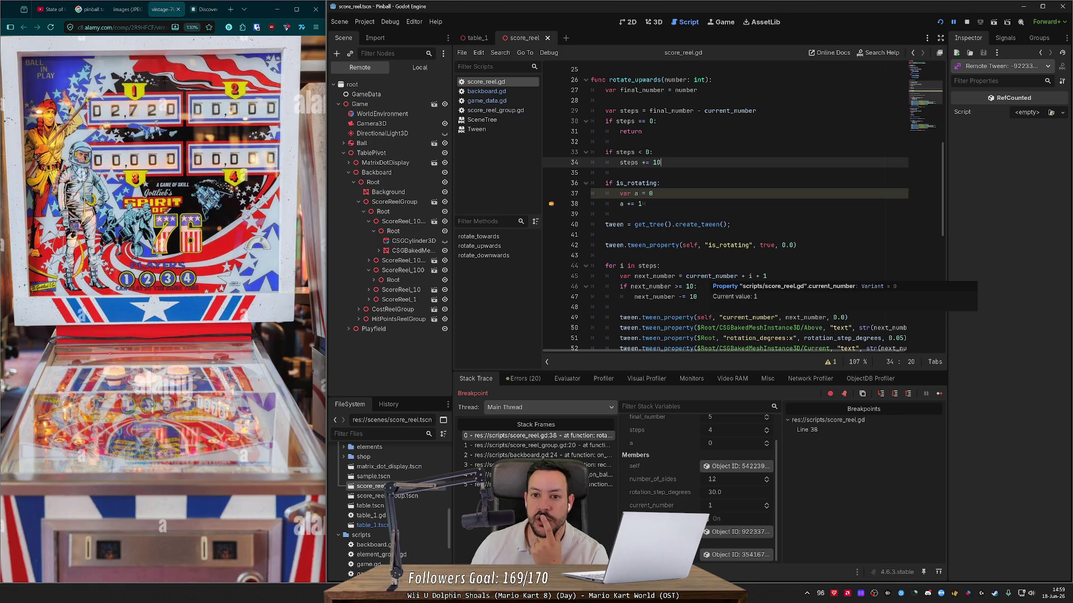
pyautogui.click(725, 23)
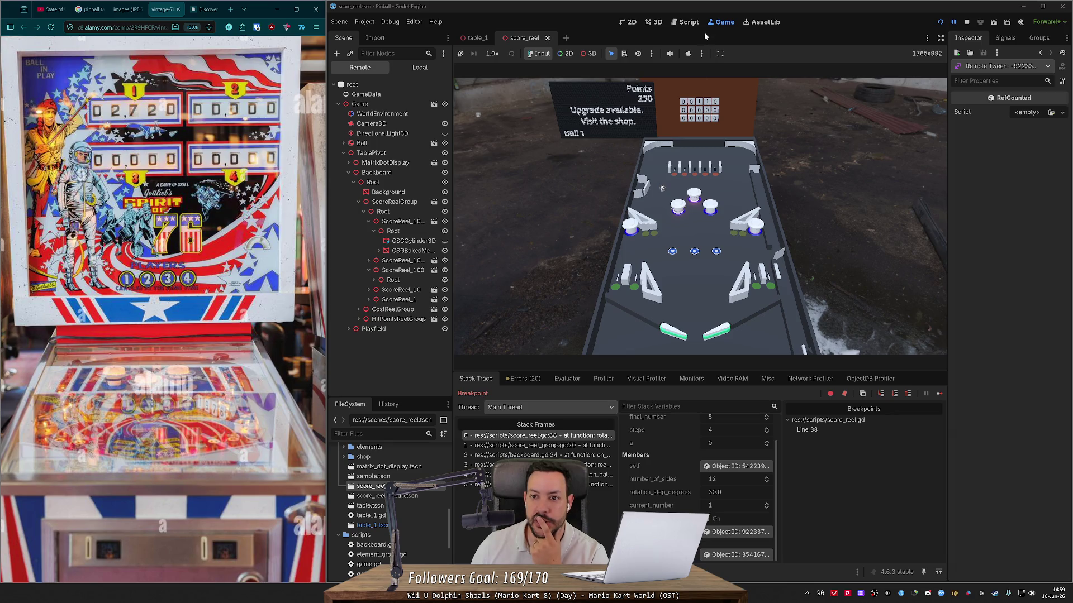
# - Switch back to the Script workspace showing score_reel.gd
pyautogui.click(689, 22)
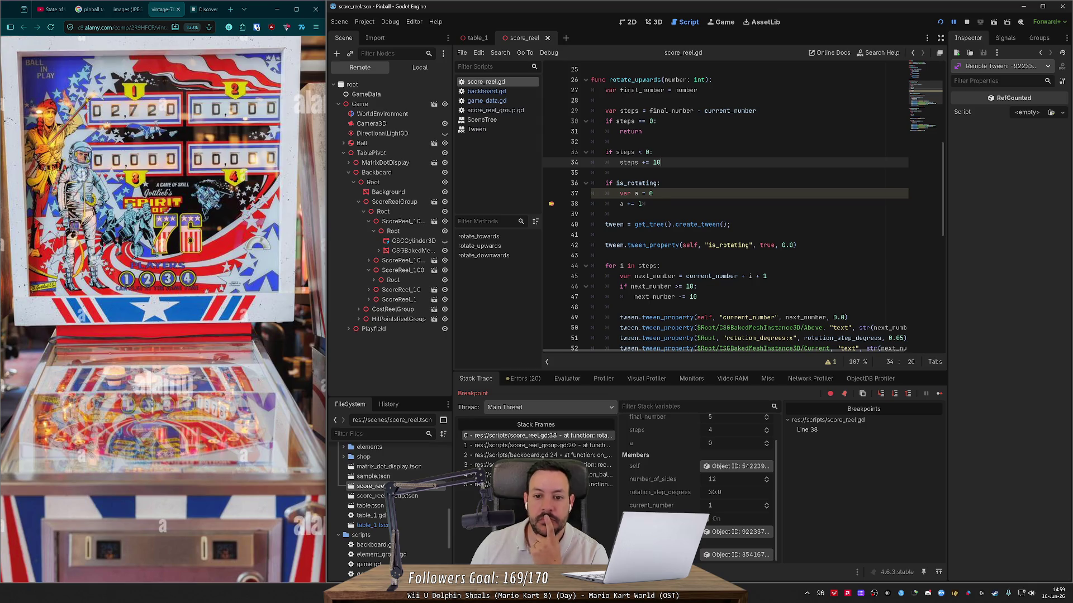
pyautogui.scroll(-2, 726, 207)
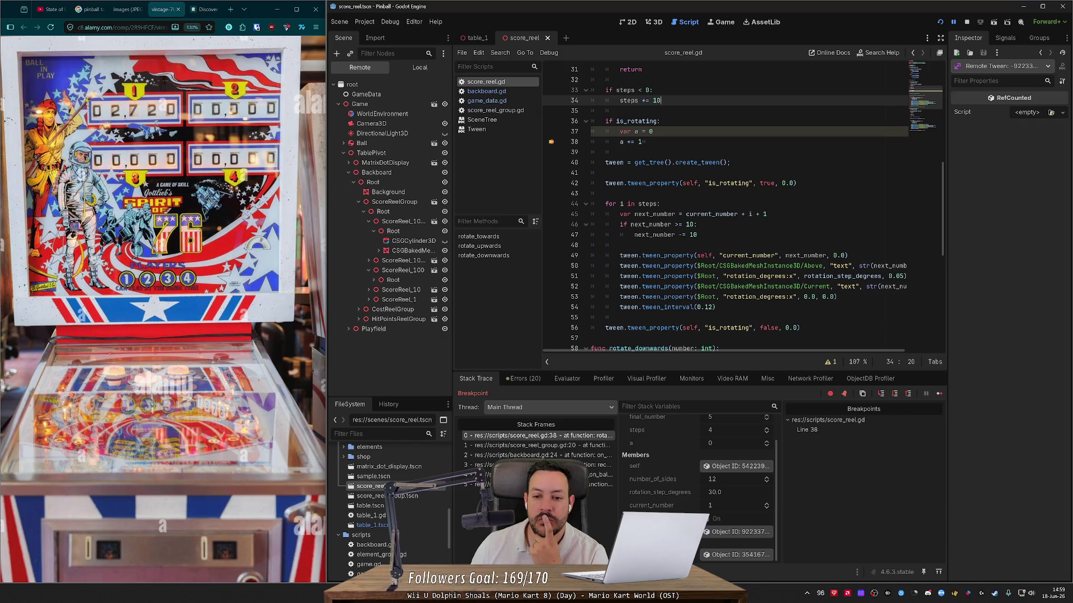
pyautogui.moveTo(693, 214)
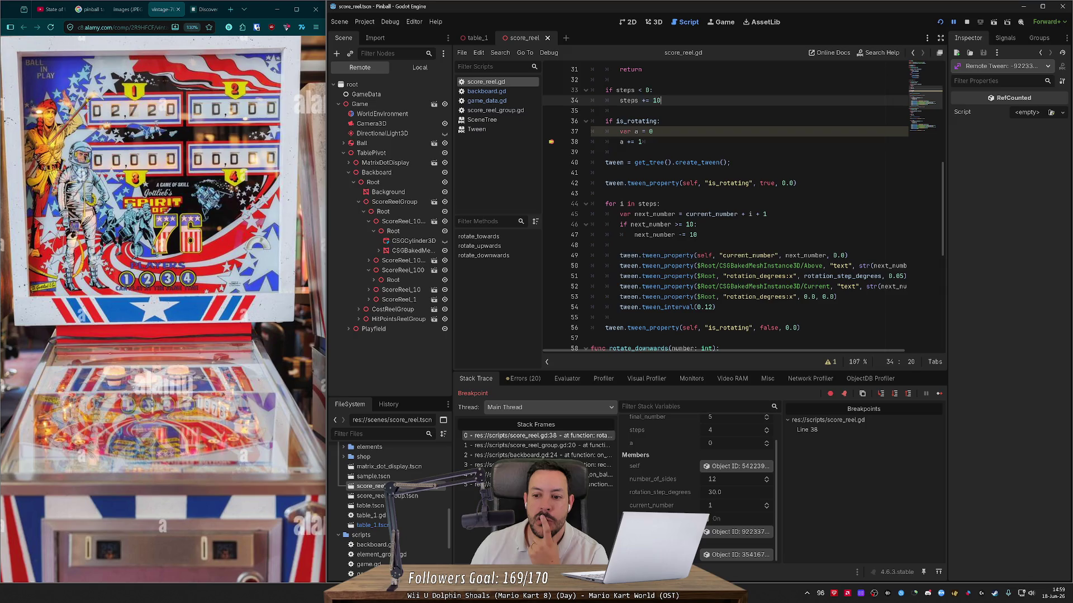
pyautogui.scroll(1, 743, 210)
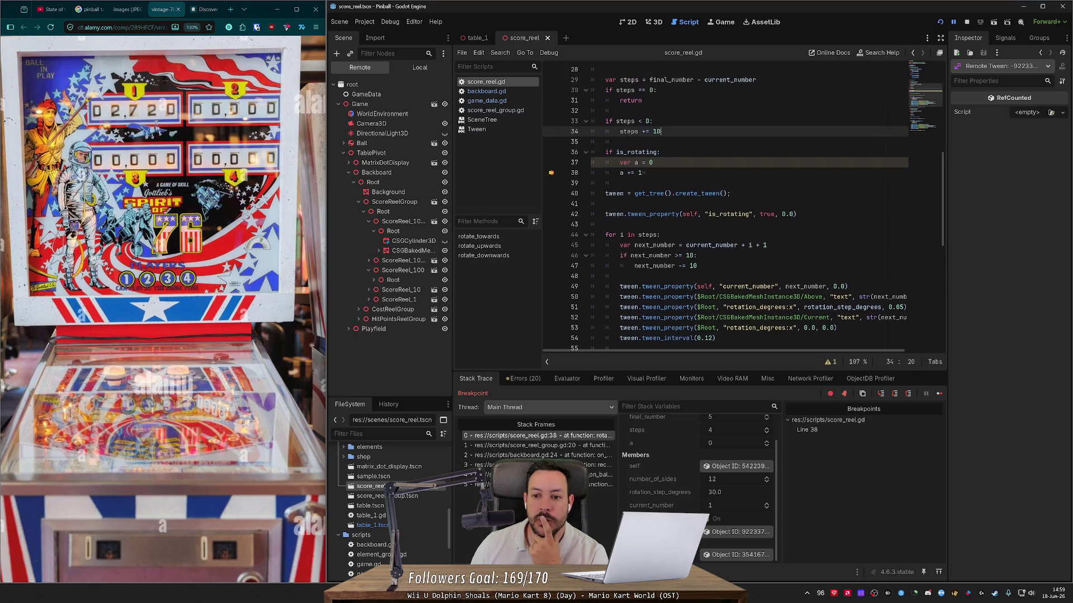
pyautogui.moveTo(715, 245)
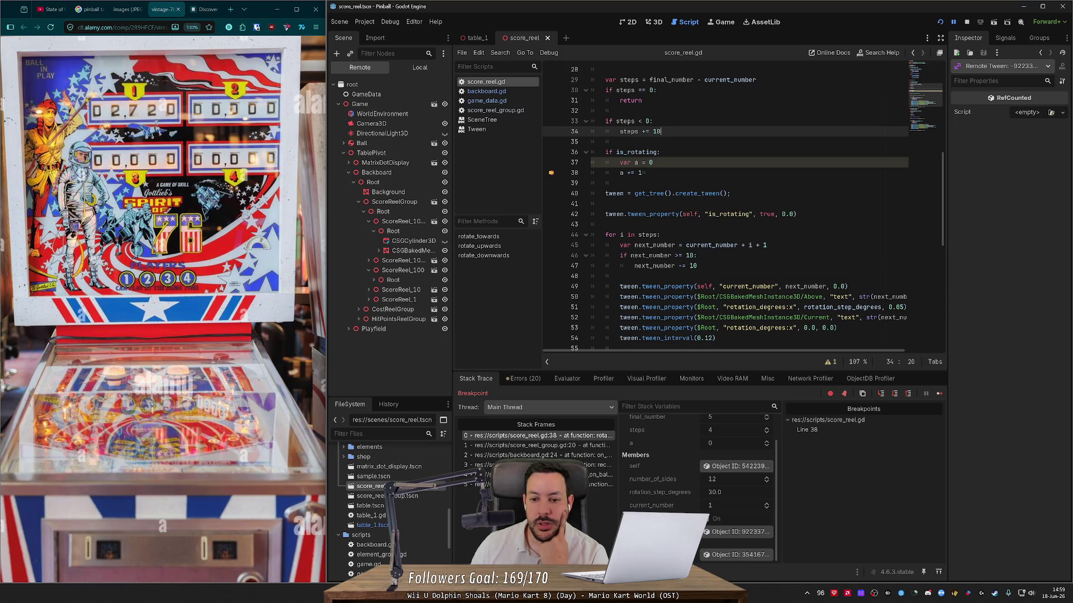
pyautogui.moveTo(614, 194)
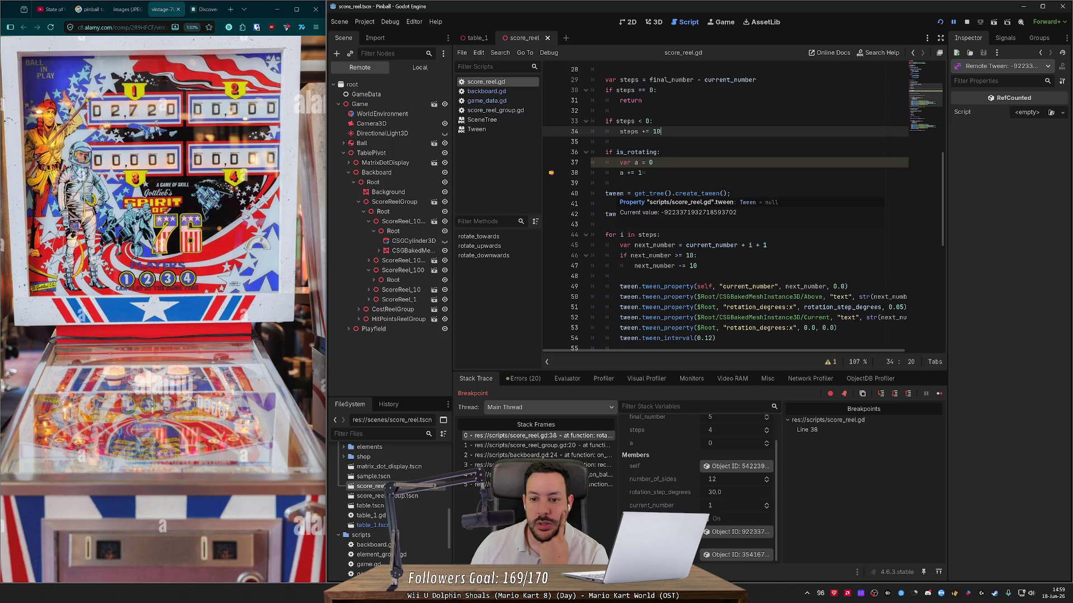
pyautogui.scroll(2, 727, 212)
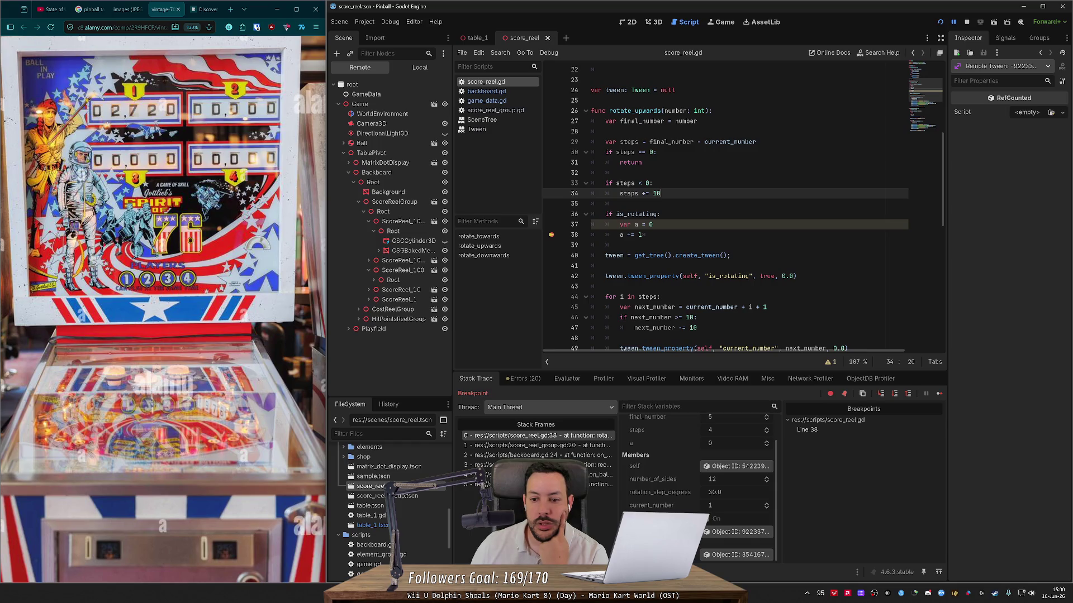
pyautogui.scroll(-2, 726, 213)
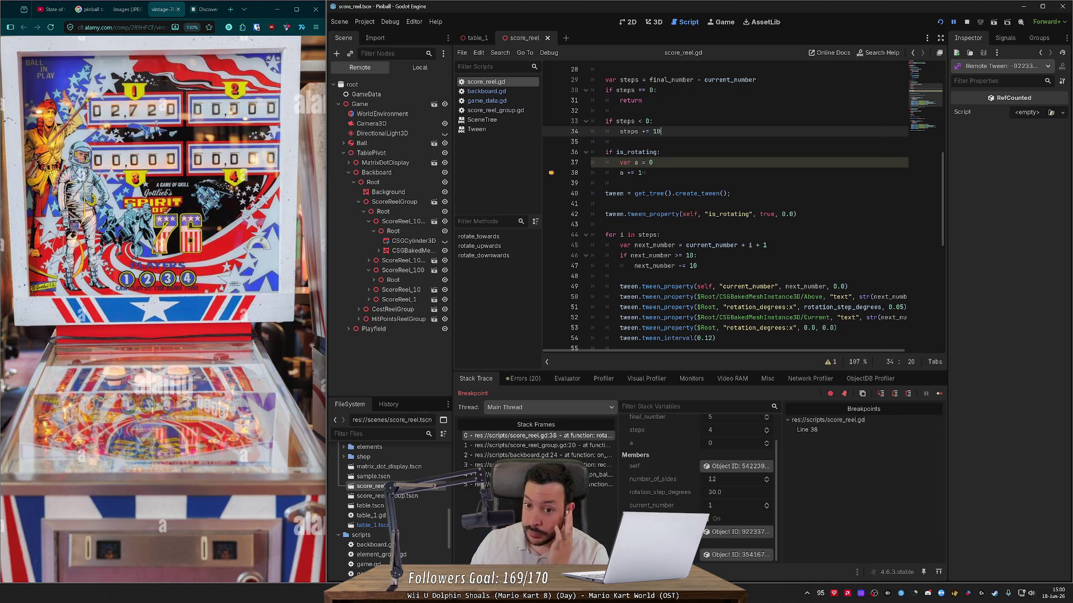
pyautogui.click(498, 119)
pyautogui.middleClick(498, 119)
# - Open the Tween class reference from the script list and scroll through its description and notes
pyautogui.click(501, 119)
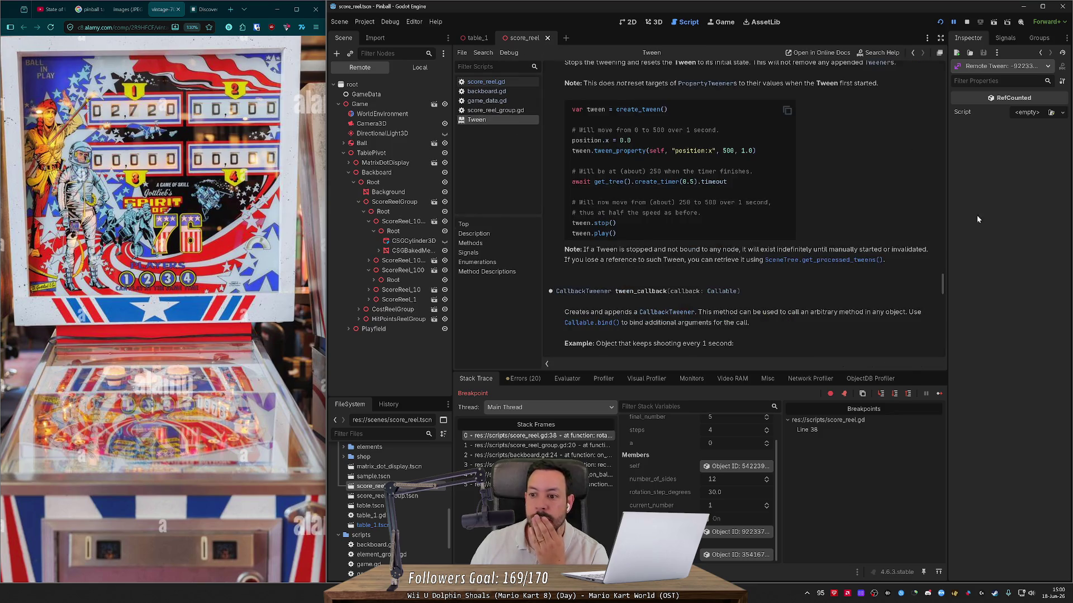
pyautogui.moveTo(941, 282); pyautogui.dragTo(941, 64)
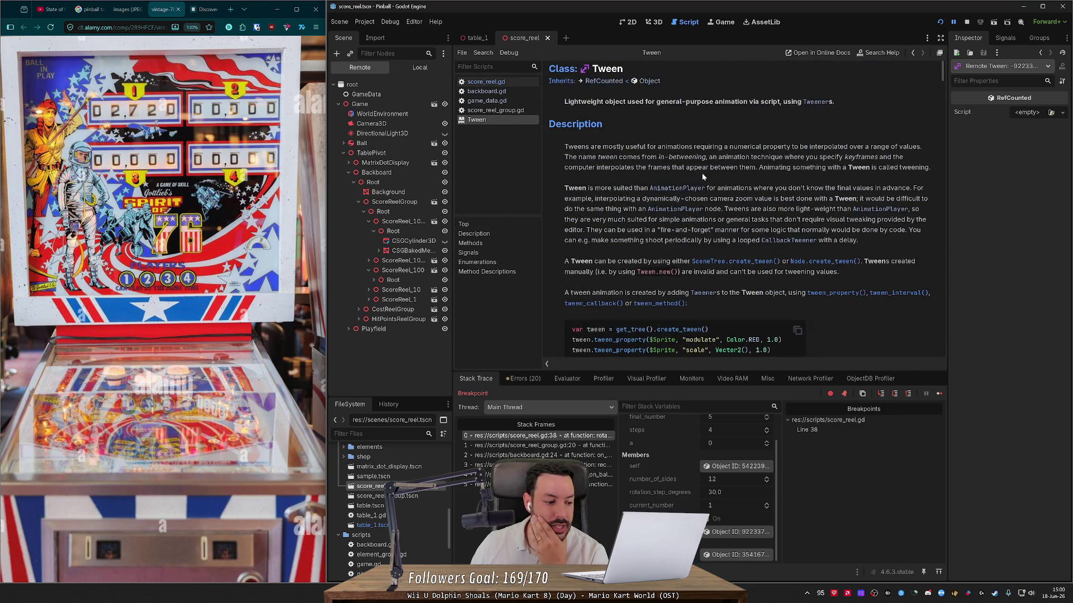
pyautogui.scroll(-1, 701, 173)
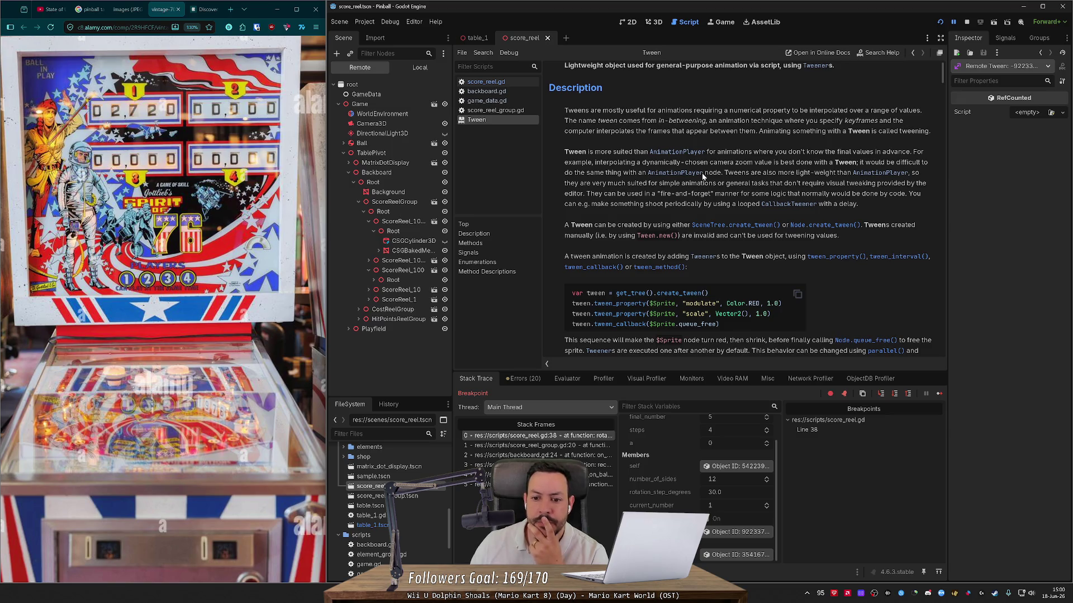
pyautogui.scroll(-5, 702, 176)
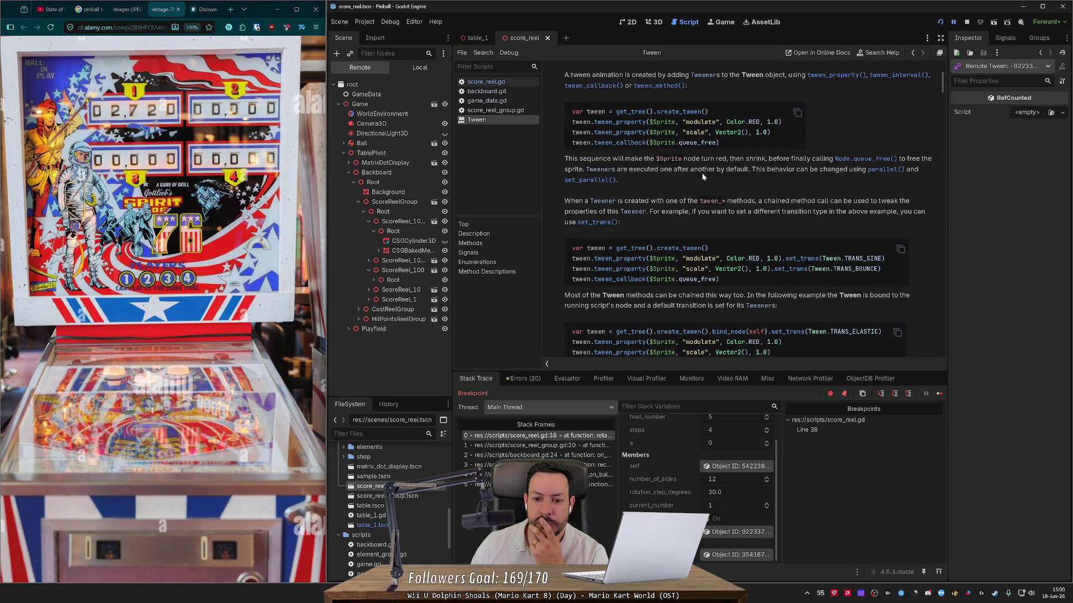
pyautogui.scroll(-3, 701, 173)
pyautogui.scroll(-5, 701, 173)
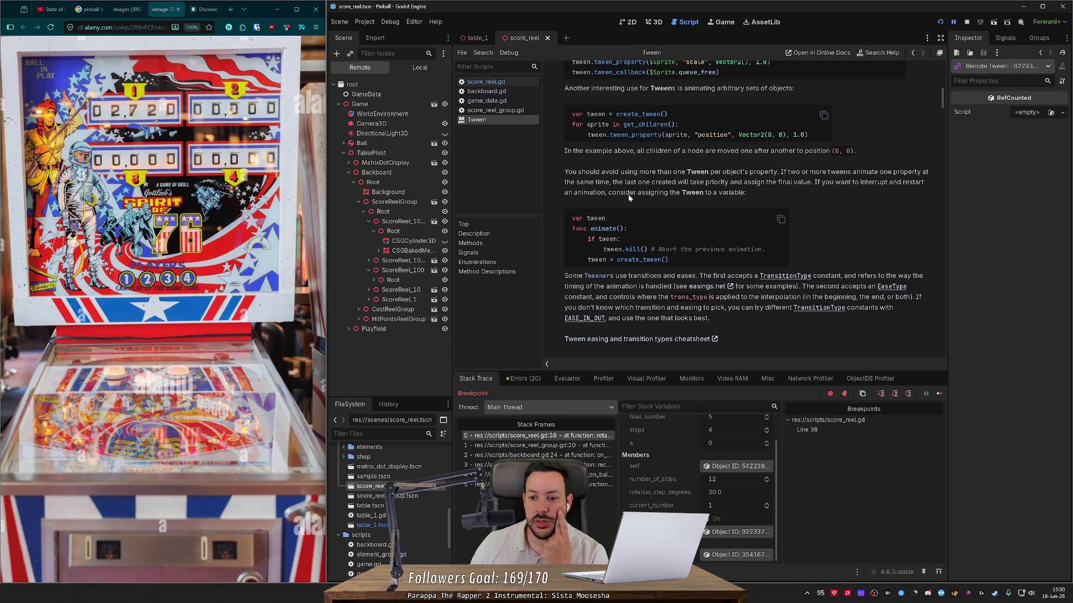
pyautogui.scroll(-5, 629, 197)
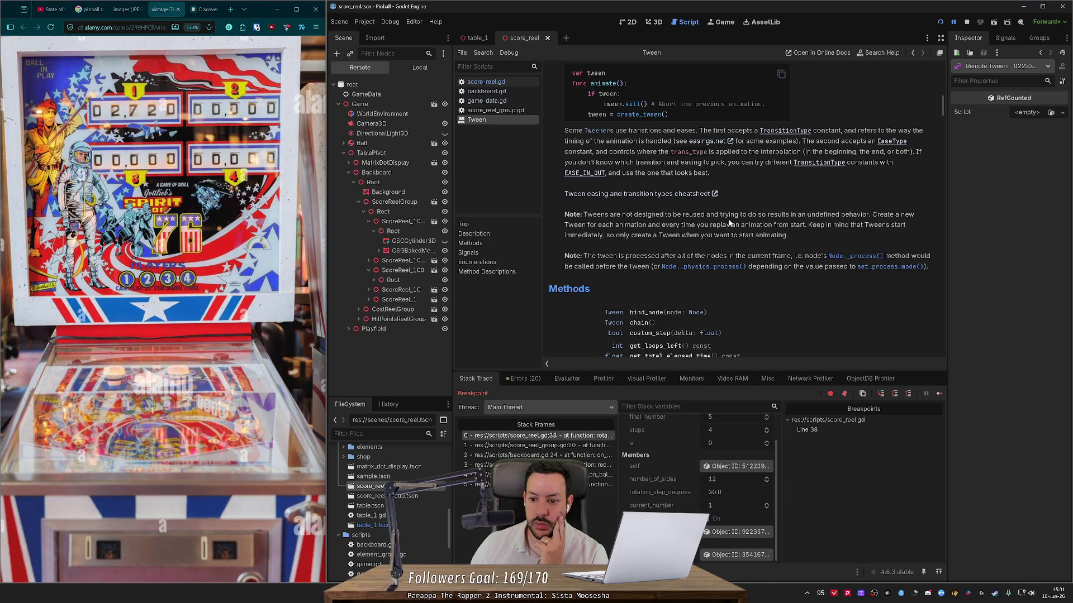
pyautogui.scroll(-3, 729, 223)
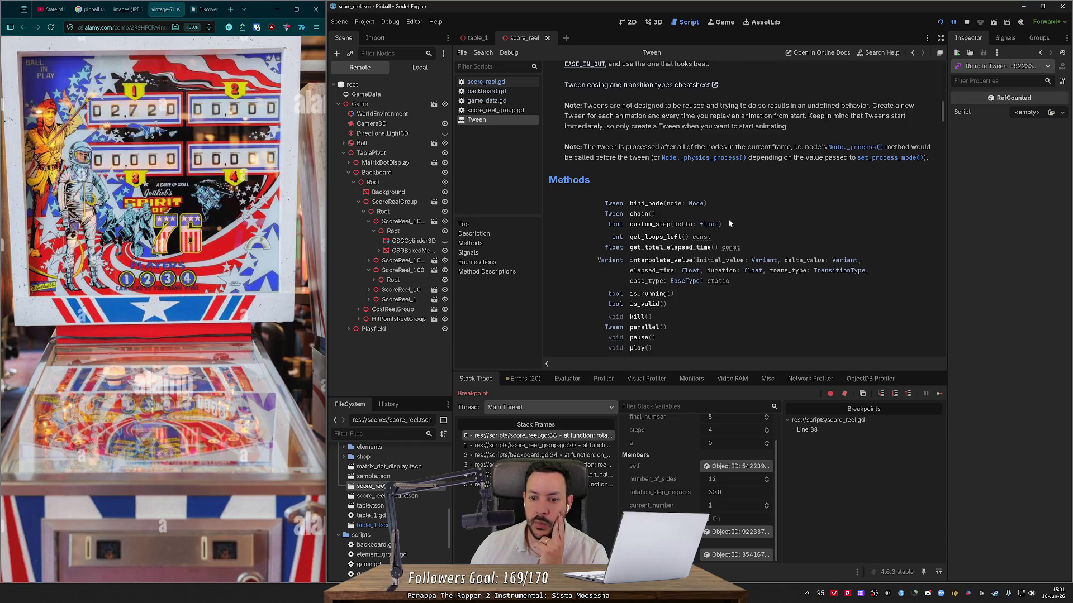
# - Scroll the Tween methods from is_valid, peeking at the SubtweenTweener reference and returning
pyautogui.scroll(-4, 728, 223)
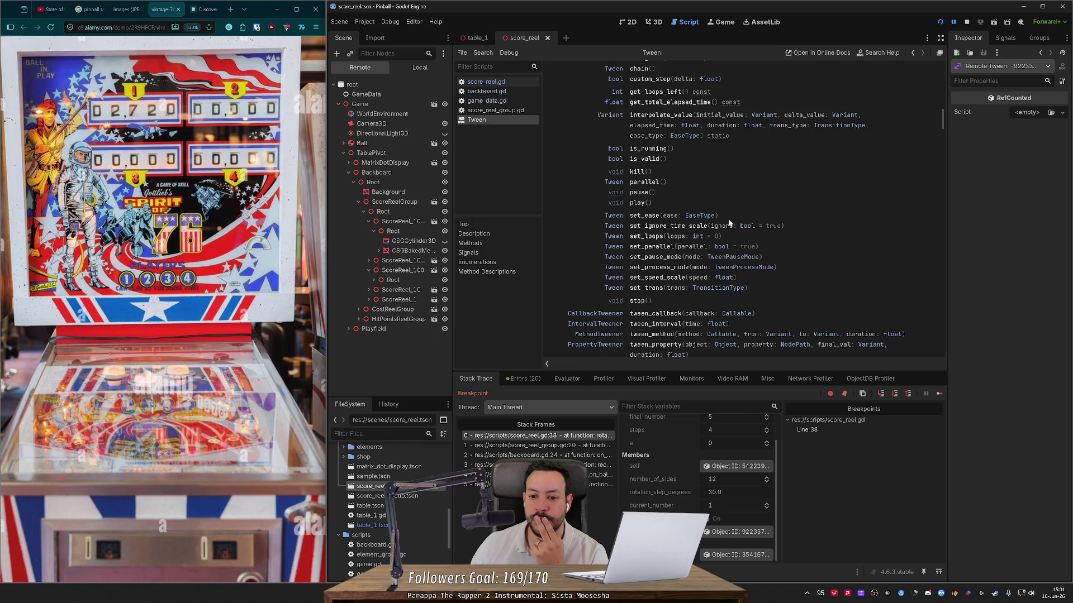
pyautogui.scroll(-3, 728, 222)
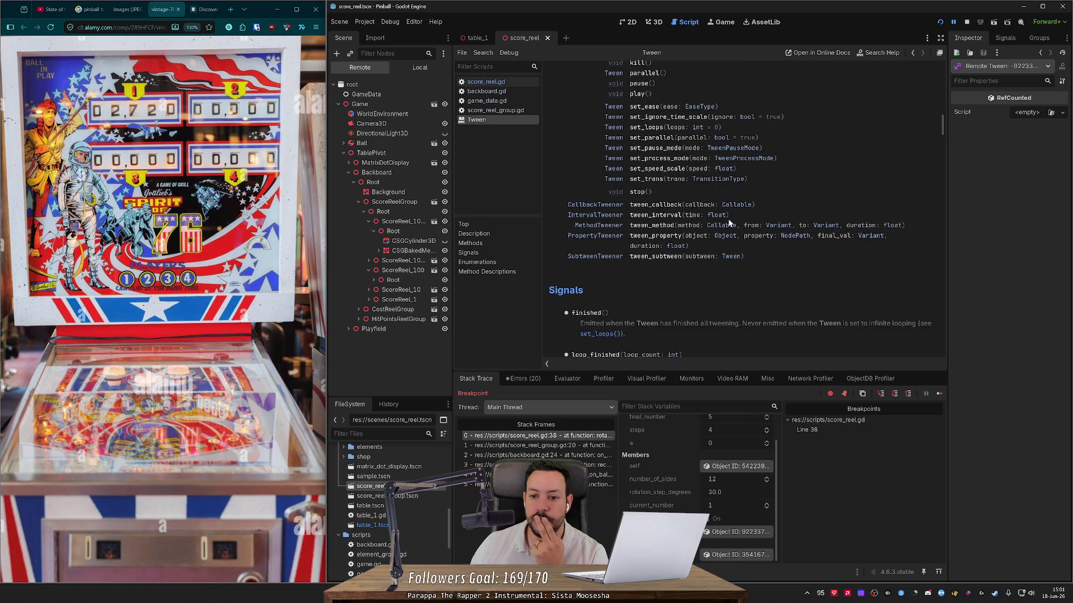
pyautogui.scroll(-5, 729, 223)
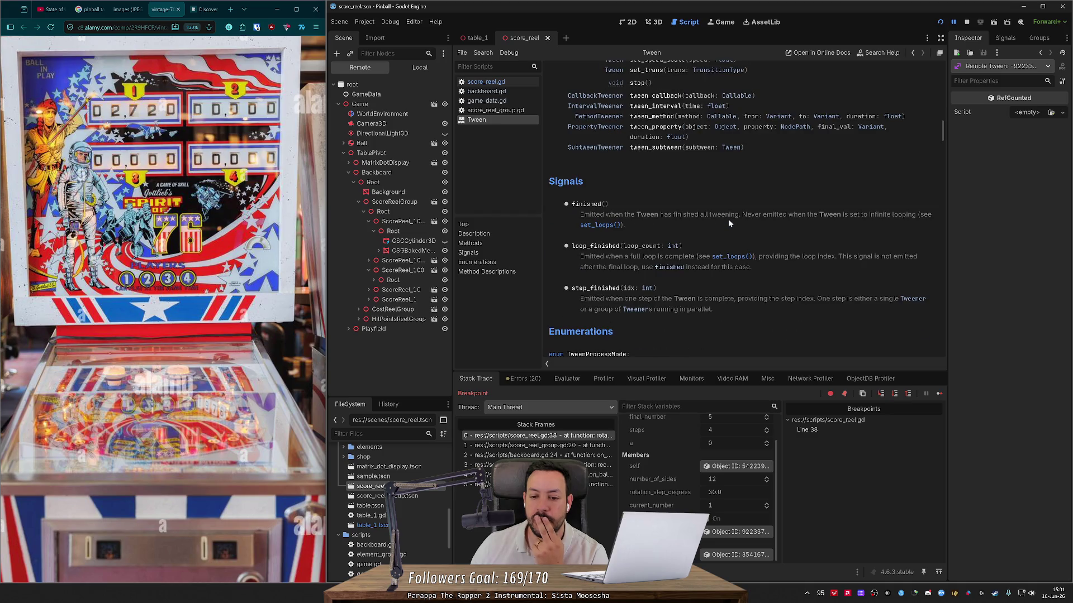
pyautogui.scroll(2, 670, 207)
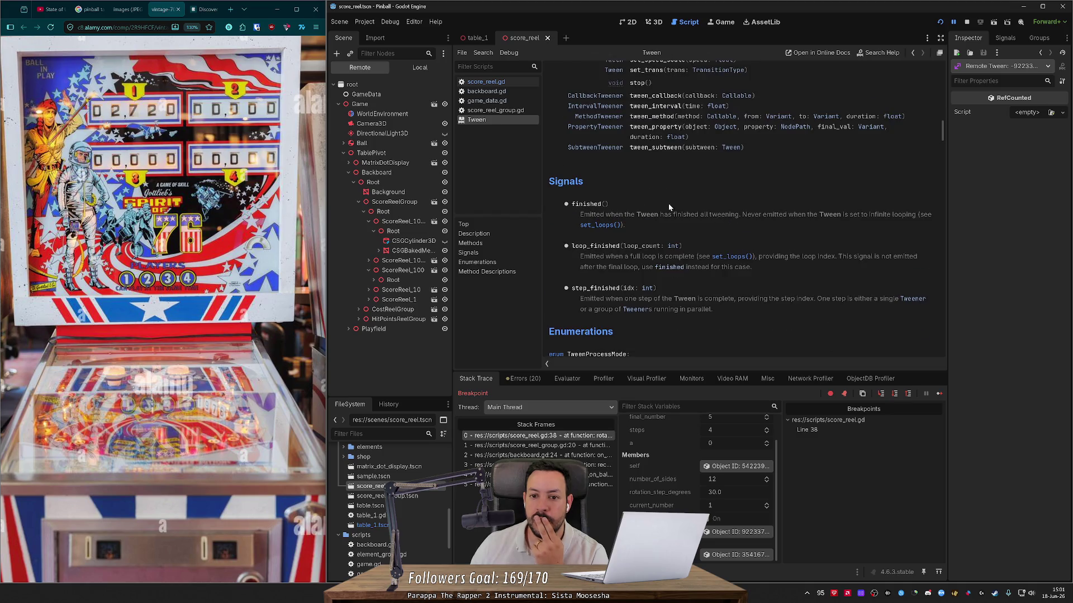
pyautogui.click(595, 147)
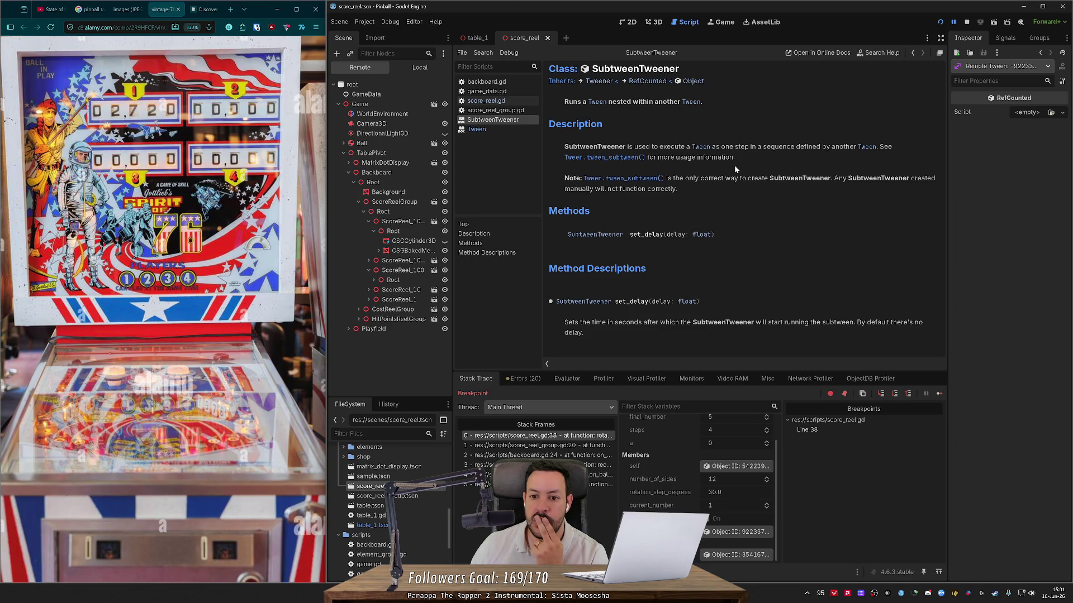
pyautogui.hotkey('alt', 'Left')
# - Scroll further down the Tween reference and highlight the chain() call in the example
pyautogui.scroll(-11, 743, 171)
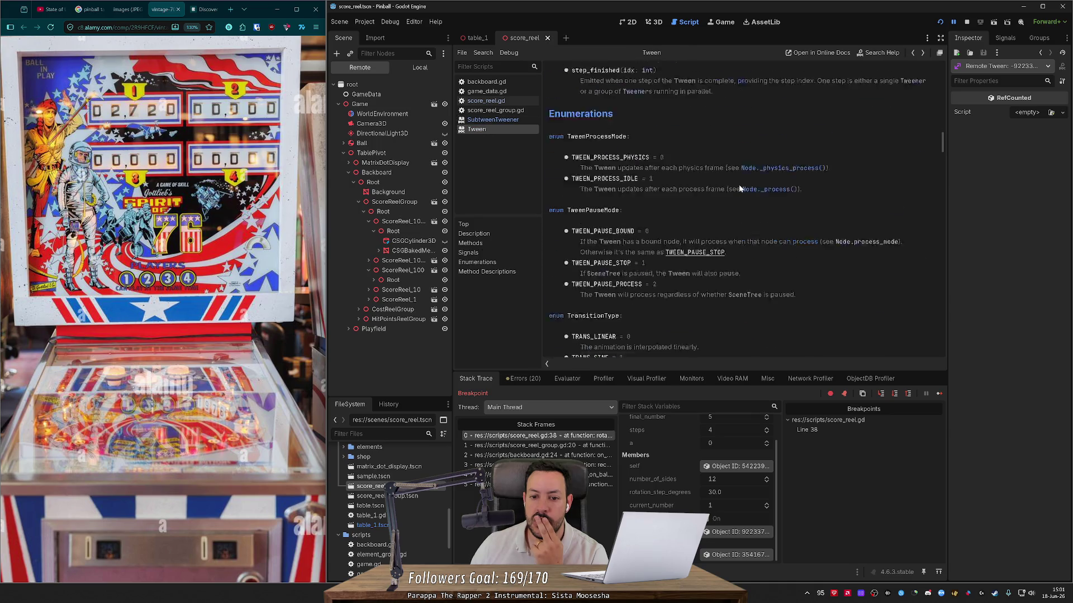
pyautogui.scroll(-10, 739, 188)
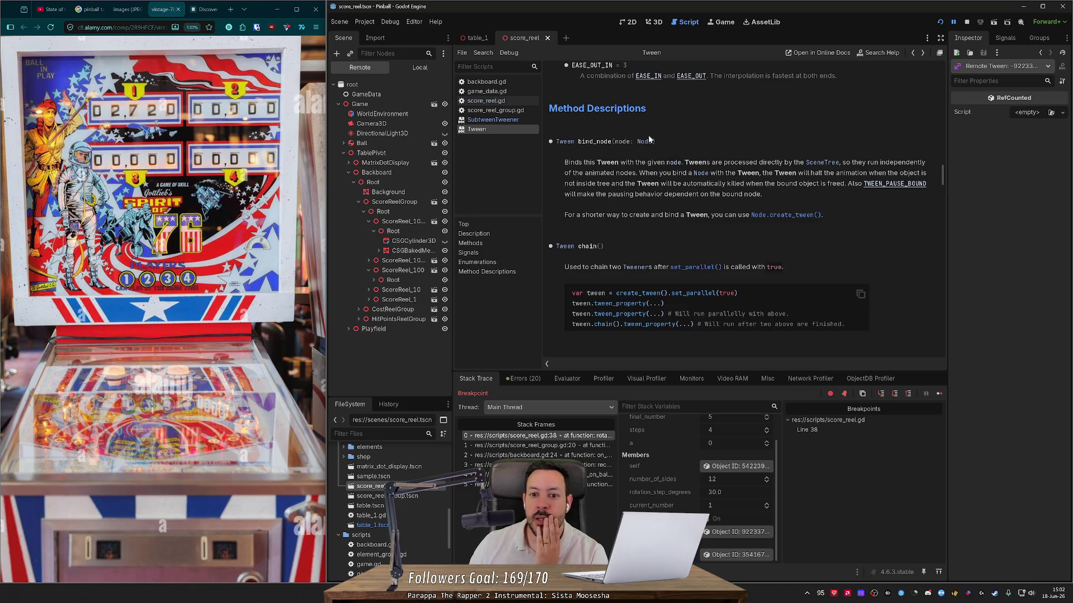
pyautogui.scroll(-3, 649, 139)
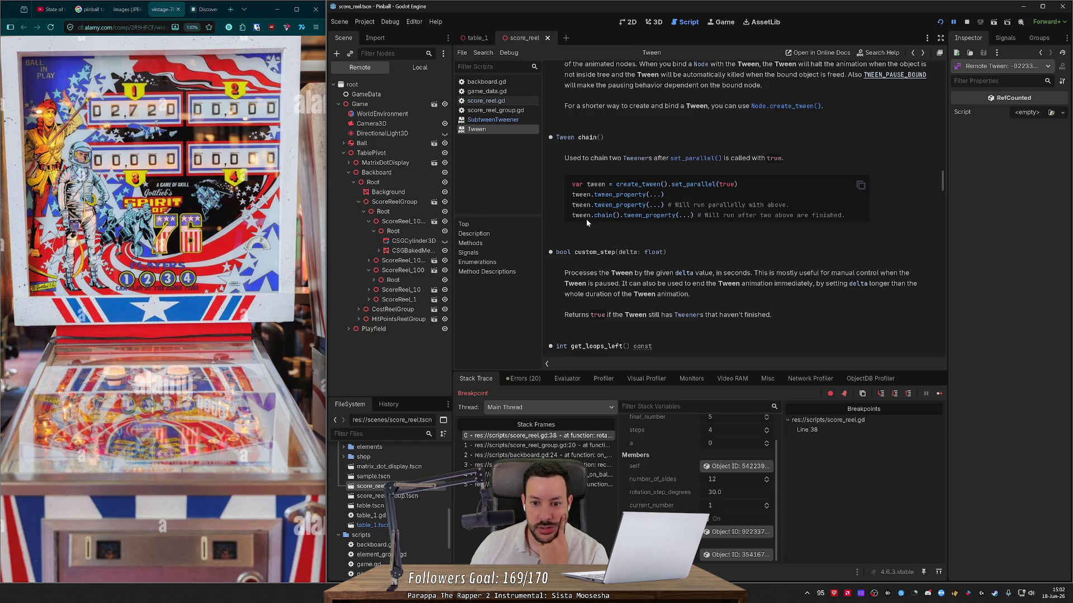
pyautogui.moveTo(590, 216); pyautogui.dragTo(625, 216)
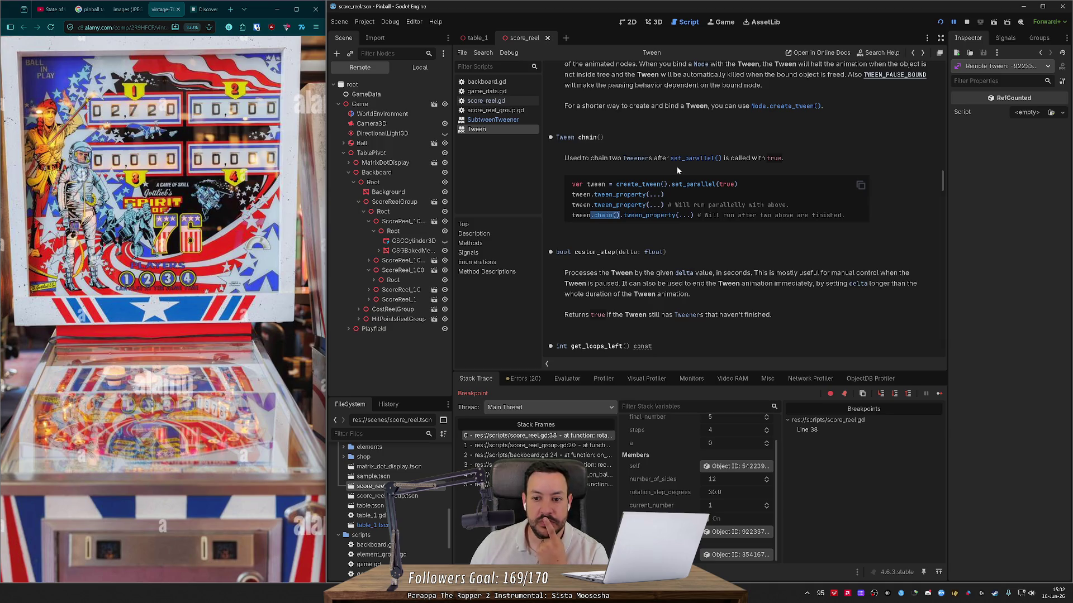
# - Read down past stop() to tween_callback and tween_interval, then switch to the table_1 scene
pyautogui.scroll(-4, 676, 166)
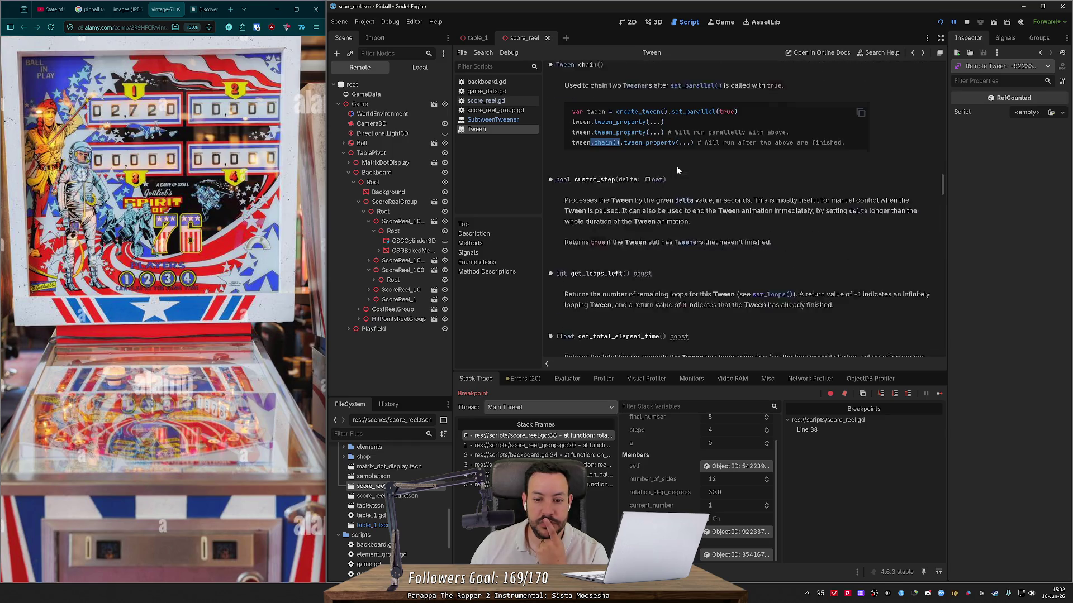
pyautogui.scroll(-6, 677, 169)
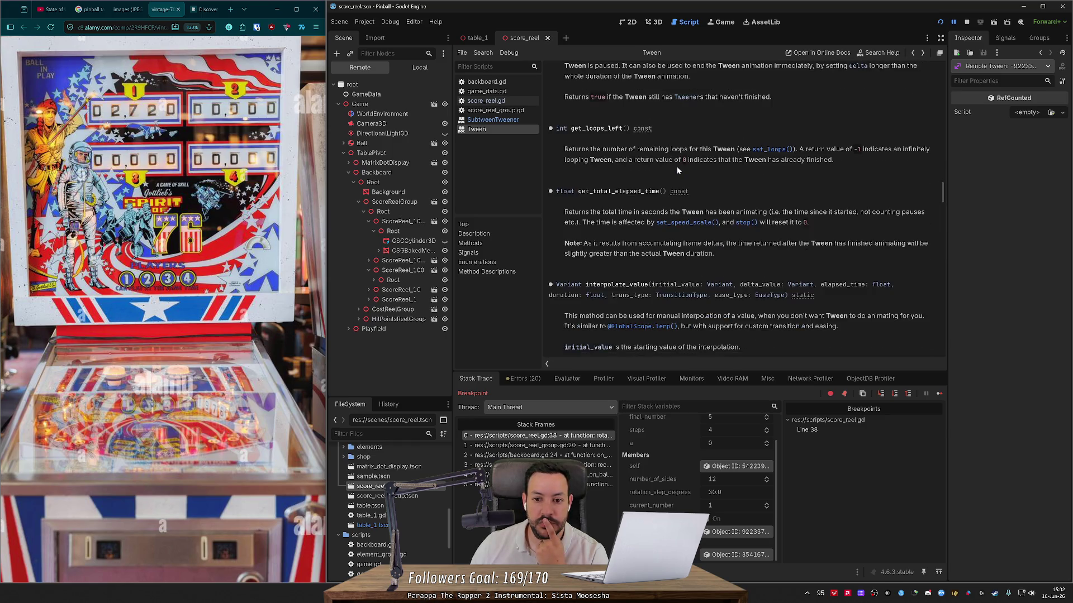
pyautogui.scroll(-3, 684, 199)
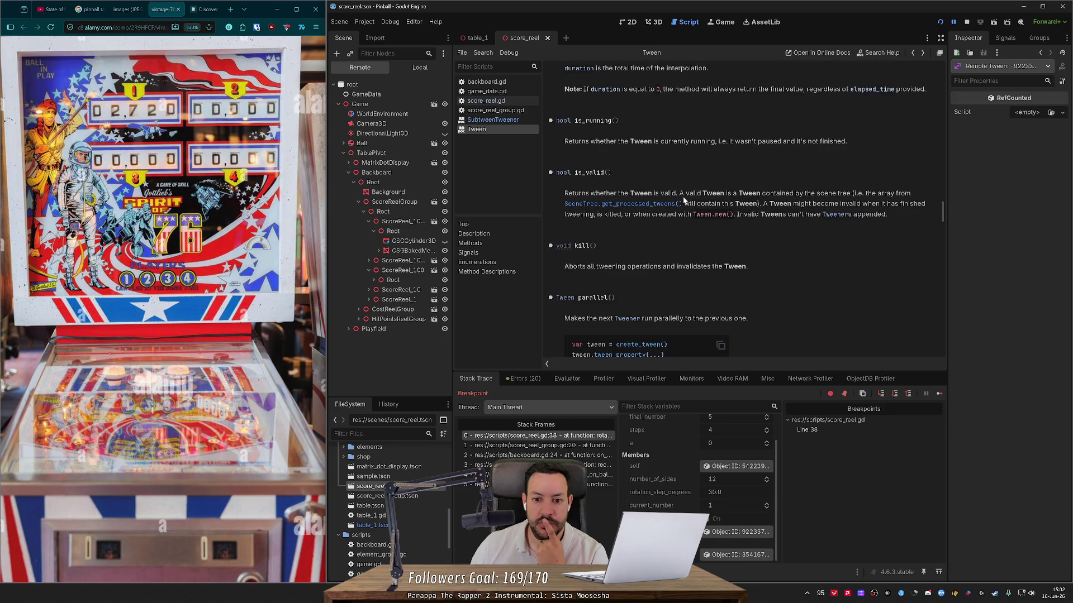
pyautogui.scroll(-4, 684, 200)
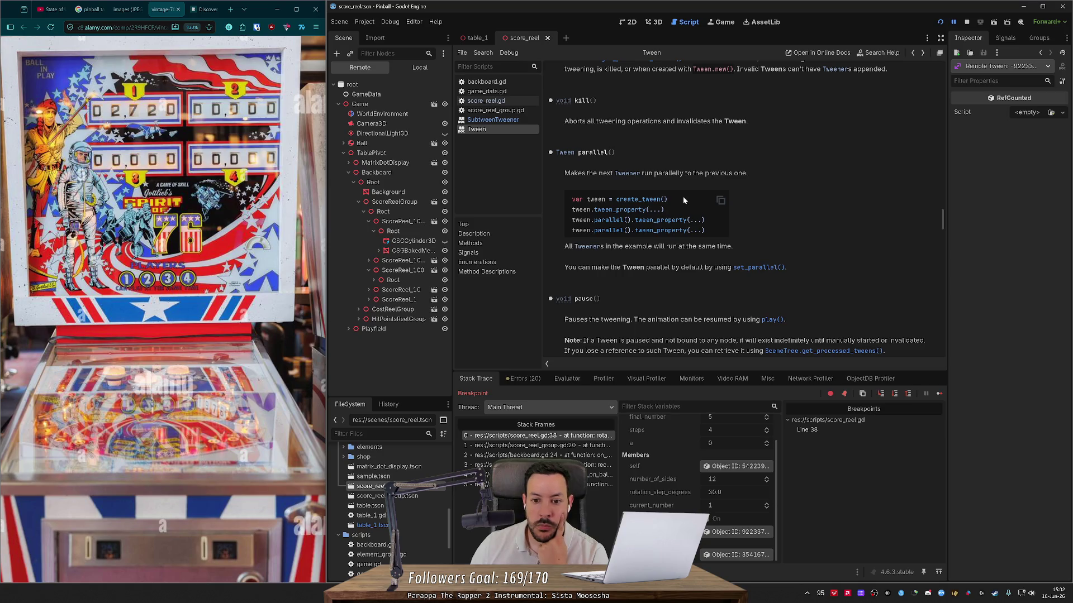
pyautogui.scroll(-5, 682, 196)
pyautogui.scroll(-3, 683, 196)
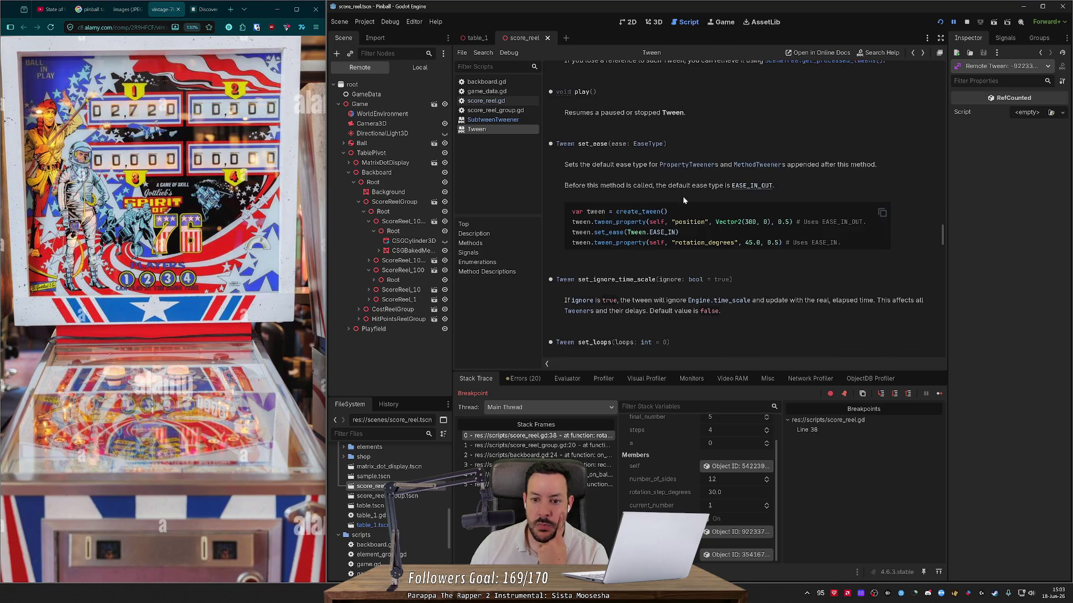
pyautogui.scroll(-4, 684, 199)
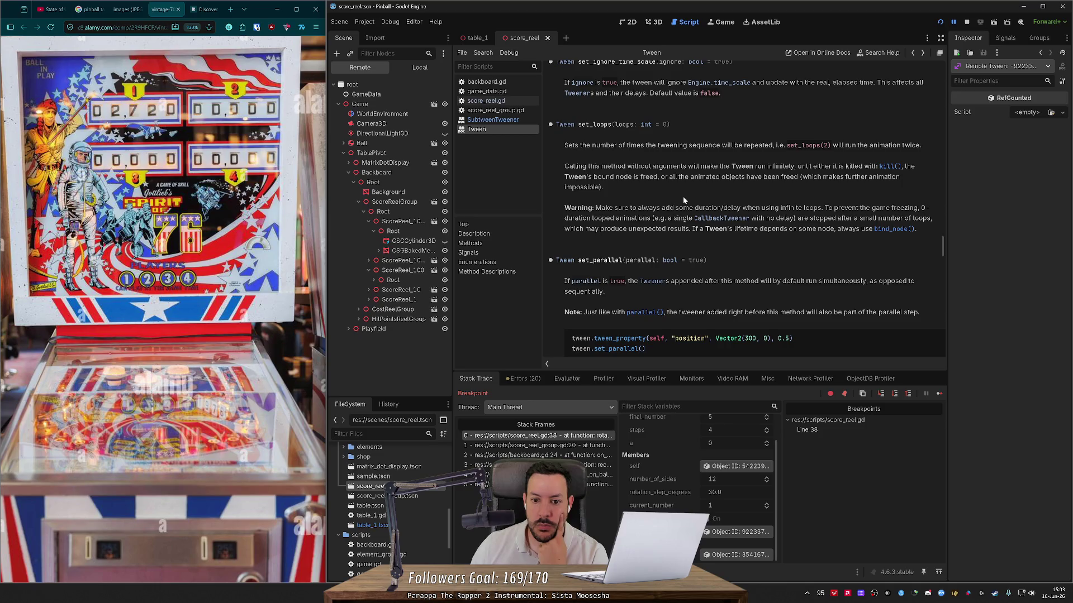
pyautogui.scroll(-4, 684, 199)
pyautogui.scroll(-3, 684, 199)
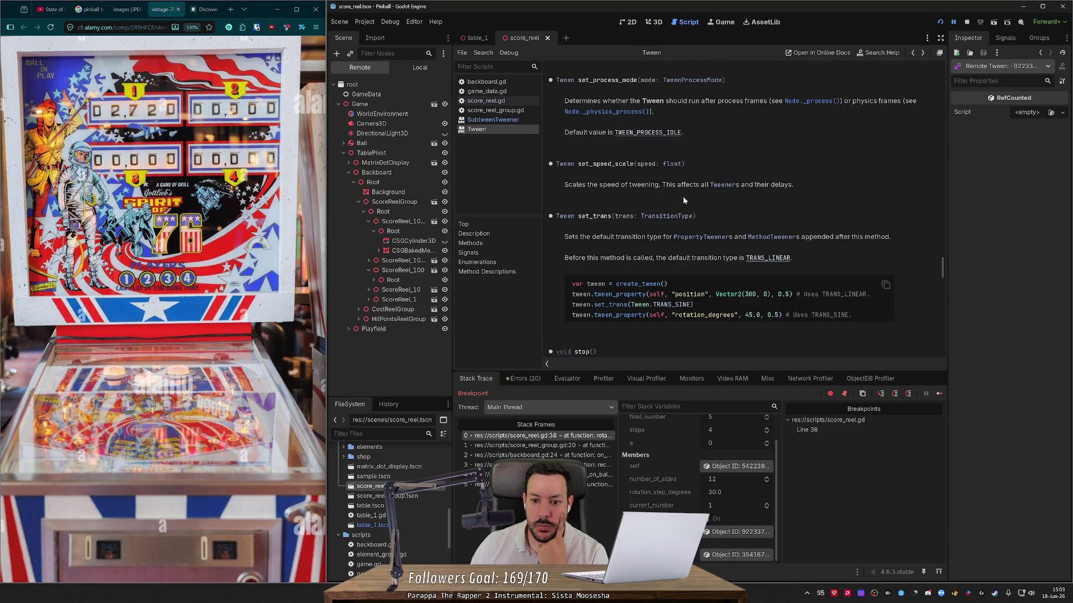
pyautogui.scroll(-3, 684, 200)
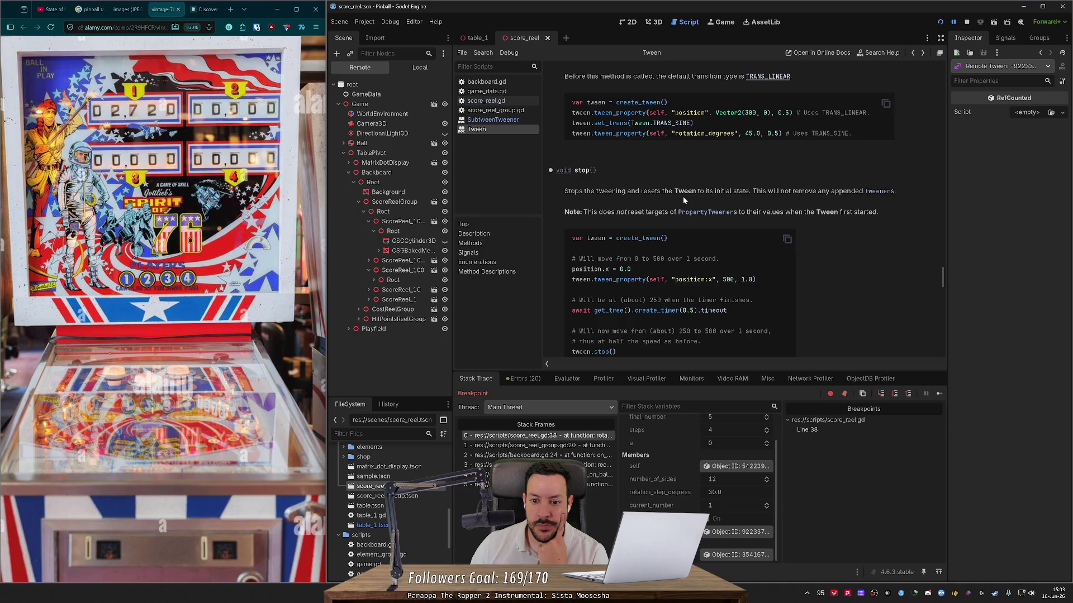
pyautogui.scroll(-2, 683, 196)
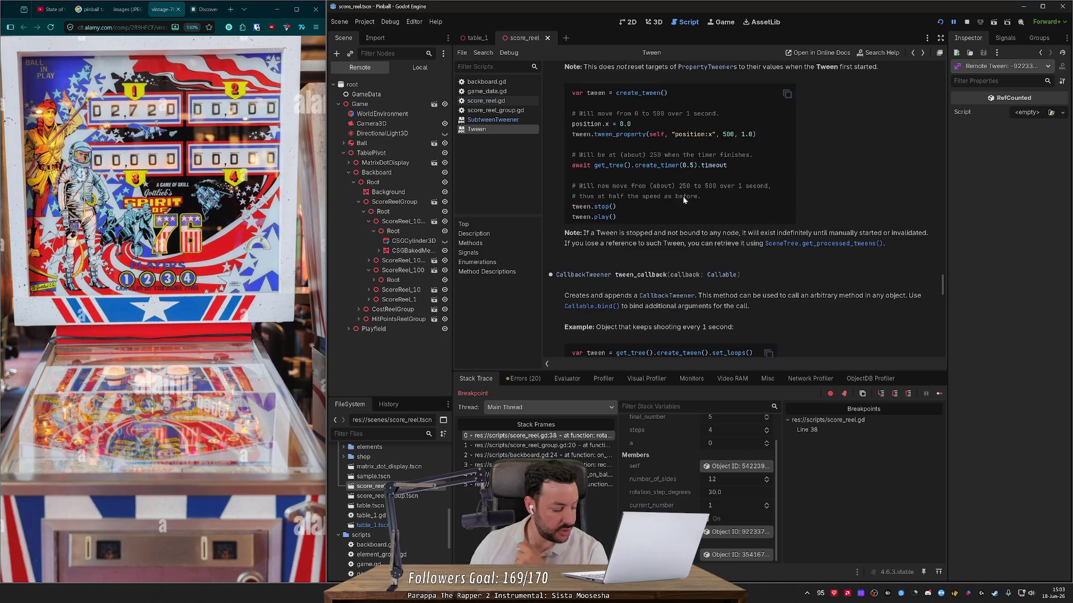
pyautogui.scroll(-2, 684, 199)
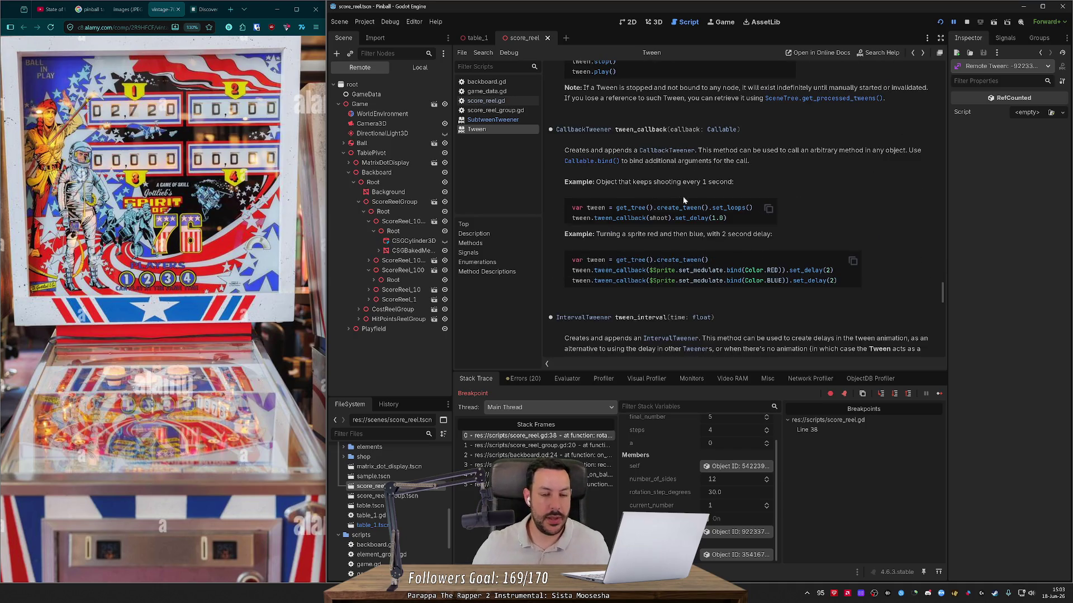
pyautogui.click(474, 37)
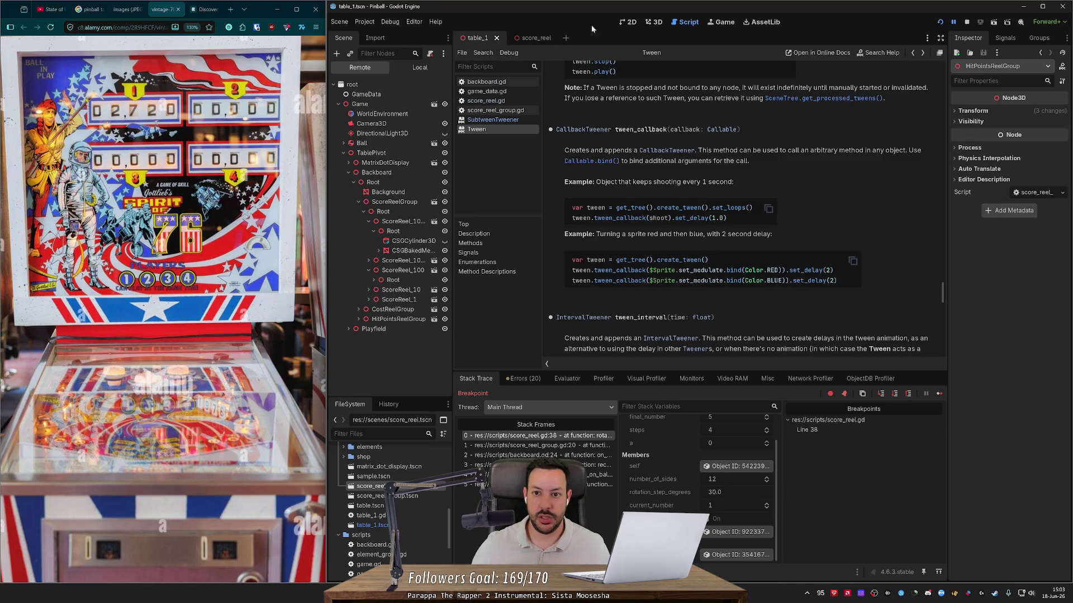
pyautogui.click(654, 23)
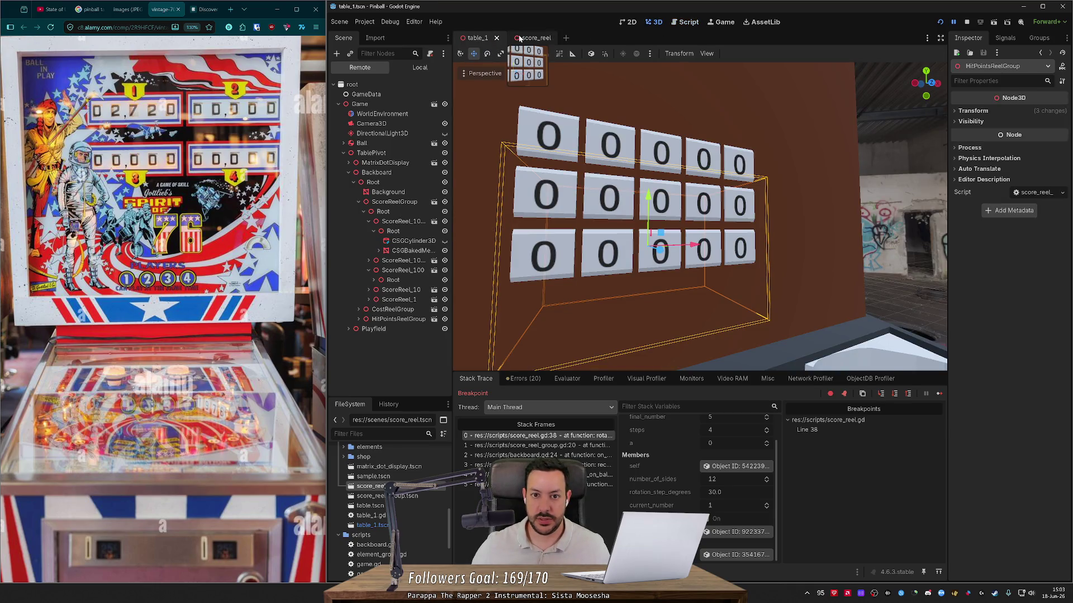
pyautogui.click(521, 38)
pyautogui.click(693, 23)
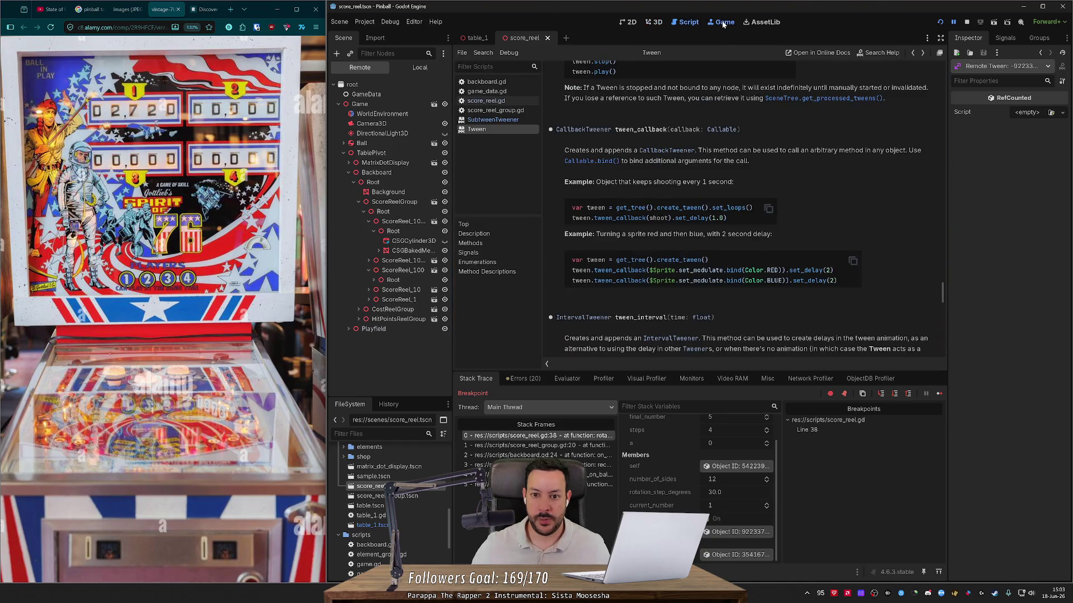
pyautogui.click(722, 22)
pyautogui.click(689, 22)
pyautogui.scroll(-5, 645, 193)
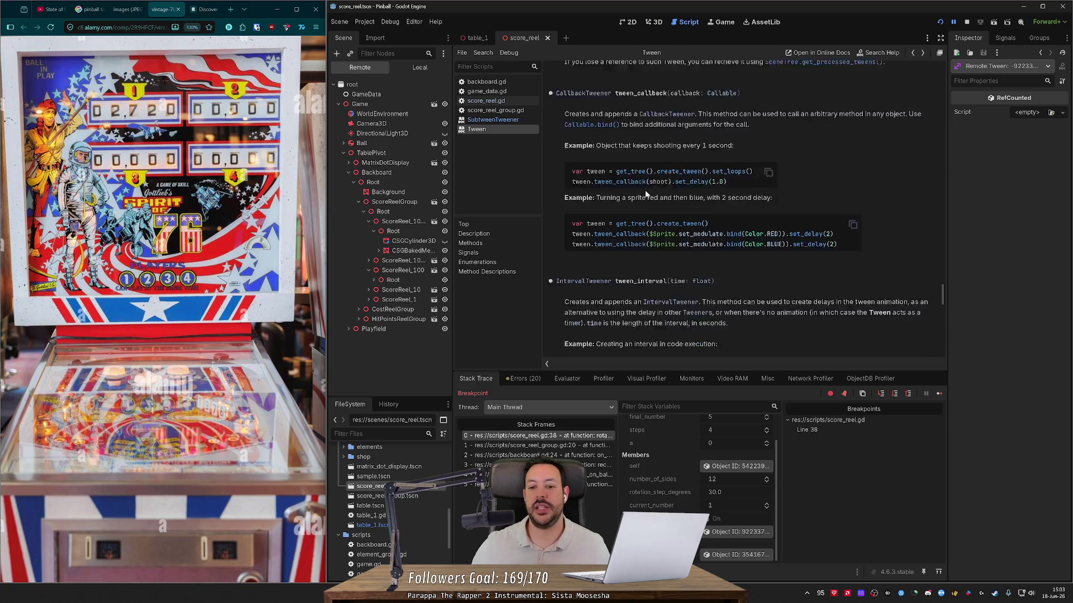
pyautogui.click(522, 378)
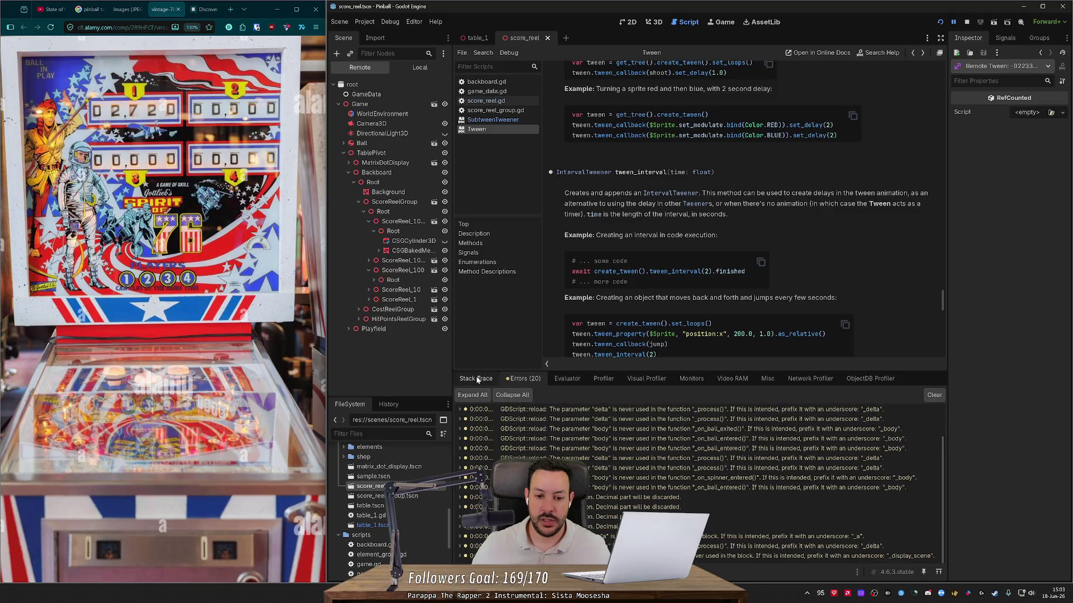
pyautogui.click(476, 380)
pyautogui.scroll(-3, 609, 283)
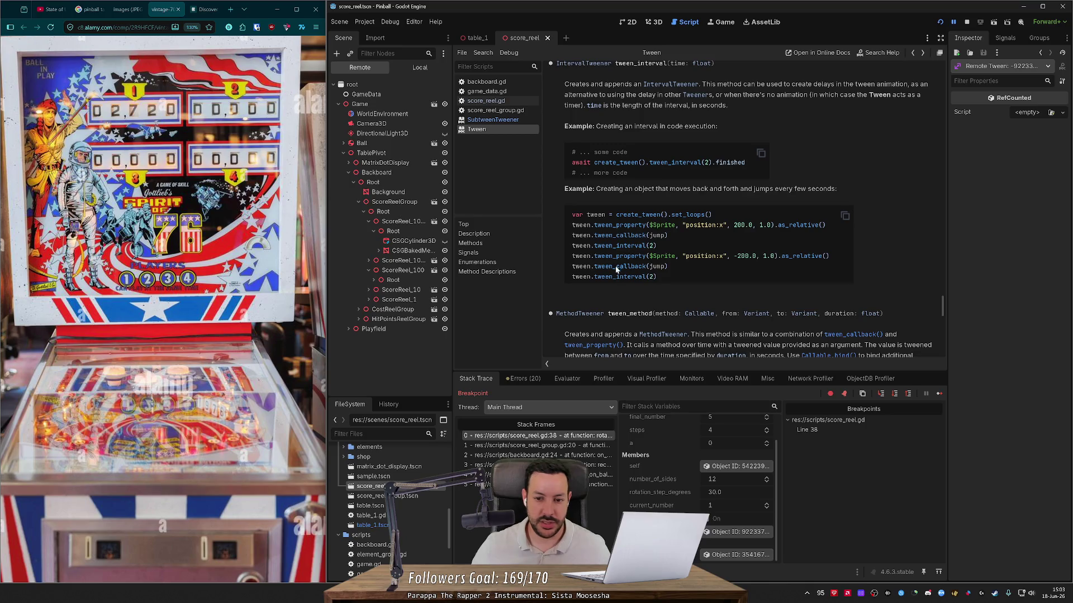
pyautogui.scroll(-8, 617, 270)
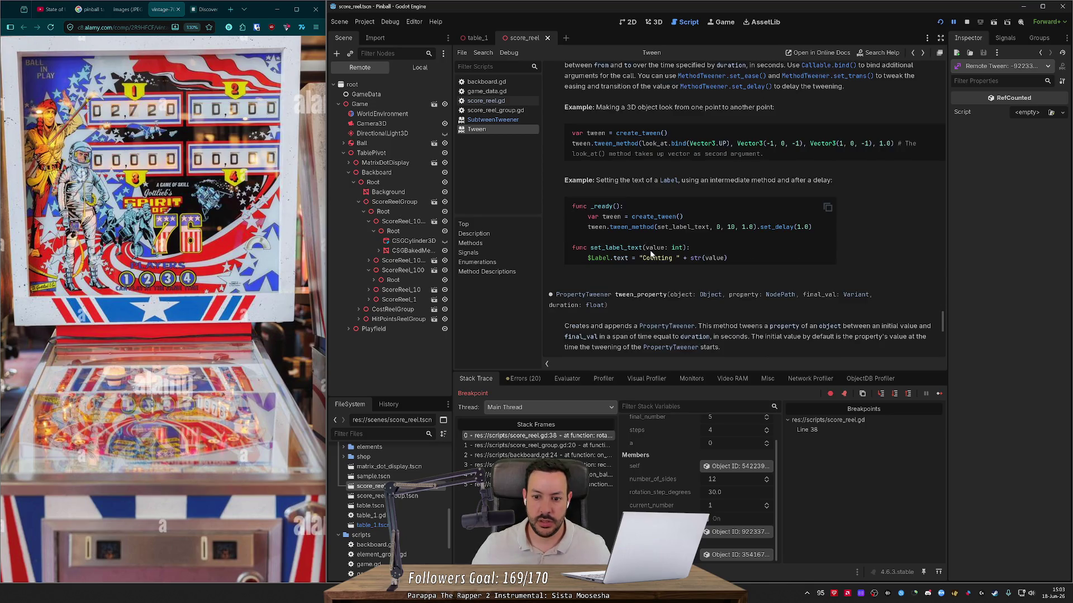
pyautogui.scroll(-12, 651, 257)
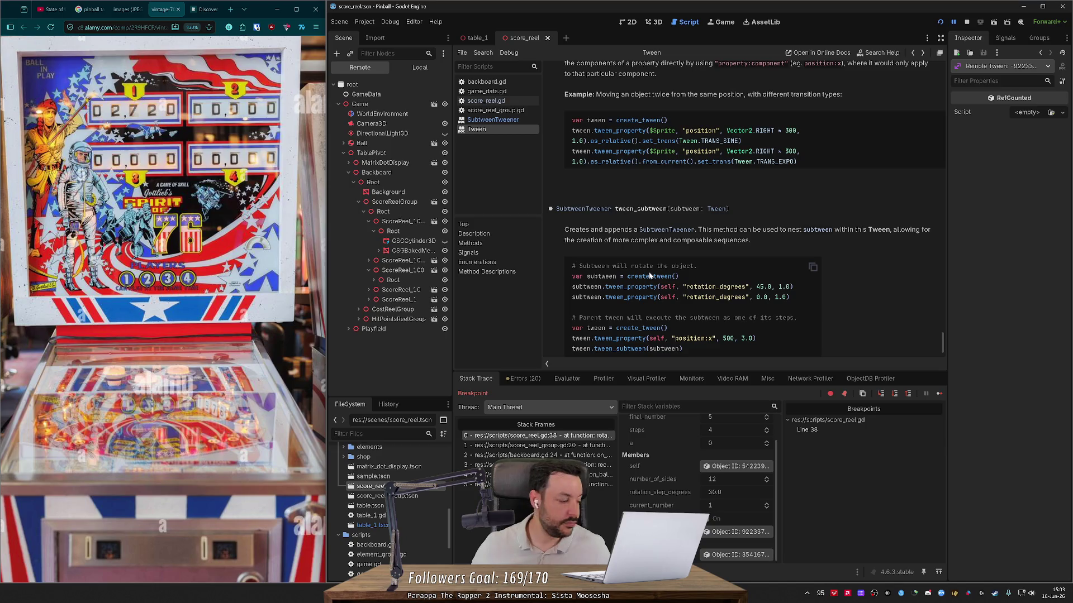
pyautogui.scroll(-2, 650, 275)
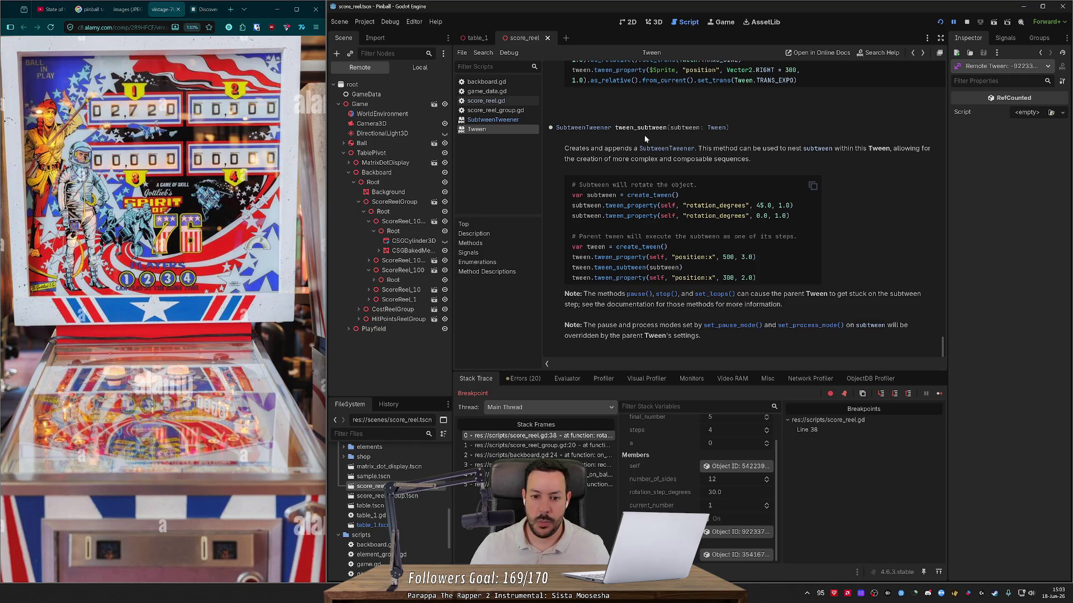
pyautogui.scroll(10, 643, 212)
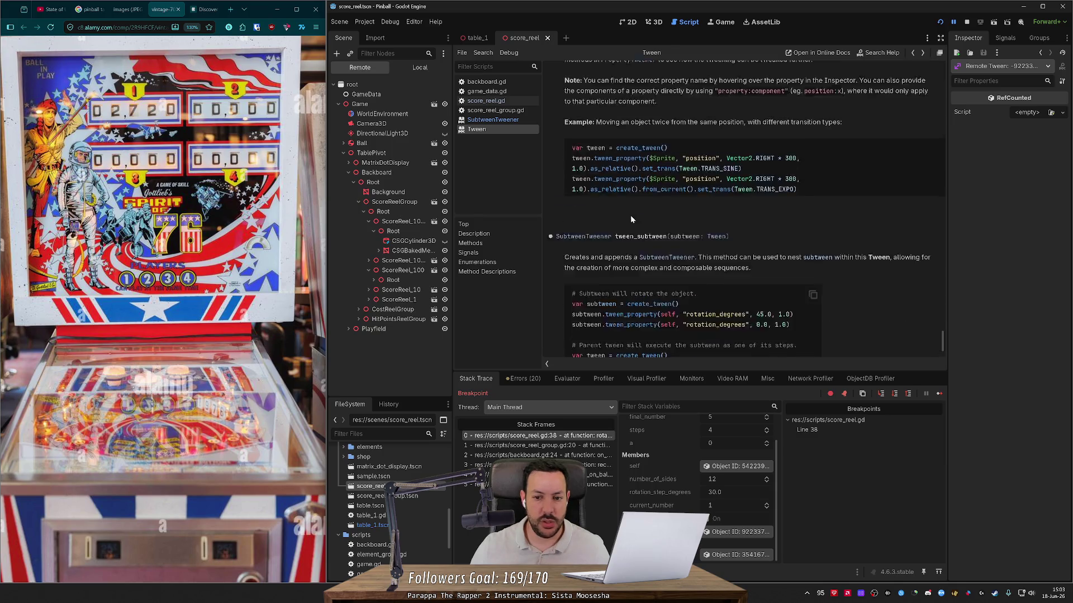
pyautogui.scroll(5, 631, 216)
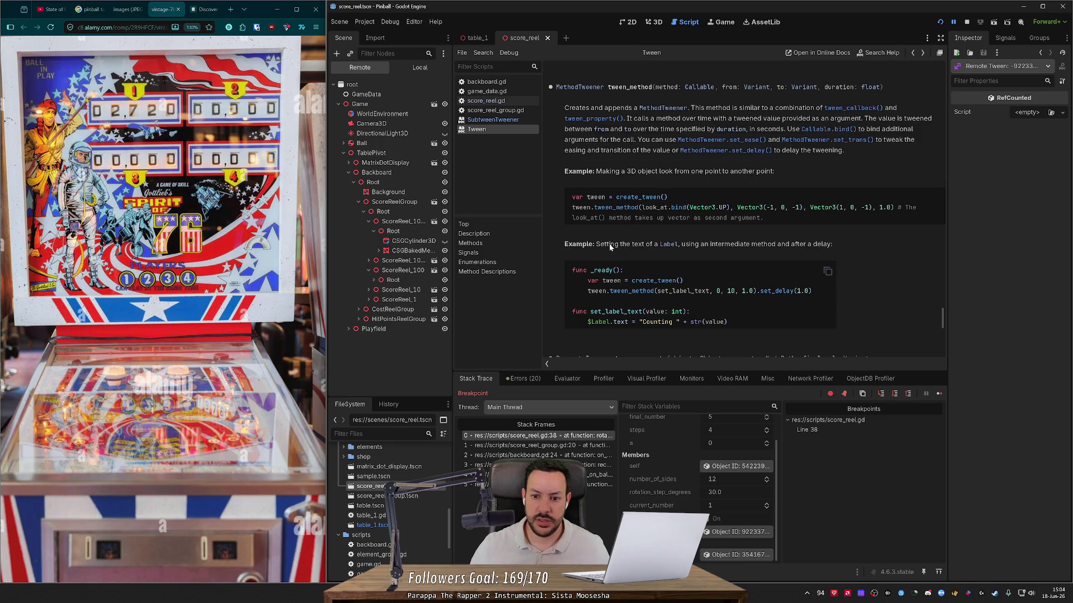
# - Highlight the Label text-setting example and read on through the tween_method and tween_property docs
pyautogui.moveTo(609, 246)
pyautogui.mouseDown()
pyautogui.moveTo(799, 247)
pyautogui.moveTo(743, 262)
pyautogui.mouseUp()
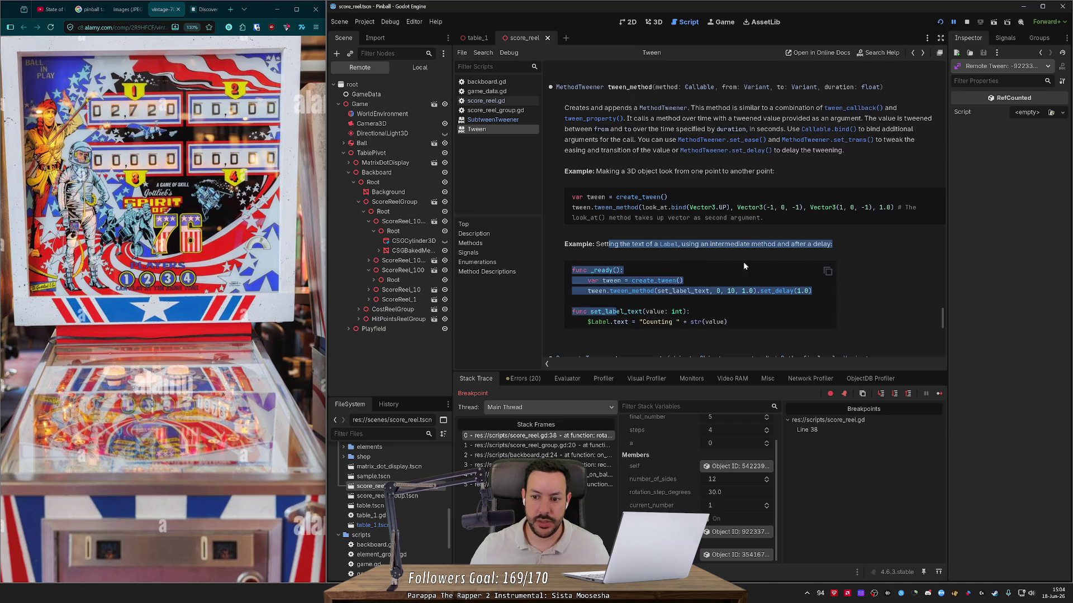
pyautogui.click(746, 262)
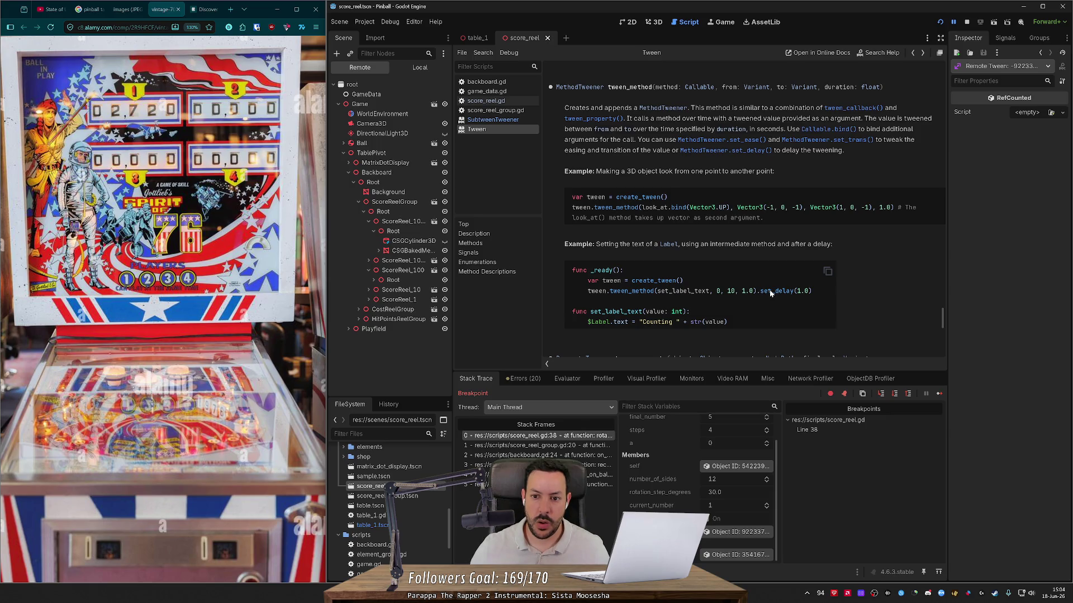
pyautogui.scroll(-3, 773, 290)
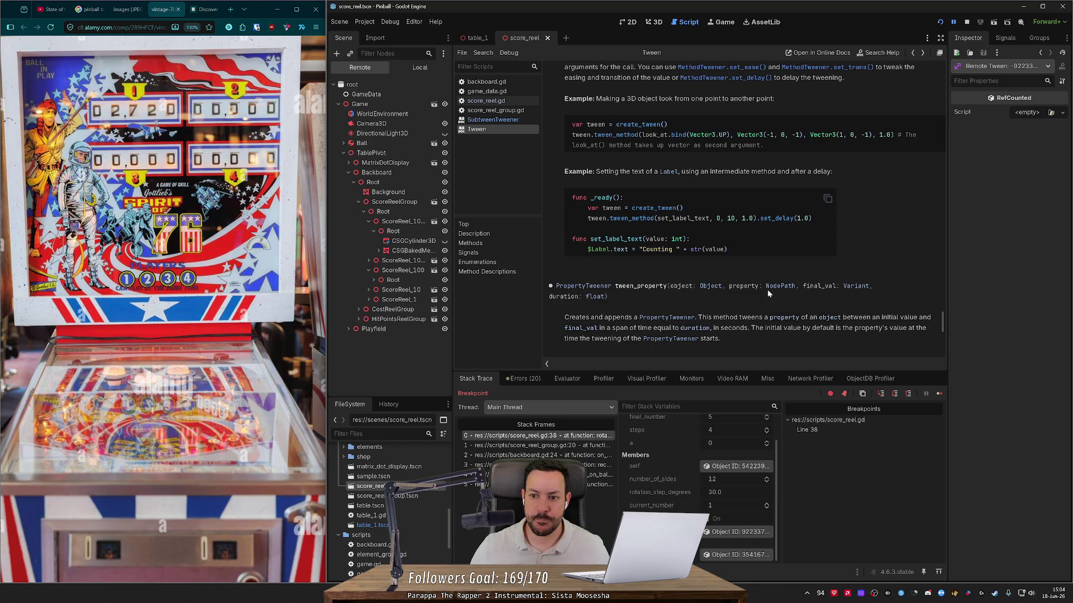
pyautogui.scroll(-3, 767, 291)
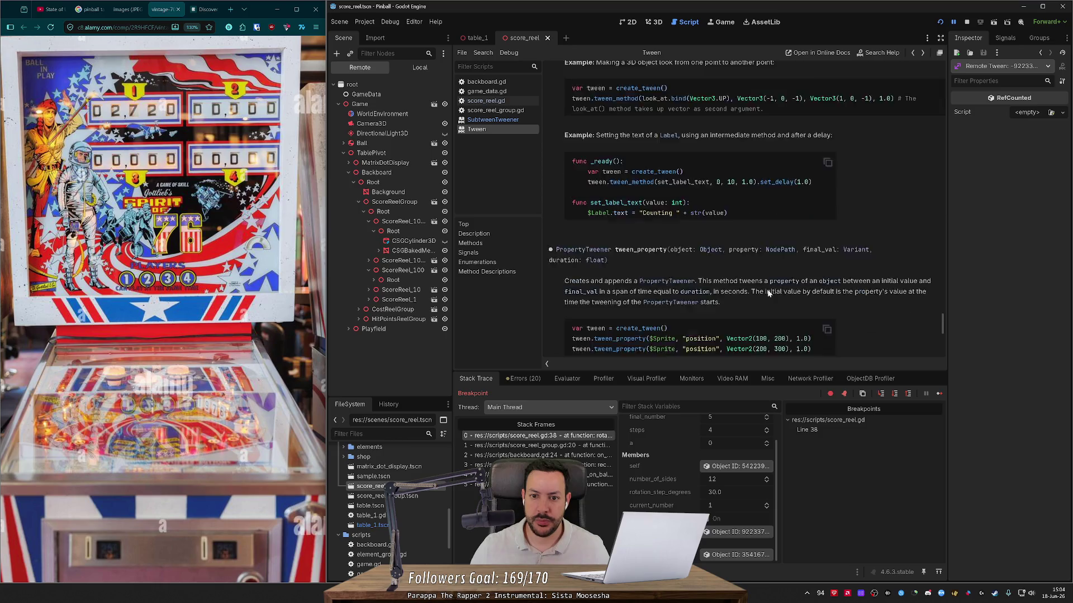
pyautogui.scroll(-3, 768, 293)
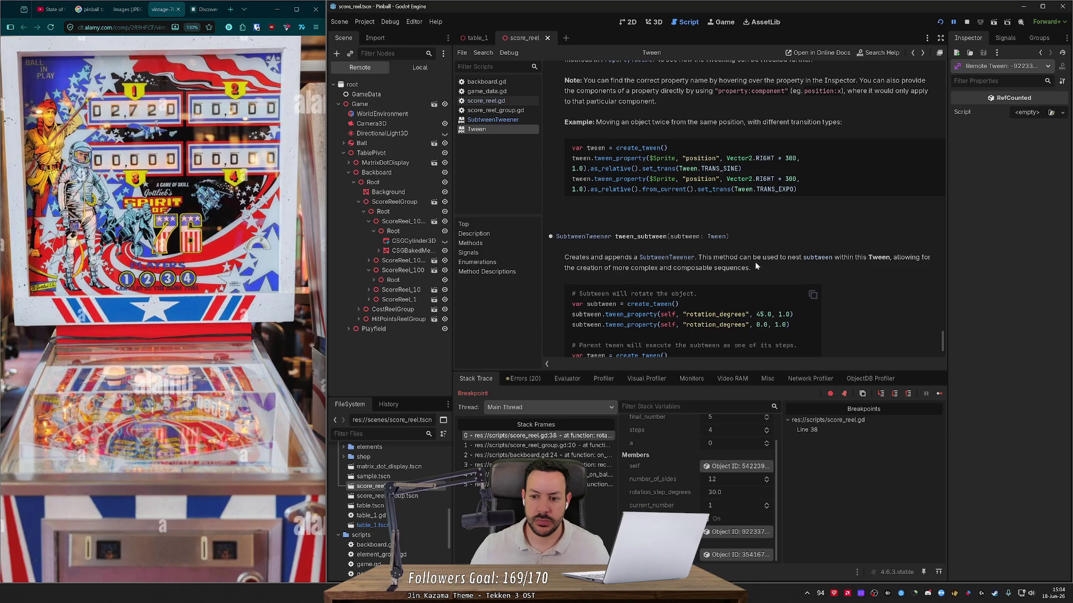
pyautogui.scroll(-1, 767, 253)
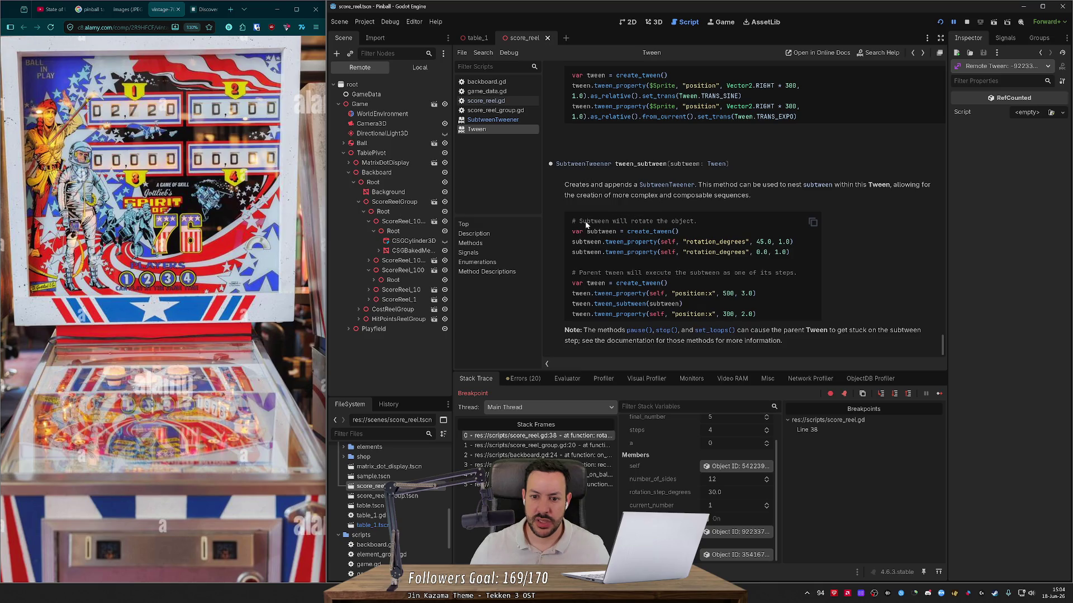
# - Highlight the subtween comment in the tween_subtween sample, then reopen backboard.gd from the Scripts list
pyautogui.moveTo(605, 221)
pyautogui.mouseDown()
pyautogui.moveTo(694, 221)
pyautogui.moveTo(652, 242)
pyautogui.moveTo(639, 273)
pyautogui.moveTo(781, 273)
pyautogui.mouseUp()
pyautogui.click(781, 273)
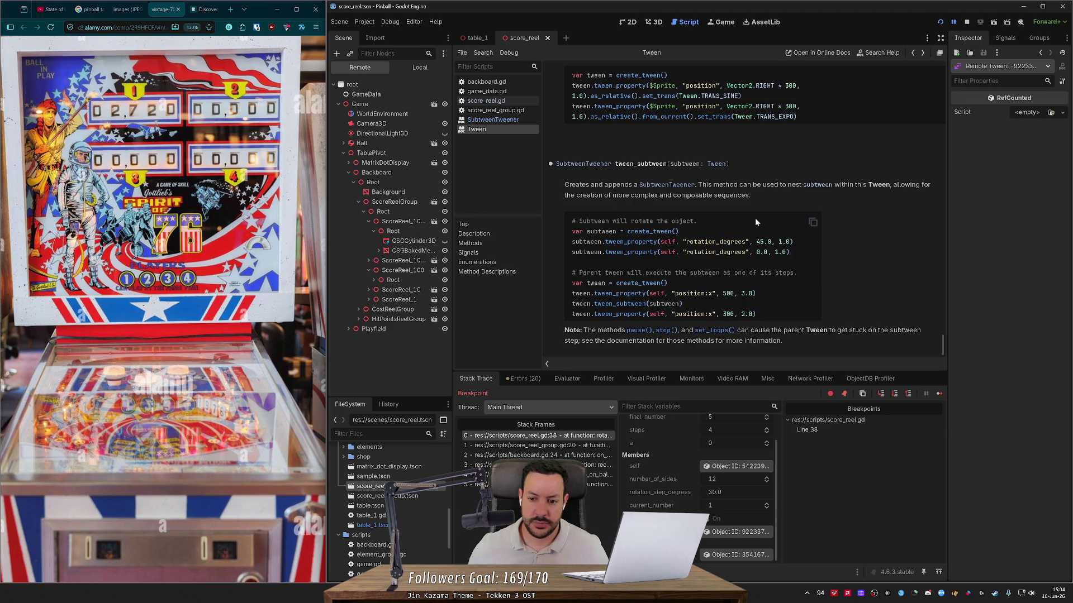
pyautogui.scroll(-1, 755, 221)
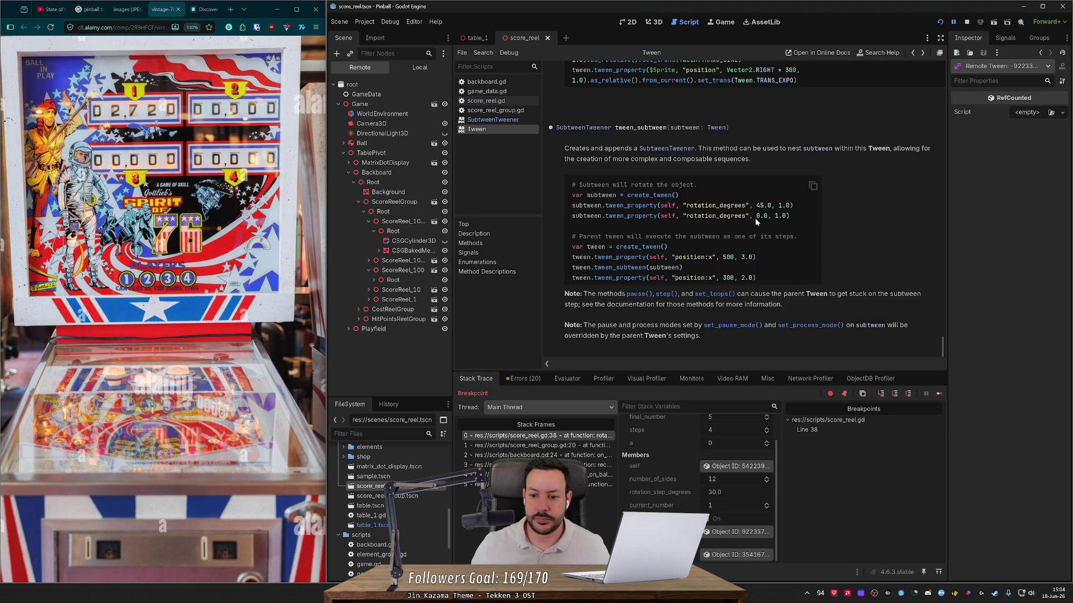
pyautogui.scroll(10, 617, 142)
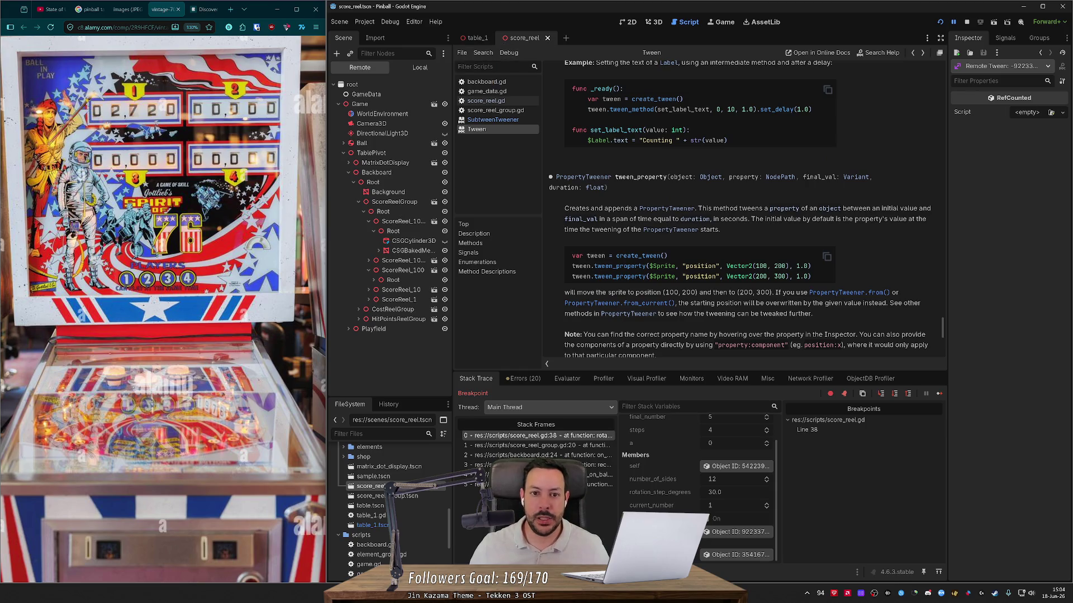
pyautogui.click(502, 102)
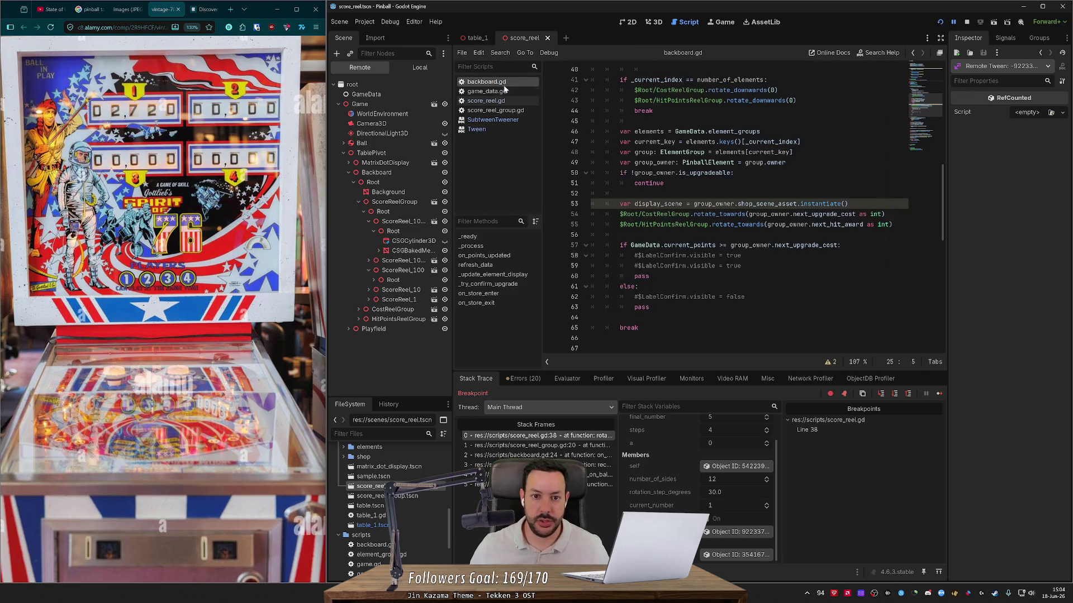
pyautogui.scroll(4, 726, 207)
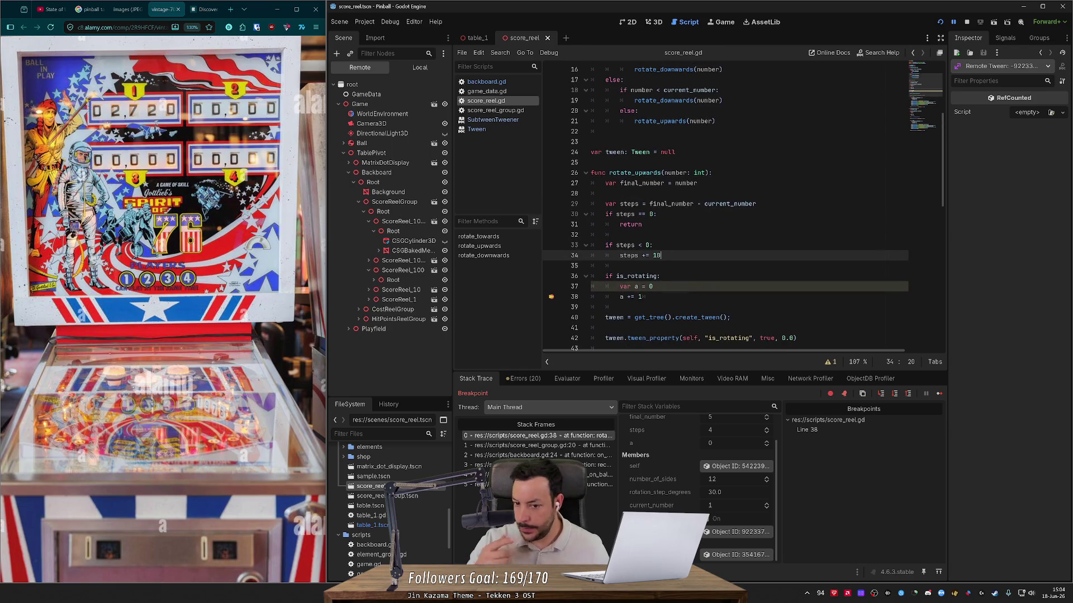
pyautogui.scroll(5, 726, 206)
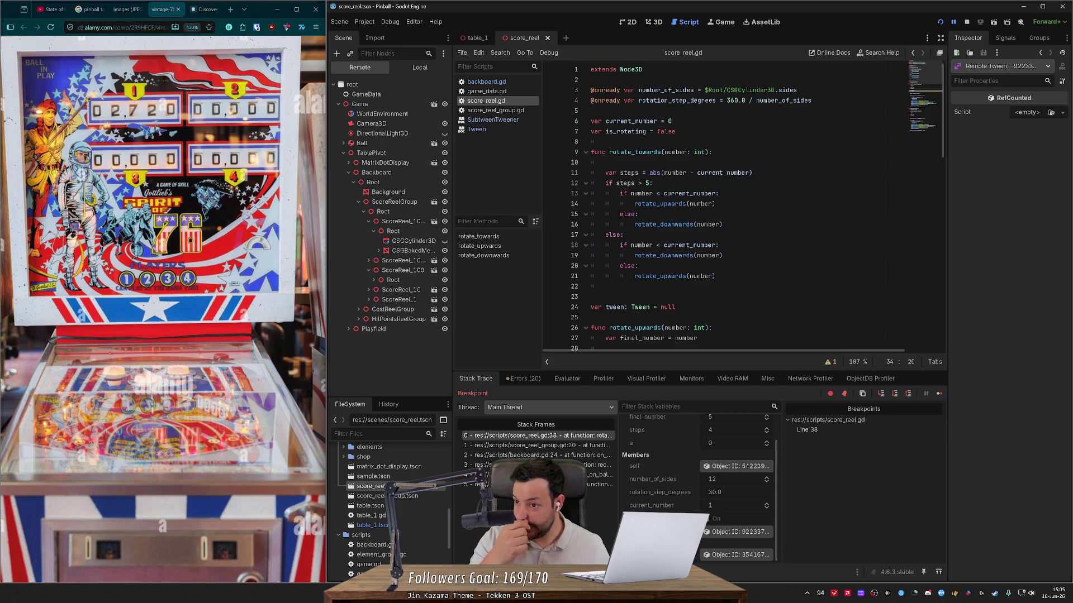
pyautogui.scroll(-4, 726, 207)
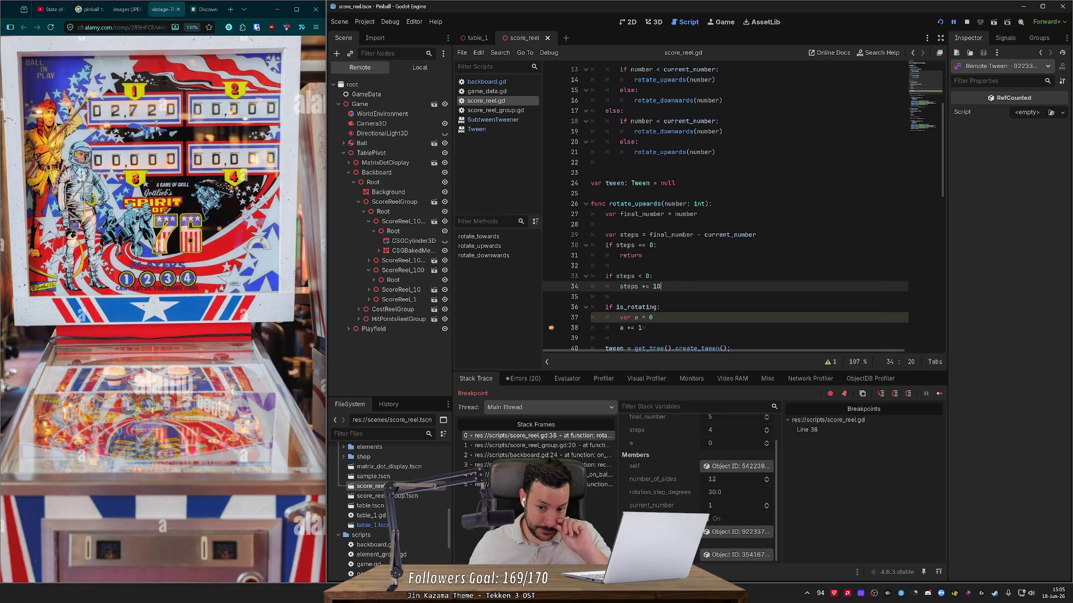
pyautogui.scroll(-9, 727, 206)
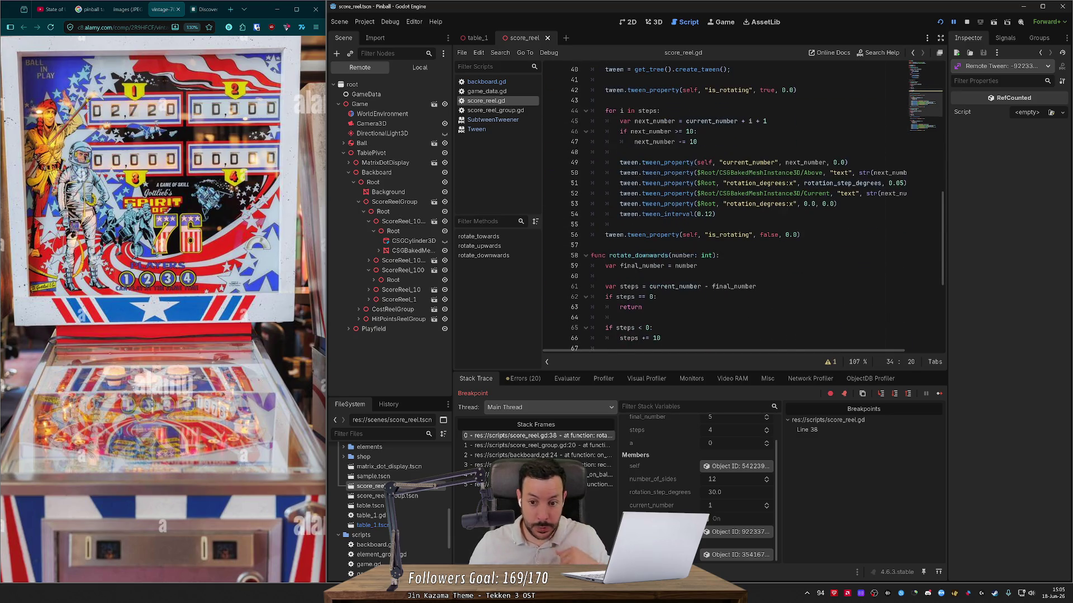
pyautogui.scroll(-1, 726, 206)
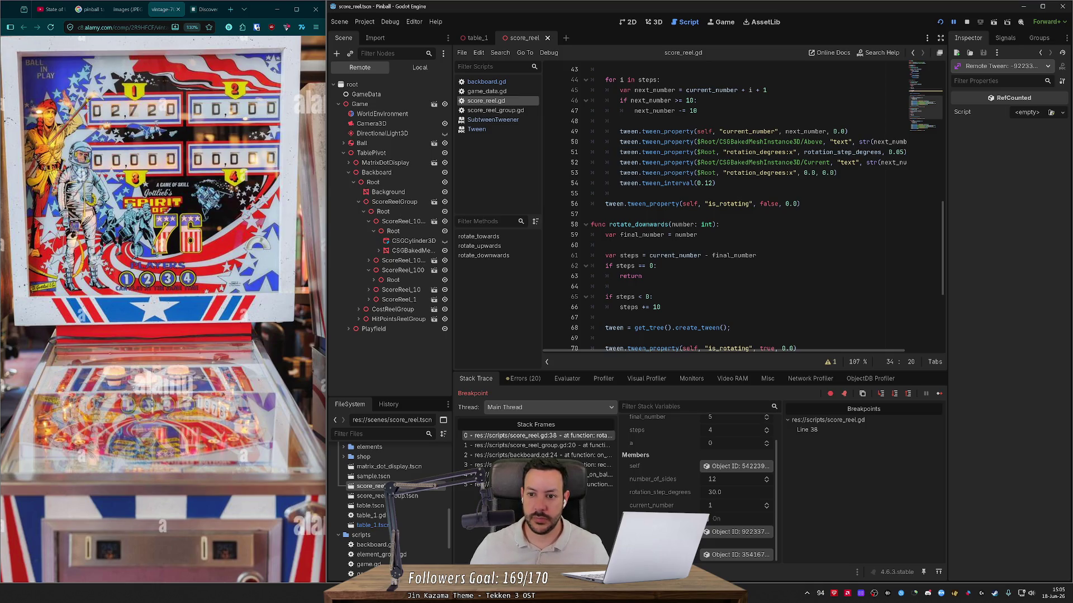
pyautogui.scroll(-5, 726, 207)
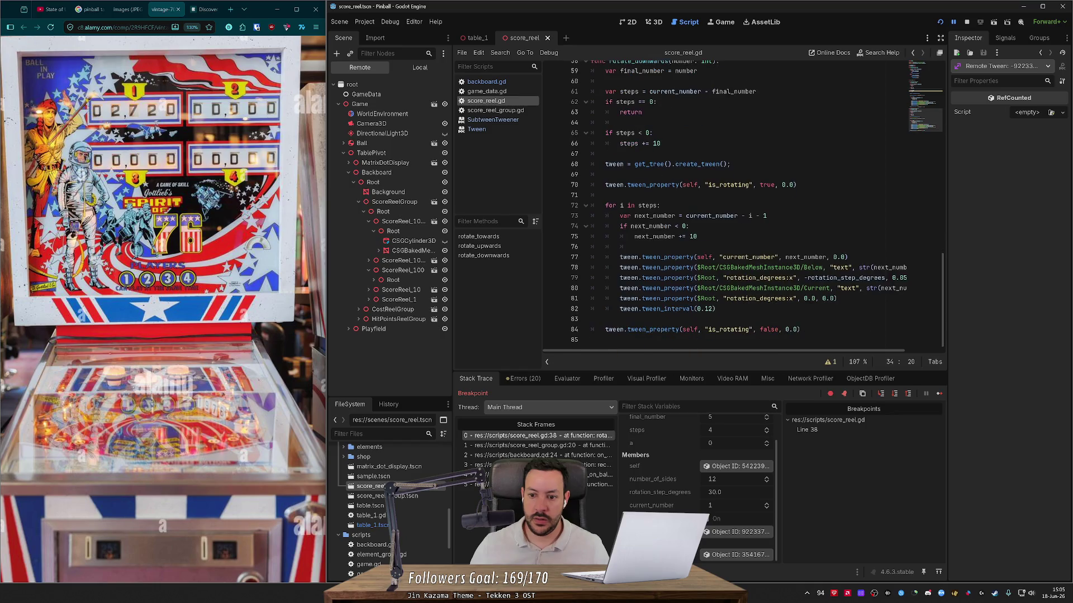
pyautogui.moveTo(716, 309); pyautogui.dragTo(590, 257)
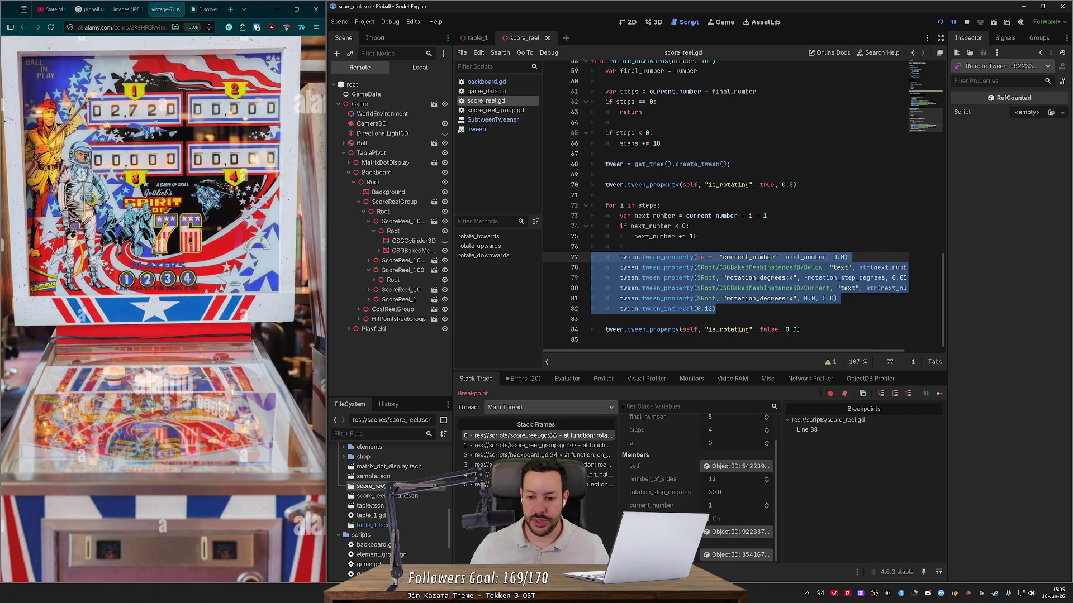
# - From the Game view, continue past repeated breakpoint hits until the game pauses at line 38 with 2003 points
pyautogui.click(651, 22)
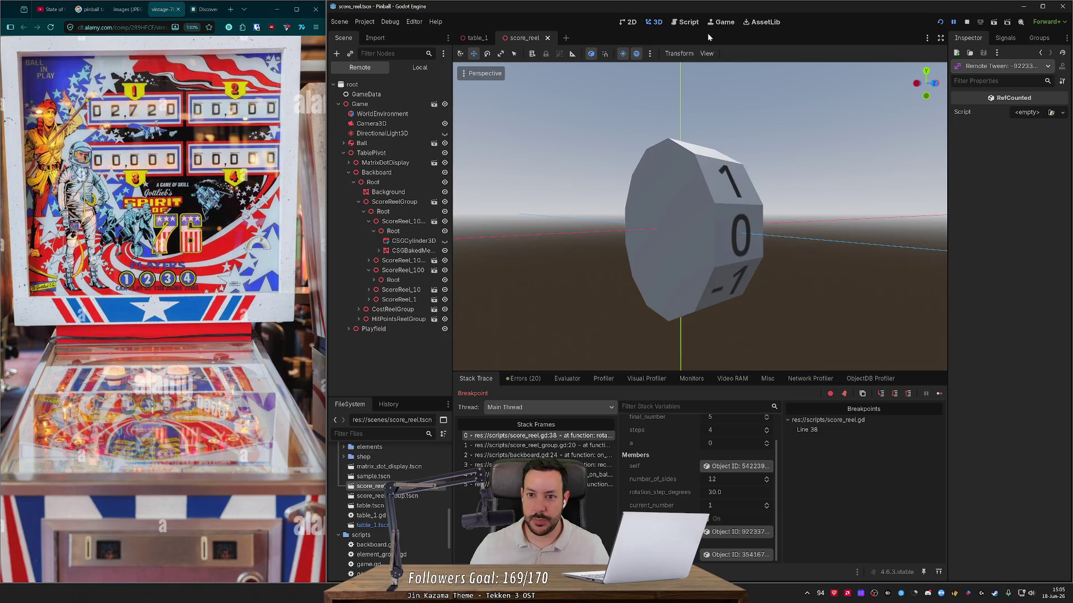
pyautogui.click(722, 23)
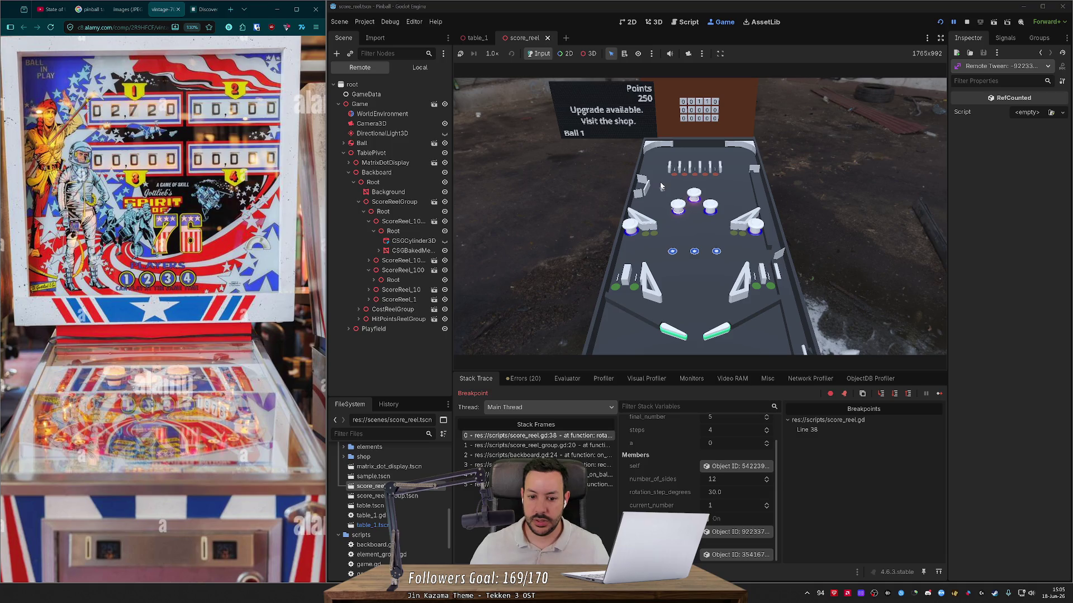
pyautogui.click(938, 394)
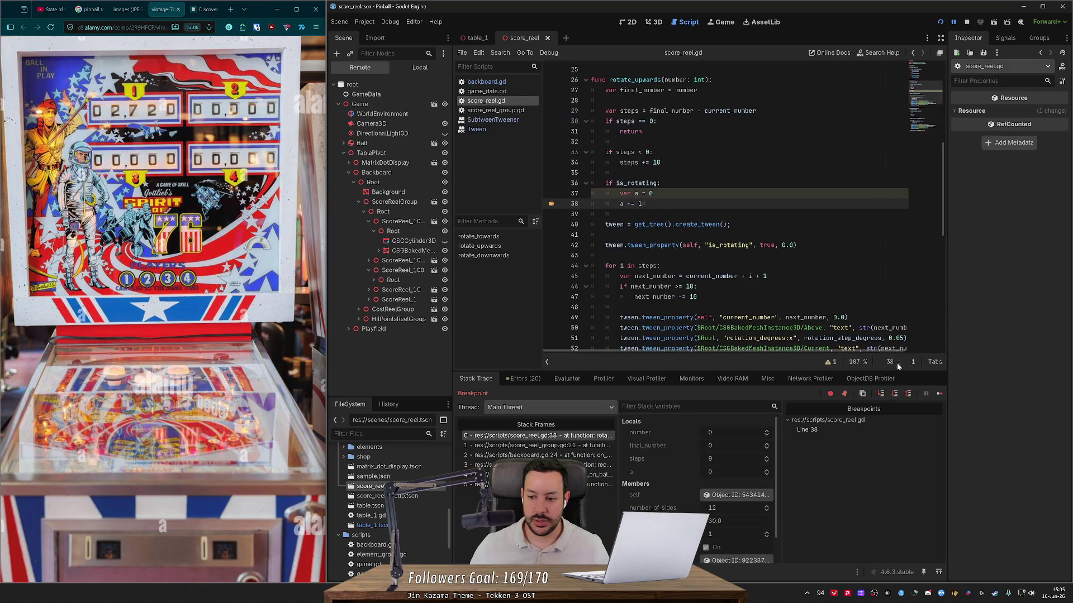
pyautogui.click(938, 393)
pyautogui.click(937, 394)
pyautogui.click(939, 394)
pyautogui.click(939, 395)
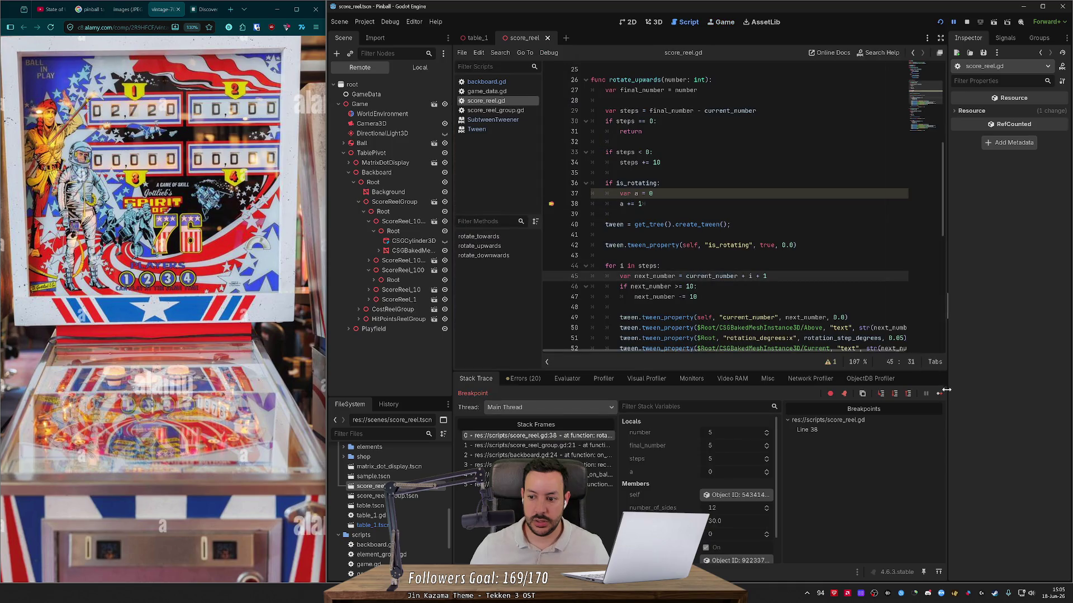
pyautogui.click(941, 394)
pyautogui.click(941, 394)
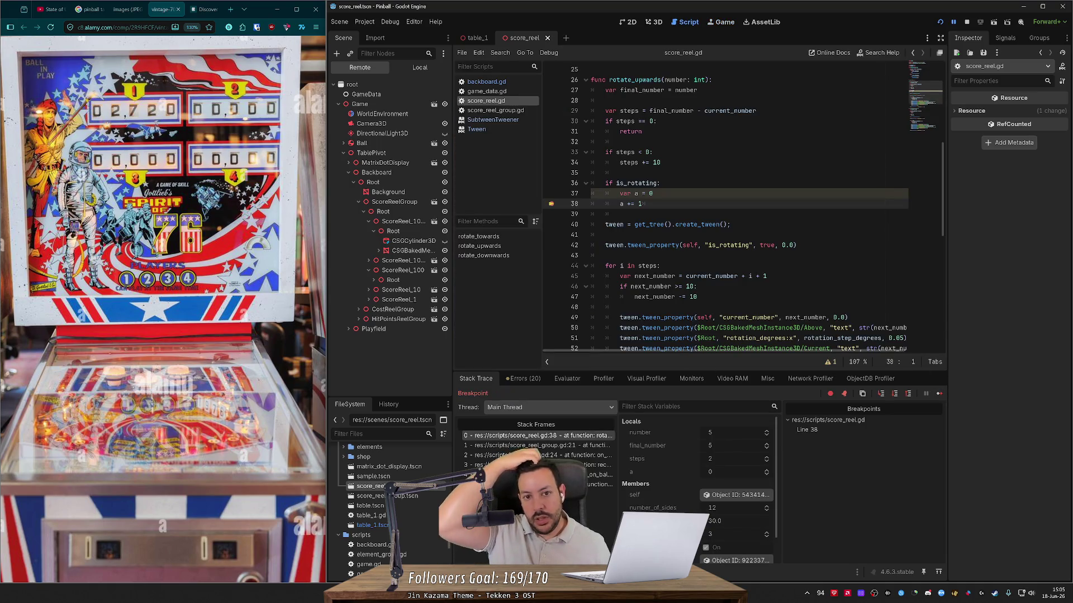
# - Close the SubtweenTweener page, read the Tween docs down to chain(), and go back to score_reel.gd
pyautogui.middleClick(495, 120)
pyautogui.scroll(1, 944, 322)
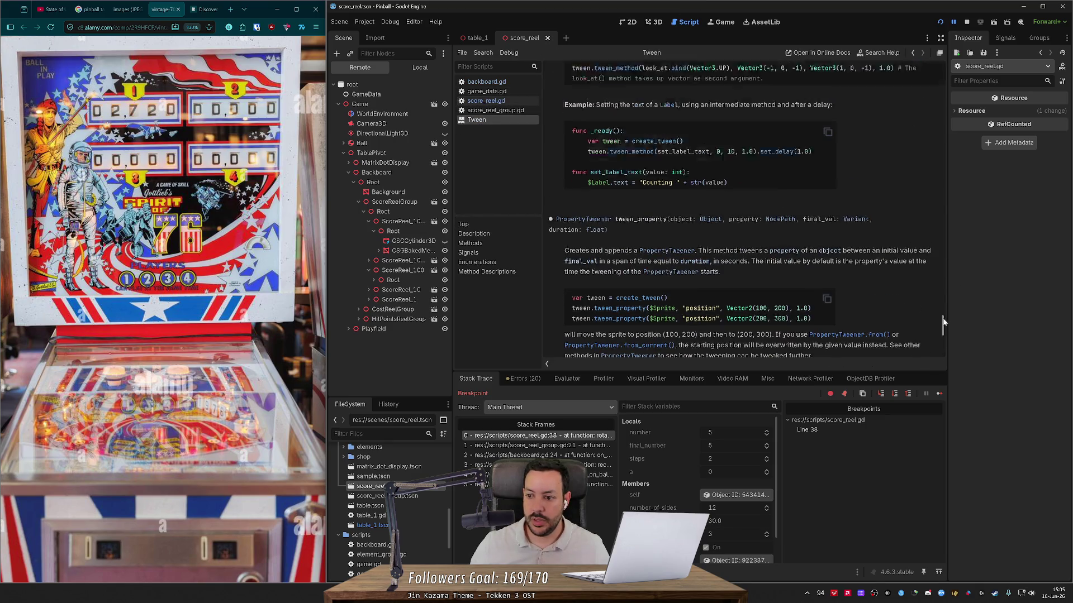
pyautogui.moveTo(943, 323); pyautogui.dragTo(914, 62)
pyautogui.scroll(-2, 913, 69)
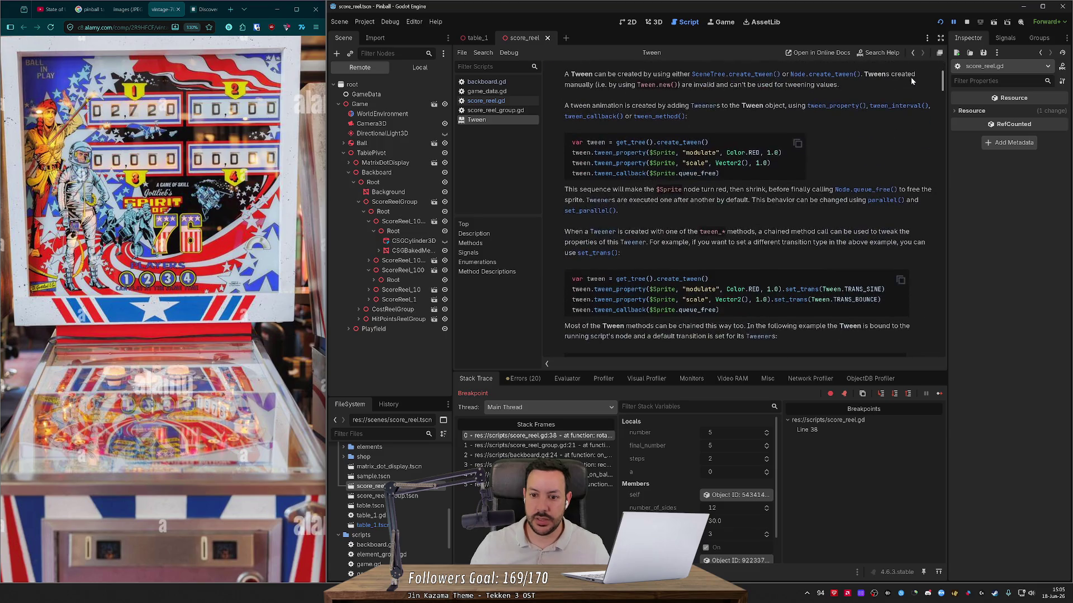
pyautogui.scroll(-5, 911, 77)
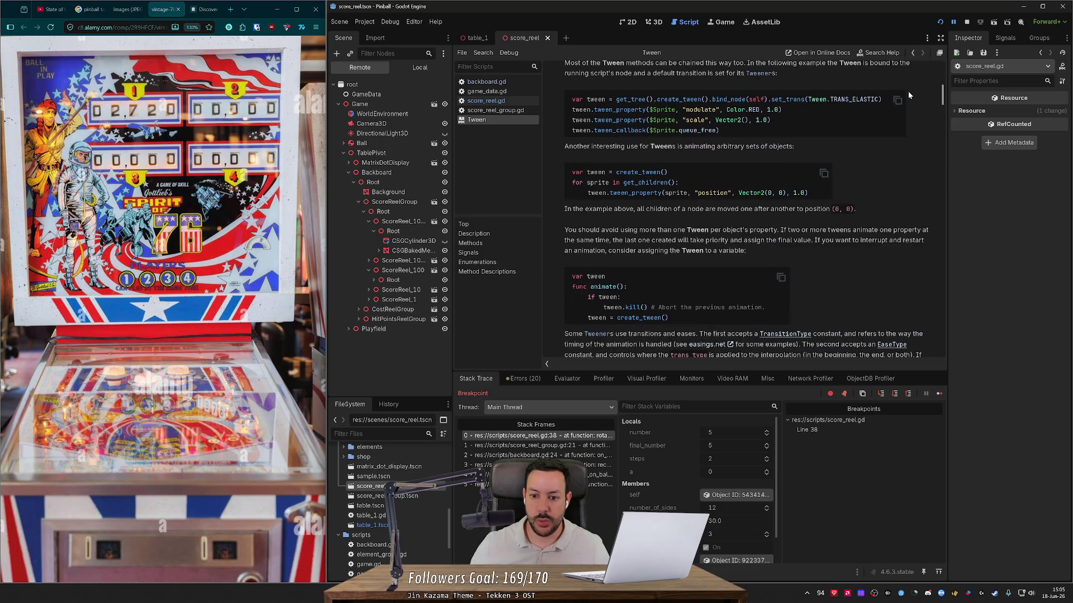
pyautogui.scroll(-3, 908, 92)
pyautogui.scroll(-2, 908, 105)
pyautogui.scroll(-4, 907, 106)
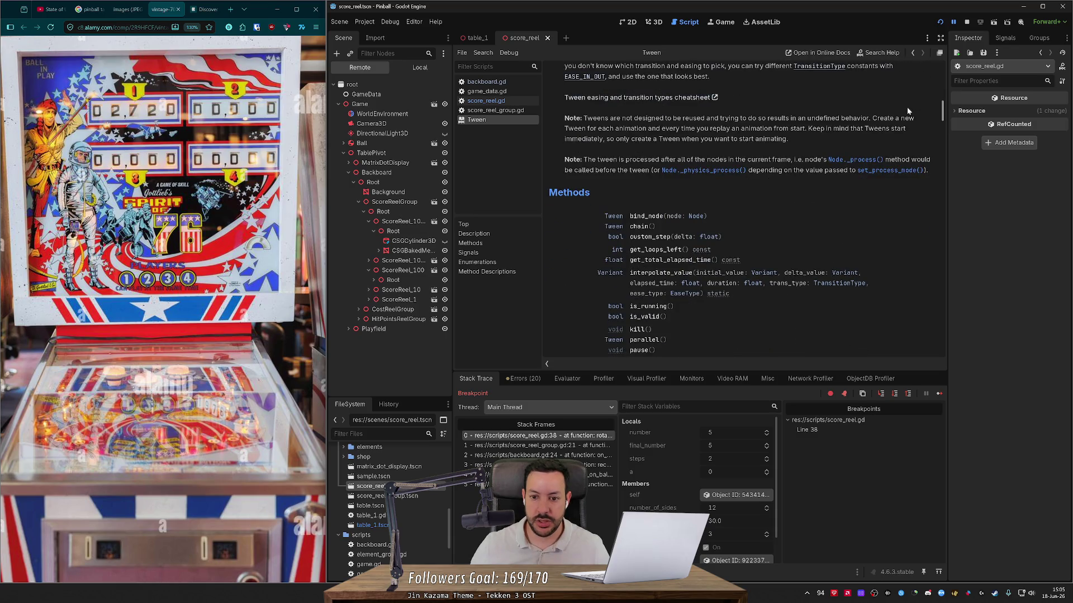
pyautogui.click(643, 227)
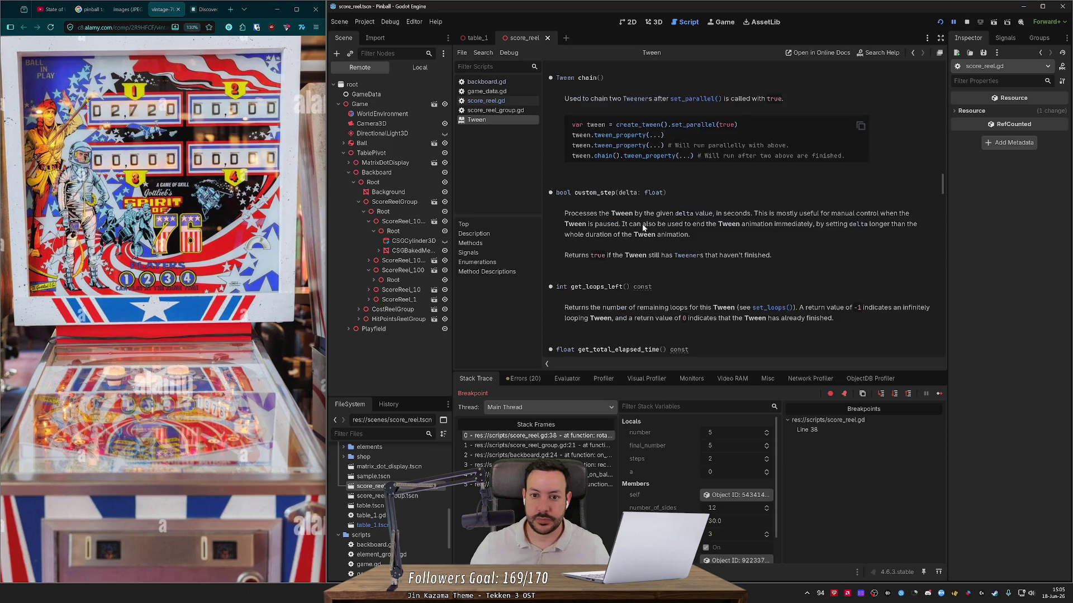
pyautogui.hotkey('alt', 'Left')
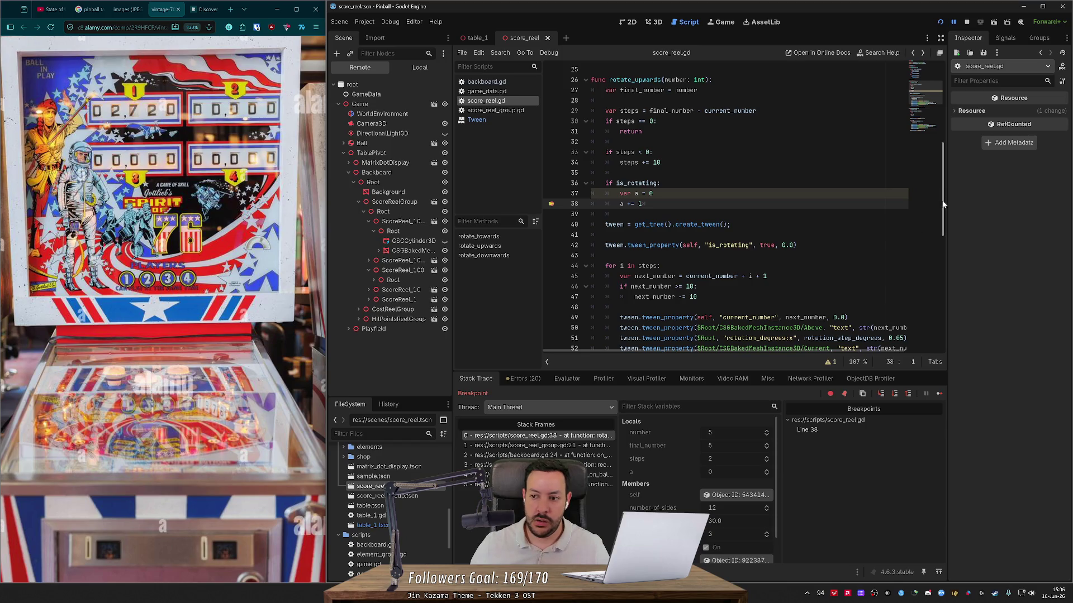
# - Select the var a and a += 1 debug lines in score_reel.gd, then clear the selection
pyautogui.scroll(-3, 942, 232)
pyautogui.moveTo(942, 231); pyautogui.dragTo(954, 179)
pyautogui.press('End')
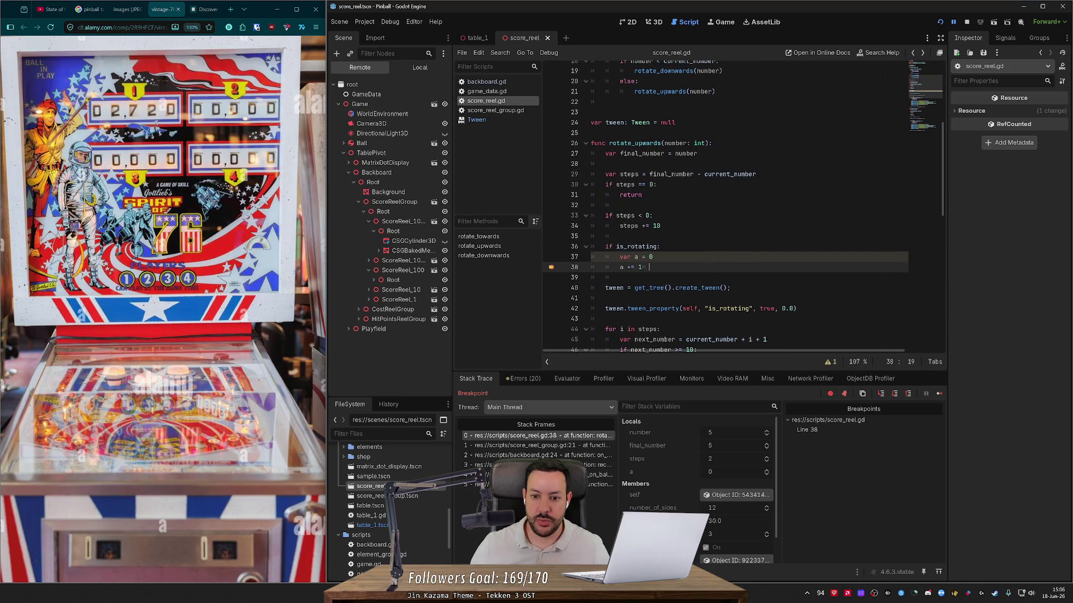
pyautogui.press('Down')
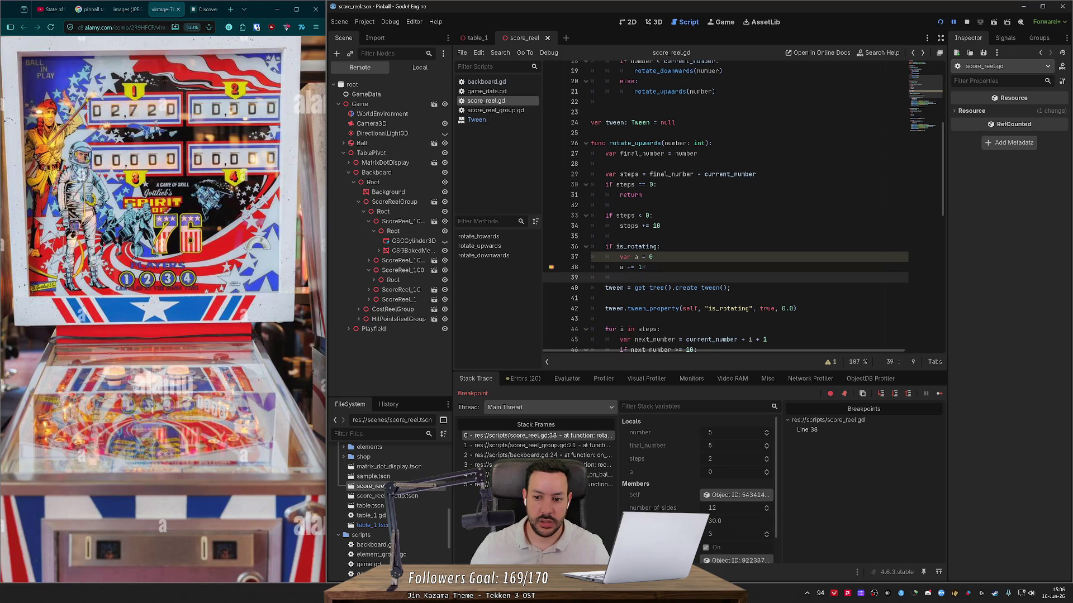
pyautogui.scroll(-1, 743, 279)
pyautogui.press('Home')
pyautogui.hotkey('shift', 'Up')
pyautogui.hotkey('shift', 'Up')
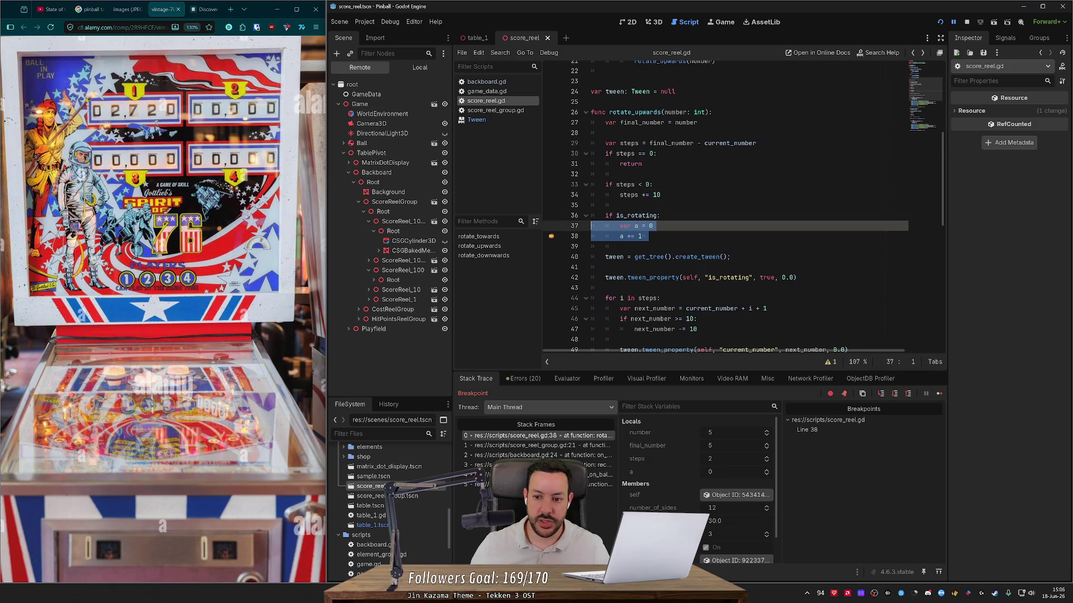
pyautogui.scroll(-2, 743, 207)
pyautogui.click(665, 298)
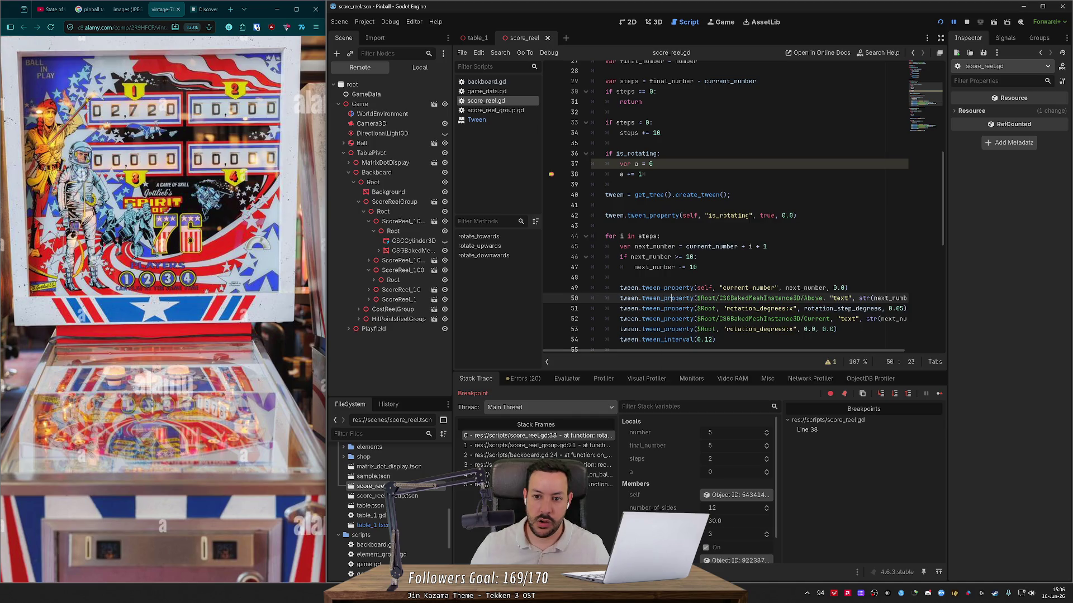
# - Select the debug counter lines 37–38 and stop the running pinball game
pyautogui.scroll(1, 665, 298)
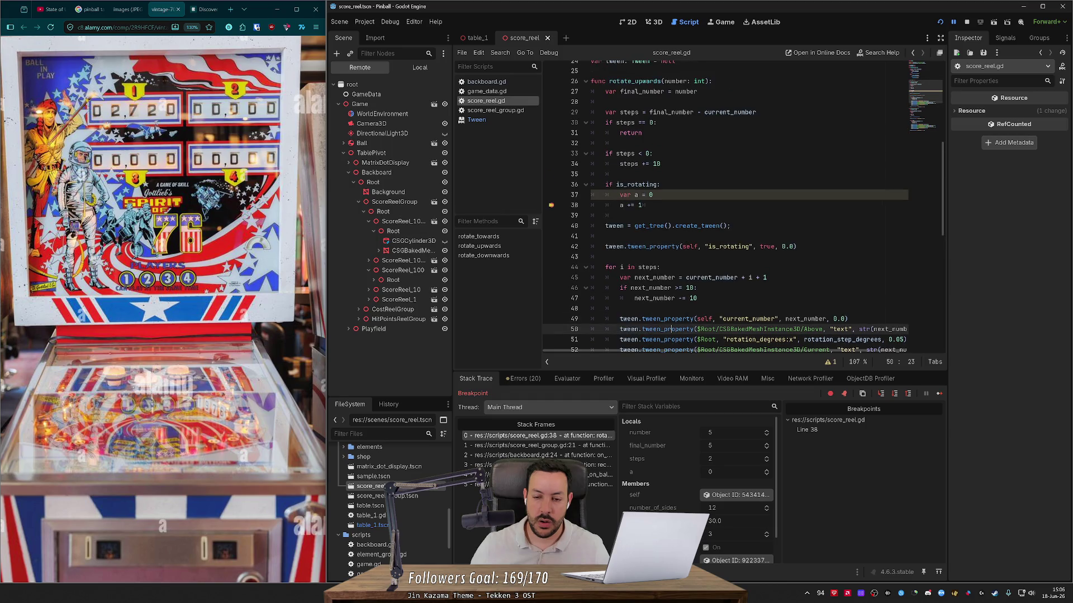
pyautogui.moveTo(645, 205); pyautogui.dragTo(545, 199)
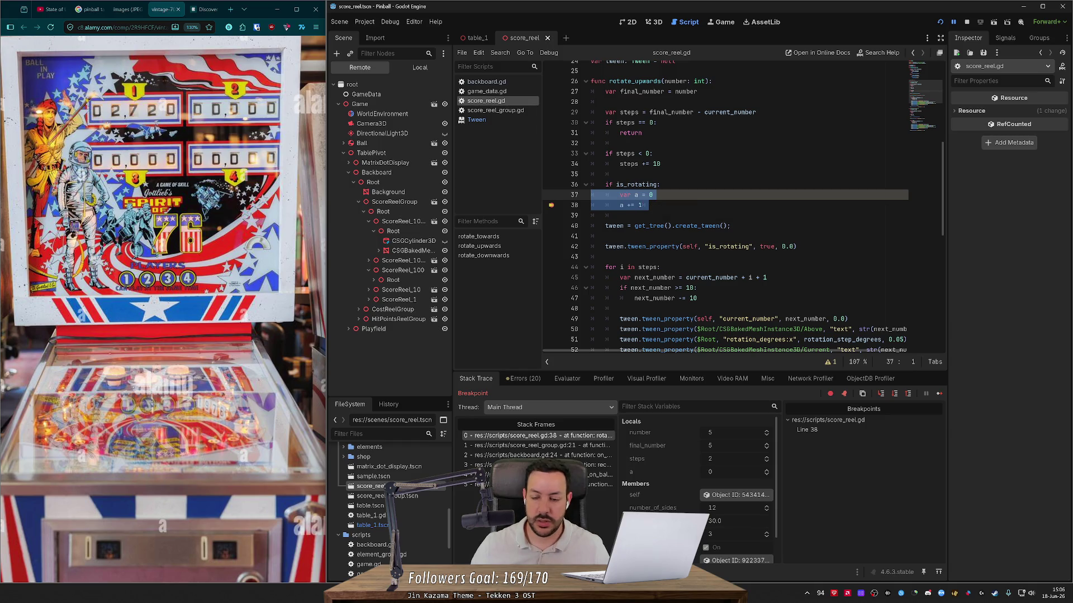
pyautogui.scroll(-2, 726, 206)
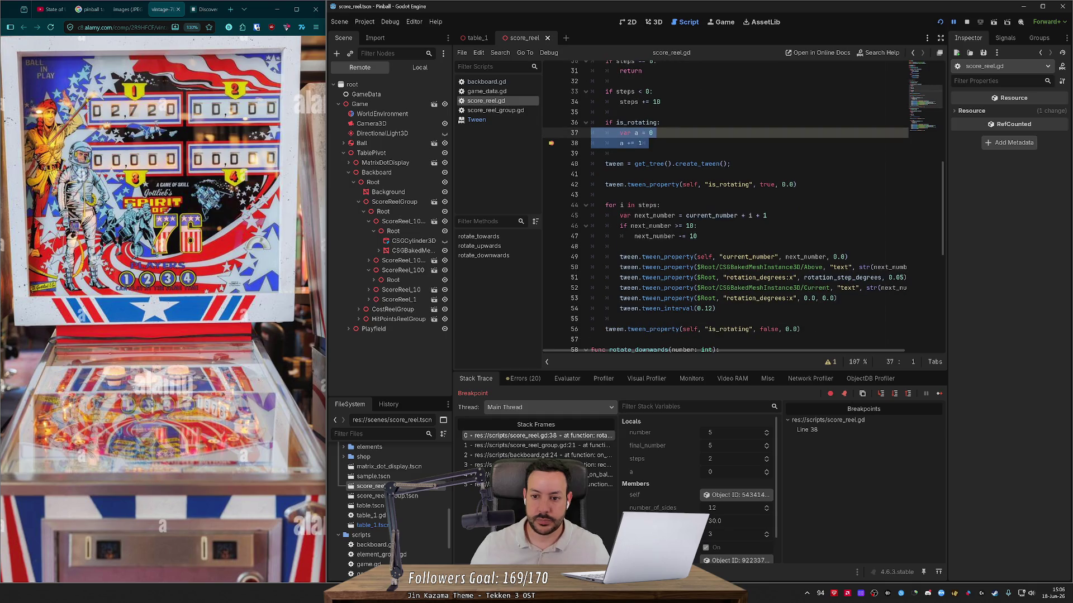
pyautogui.scroll(1, 726, 207)
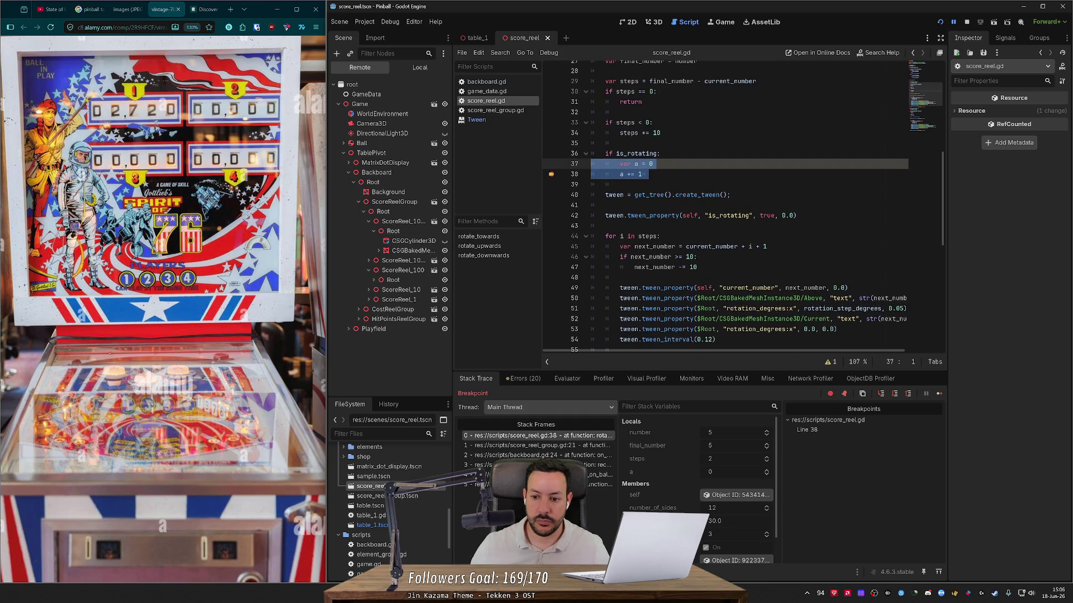
pyautogui.click(967, 22)
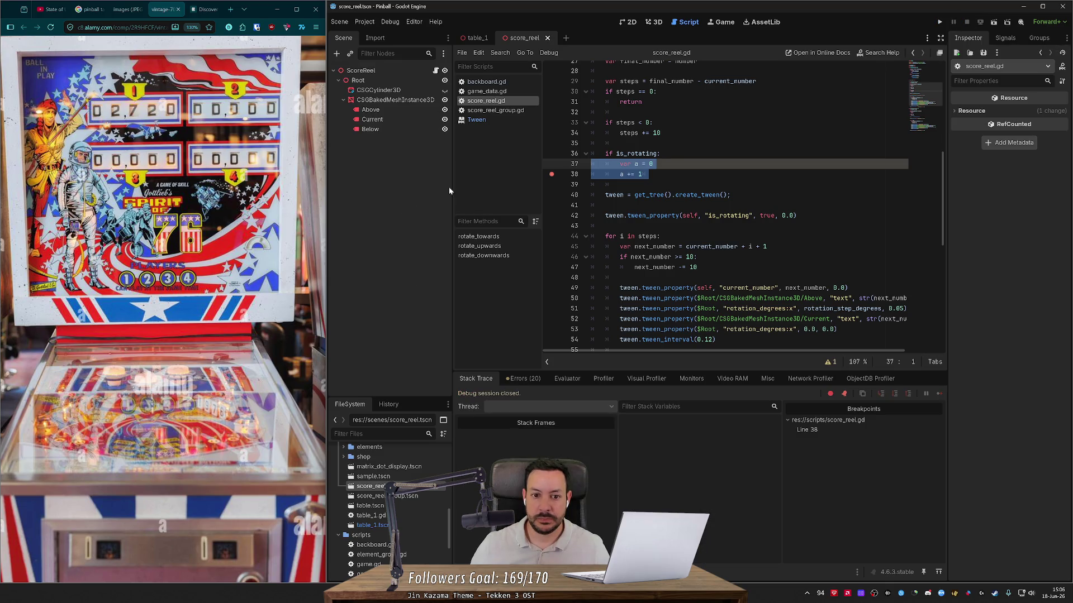
pyautogui.moveTo(453, 185); pyautogui.dragTo(400, 185)
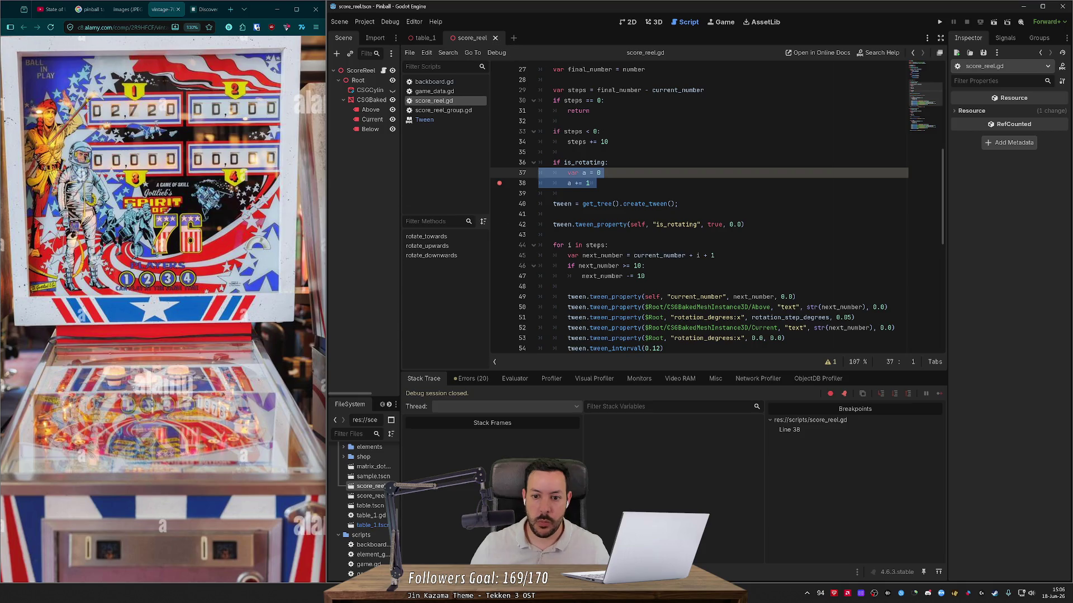
pyautogui.scroll(-10, 698, 207)
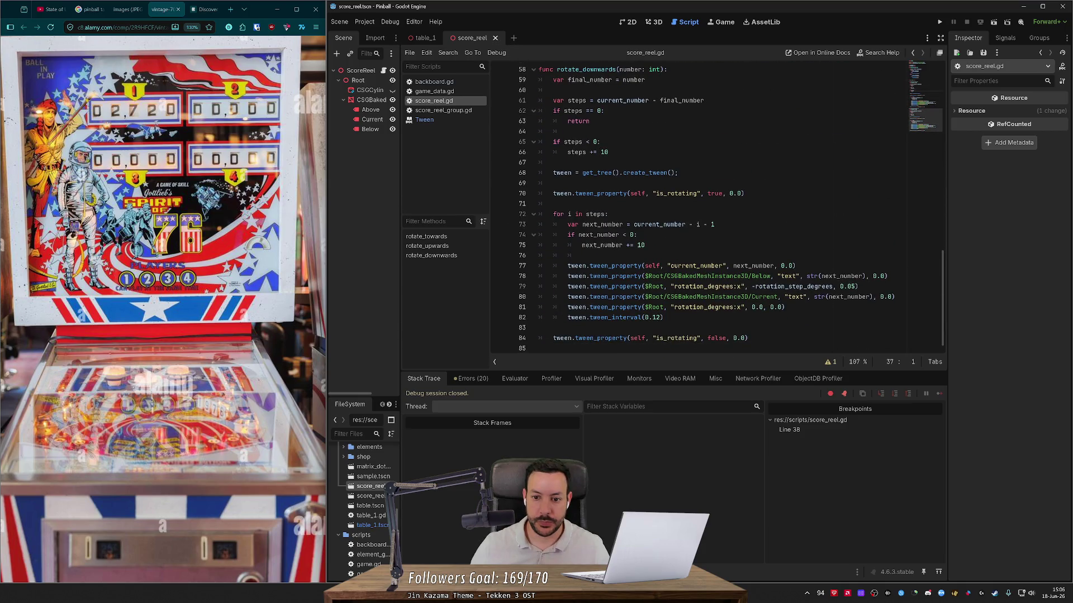
pyautogui.scroll(9, 698, 207)
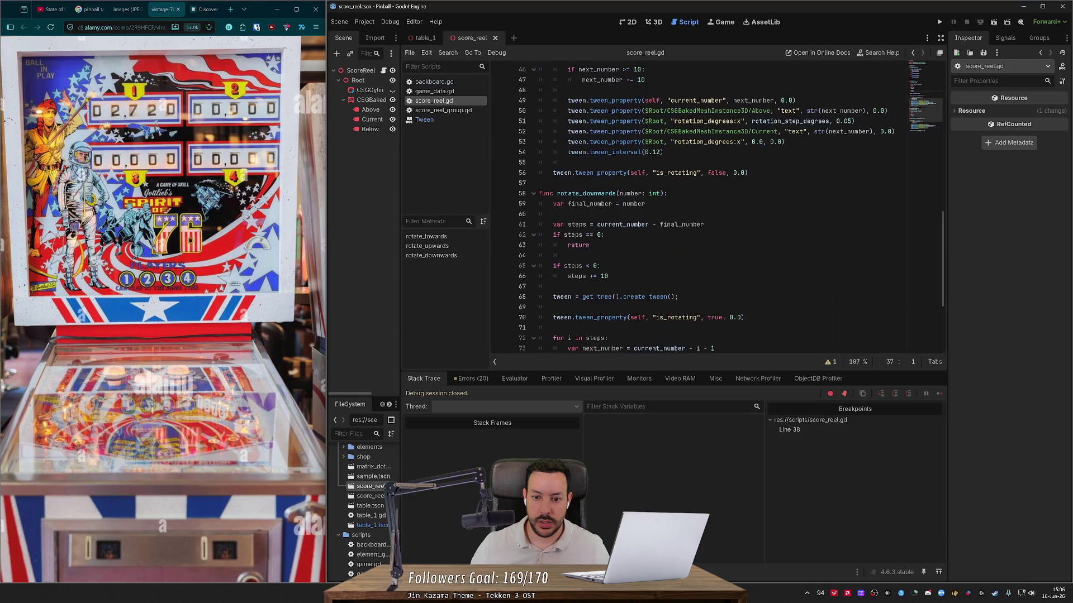
pyautogui.scroll(-9, 718, 208)
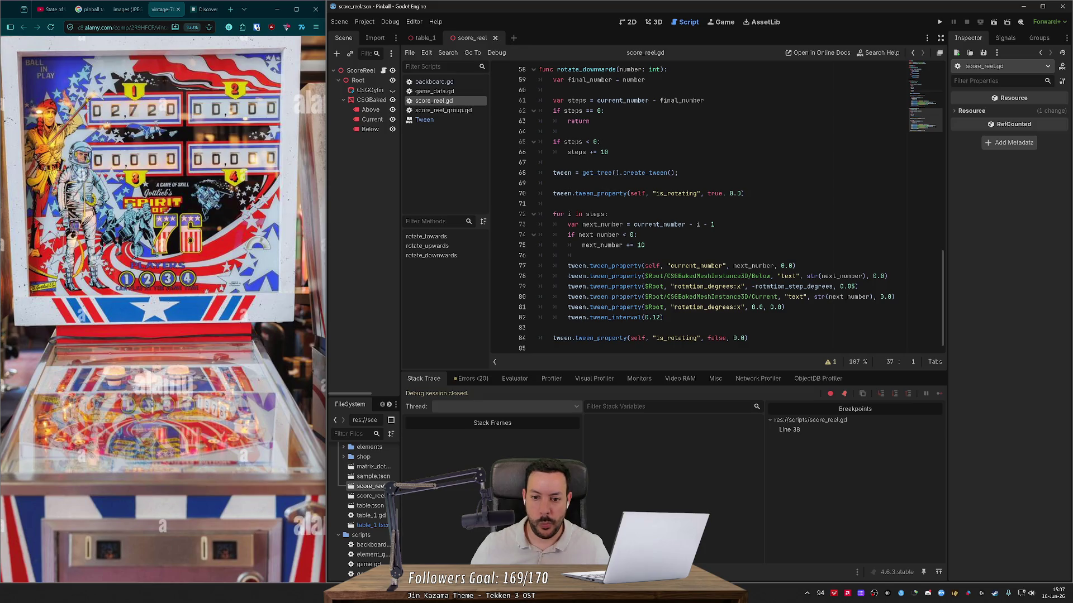
pyautogui.scroll(10, 715, 208)
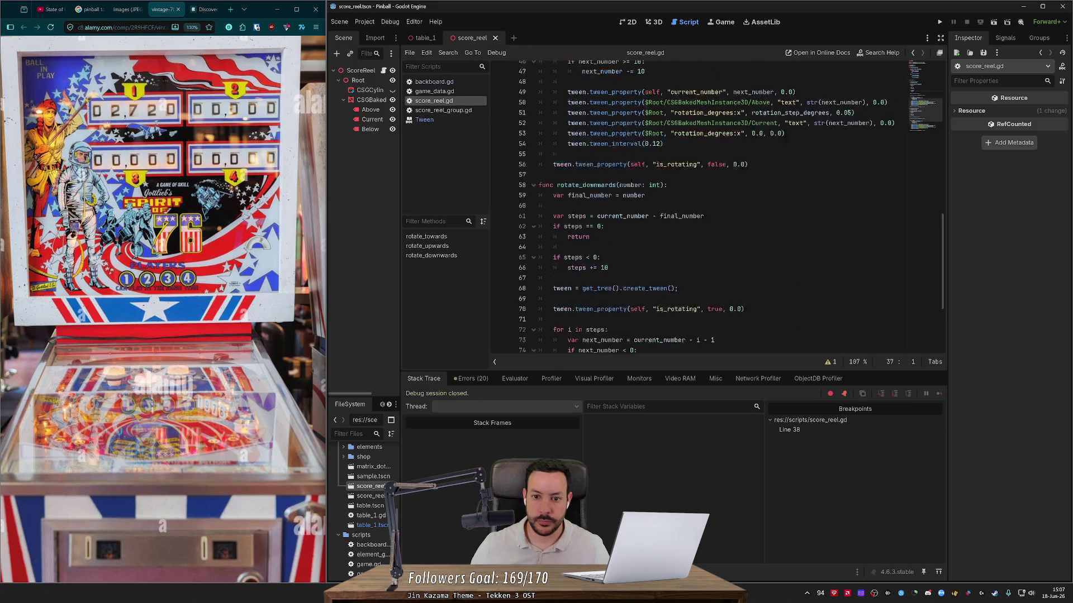
pyautogui.click(630, 224)
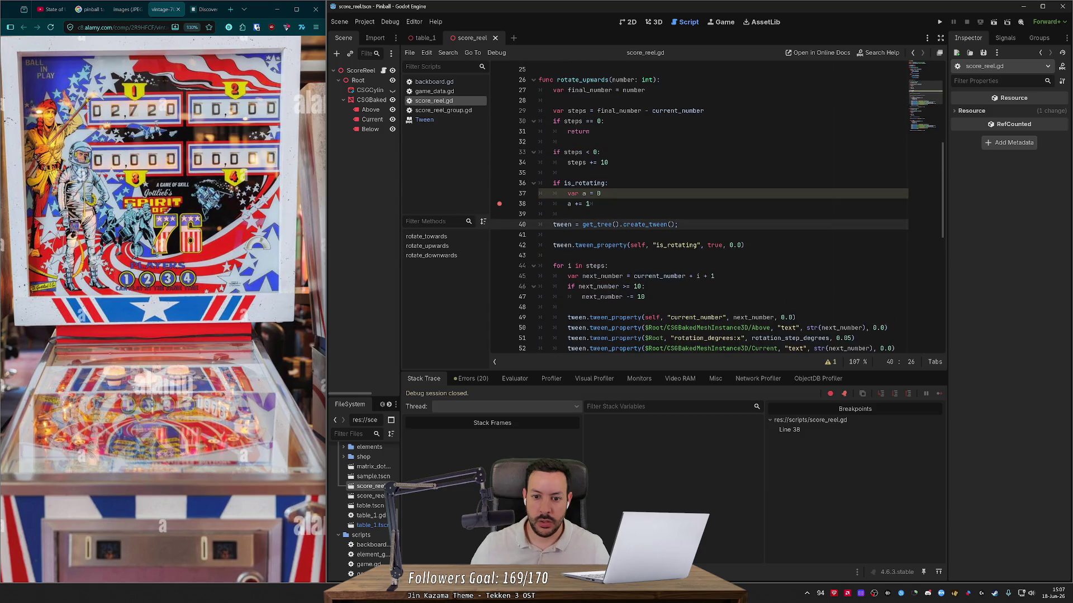
pyautogui.click(746, 245)
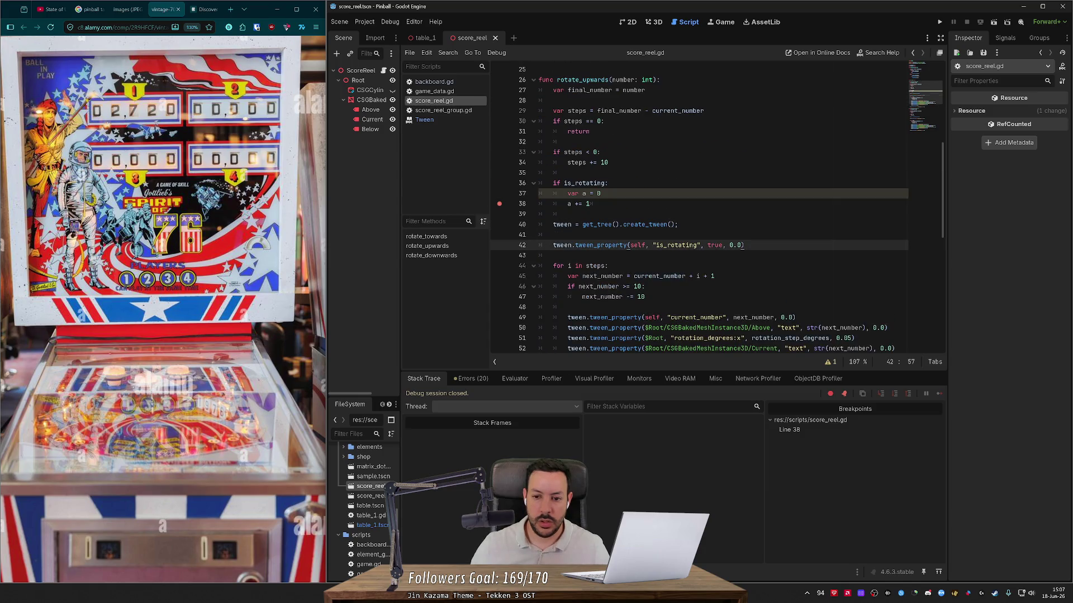
pyautogui.moveTo(678, 245)
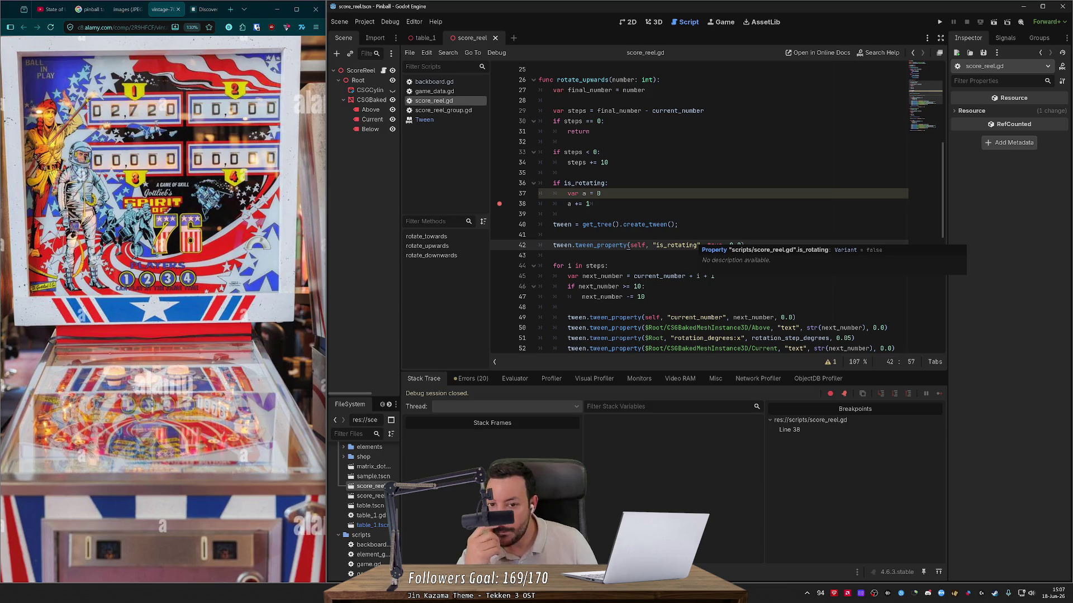
pyautogui.scroll(8, 698, 210)
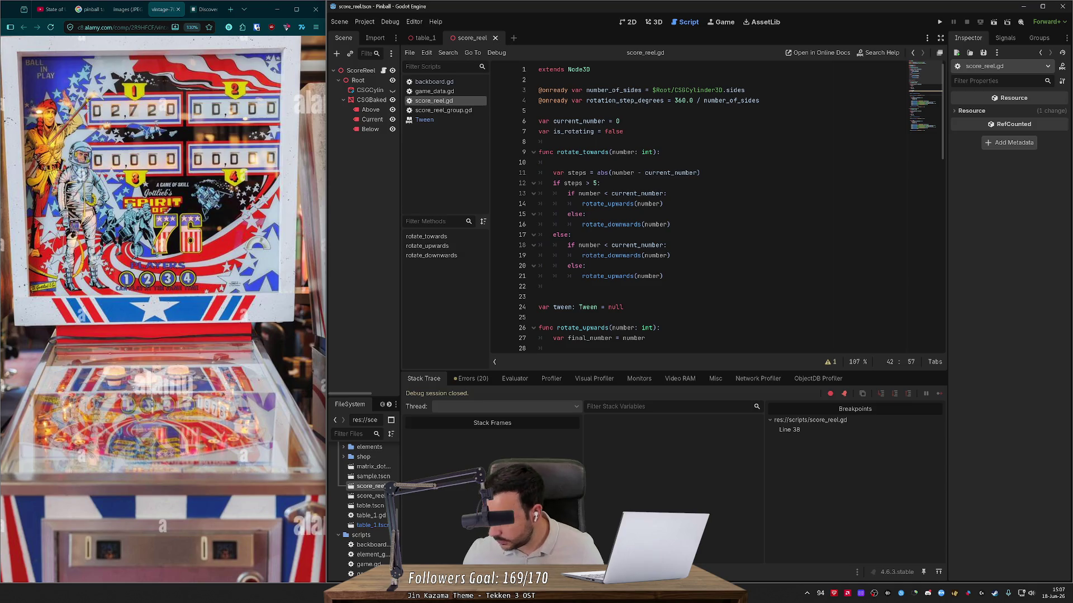
pyautogui.scroll(-3, 699, 209)
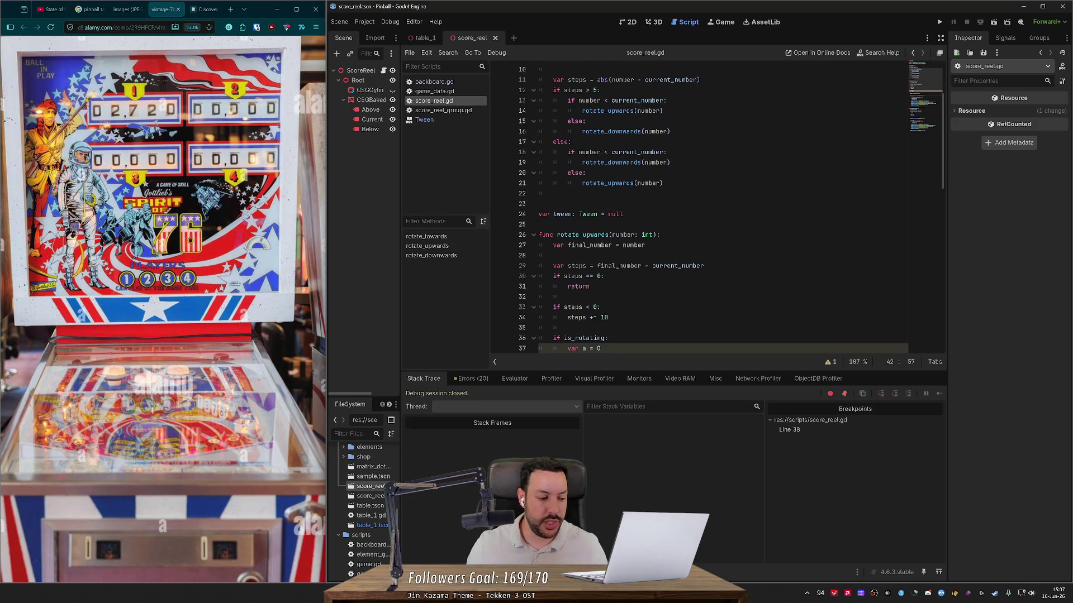
pyautogui.scroll(-2, 699, 210)
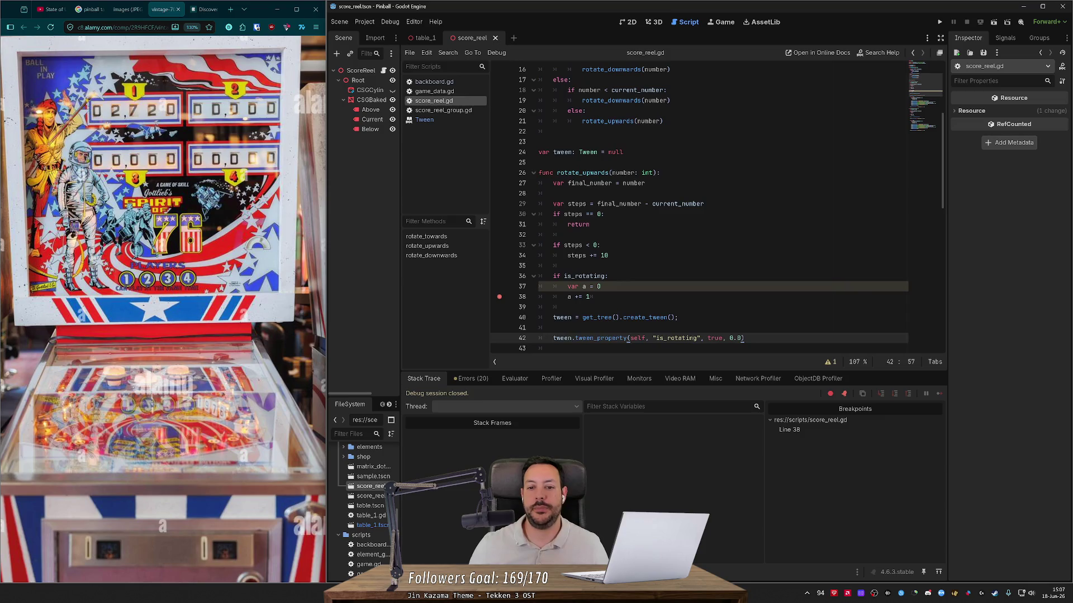
pyautogui.click(538, 162)
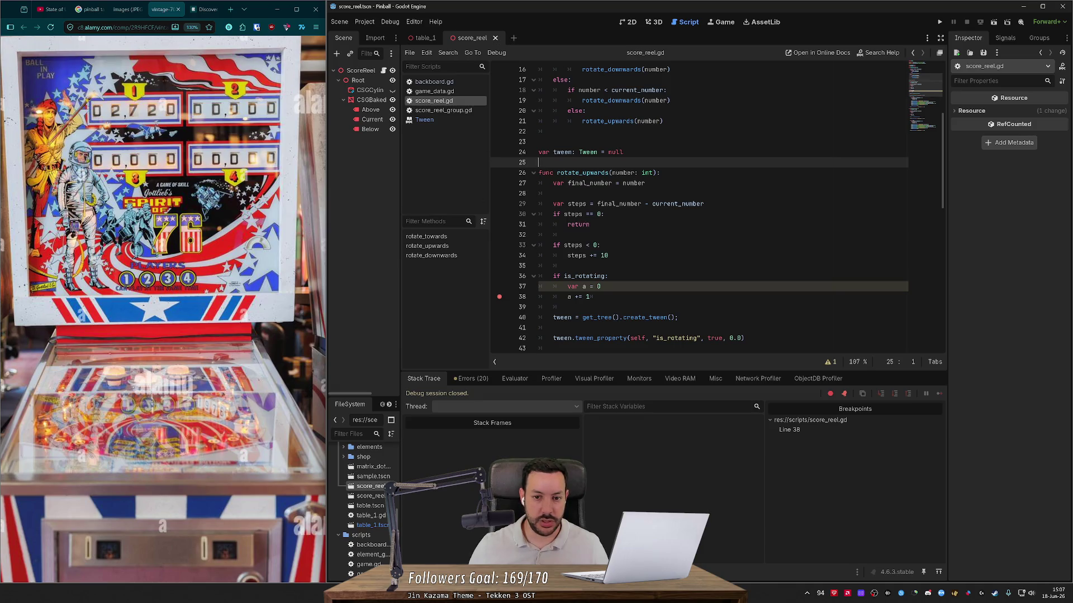
pyautogui.scroll(-3, 698, 207)
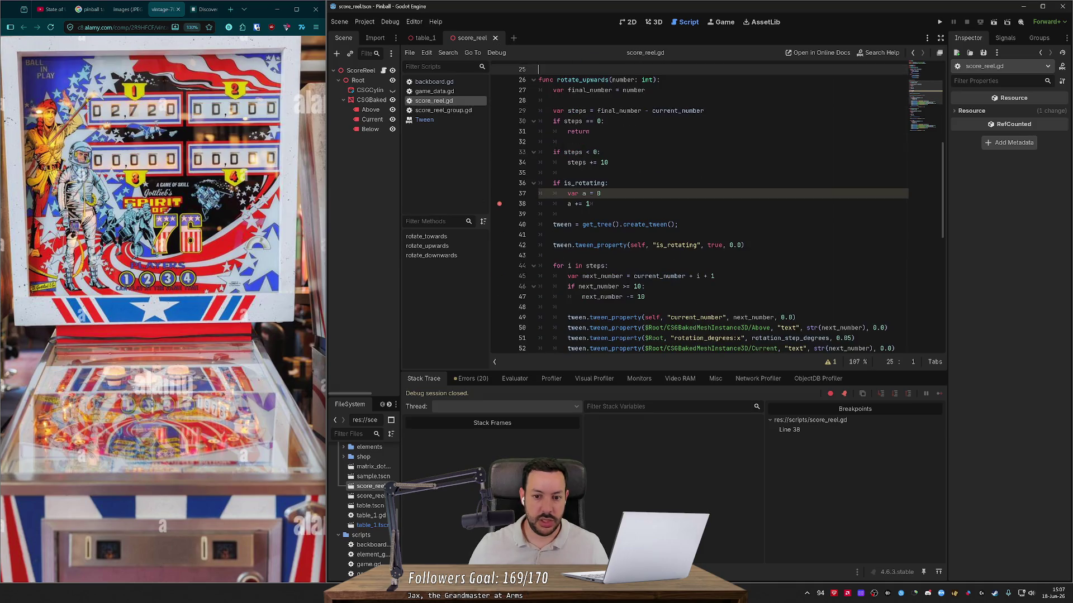
pyautogui.click(553, 224)
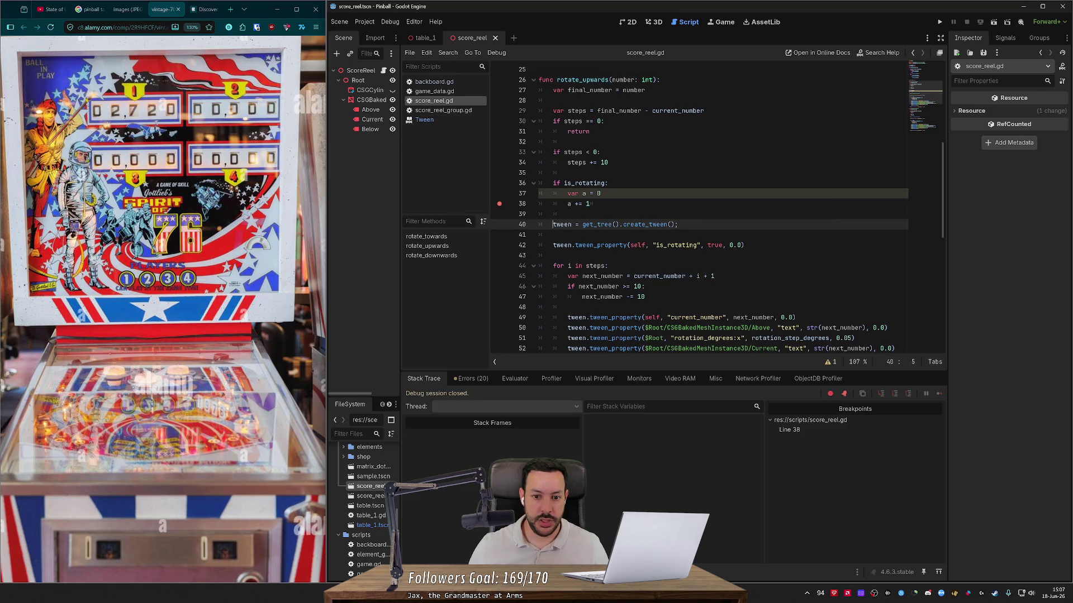
# - Declare the tween with var locally in rotate_upwards and rotate_downwards, removing the empty line after it
pyautogui.write('var')
pyautogui.scroll(-9, 698, 207)
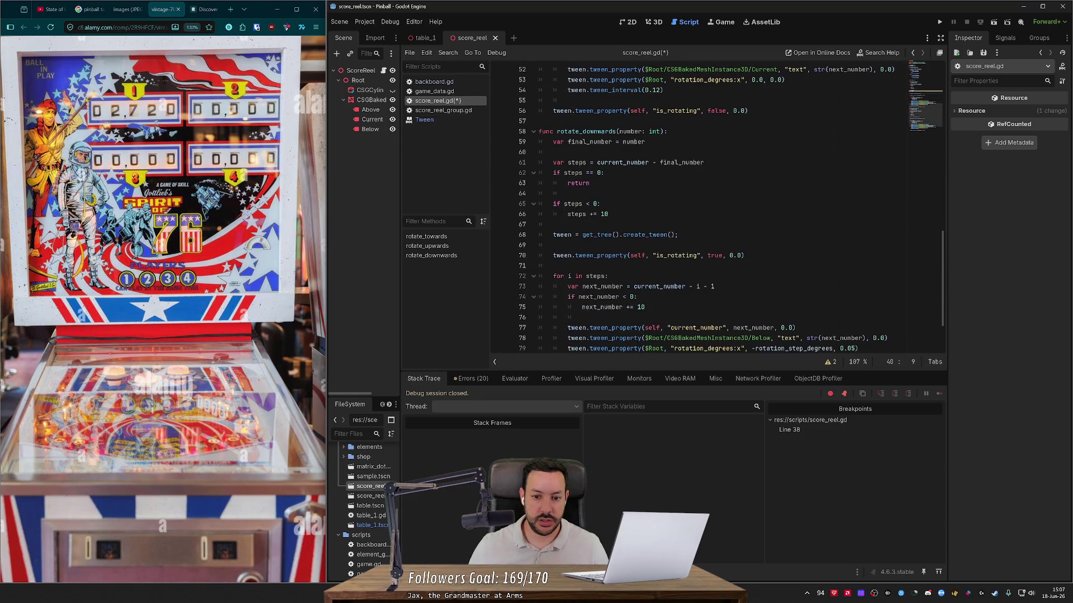
pyautogui.click(553, 235)
pyautogui.write('var')
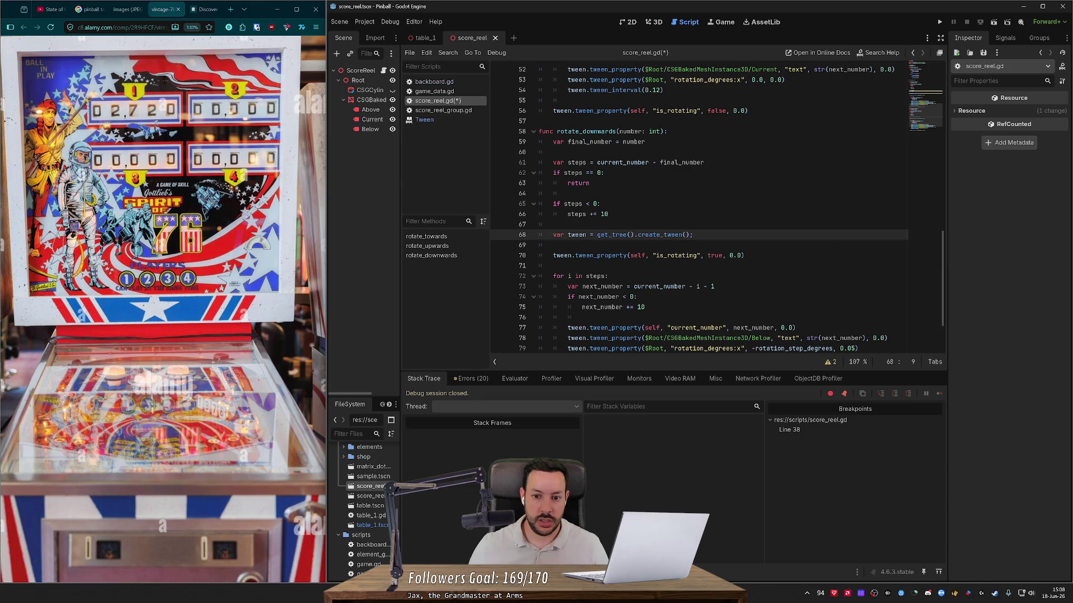
pyautogui.press('Down')
pyautogui.hotkey('ctrl', 'shift', 'k')
# - Delete the is_rotating true and false lines from both rotate functions
pyautogui.scroll(-2, 718, 209)
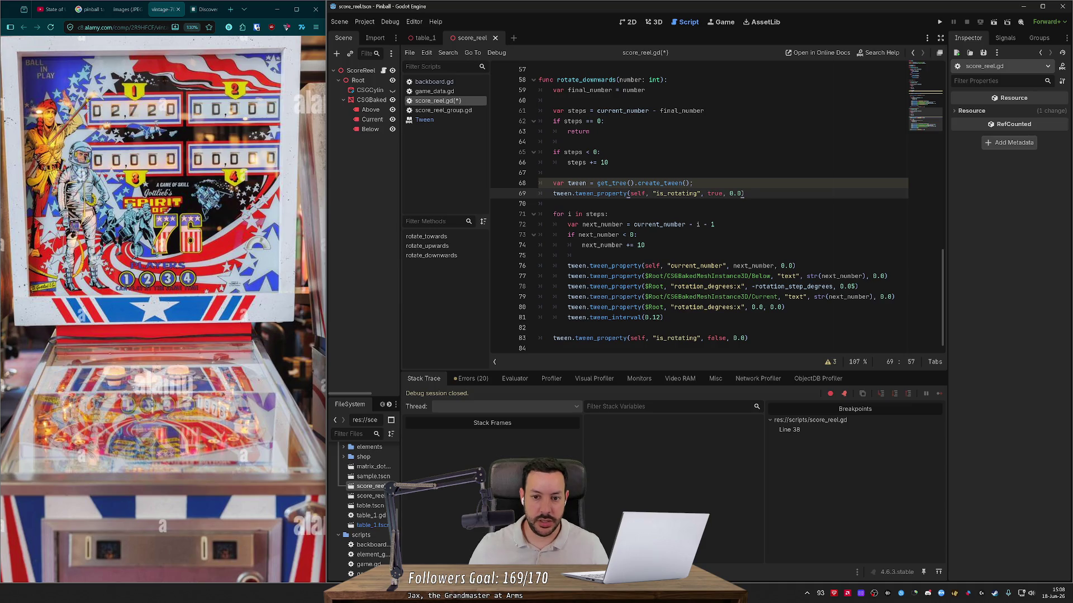
pyautogui.hotkey('ctrl', 'shift', 'k')
pyautogui.hotkey('ctrl', 'shift', 'k')
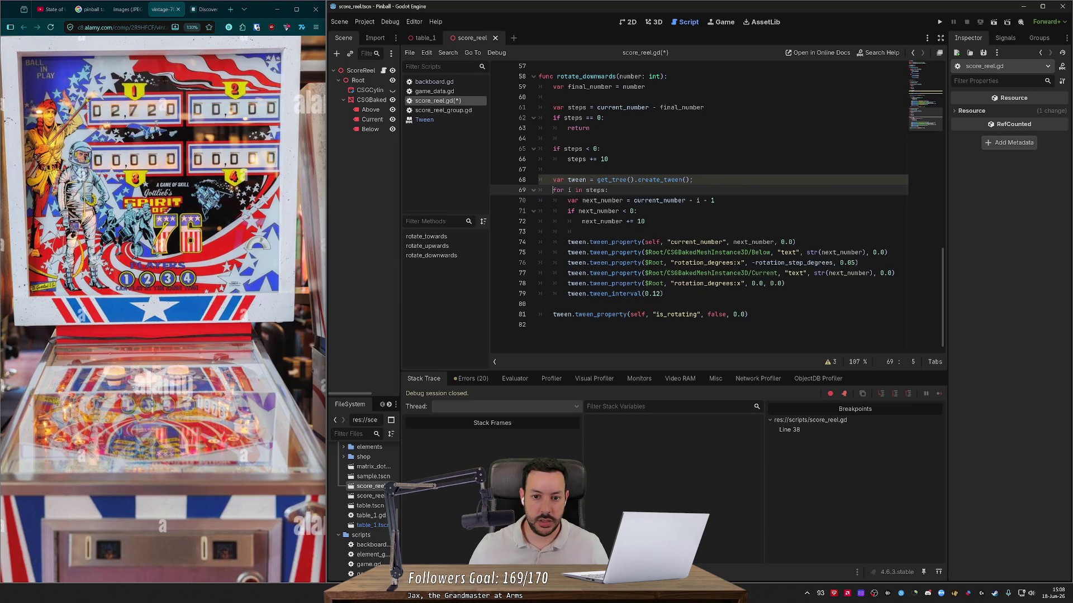
pyautogui.click(553, 304)
pyautogui.hotkey('ctrl', 'shift', 'k')
pyautogui.hotkey('ctrl', 'shift', 'k')
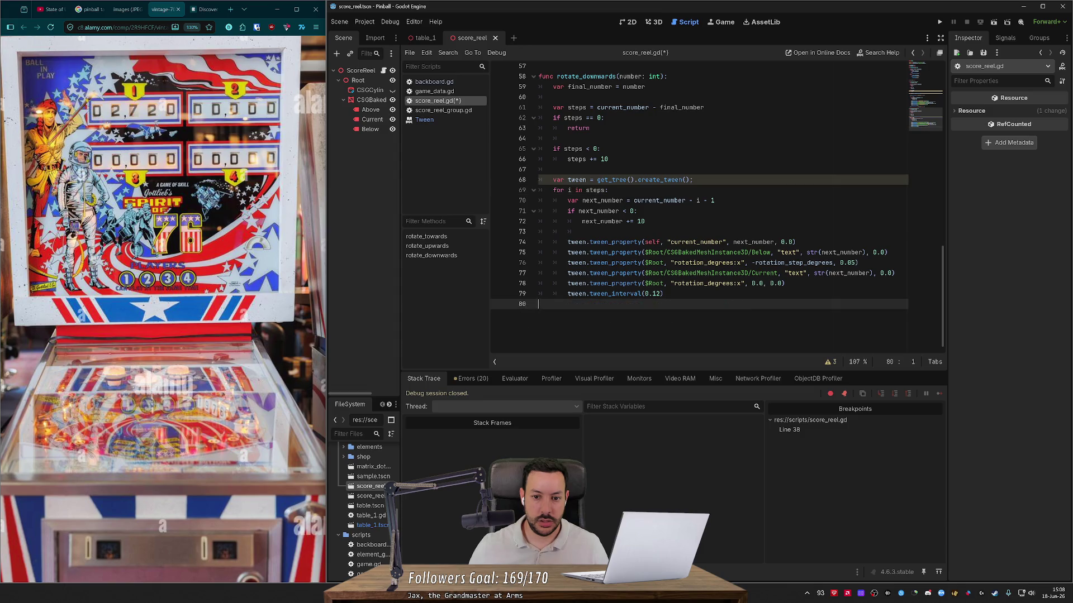
pyautogui.scroll(9, 716, 207)
pyautogui.click(554, 190)
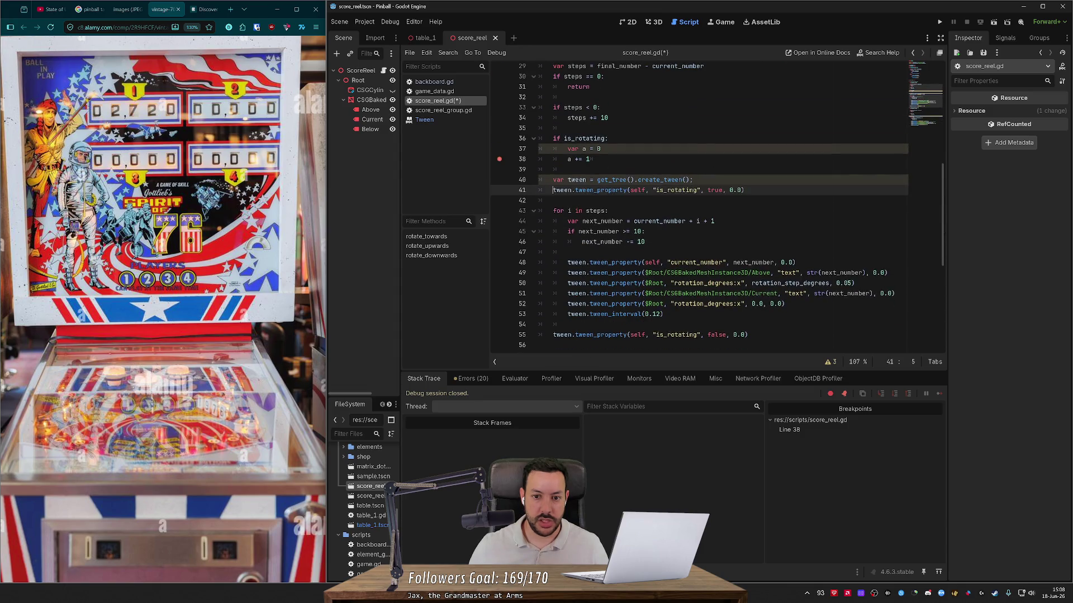
pyautogui.hotkey('ctrl', 'shift', 'k')
pyautogui.hotkey('ctrl', 'shift', 'k')
pyautogui.scroll(-2, 716, 207)
pyautogui.click(553, 252)
pyautogui.hotkey('ctrl', 'shift', 'k')
pyautogui.hotkey('ctrl', 'shift', 'k')
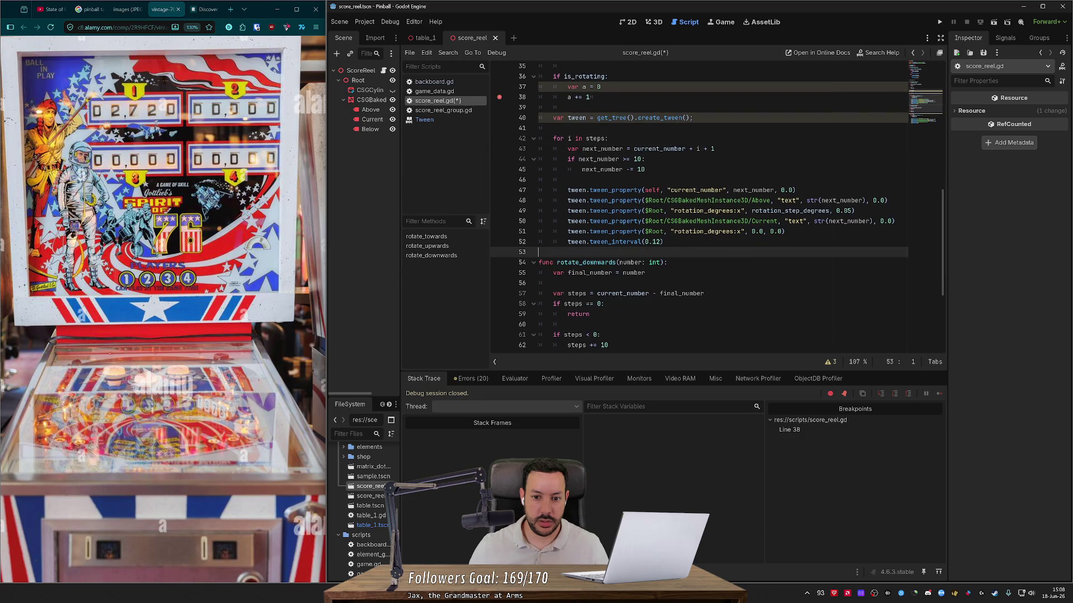
# - Delete the shared tween member variable and save score_reel.gd
pyautogui.scroll(4, 715, 207)
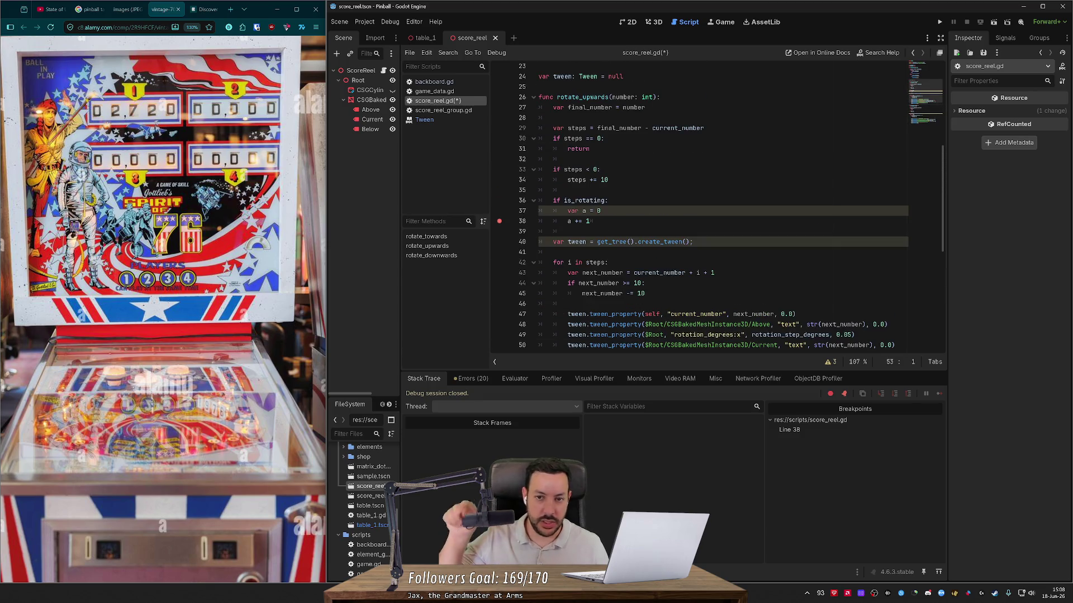
pyautogui.scroll(5, 715, 207)
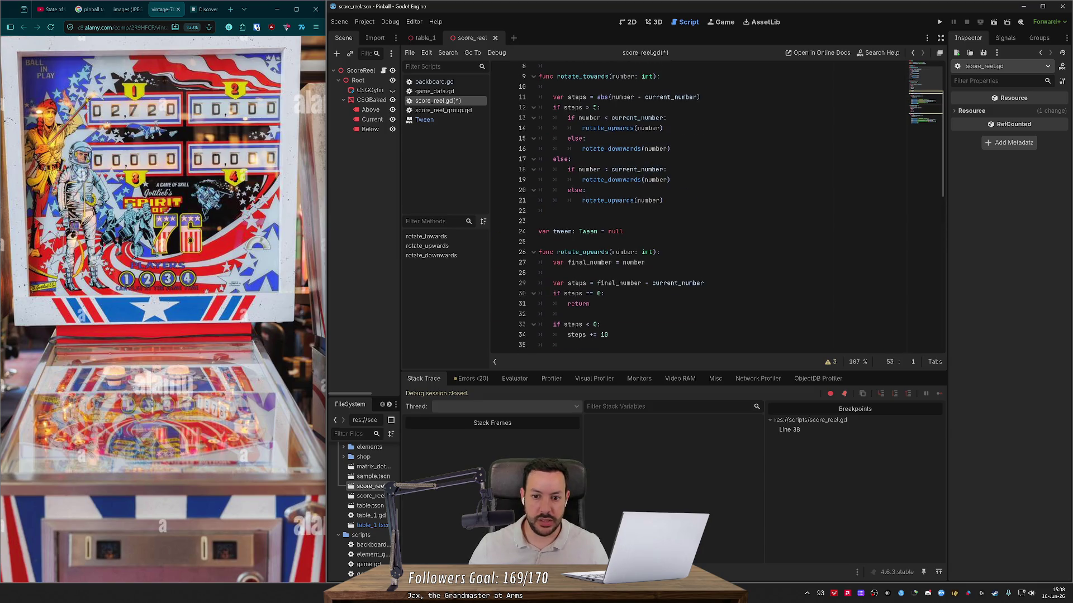
pyautogui.click(553, 231)
pyautogui.hotkey('ctrl', 'shift', 'k')
pyautogui.hotkey('ctrl', 'shift', 'k')
pyautogui.hotkey('ctrl', 's')
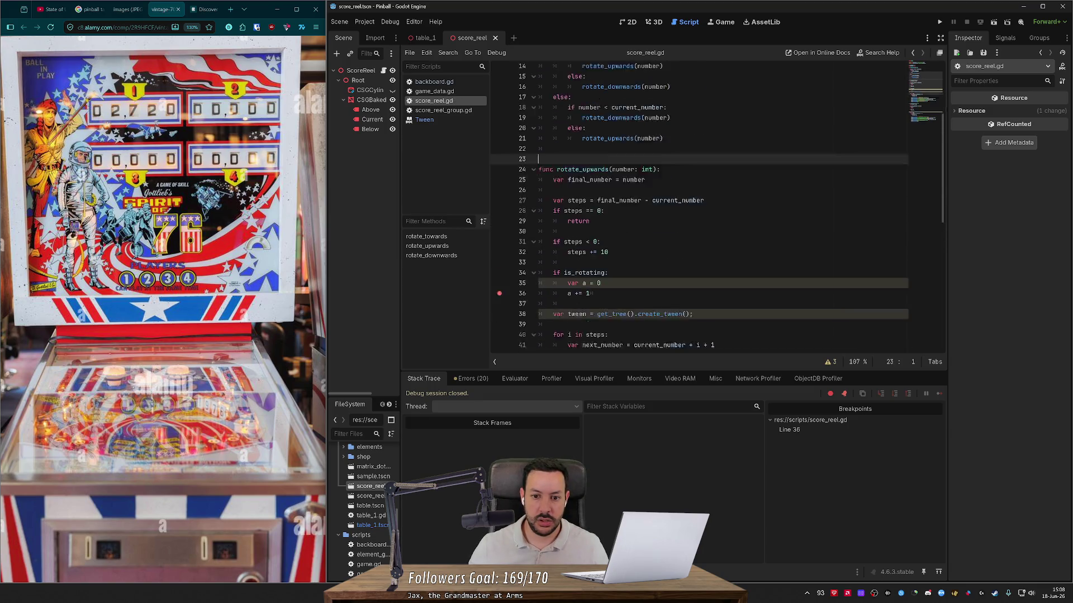
# - Remove the if is_rotating guard block and run the pinball game
pyautogui.scroll(-6, 715, 206)
pyautogui.moveTo(589, 158); pyautogui.dragTo(539, 138)
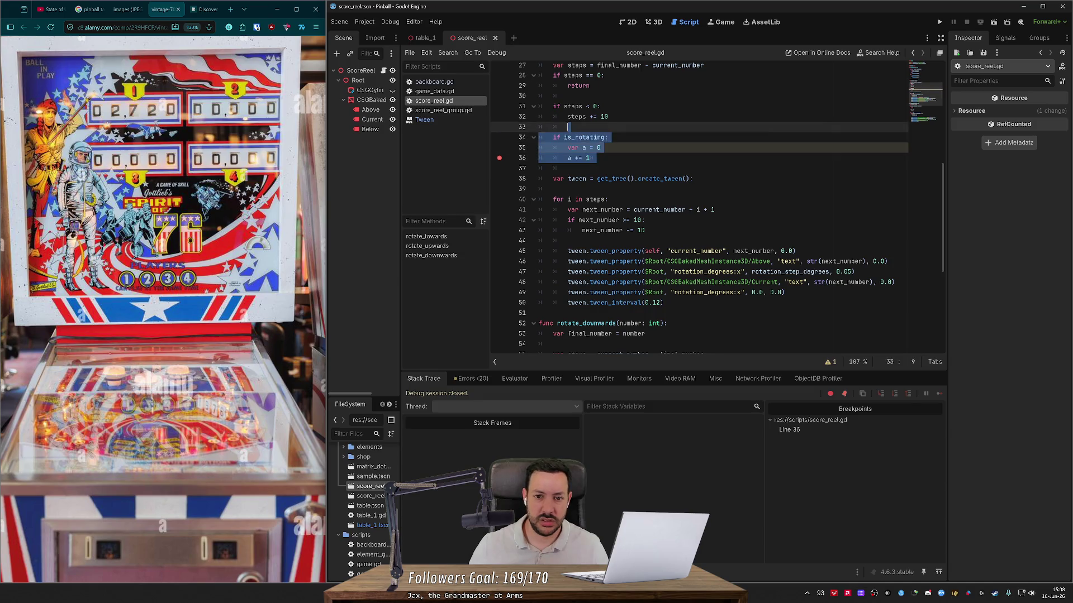
pyautogui.press('BackSpace')
pyautogui.press('BackSpace')
pyautogui.scroll(-4, 644, 139)
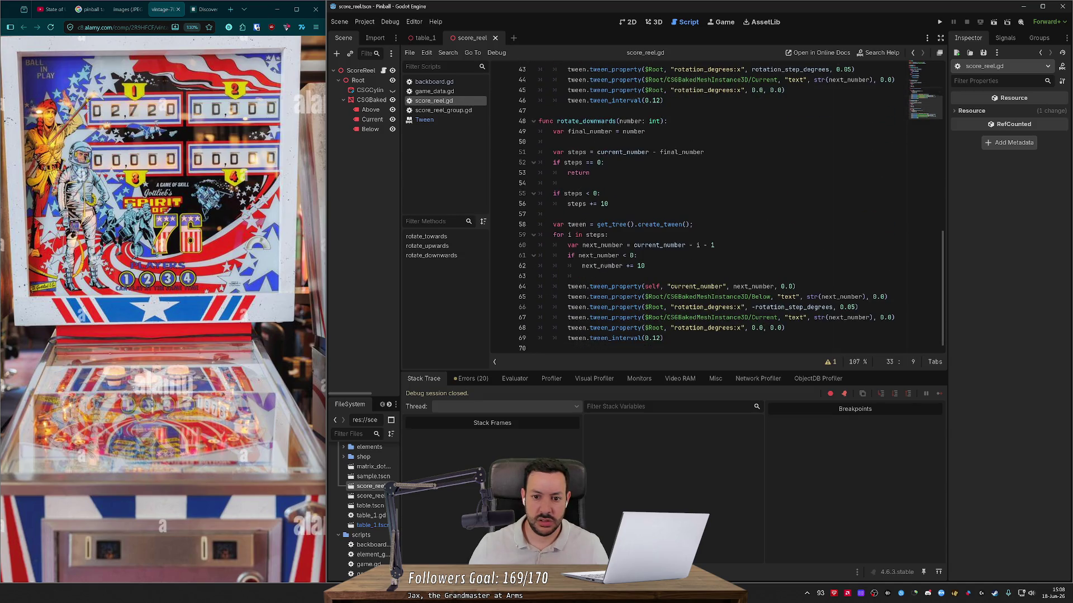
pyautogui.click(939, 22)
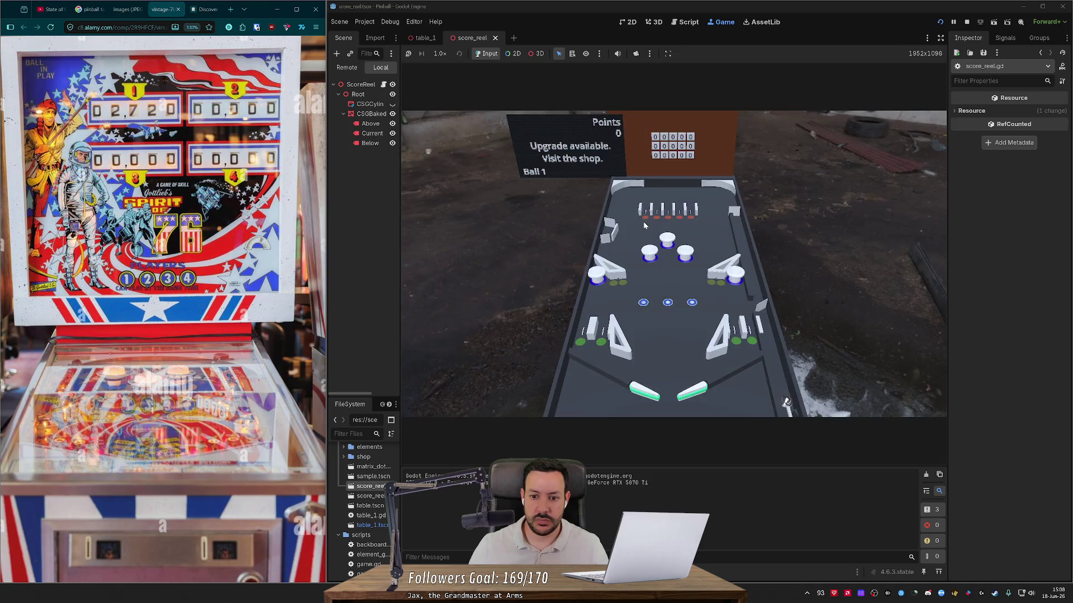
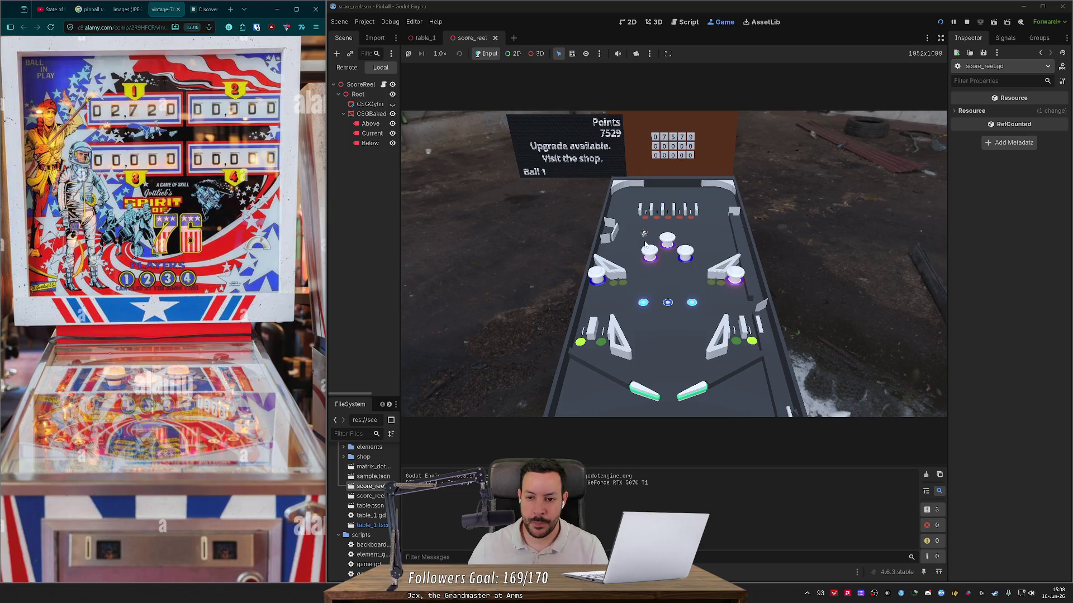
# - Stop the game and add 'var pending_tweens = []' above rotate_towards in score_reel.gd
pyautogui.click(965, 22)
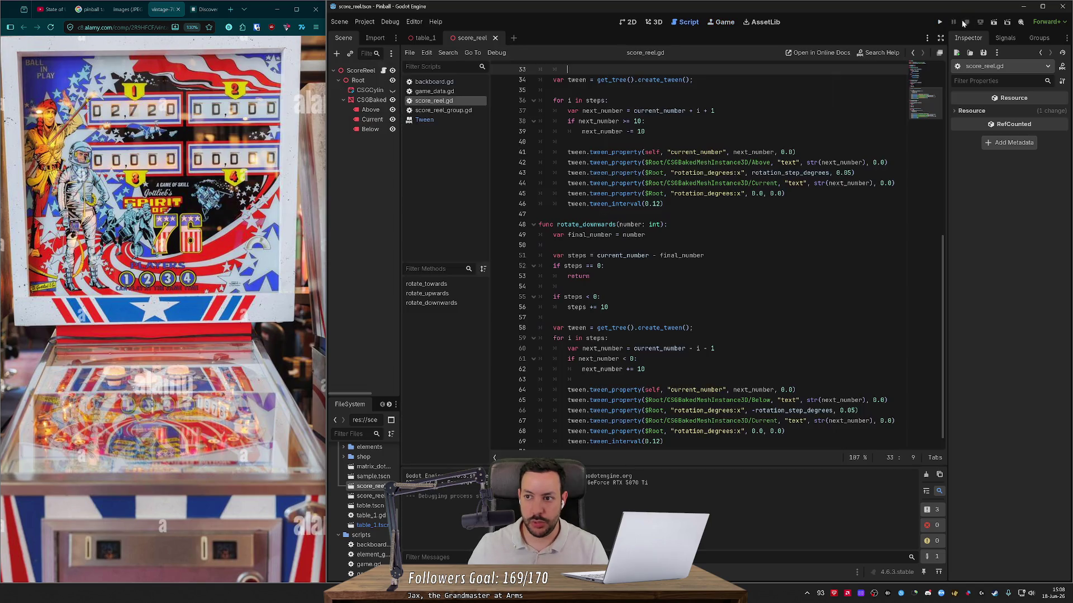
pyautogui.scroll(10, 698, 251)
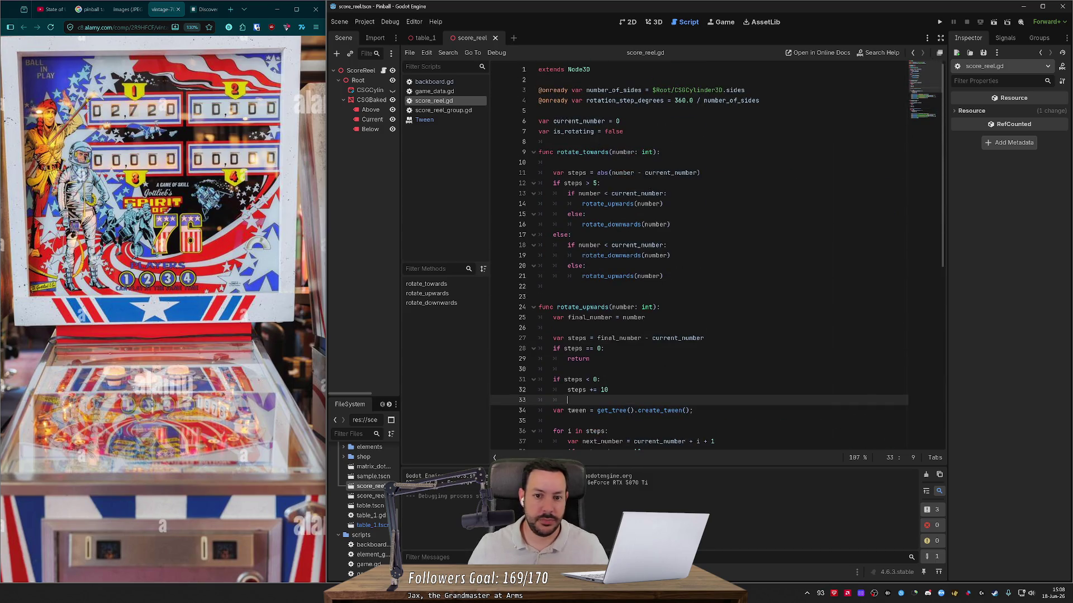
pyautogui.click(553, 141)
pyautogui.press('Return')
pyautogui.write('var t')
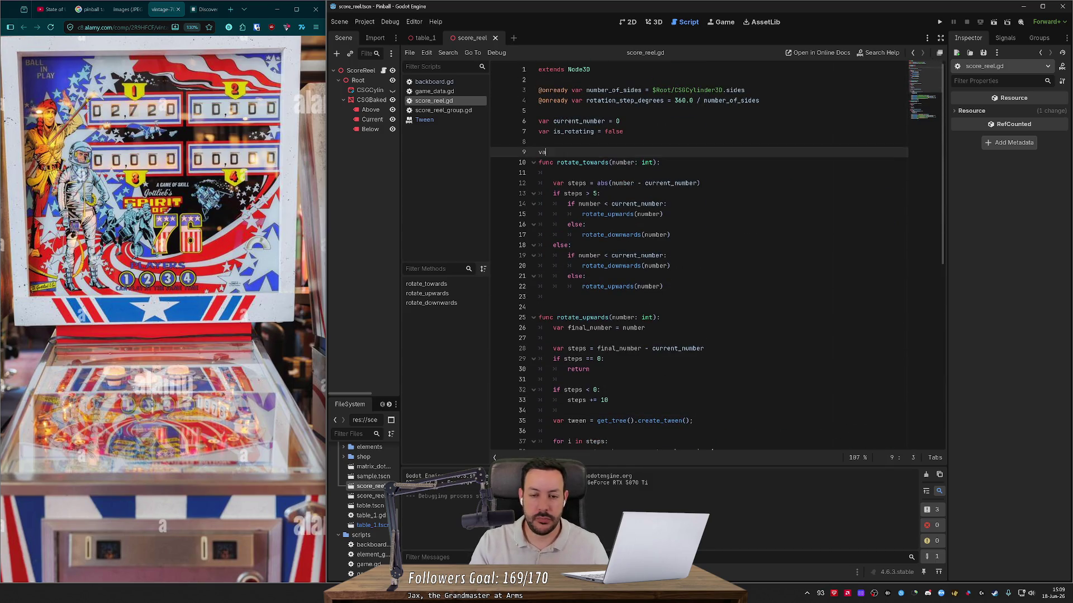
pyautogui.press('BackSpace')
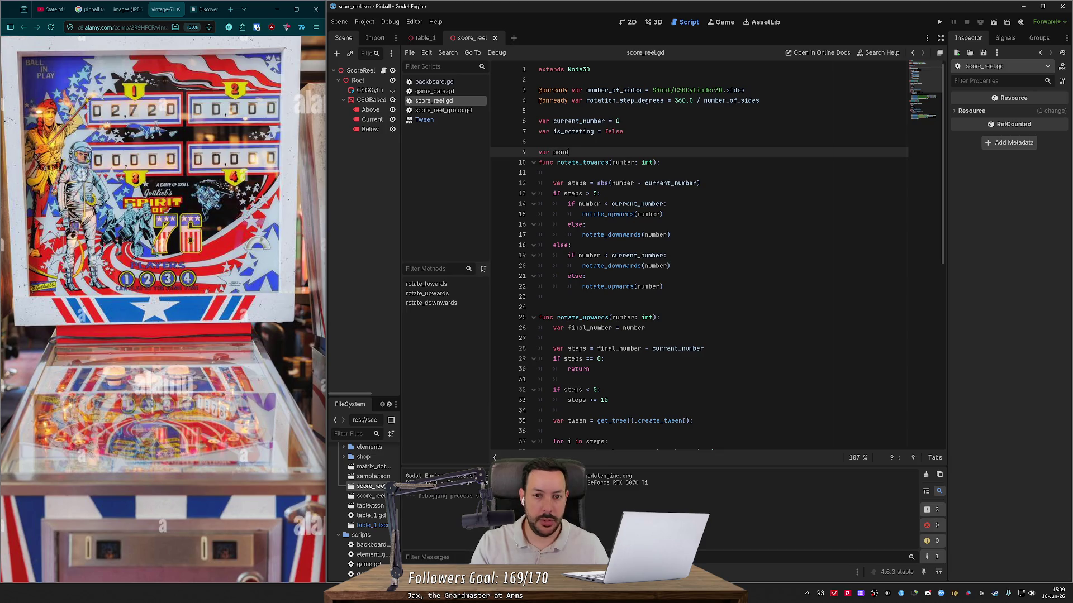
pyautogui.write('ing_tweens = ')
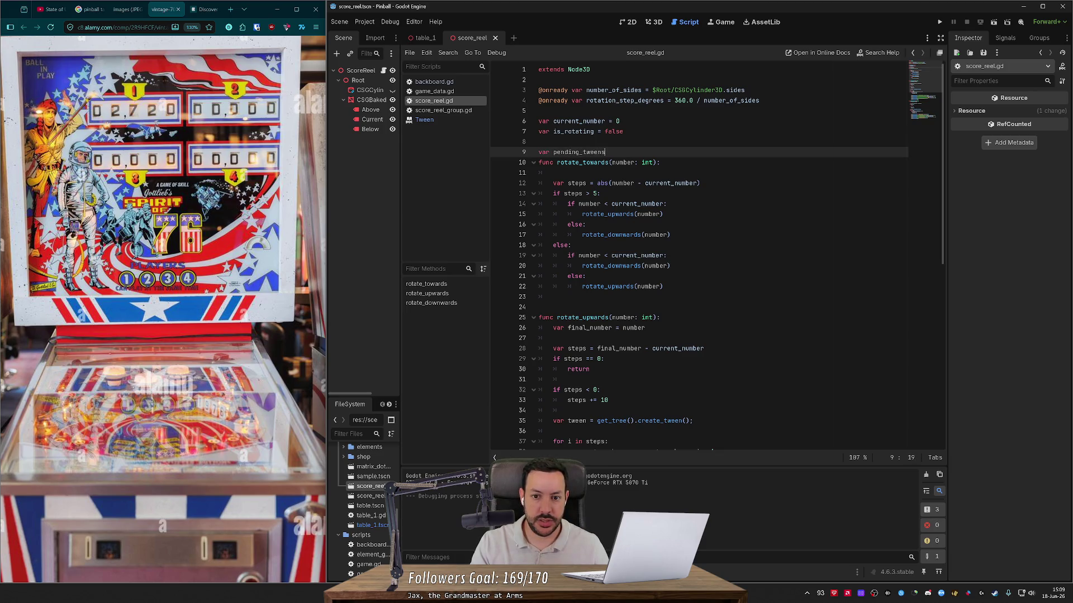
pyautogui.write('[]')
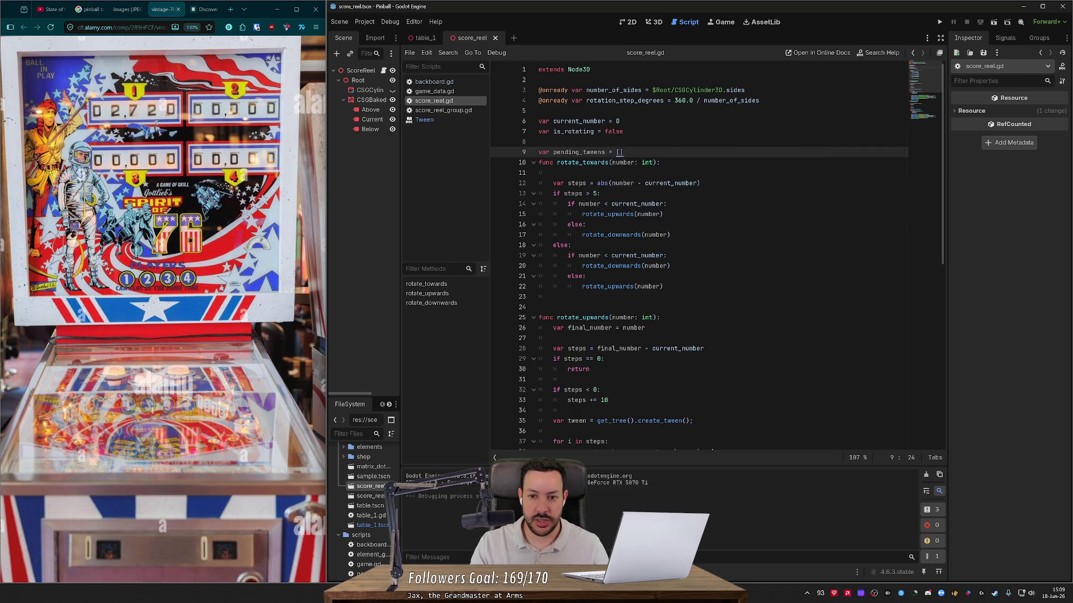
pyautogui.press('Return')
pyautogui.press('BackSpace')
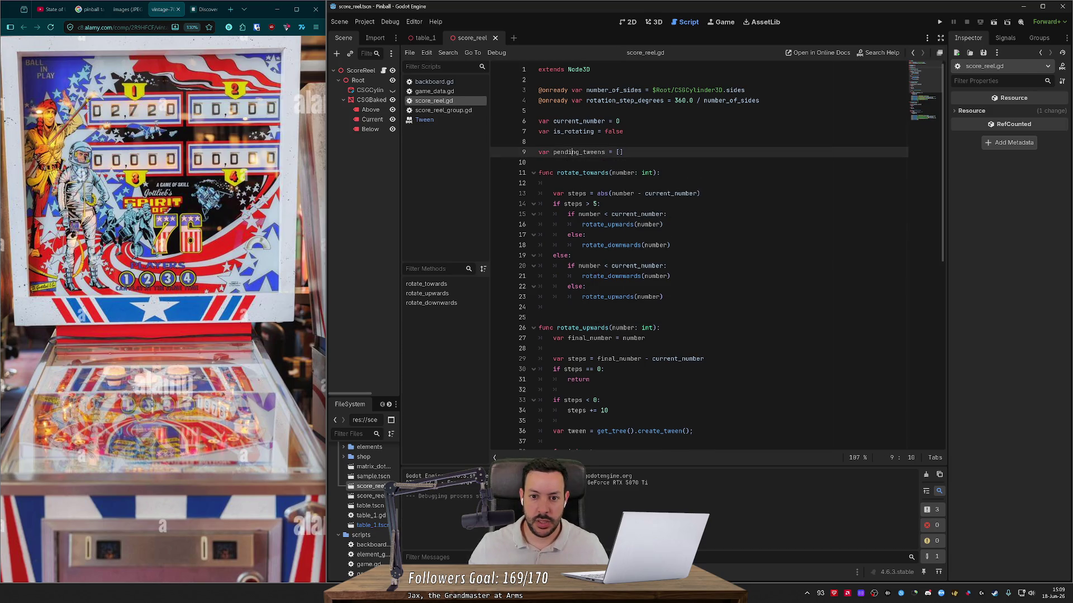
# - Append tween.pause() and pending_tweens.push_back(tween) to the end of rotate_upwards
pyautogui.doubleClick(579, 152)
pyautogui.scroll(-10, 579, 152)
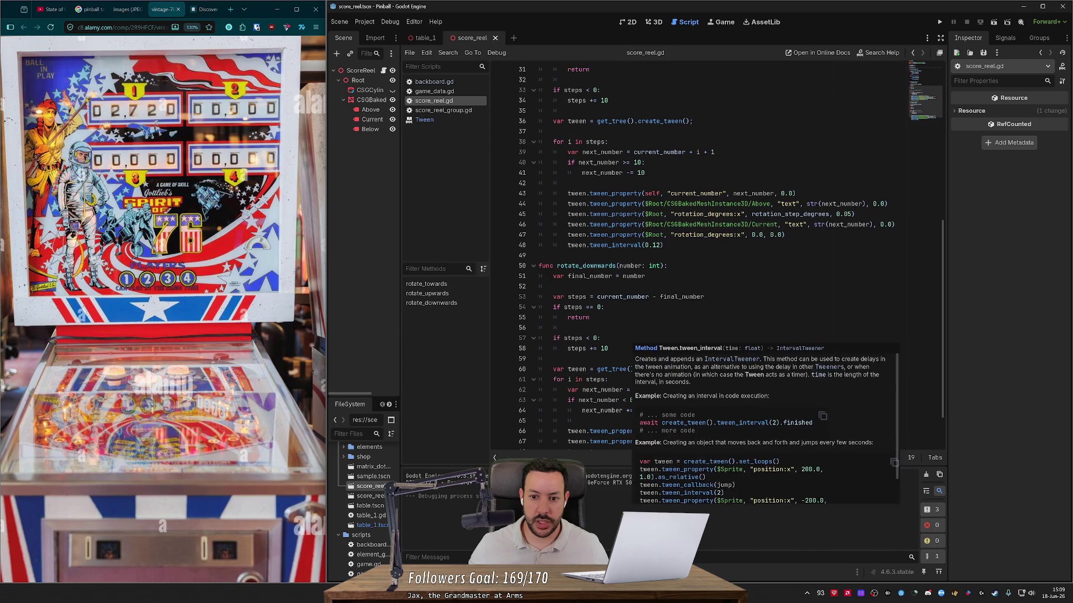
pyautogui.click(559, 255)
pyautogui.scroll(1, 559, 255)
pyautogui.press('Return')
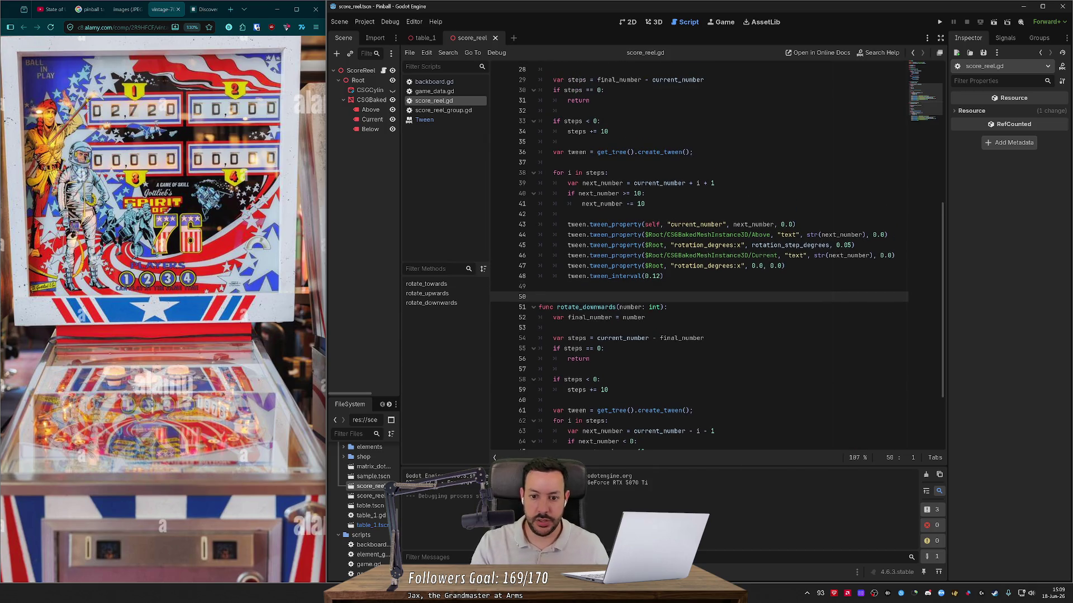
pyautogui.write('tween.')
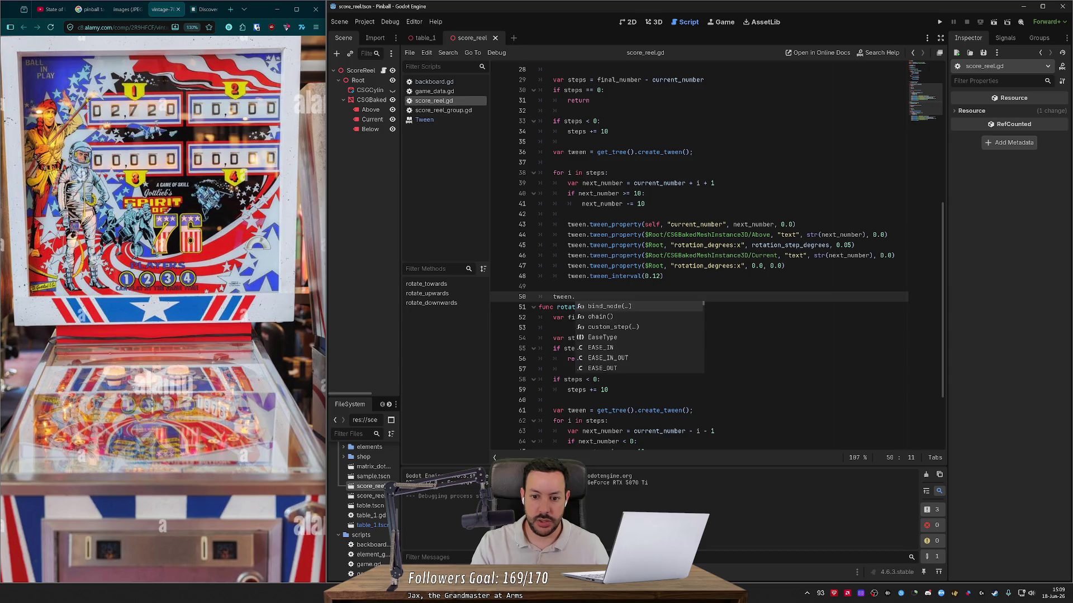
pyautogui.write('pa')
pyautogui.press('Return')
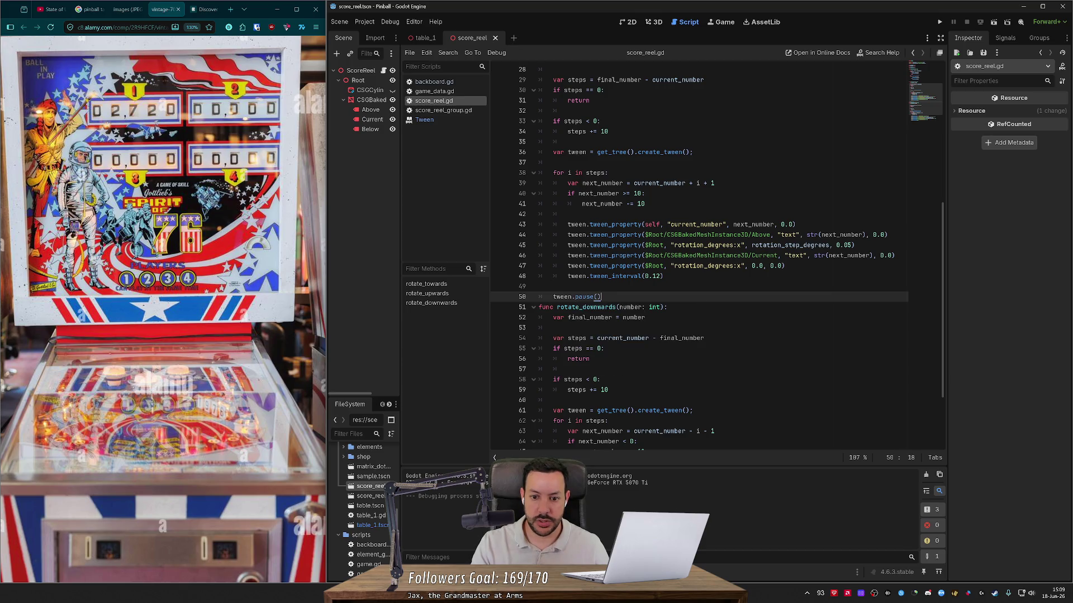
pyautogui.press('Return')
pyautogui.write('pending_tweens.')
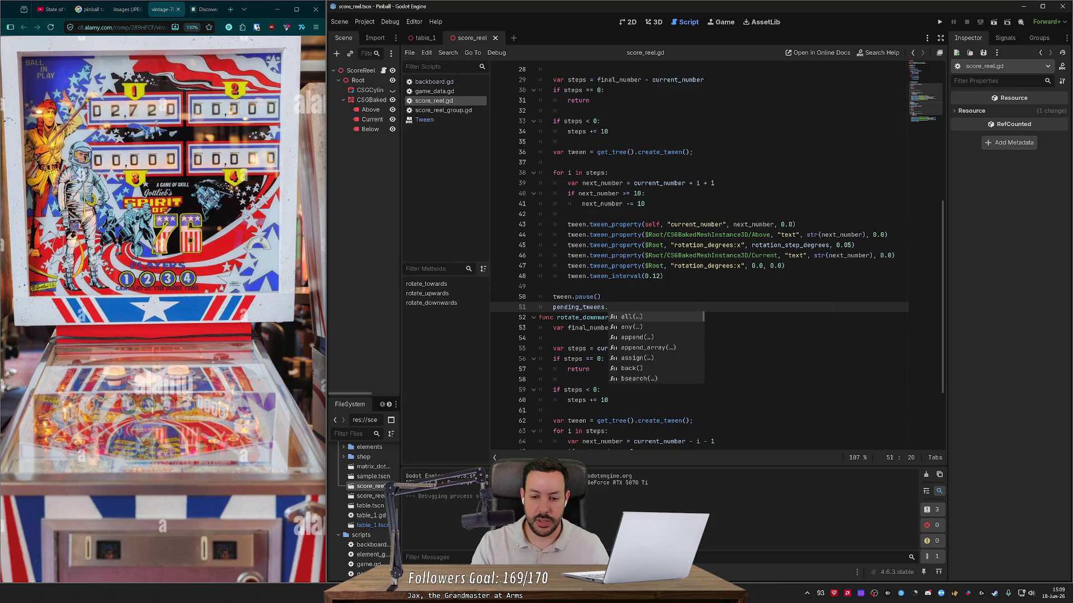
pyautogui.write('push')
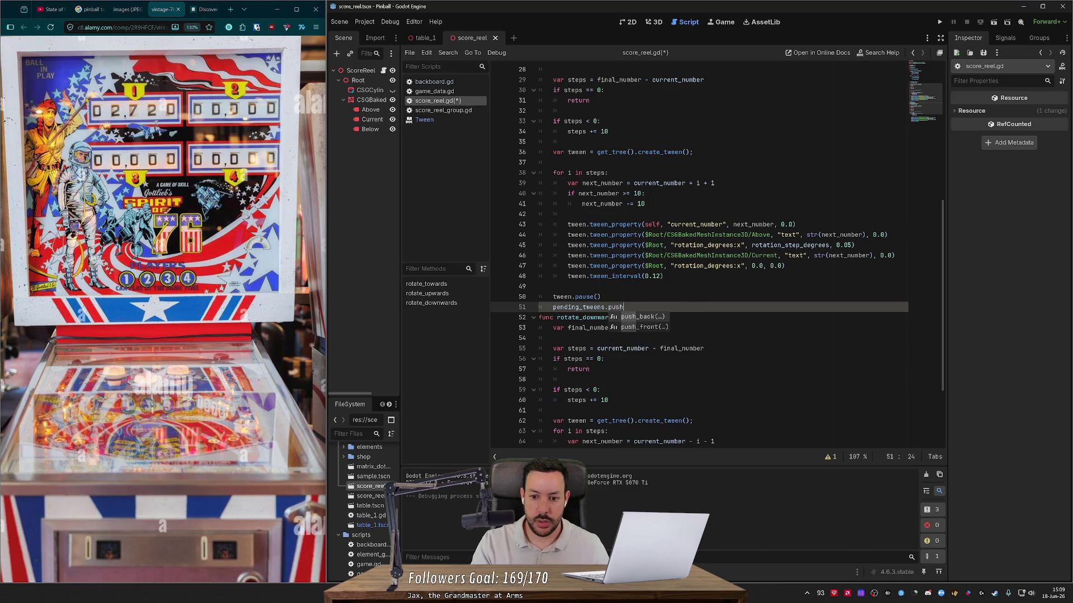
pyautogui.press('Return')
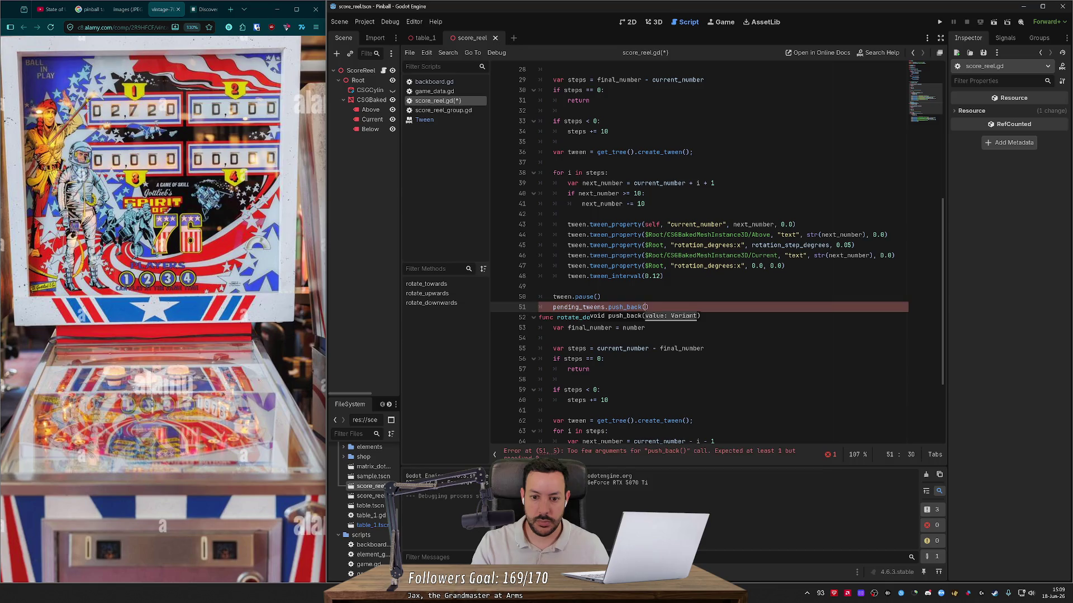
pyautogui.write('tween')
pyautogui.press('Escape')
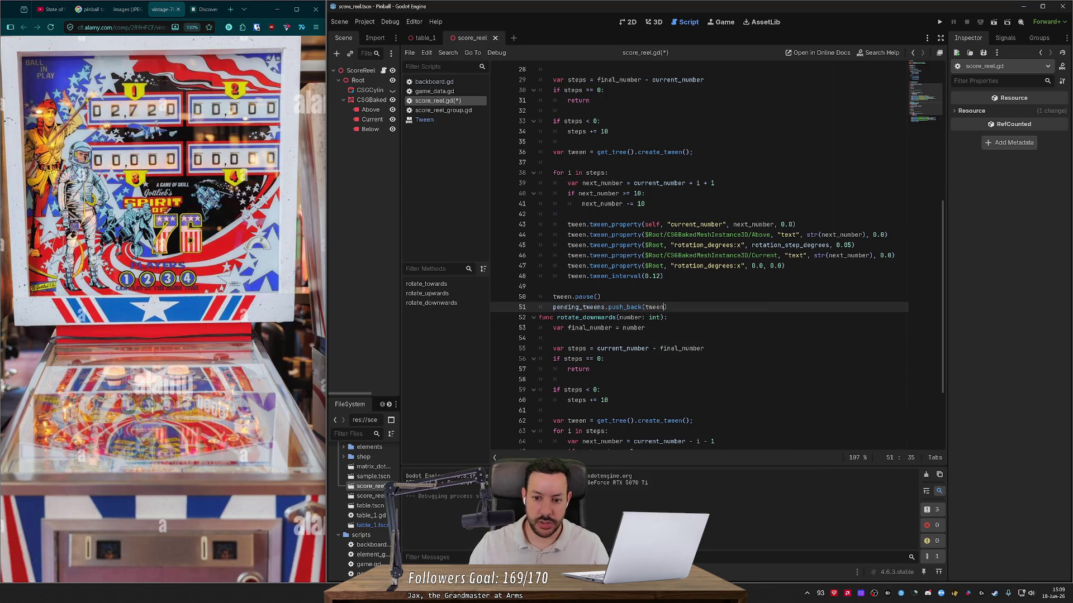
# - Copy those two lines into rotate_downwards after tween_interval(0.12)
pyautogui.hotkey('shift', 'Up')
pyautogui.hotkey('shift', 'Up')
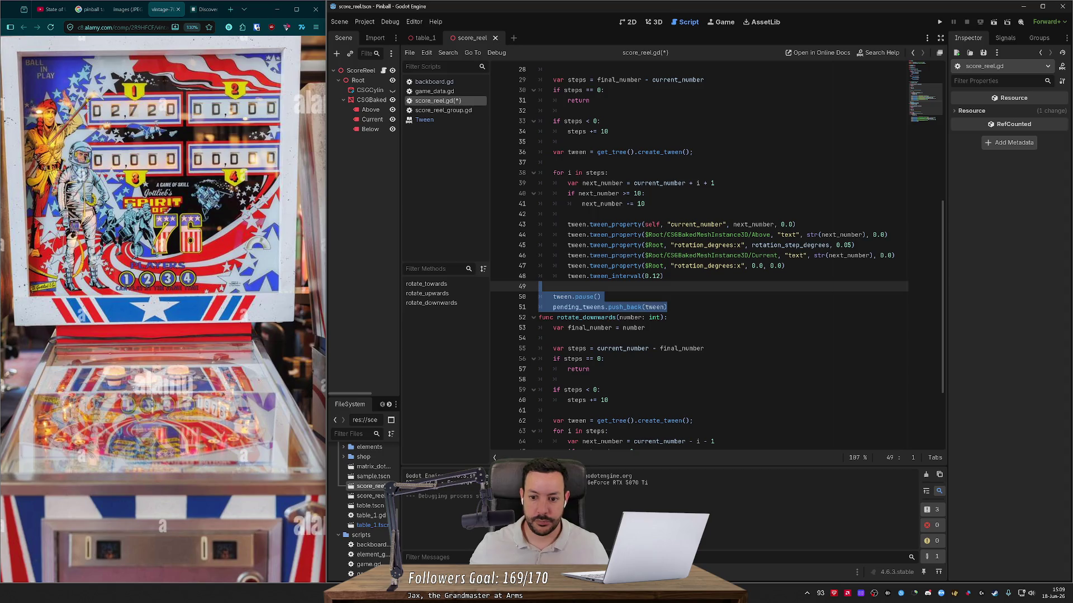
pyautogui.click(601, 297)
pyautogui.click(667, 307)
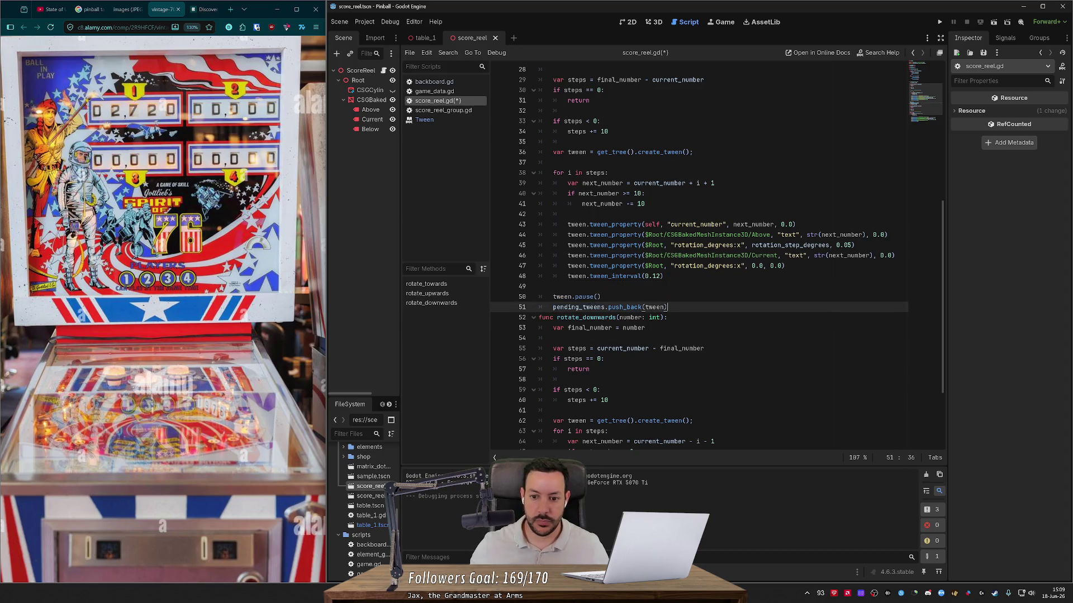
pyautogui.press('Return')
pyautogui.press('Up')
pyautogui.hotkey('shift', 'Up')
pyautogui.hotkey('shift', 'Home')
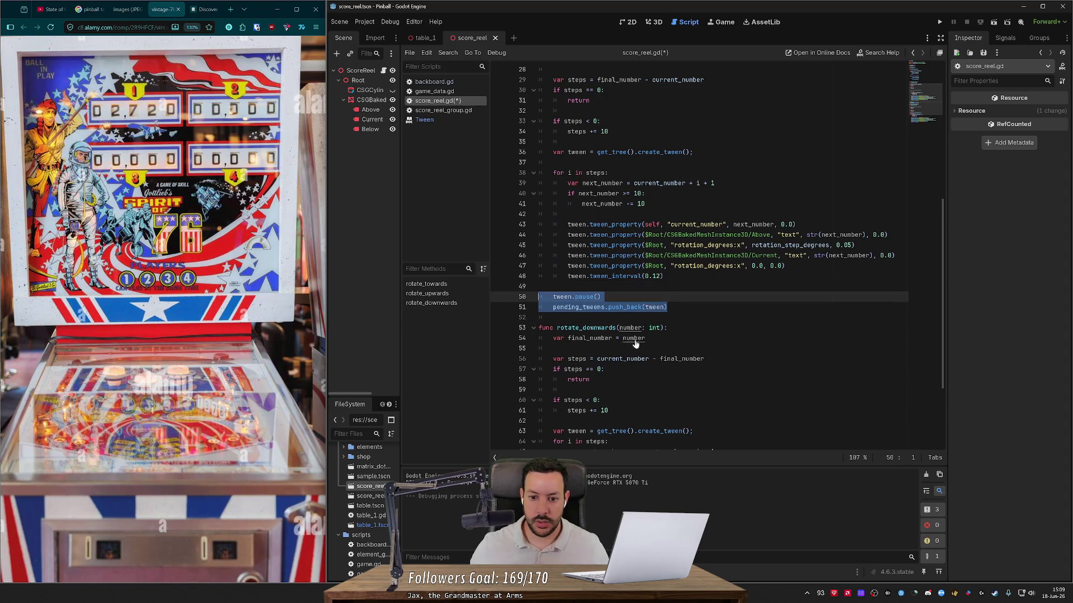
pyautogui.scroll(-4, 716, 255)
pyautogui.hotkey('ctrl', 'c')
pyautogui.hotkey('ctrl', 'End')
pyautogui.hotkey('ctrl', 'v')
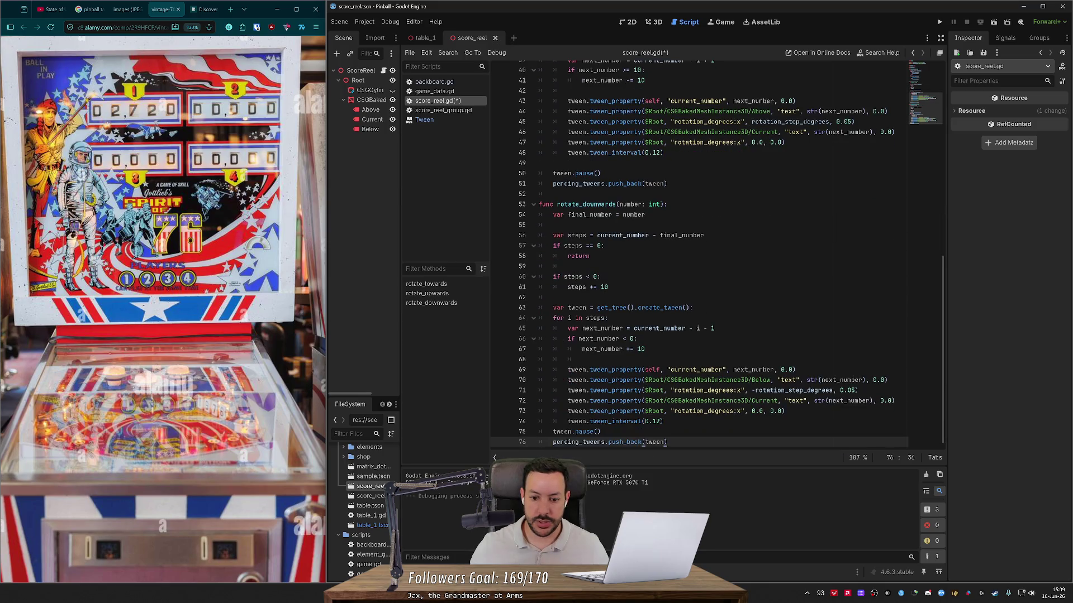
pyautogui.click(663, 421)
pyautogui.press('Return')
# - Save score_reel.gd and return to the blank line below pending_tweens
pyautogui.hotkey('ctrl', 's')
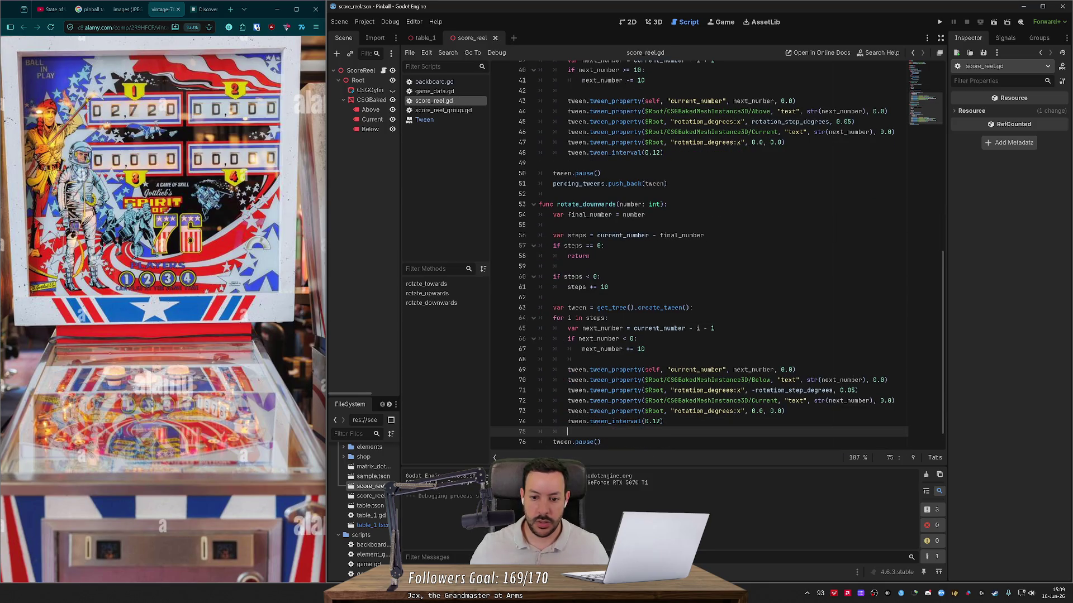
pyautogui.scroll(-1, 716, 253)
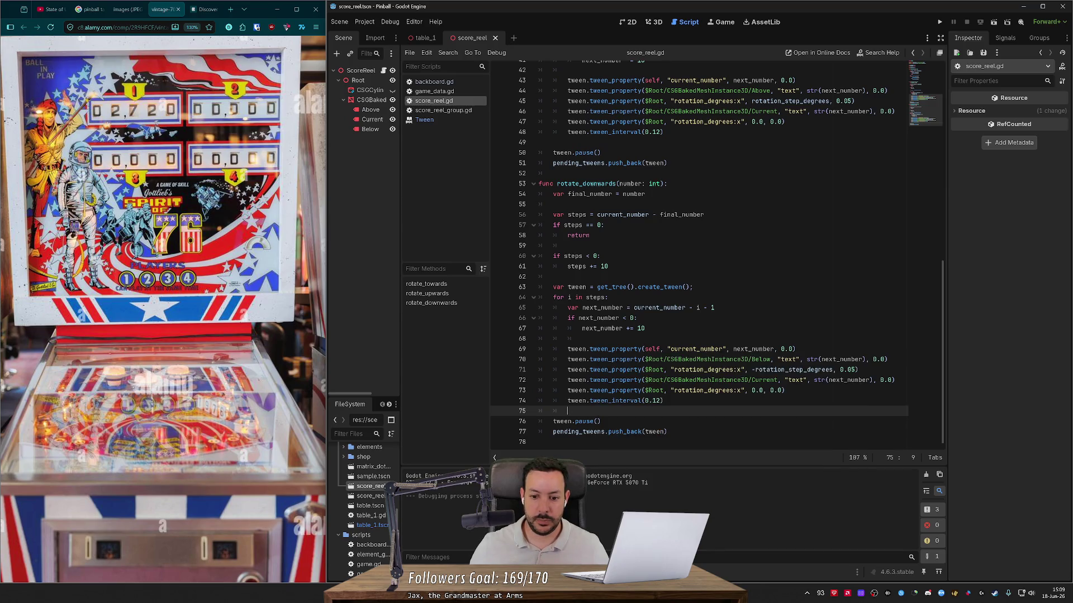
pyautogui.scroll(10, 717, 253)
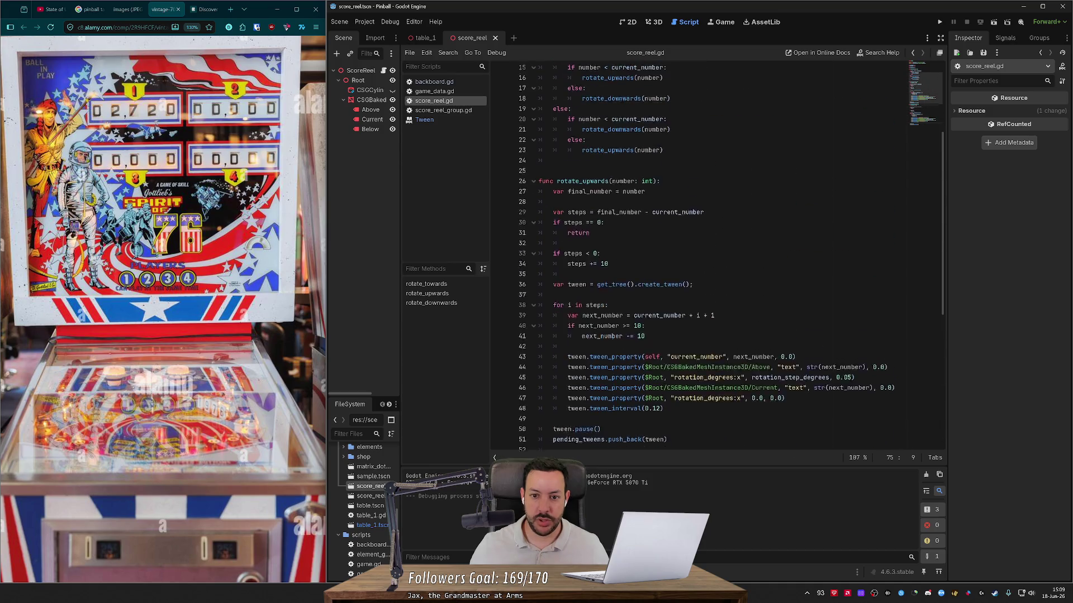
pyautogui.click(539, 162)
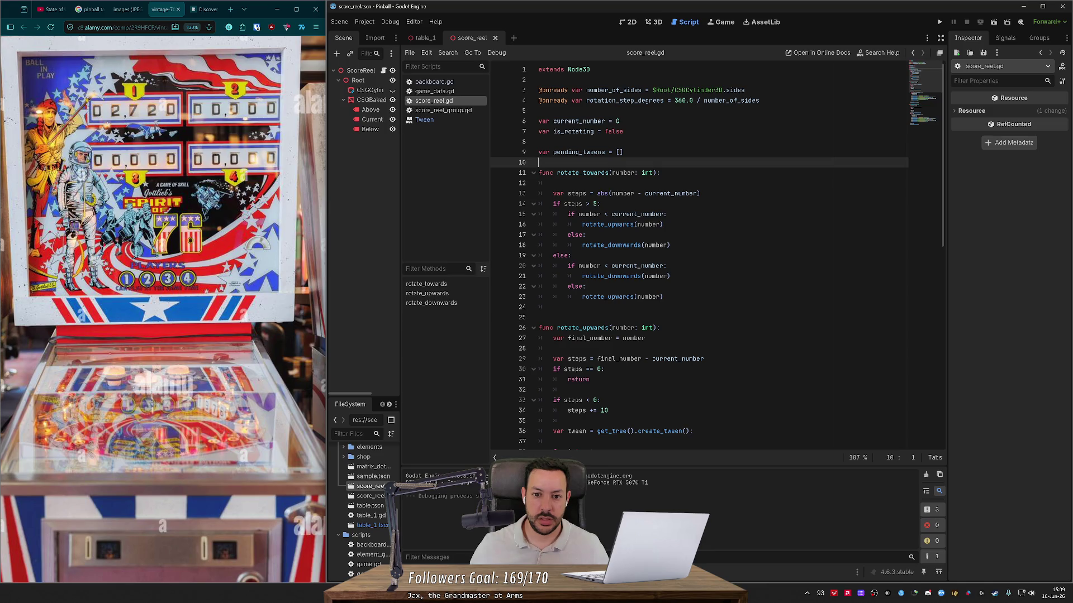
# - Add a func _process stub containing pass above rotate_towards
pyautogui.press('Down')
pyautogui.press('Down')
pyautogui.hotkey('ctrl', 'shift', 'k')
pyautogui.press('Up')
pyautogui.press('Up')
pyautogui.press('Return')
pyautogui.press('Return')
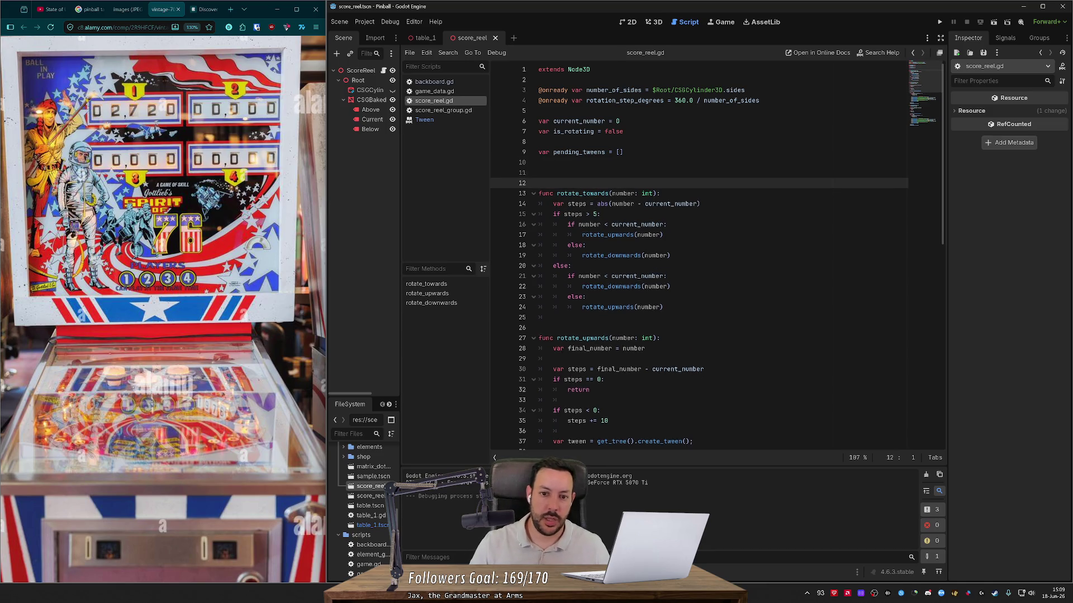
pyautogui.press('Up')
pyautogui.write('var _pro')
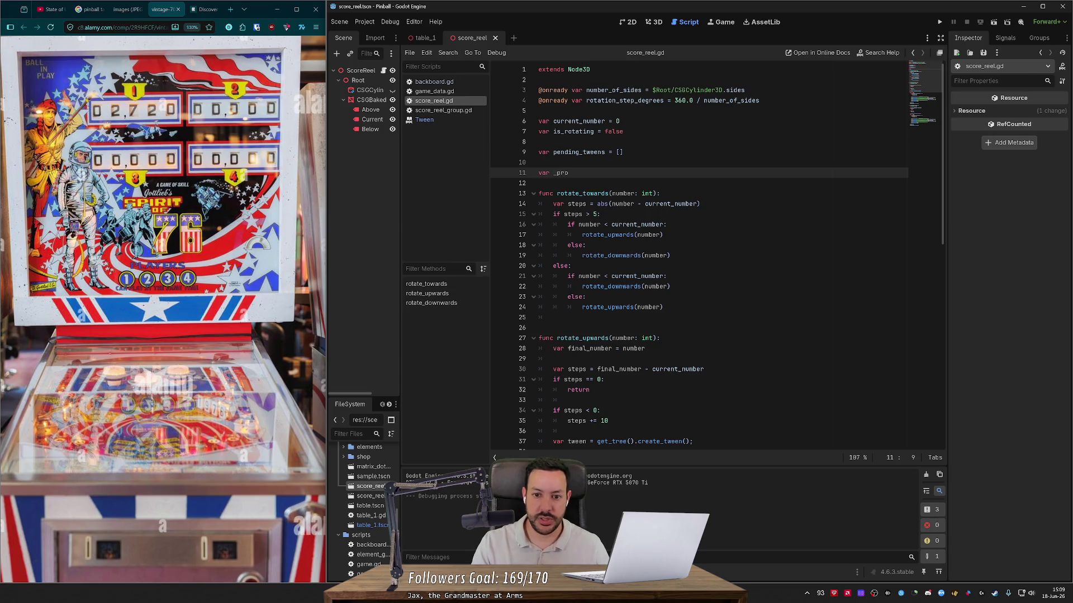
pyautogui.press('BackSpace')
pyautogui.press('BackSpace')
pyautogui.press('BackSpace')
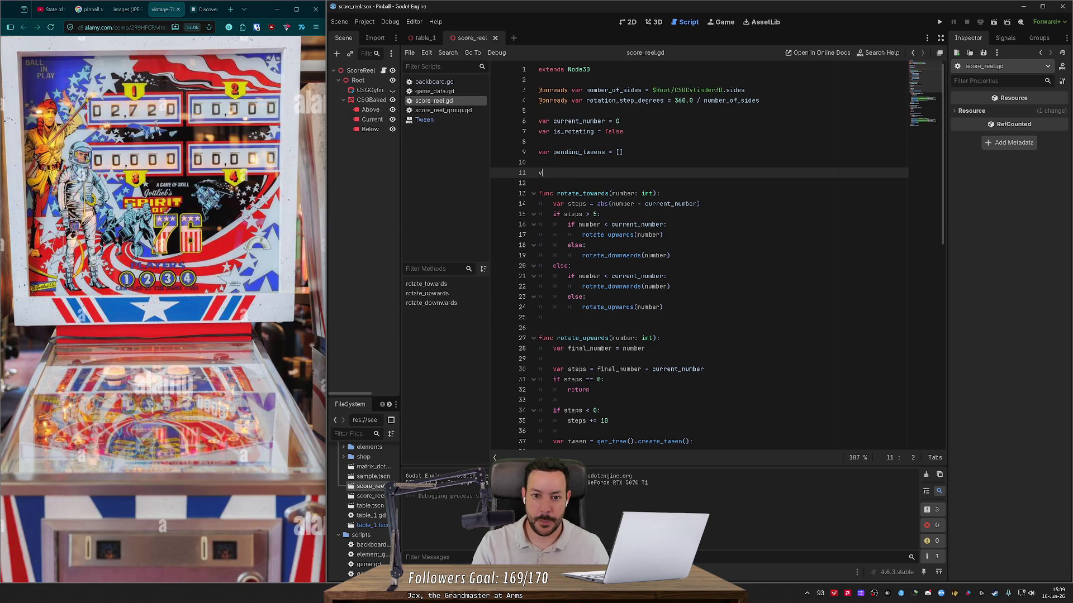
pyautogui.write('func _pro')
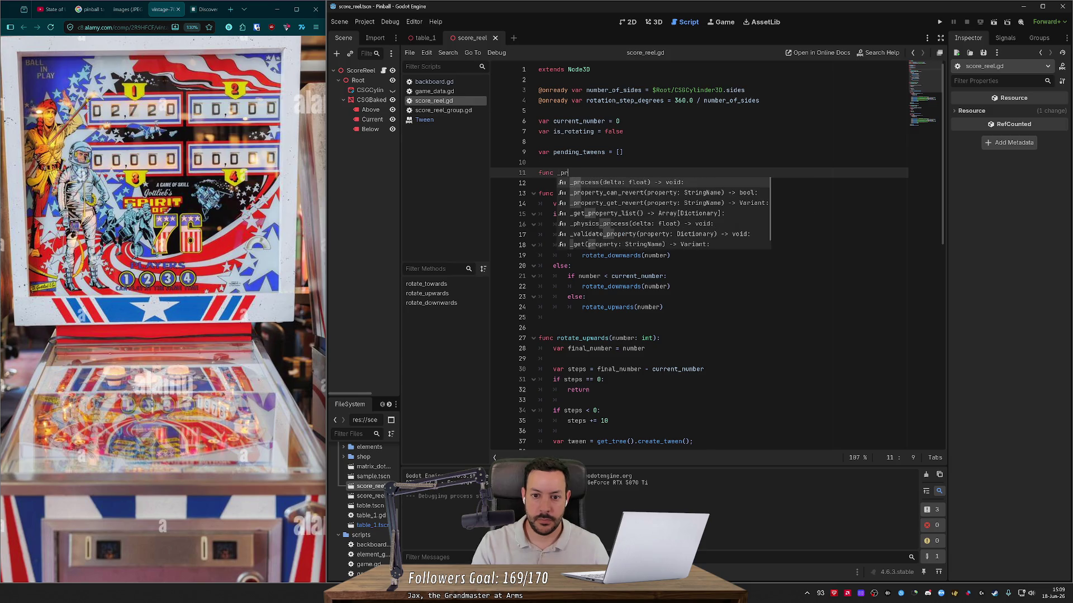
pyautogui.press('Return')
pyautogui.press('Return')
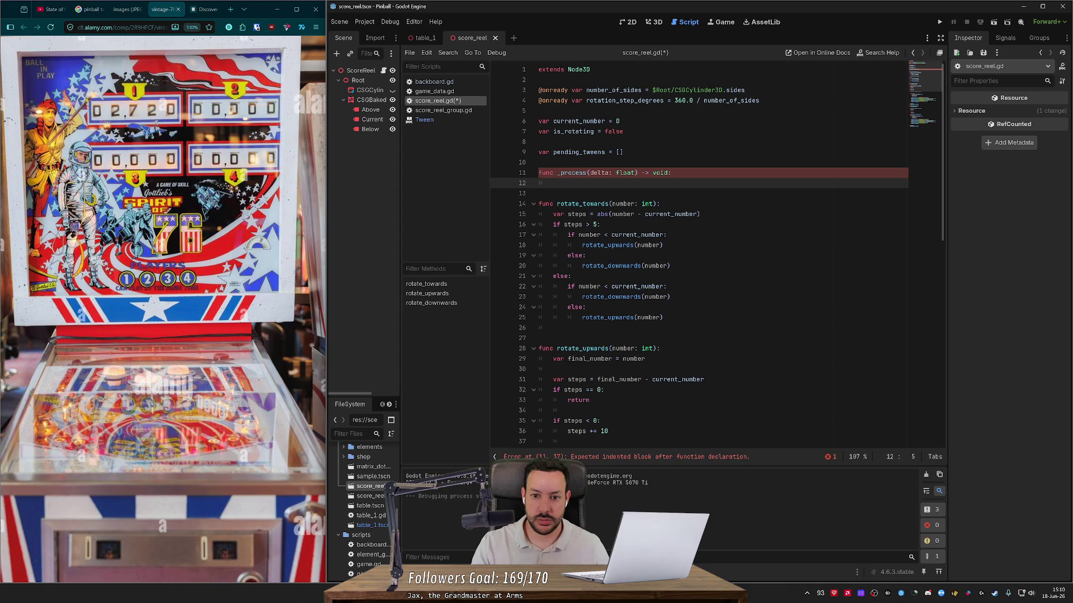
pyautogui.write('pass')
# - Write 'if pending_tweens.size() > 0:' with 'var tween = pending_tweens[0]', then start 'if tween.'
pyautogui.click(671, 173)
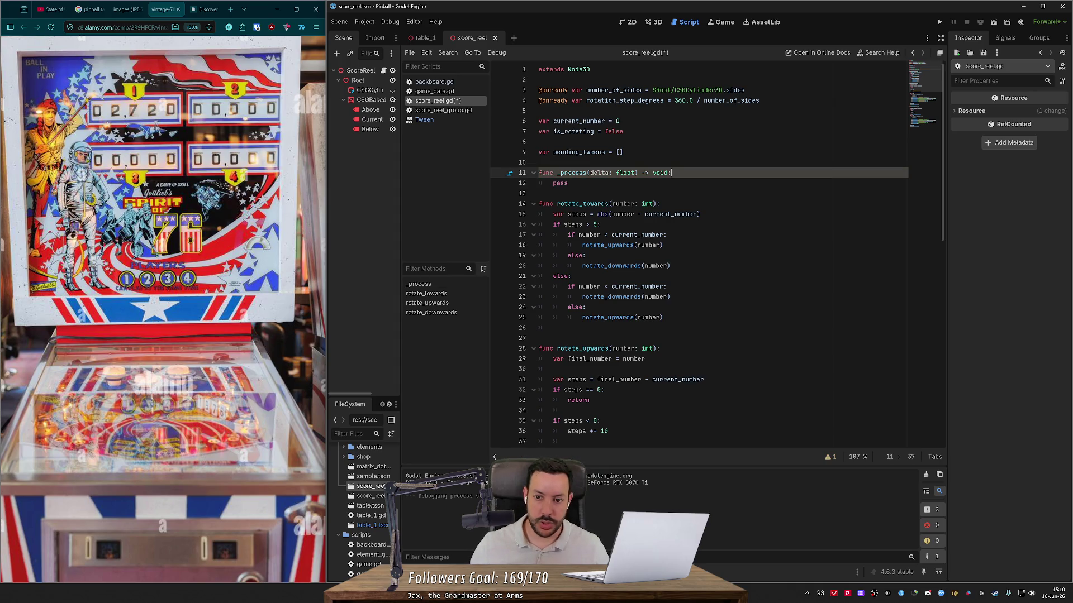
pyautogui.press('Return')
pyautogui.write('if p')
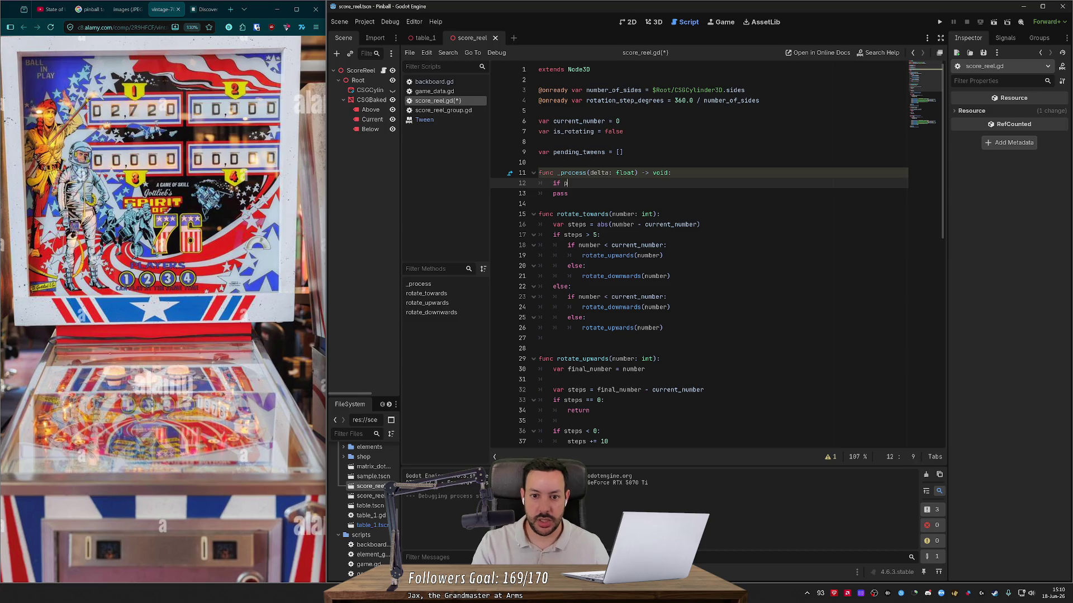
pyautogui.write('ending')
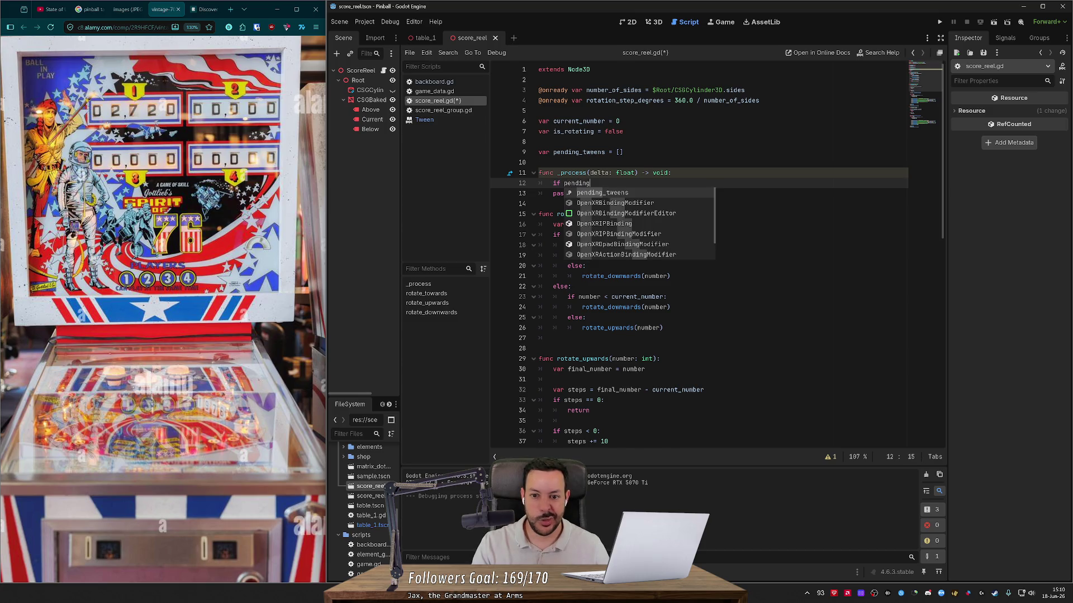
pyautogui.press('Return')
pyautogui.write('s')
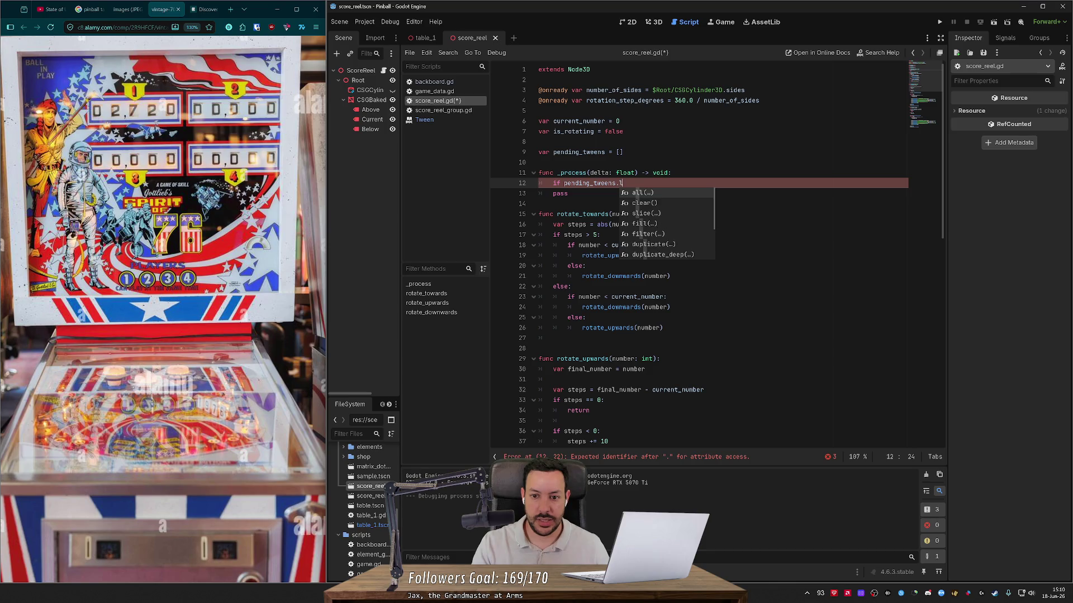
pyautogui.write('iz')
pyautogui.press('Return')
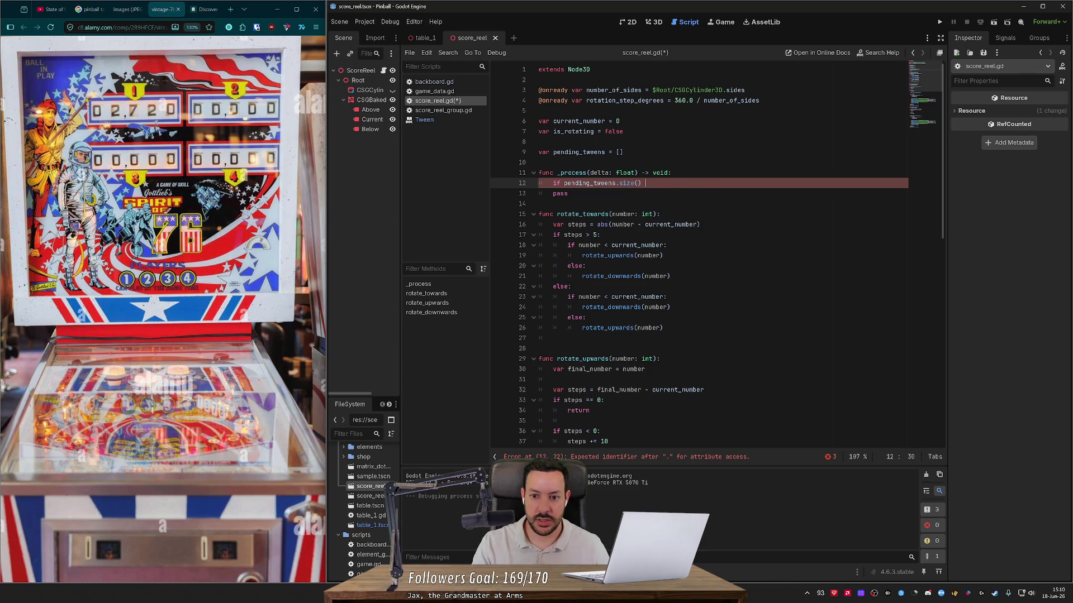
pyautogui.write('> 0:')
pyautogui.press('Return')
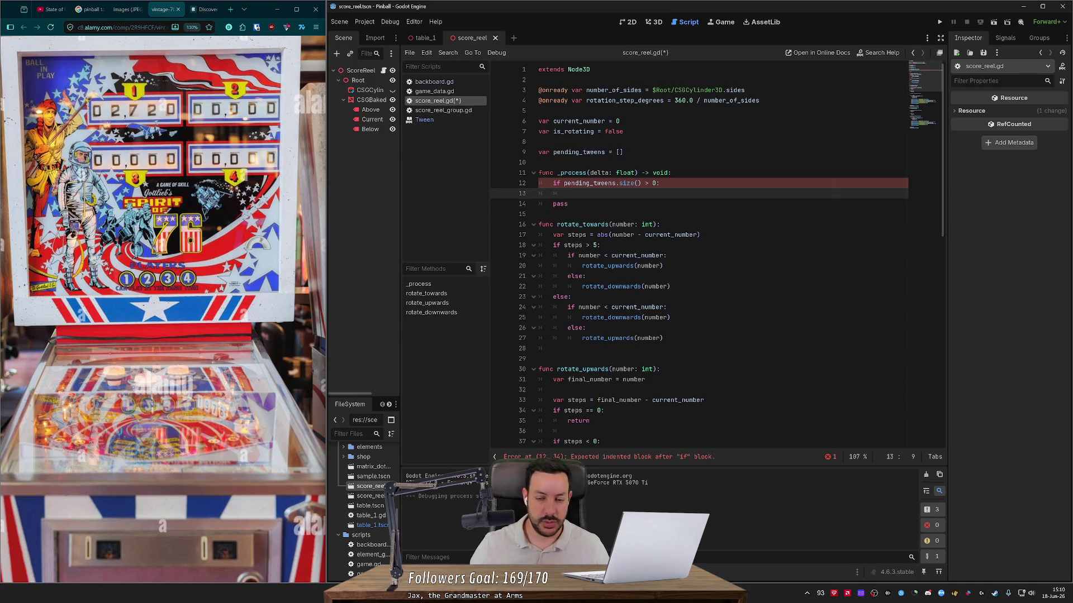
pyautogui.write('var tween = ')
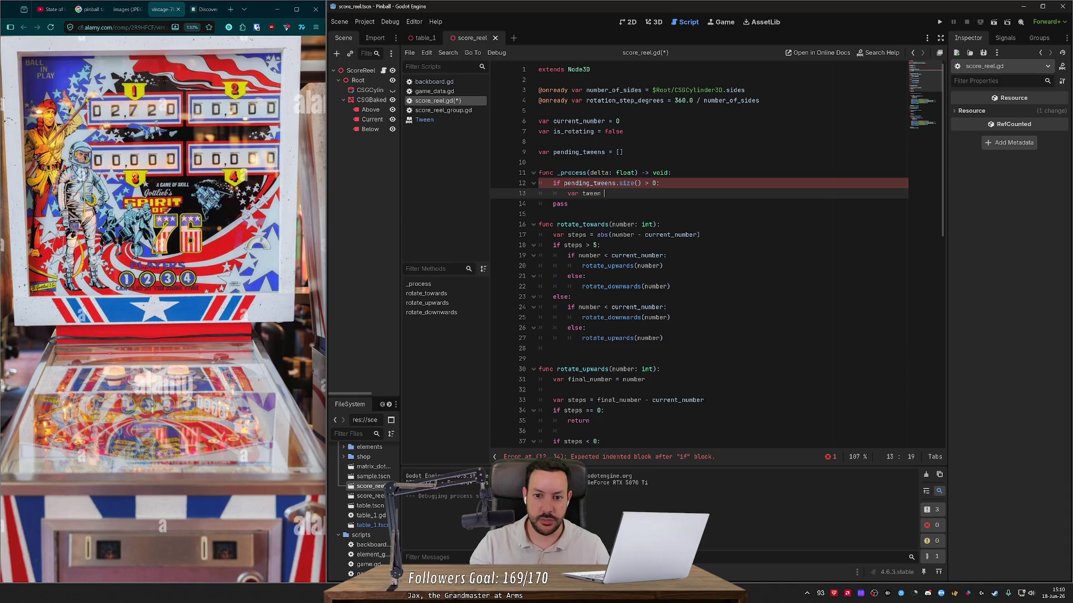
pyautogui.write('pendin')
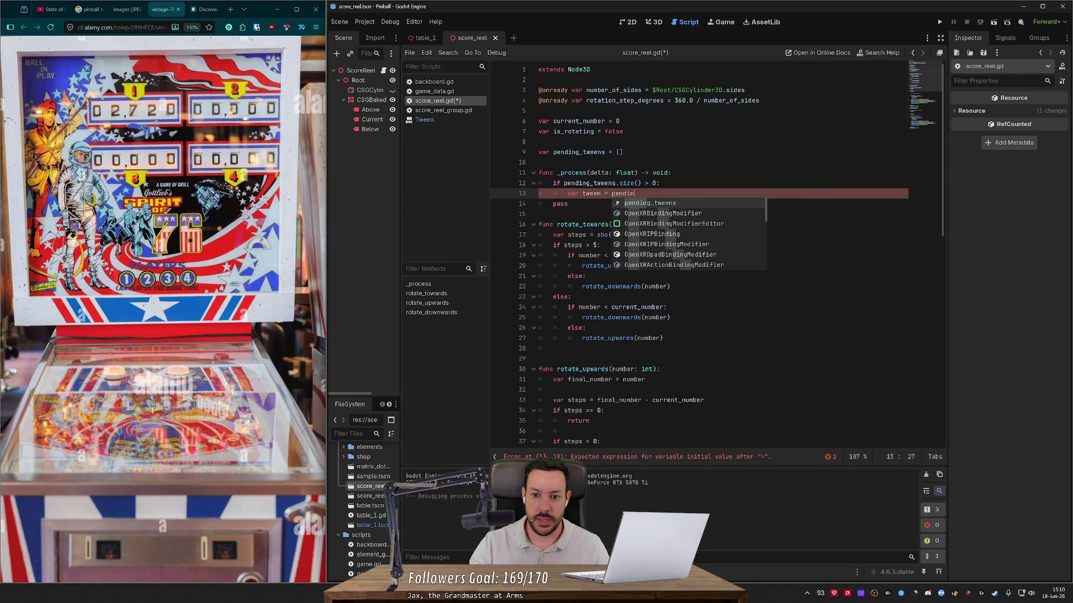
pyautogui.press('Return')
pyautogui.write('[0')
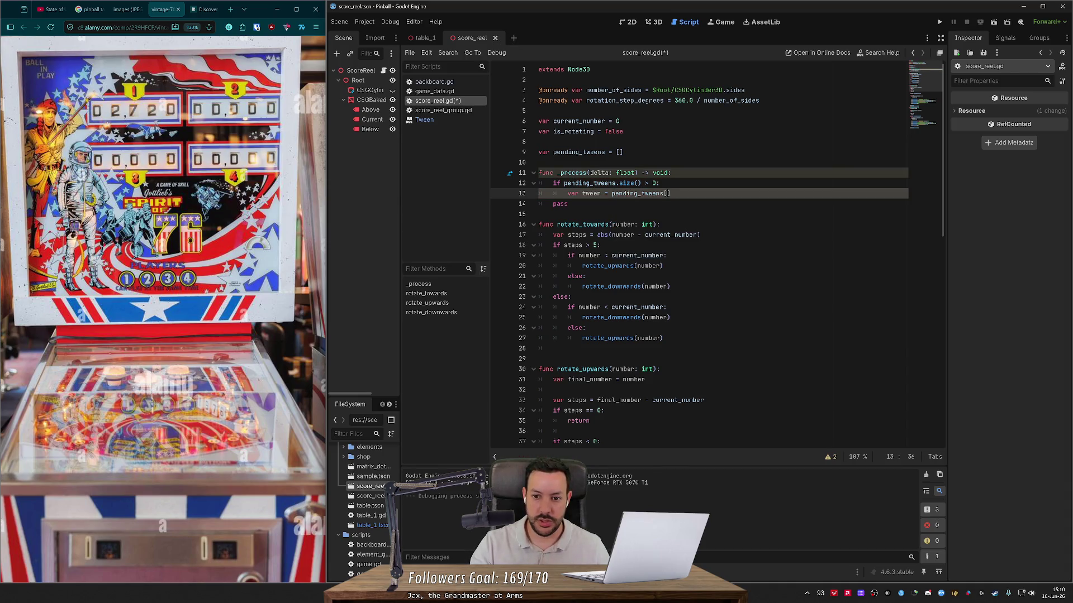
pyautogui.press('Return')
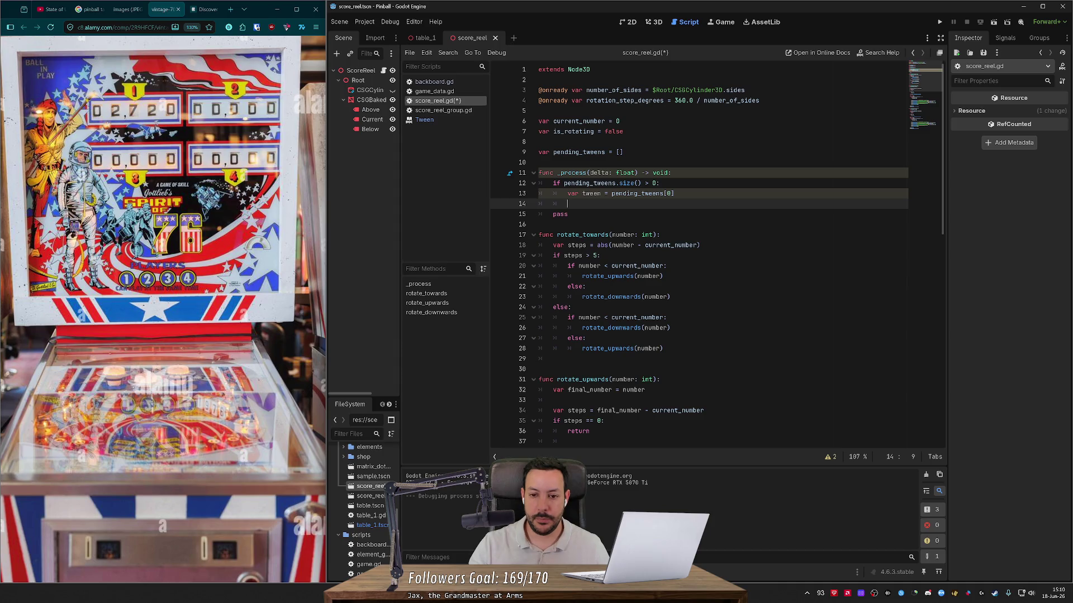
pyautogui.write('if tween.')
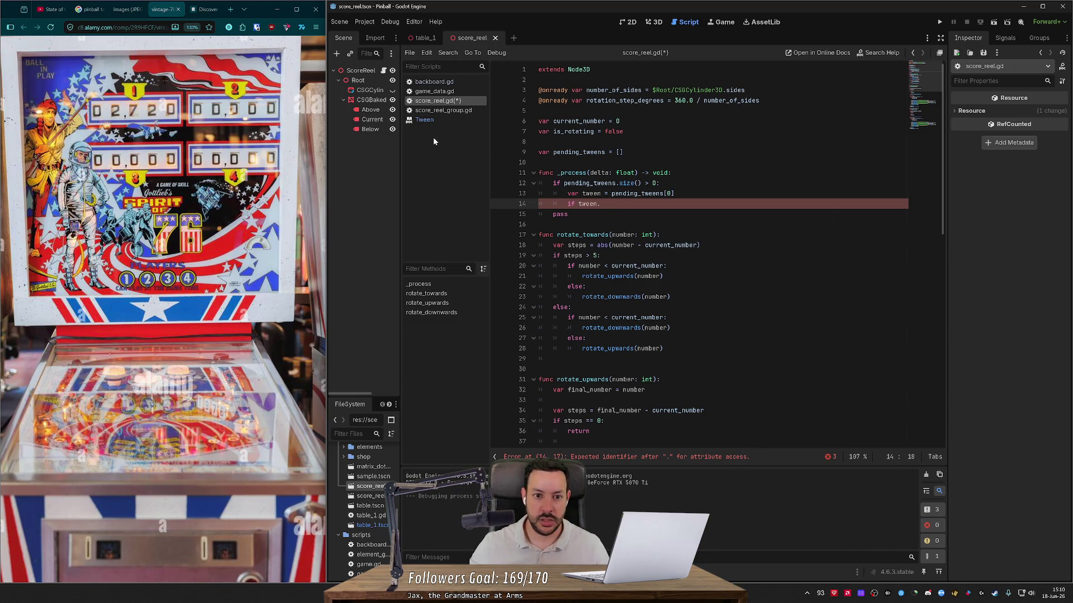
# - Open the Tween class reference and read the pause() and play() descriptions
pyautogui.click(447, 120)
pyautogui.moveTo(942, 239)
pyautogui.mouseDown()
pyautogui.moveTo(938, 120)
pyautogui.moveTo(936, 137)
pyautogui.mouseUp()
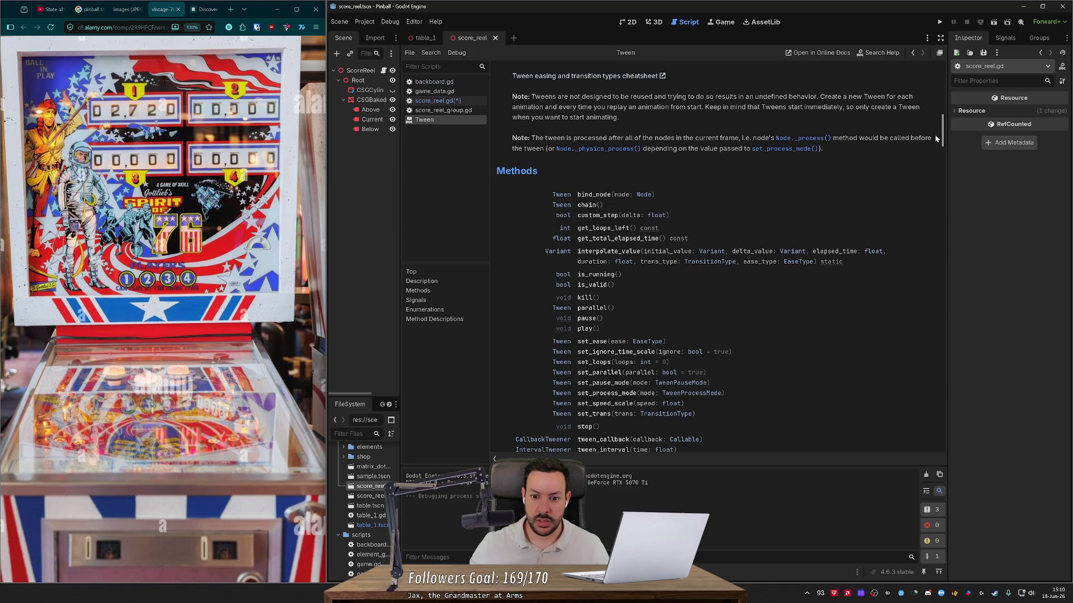
pyautogui.scroll(-1, 934, 137)
pyautogui.scroll(-3, 587, 273)
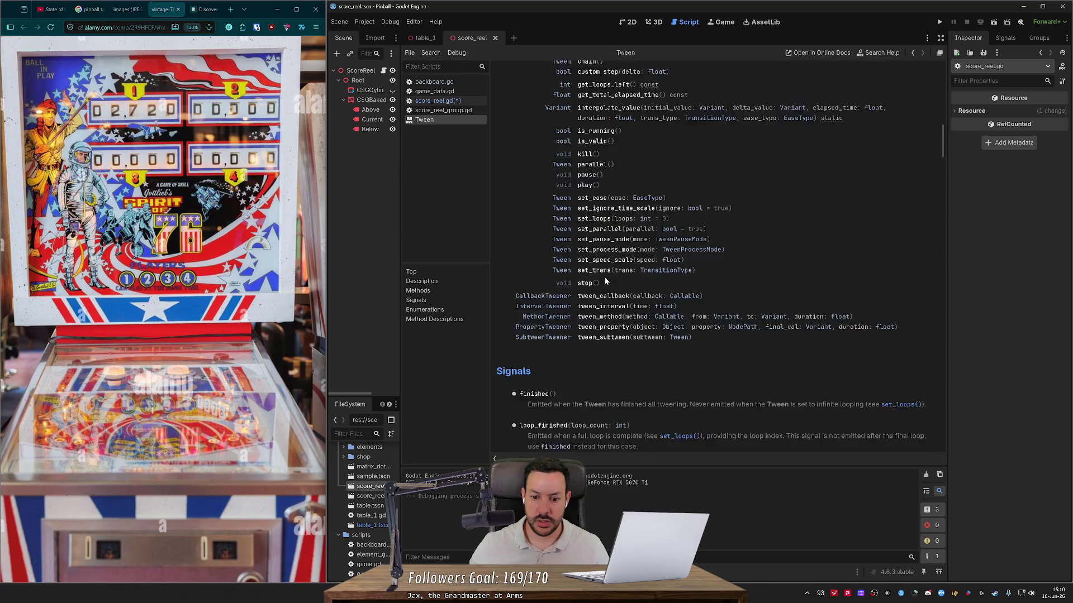
pyautogui.scroll(3, 589, 271)
pyautogui.click(587, 270)
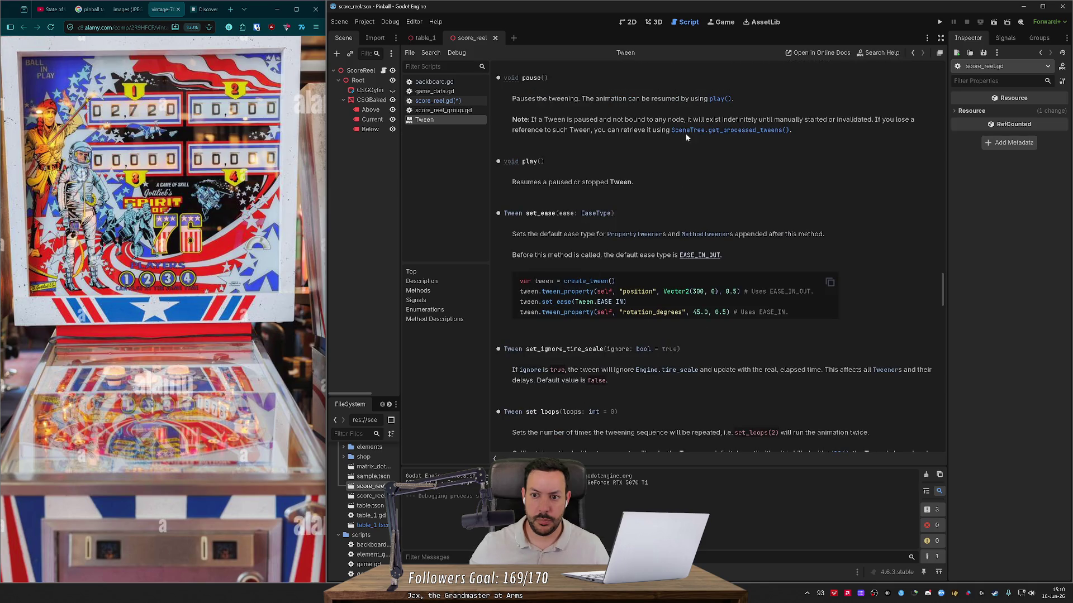
pyautogui.moveTo(545, 119); pyautogui.dragTo(850, 120)
pyautogui.click(849, 129)
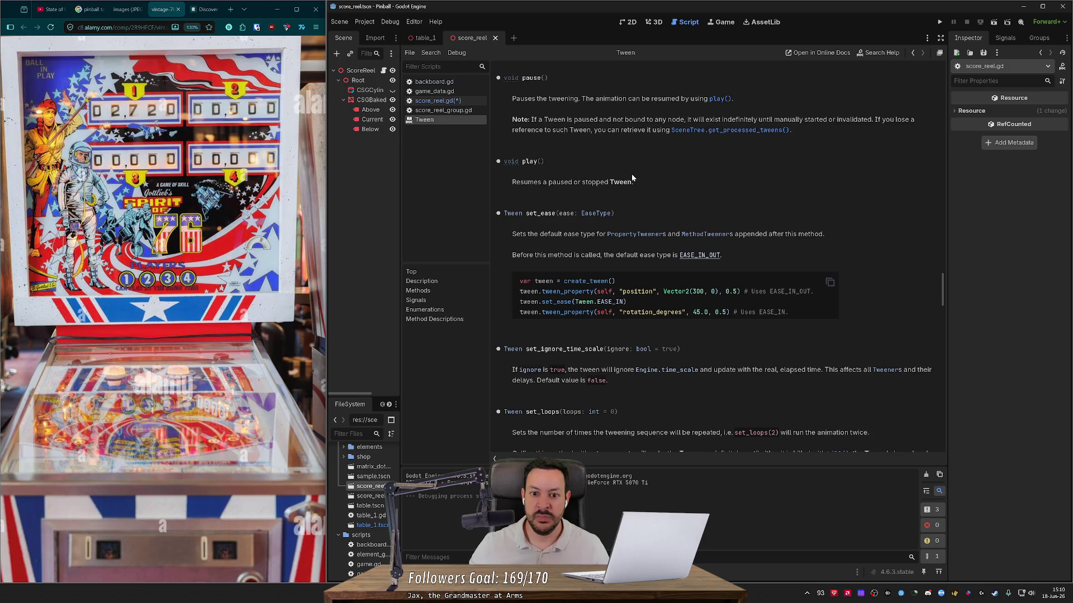
pyautogui.tripleClick(543, 190)
pyautogui.click(543, 192)
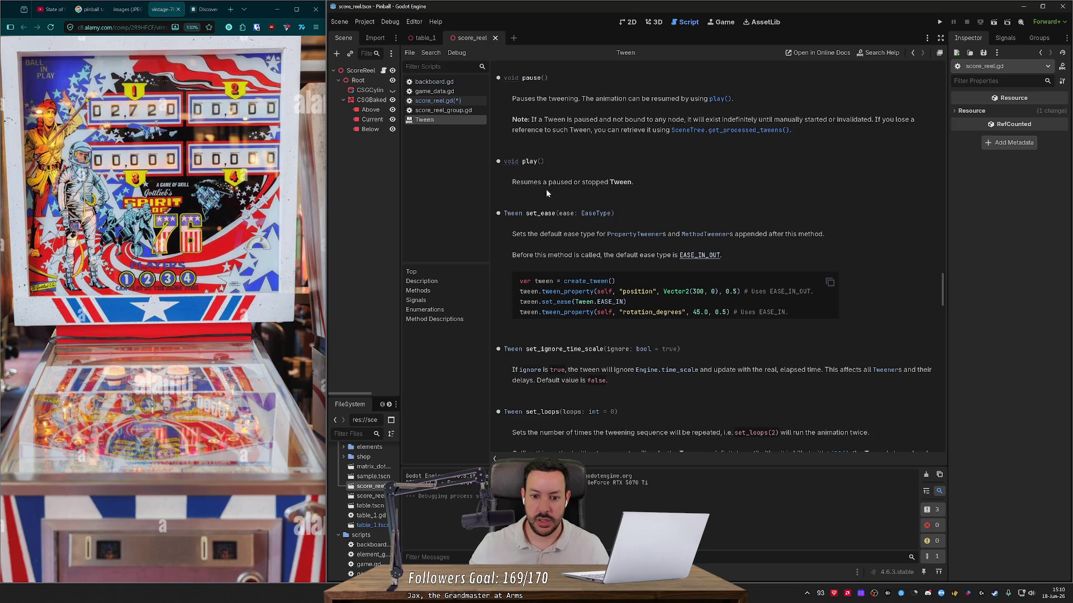
pyautogui.scroll(3, 546, 193)
pyautogui.scroll(4, 564, 245)
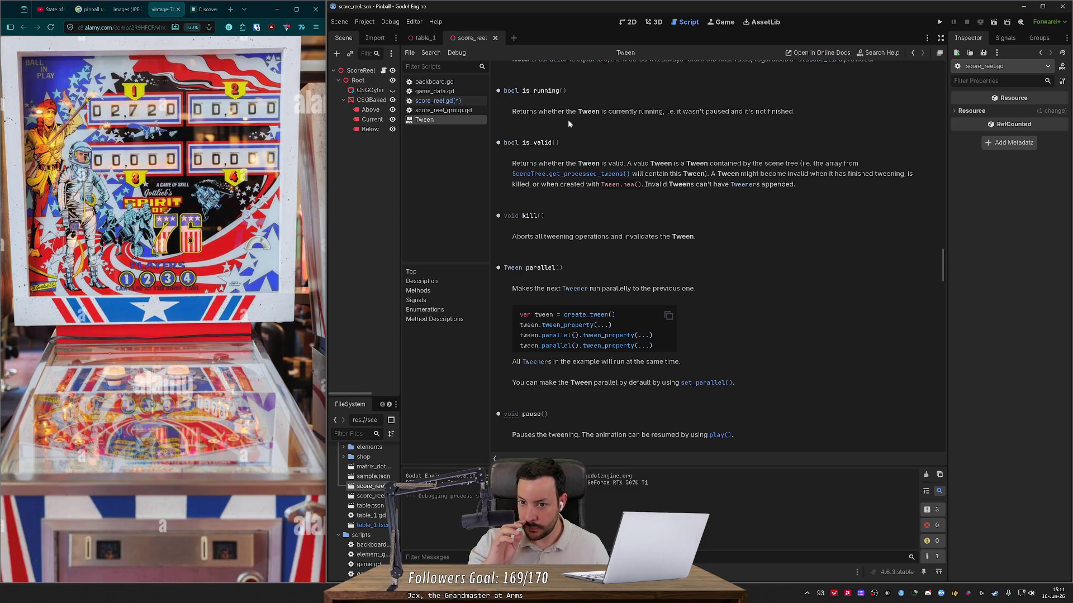
pyautogui.scroll(1, 568, 120)
pyautogui.scroll(3, 568, 119)
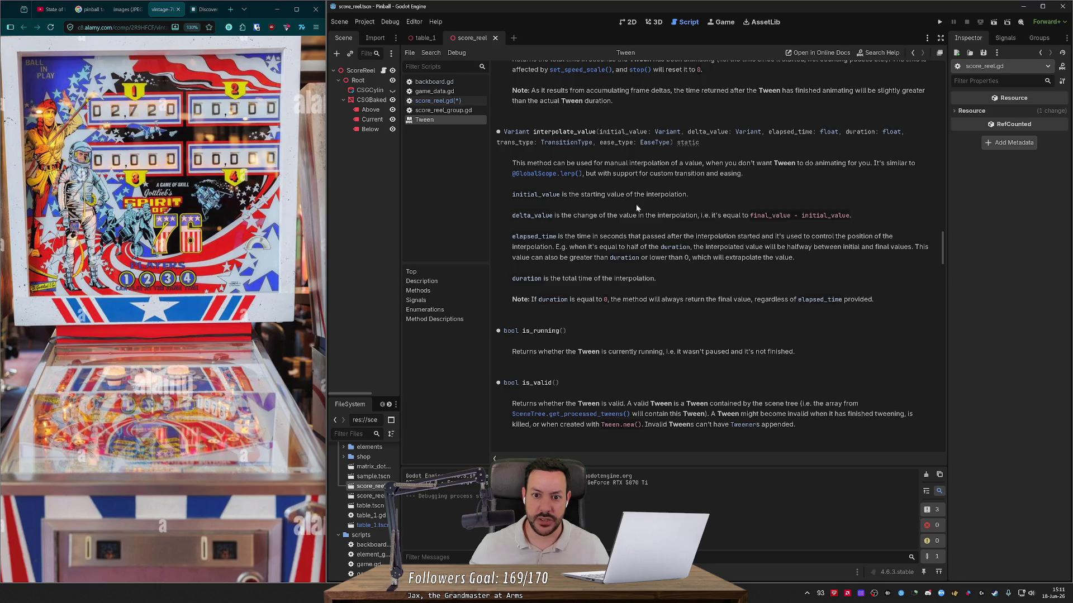
pyautogui.hotkey('alt', 'Left')
pyautogui.hotkey('alt', 'Right')
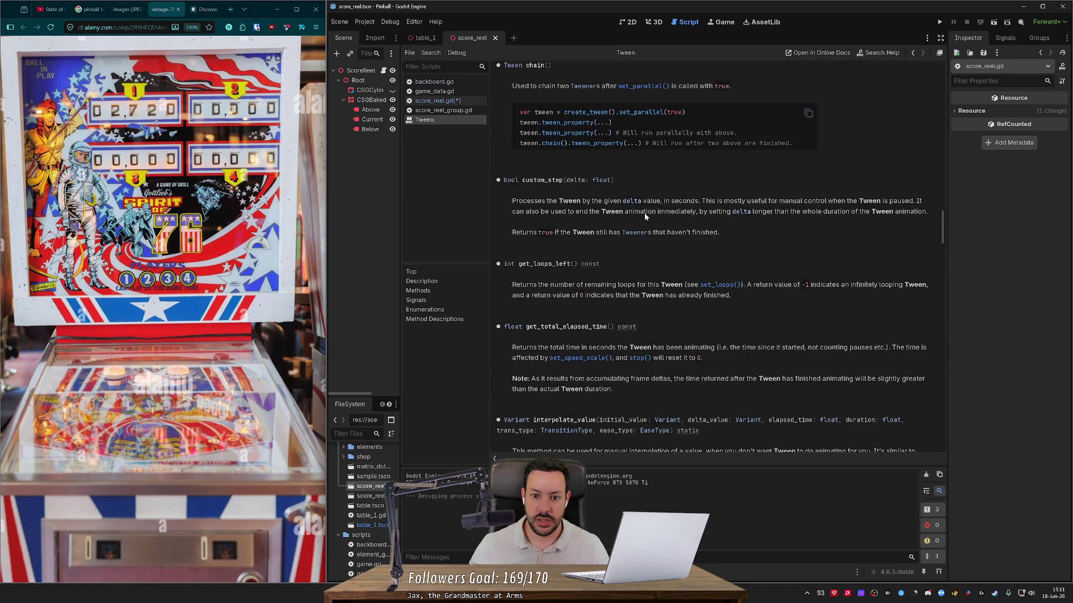
# - Read the Tween method descriptions down to is_running and is_valid, then return to score_reel.gd
pyautogui.scroll(-5, 644, 212)
pyautogui.moveTo(943, 207)
pyautogui.mouseDown()
pyautogui.moveTo(931, 62)
pyautogui.moveTo(924, 122)
pyautogui.mouseUp()
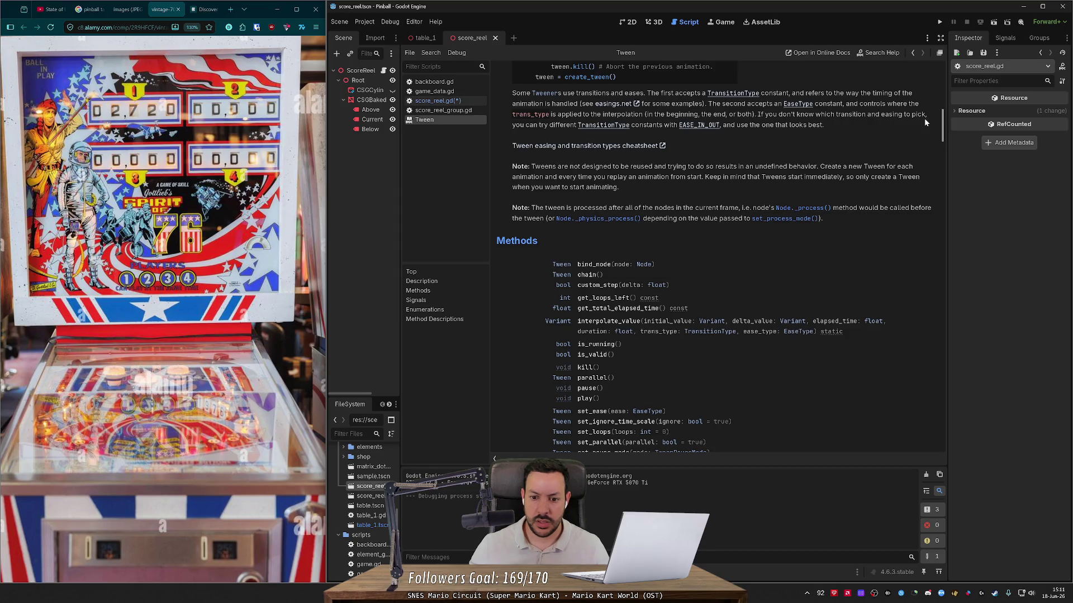
pyautogui.scroll(-5, 924, 119)
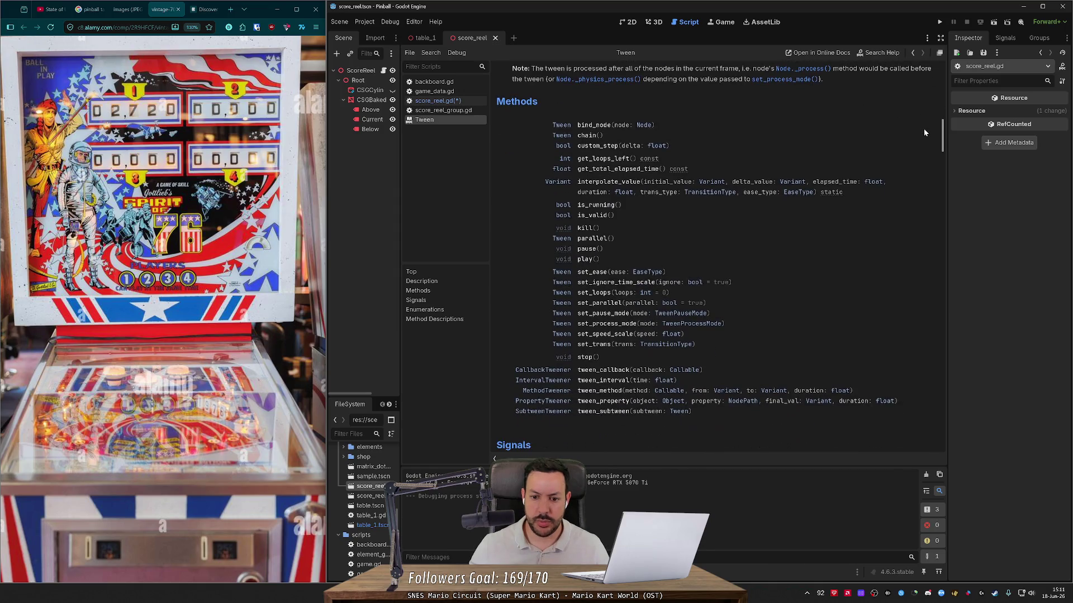
pyautogui.scroll(-6, 924, 133)
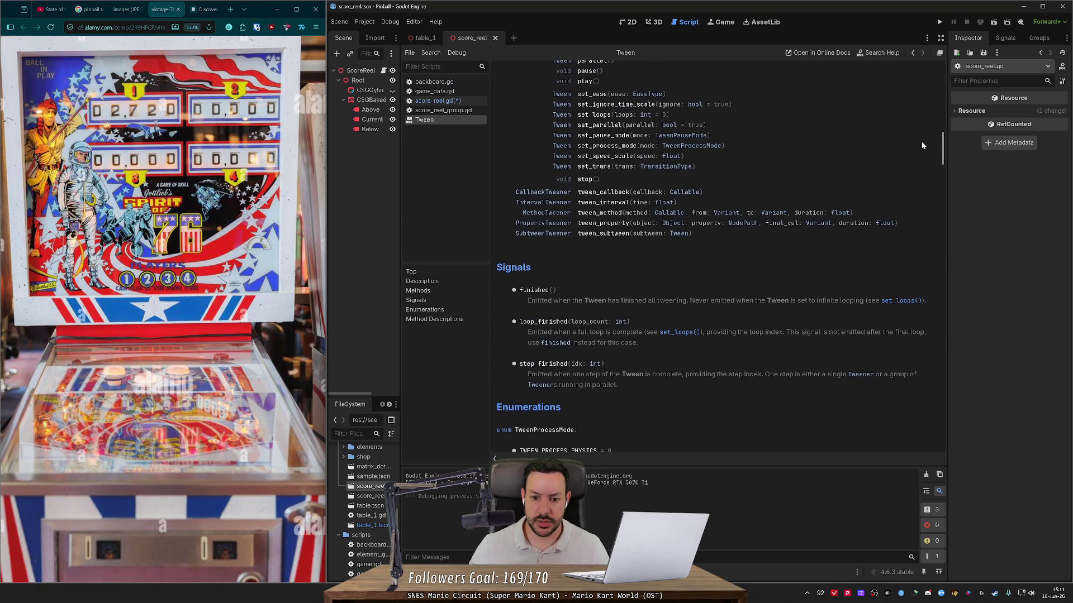
pyautogui.scroll(-10, 922, 145)
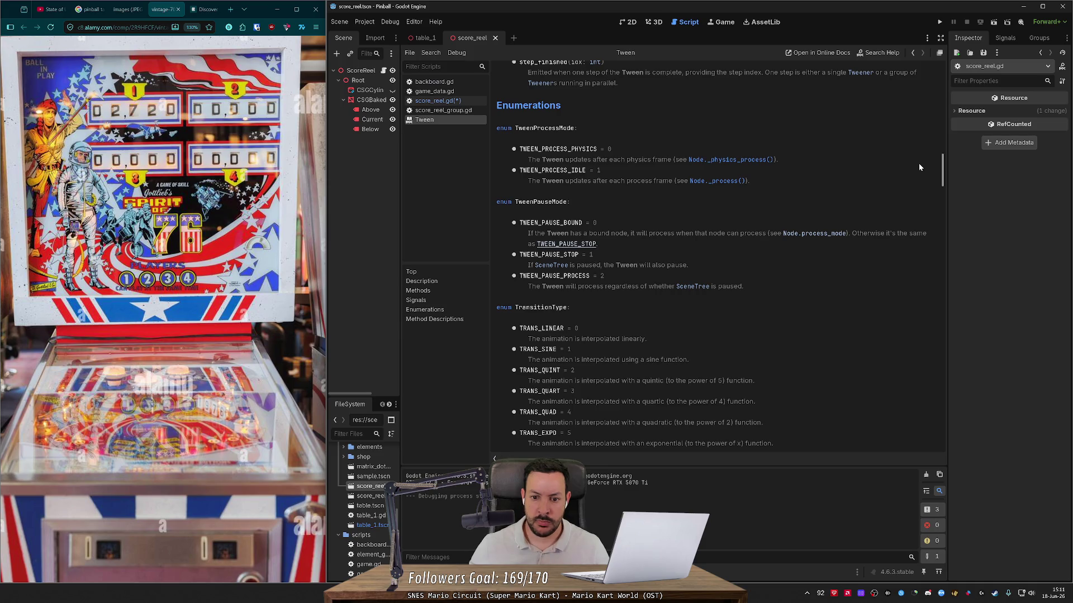
pyautogui.scroll(-5, 919, 167)
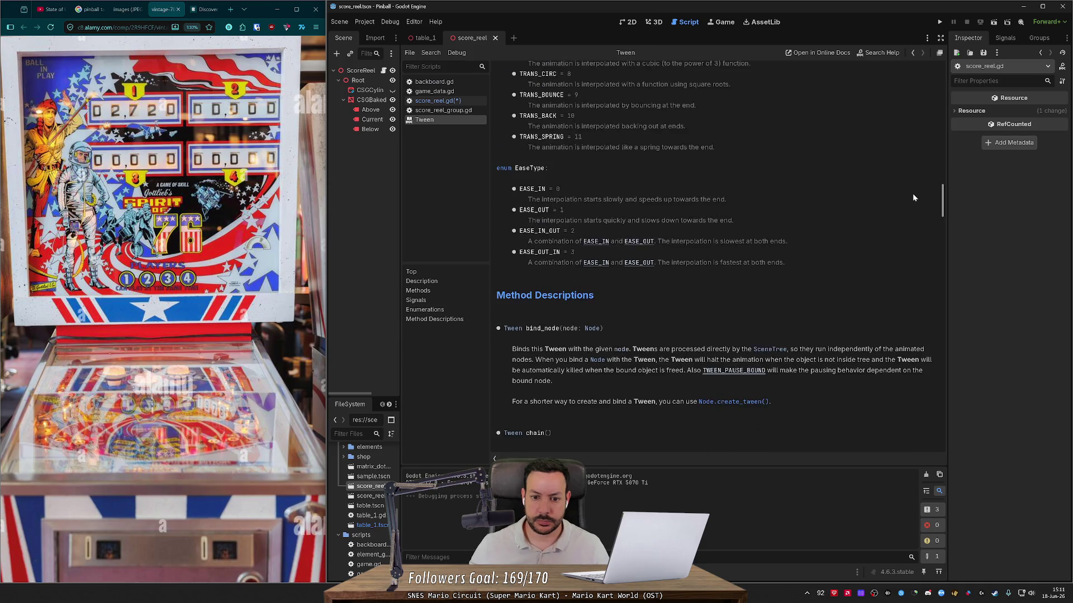
pyautogui.scroll(-4, 912, 195)
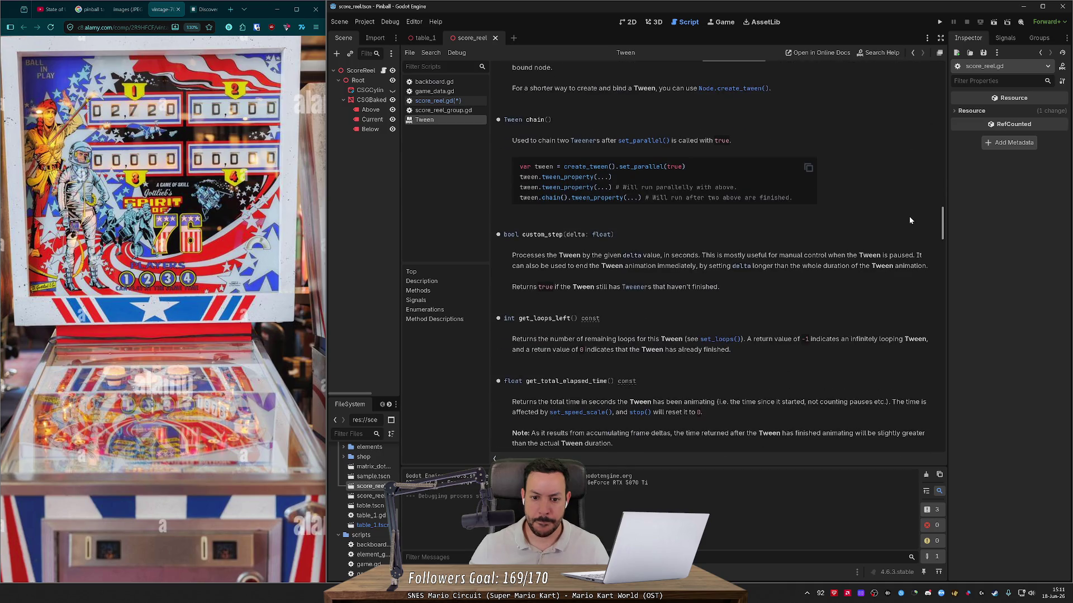
pyautogui.scroll(-3, 910, 220)
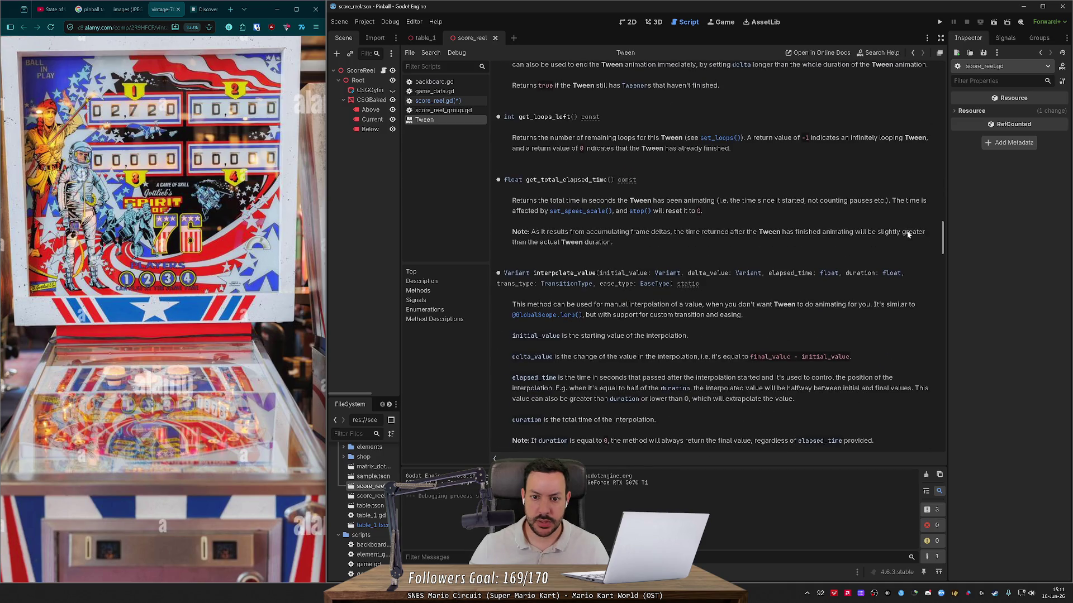
pyautogui.scroll(-4, 907, 233)
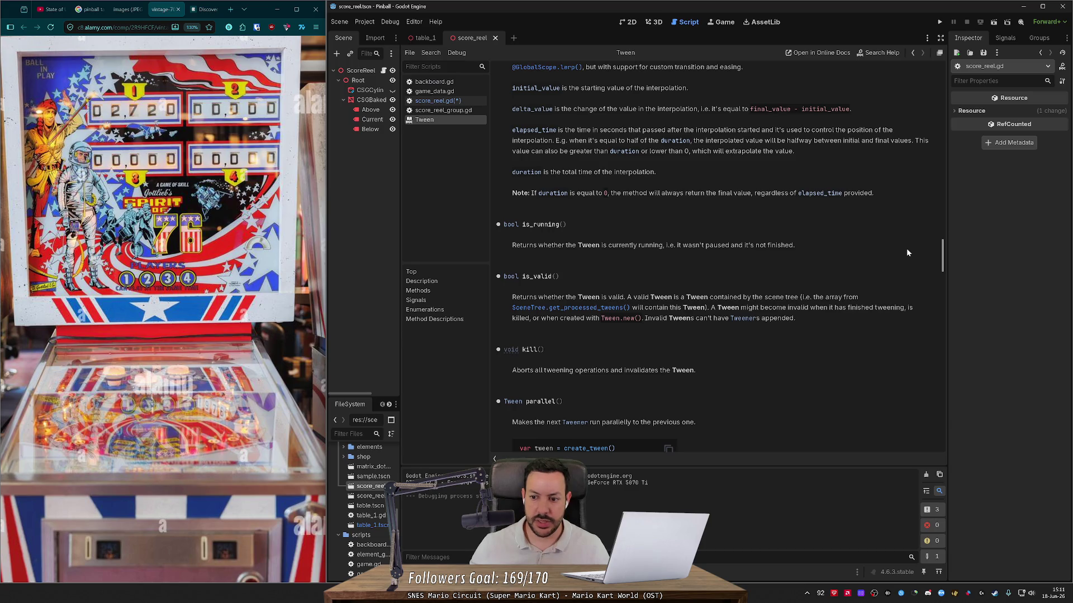
pyautogui.scroll(-1, 906, 249)
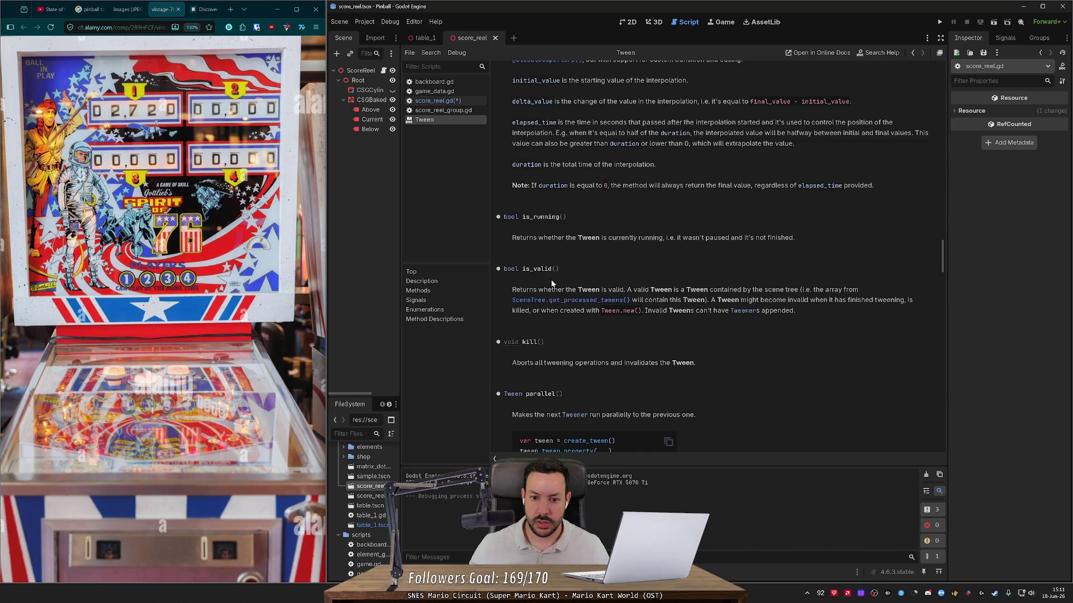
pyautogui.doubleClick(538, 269)
pyautogui.hotkey('alt', 'Left')
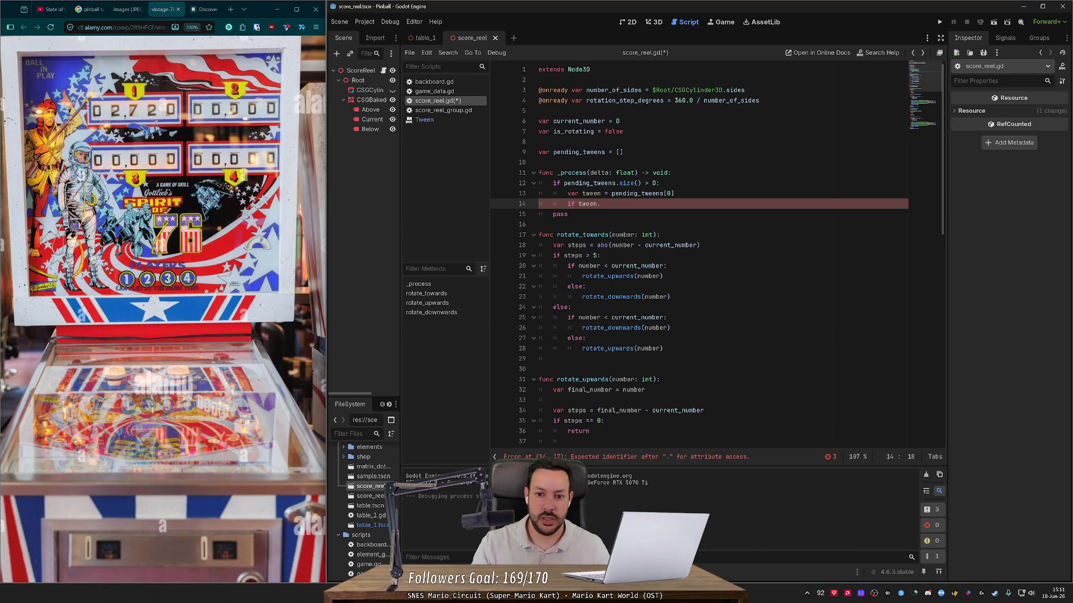
# - Make the condition 'not tween.is_valid()' and call pending_tweens.pop_front() inside it
pyautogui.press('BackSpace')
pyautogui.press('BackSpace')
pyautogui.press('BackSpace')
pyautogui.write('not')
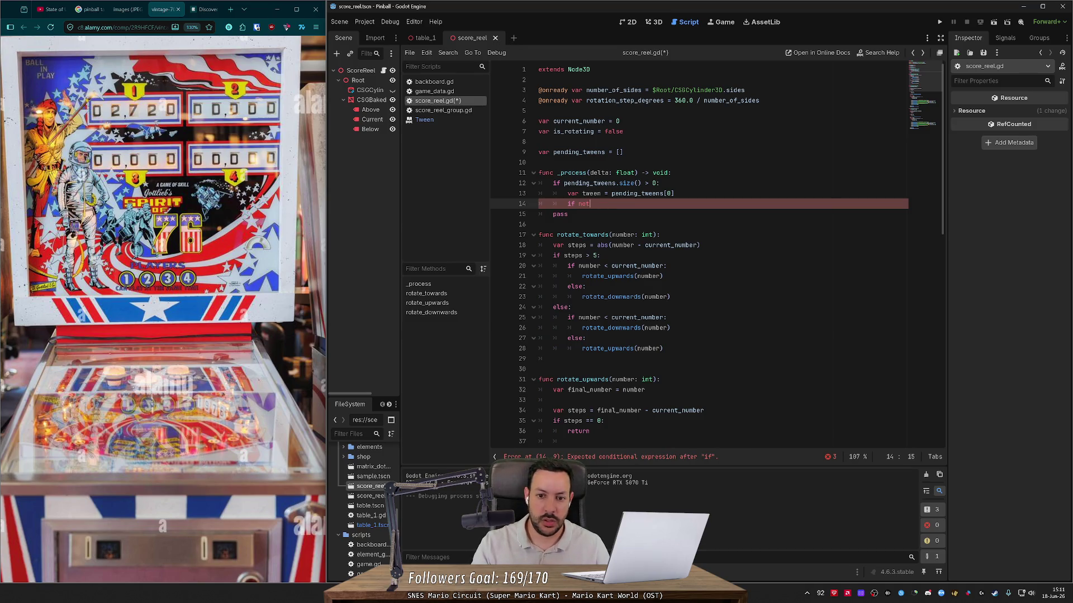
pyautogui.write(' tween-')
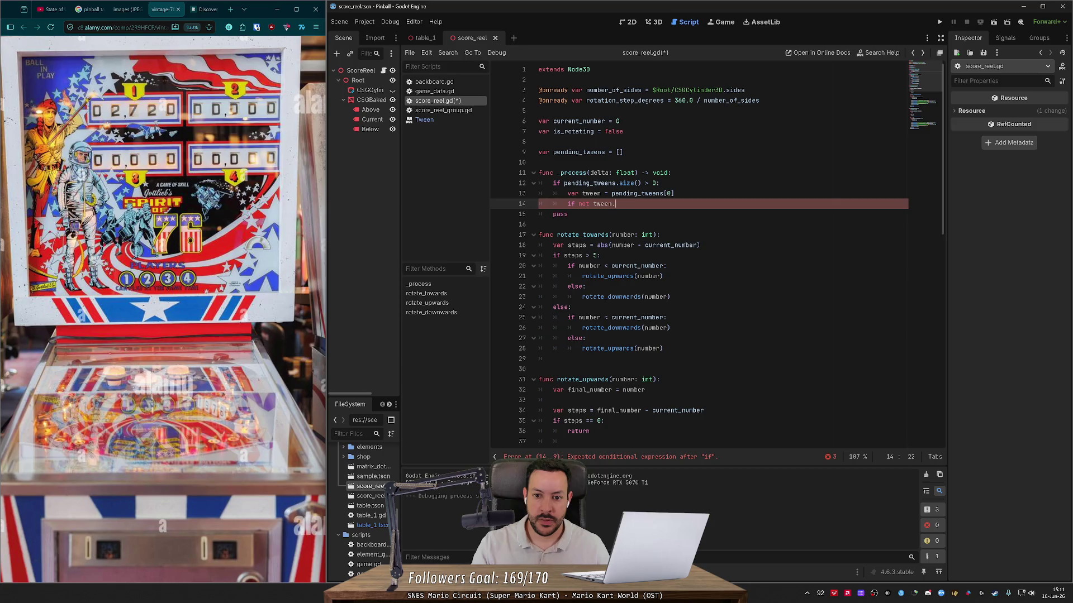
pyautogui.write('is_valid():')
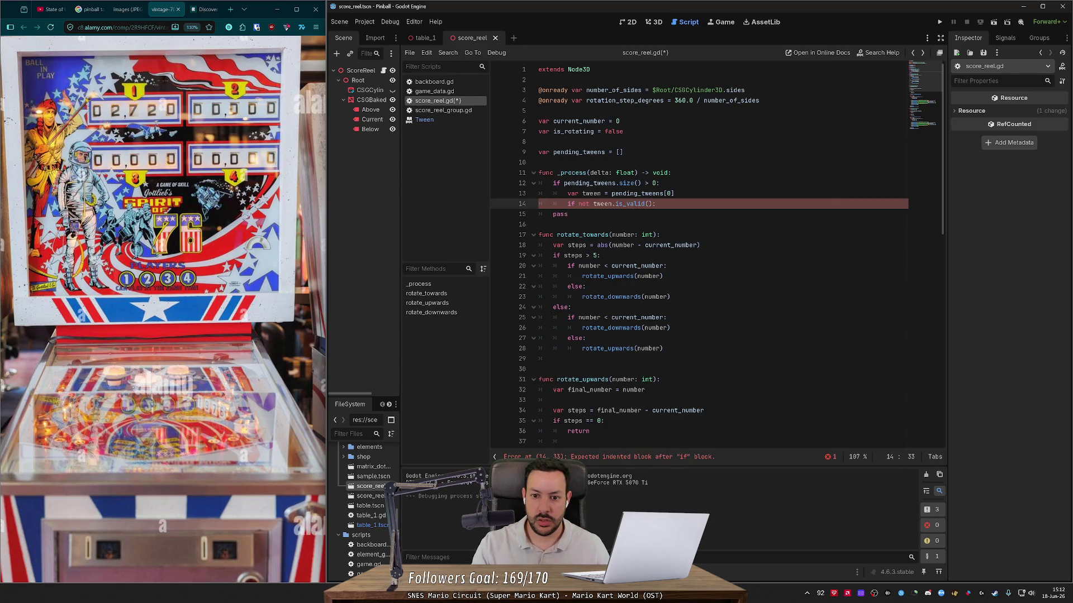
pyautogui.press('Return')
pyautogui.write('ndin')
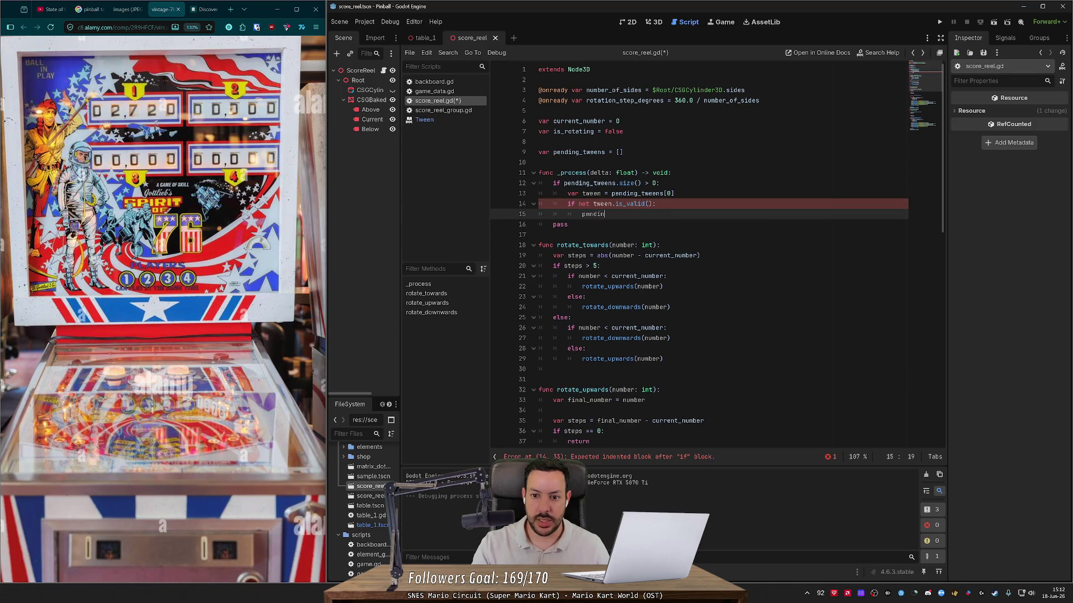
pyautogui.write('g_tweens.')
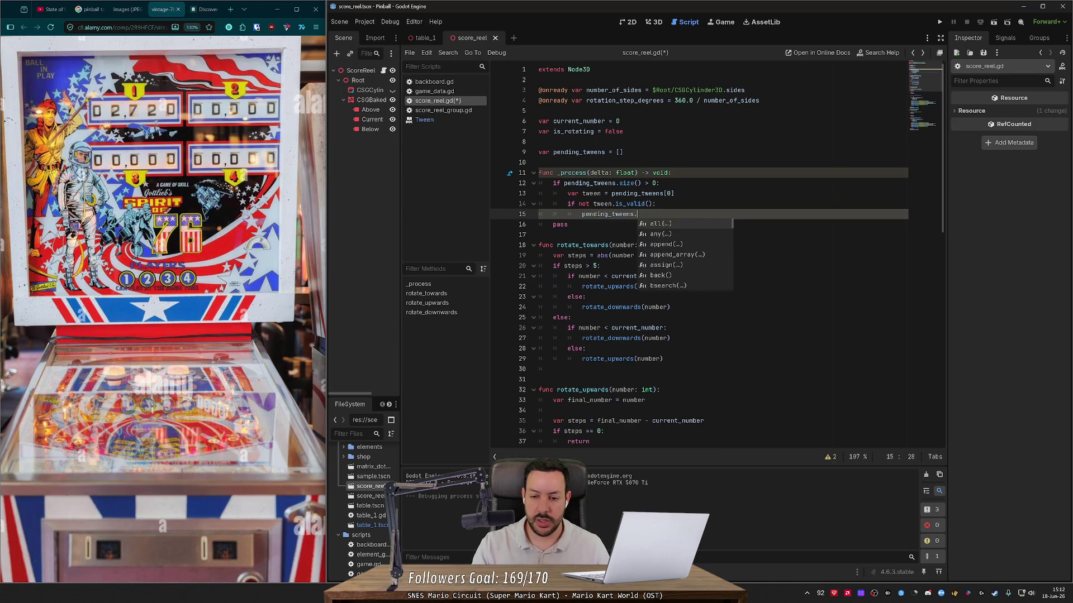
pyautogui.write('pop')
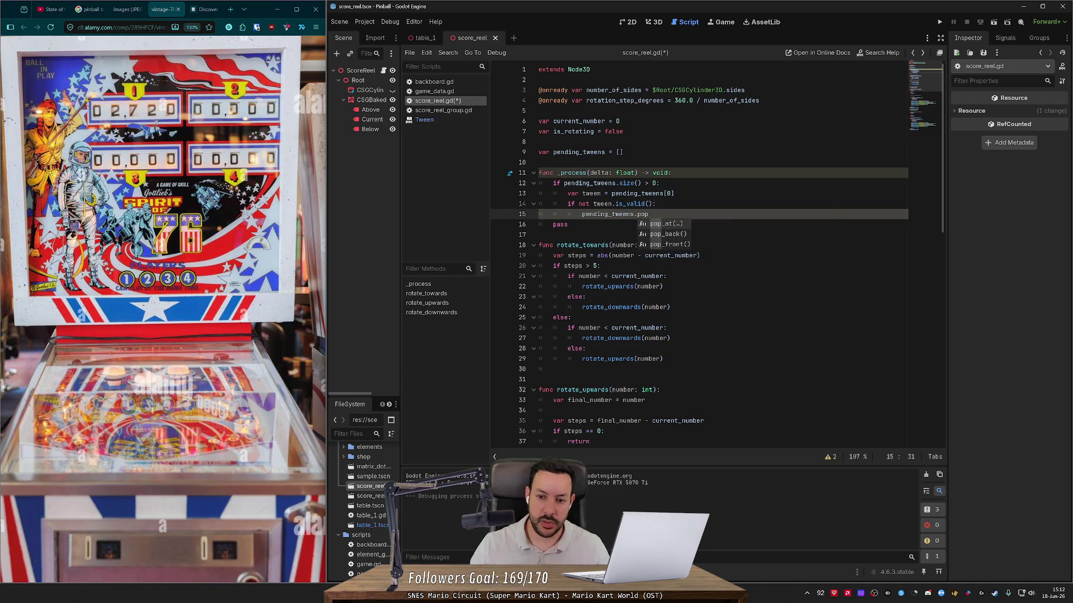
pyautogui.press('Down')
pyautogui.press('Down')
pyautogui.press('Return')
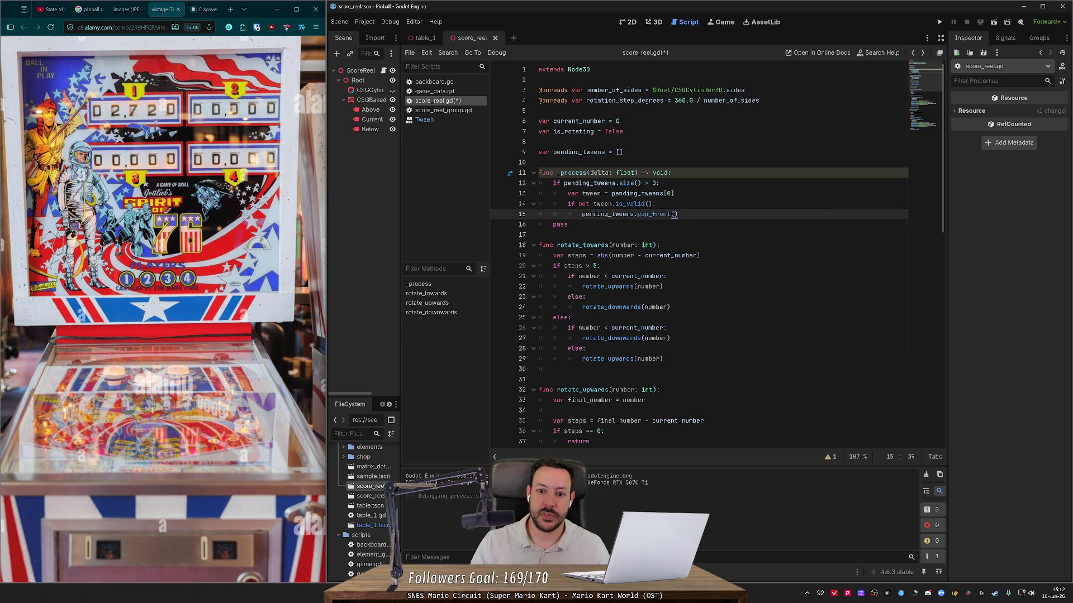
pyautogui.press('Return')
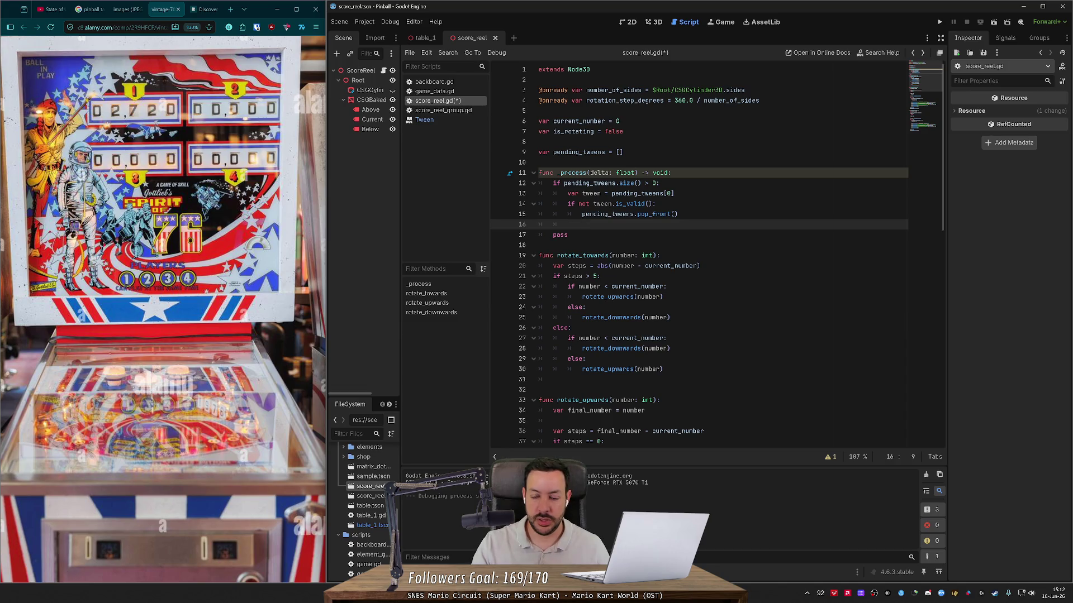
# - Start an 'else if tween.' branch and look up its methods in the Tween docs
pyautogui.write('else if ')
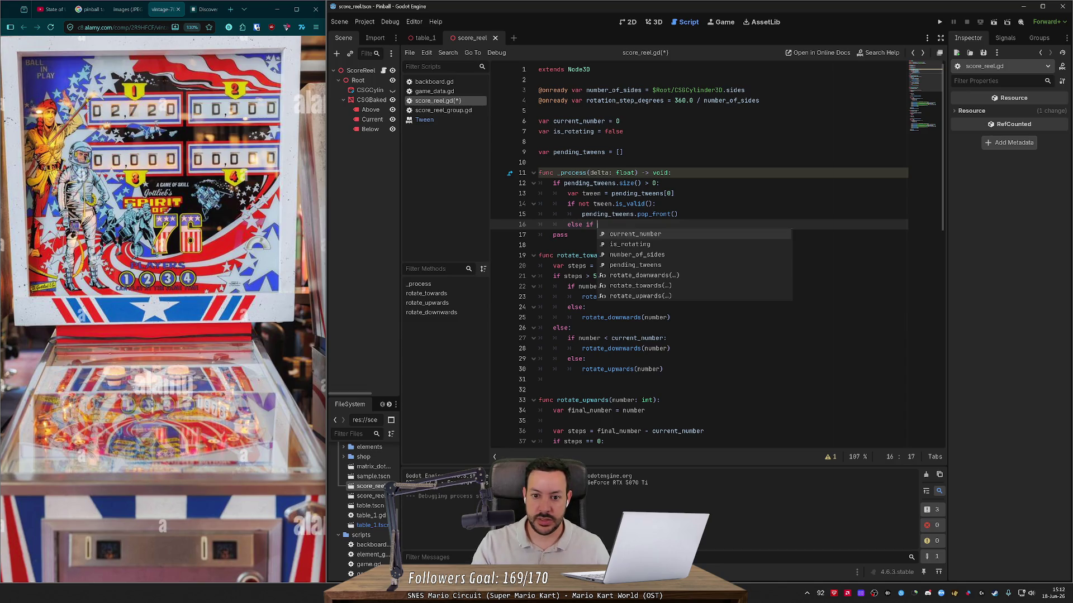
pyautogui.write('tween.is')
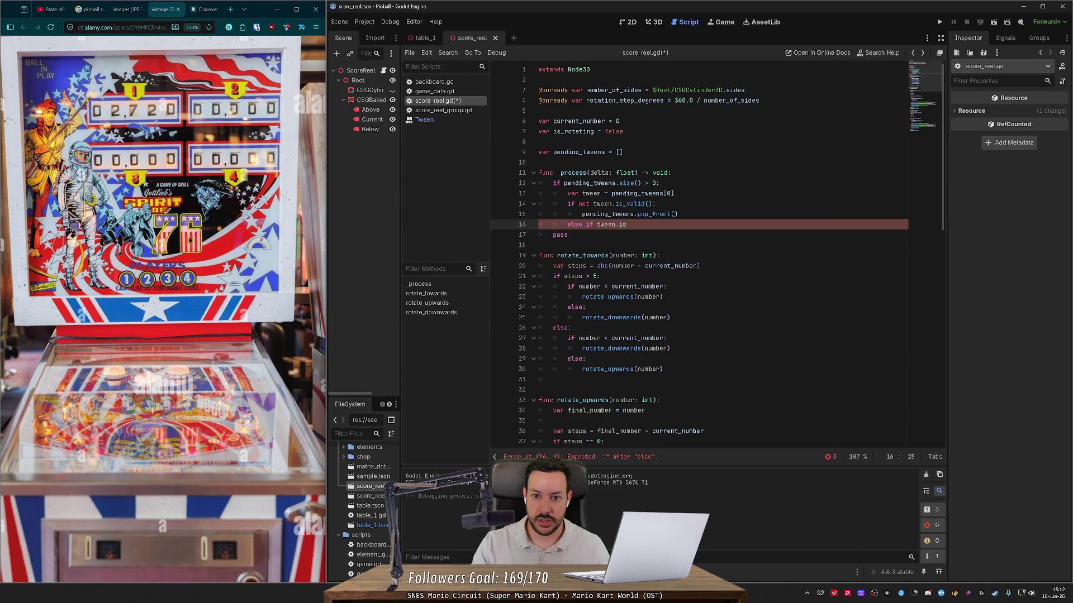
pyautogui.click(442, 119)
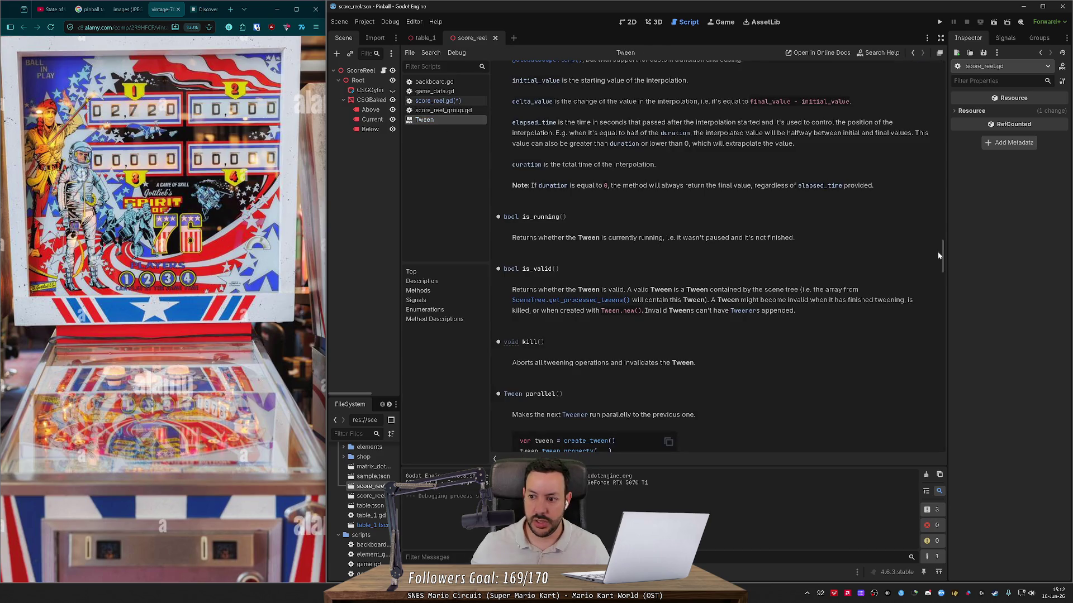
pyautogui.moveTo(939, 255)
pyautogui.mouseDown()
pyautogui.moveTo(923, 146)
pyautogui.moveTo(927, 201)
pyautogui.mouseUp()
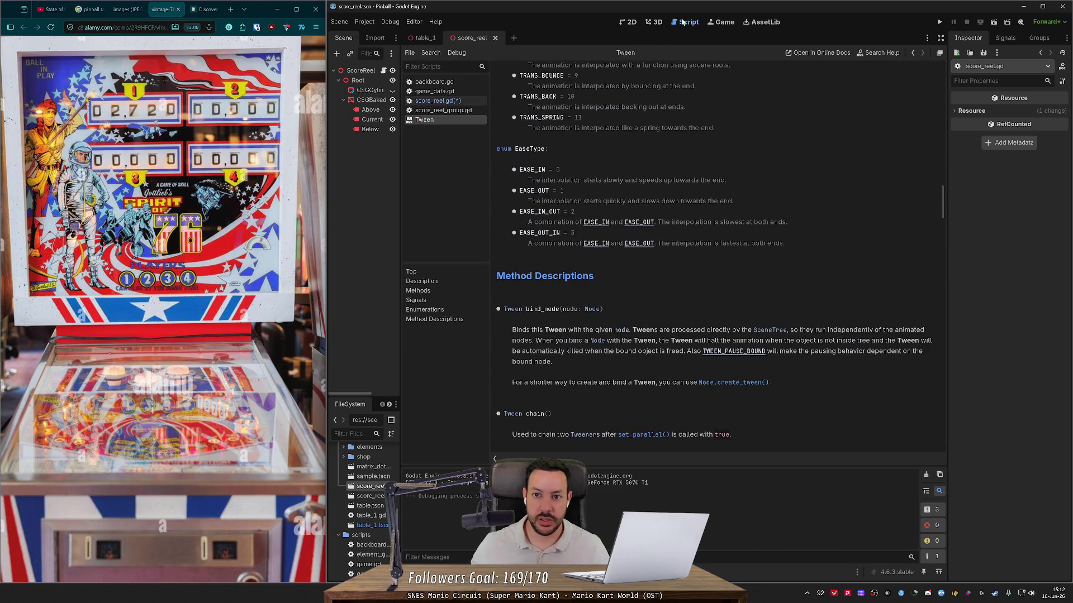
pyautogui.click(443, 101)
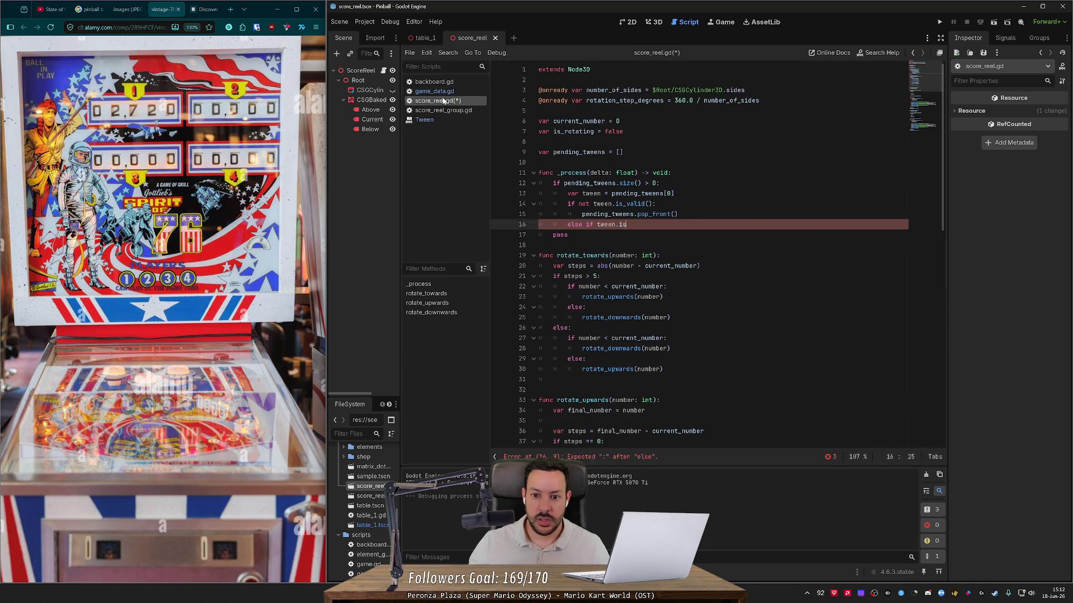
# - Complete the branch as 'not tween.is_running():' calling tween.play(), and save
pyautogui.press('BackSpace')
pyautogui.press('BackSpace')
pyautogui.press('BackSpace')
pyautogui.write('not is')
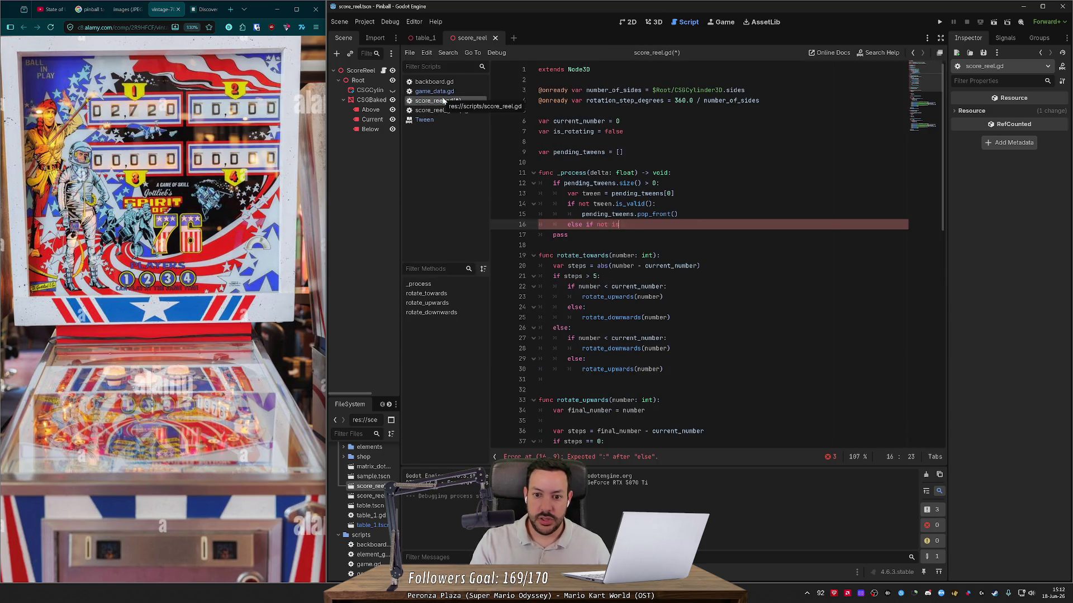
pyautogui.write('nnin')
pyautogui.hotkey('ctrl', 'BackSpace')
pyautogui.write('twe')
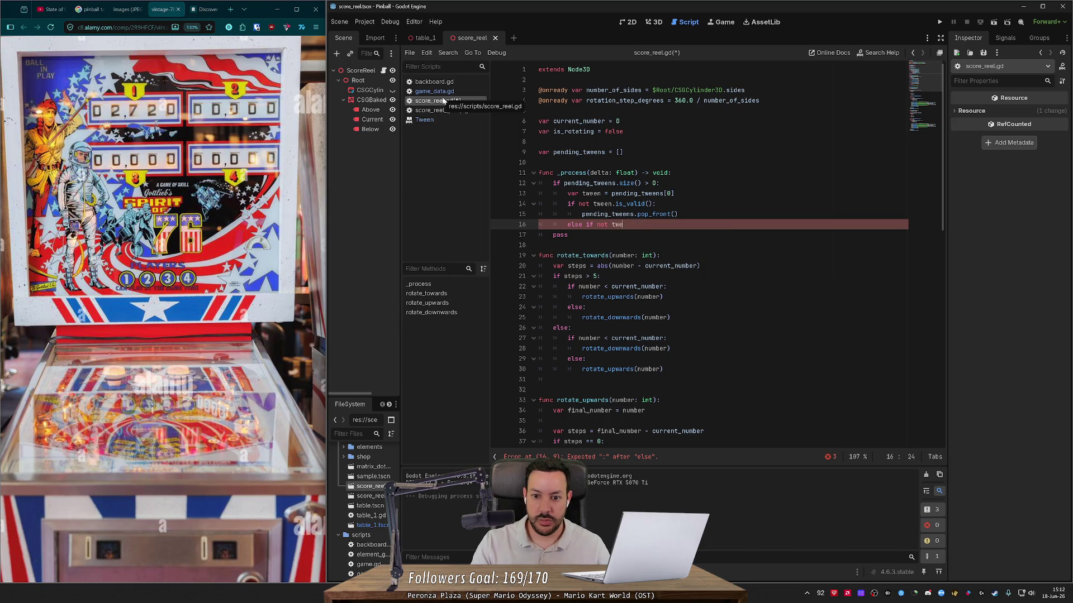
pyautogui.write('en.is_running():')
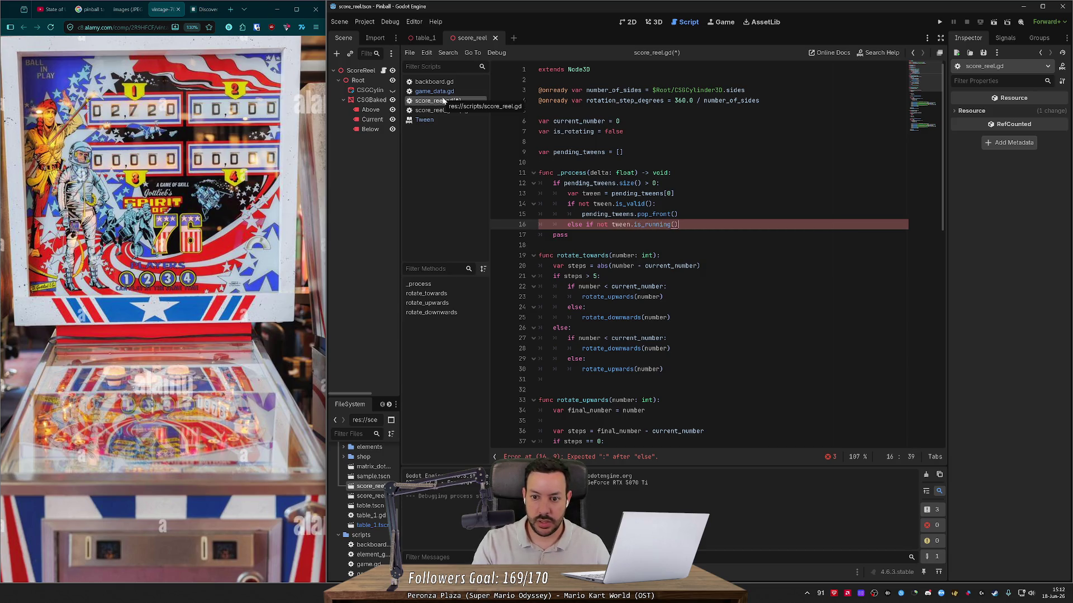
pyautogui.press('Return')
pyautogui.write('ween')
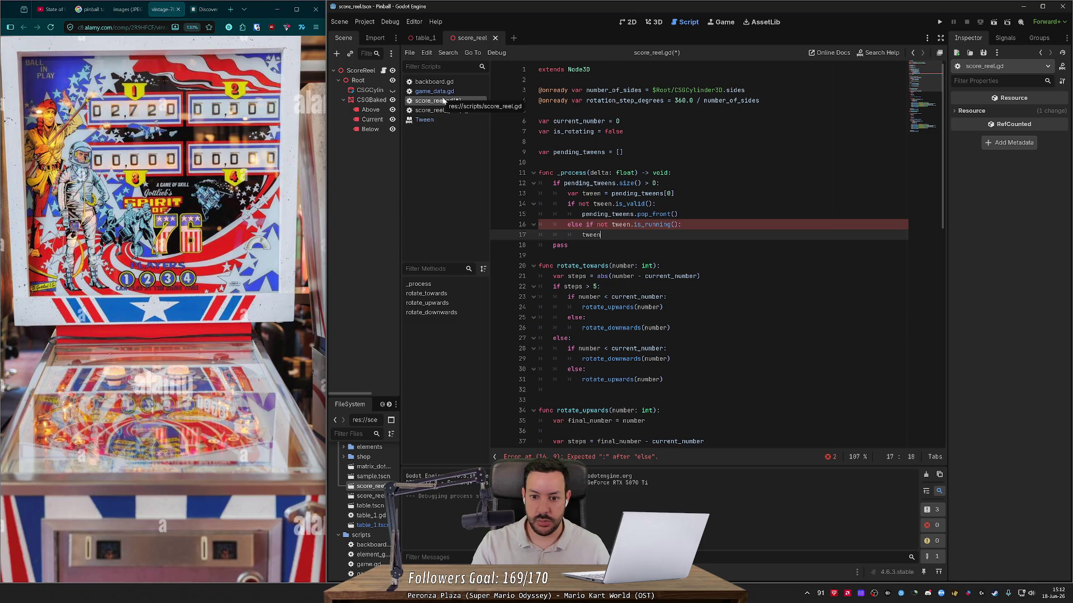
pyautogui.write('.play()')
pyautogui.press('Return')
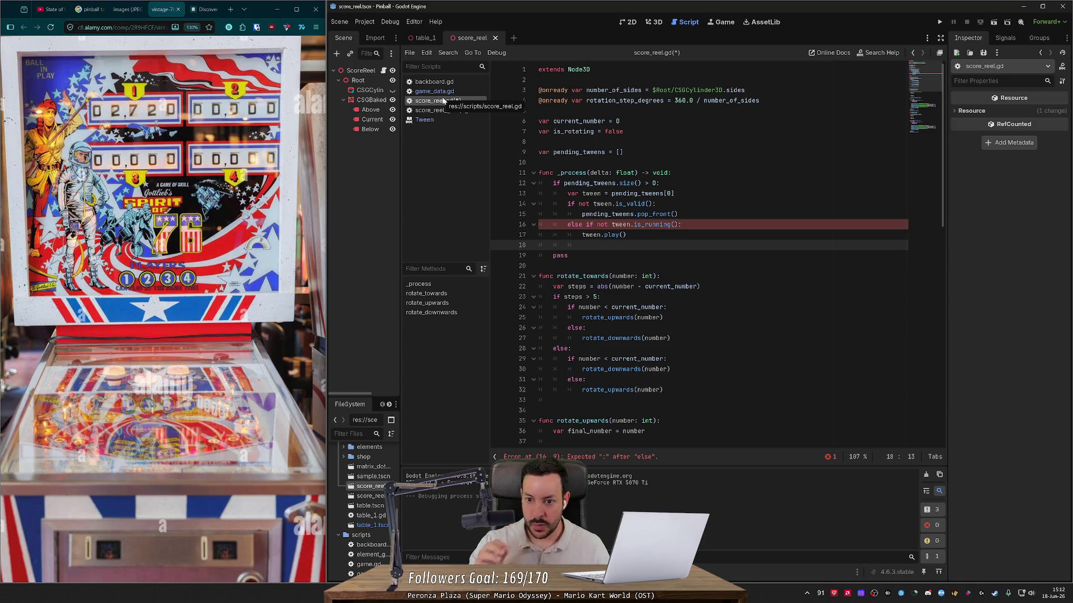
pyautogui.hotkey('ctrl', 's')
# - Change 'else if' to 'elif', add a blank line before the validity check, and save
pyautogui.press('Up')
pyautogui.press('Up')
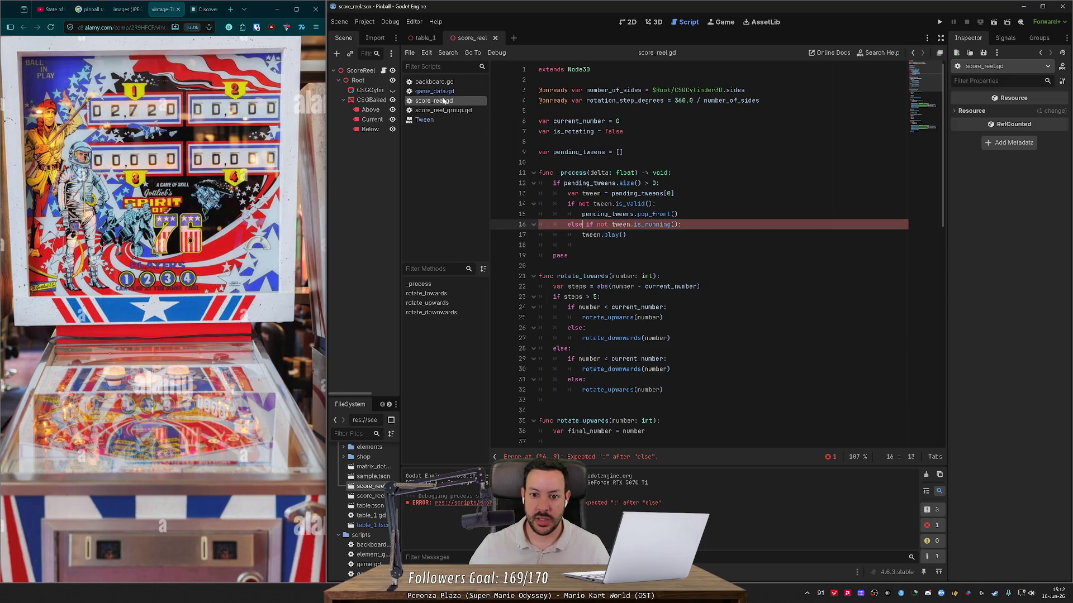
pyautogui.press('Left')
pyautogui.write('el')
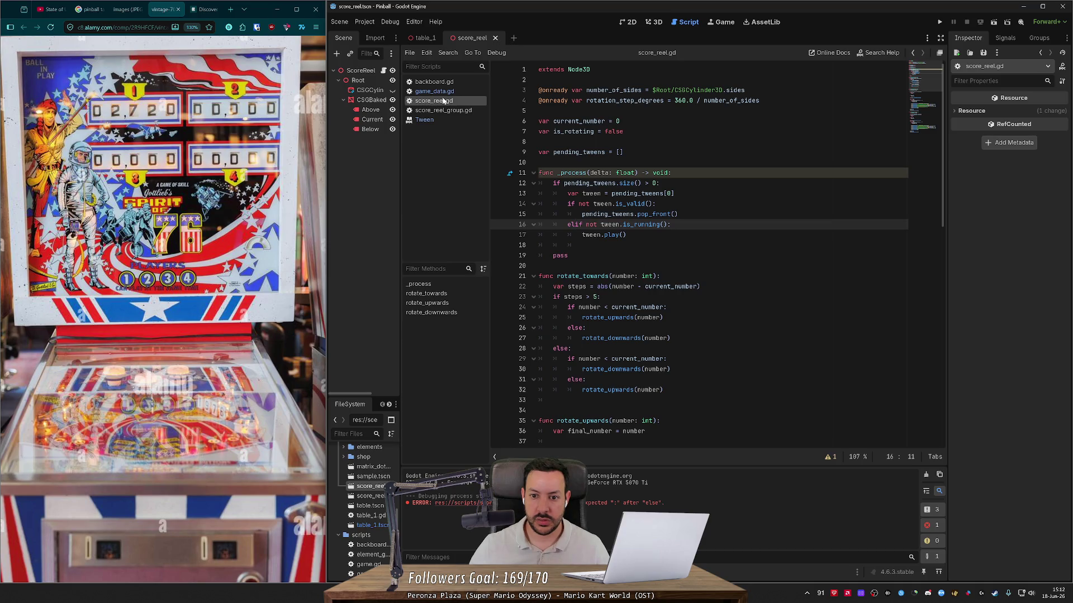
pyautogui.press('Up')
pyautogui.press('Up')
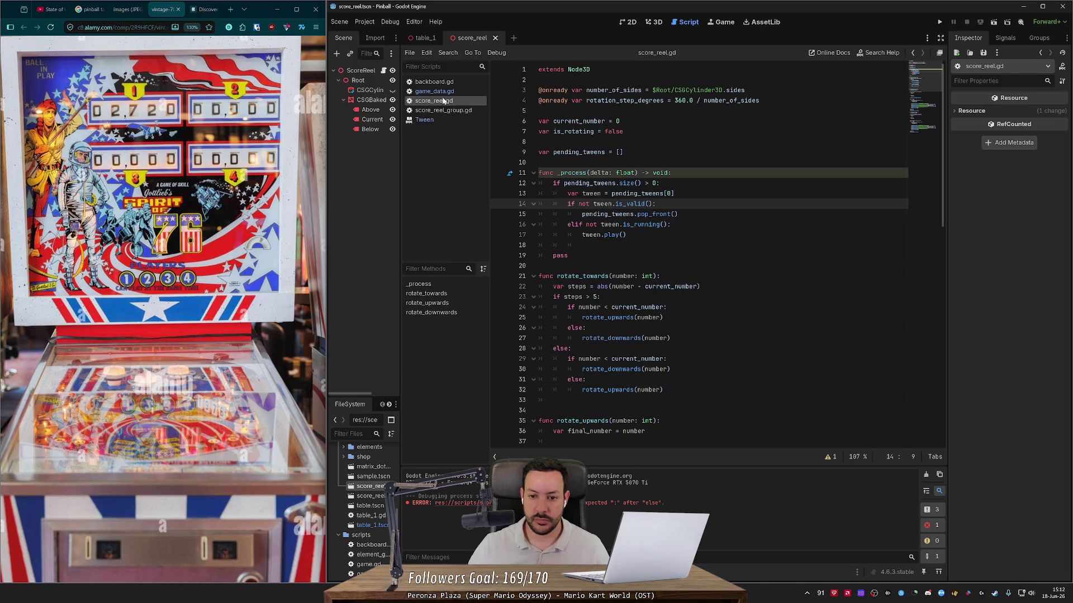
pyautogui.press('Return')
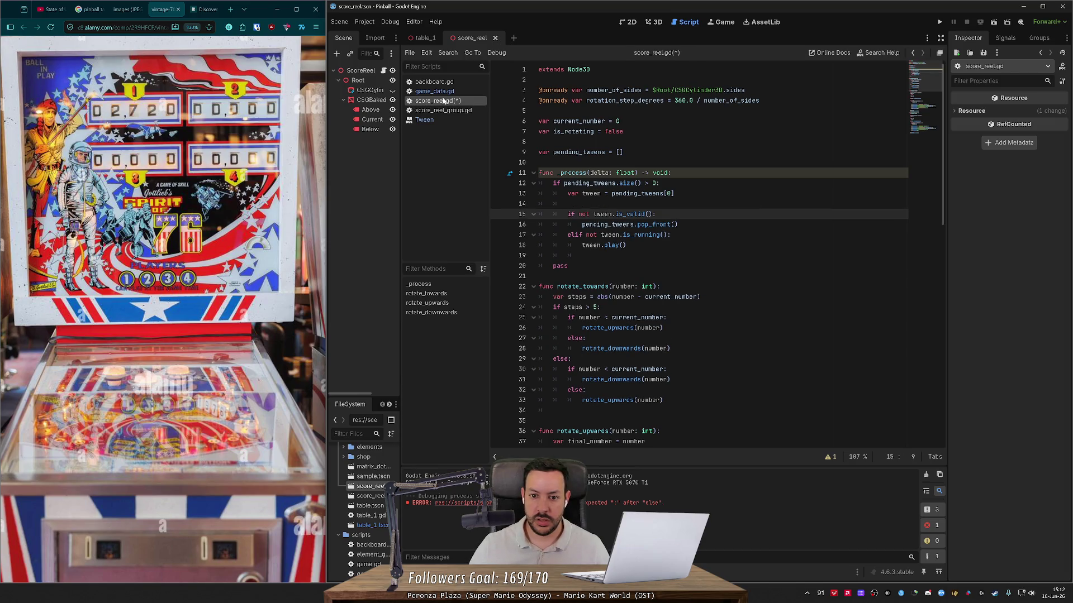
pyautogui.press('Down')
pyautogui.press('Down')
pyautogui.press('Down')
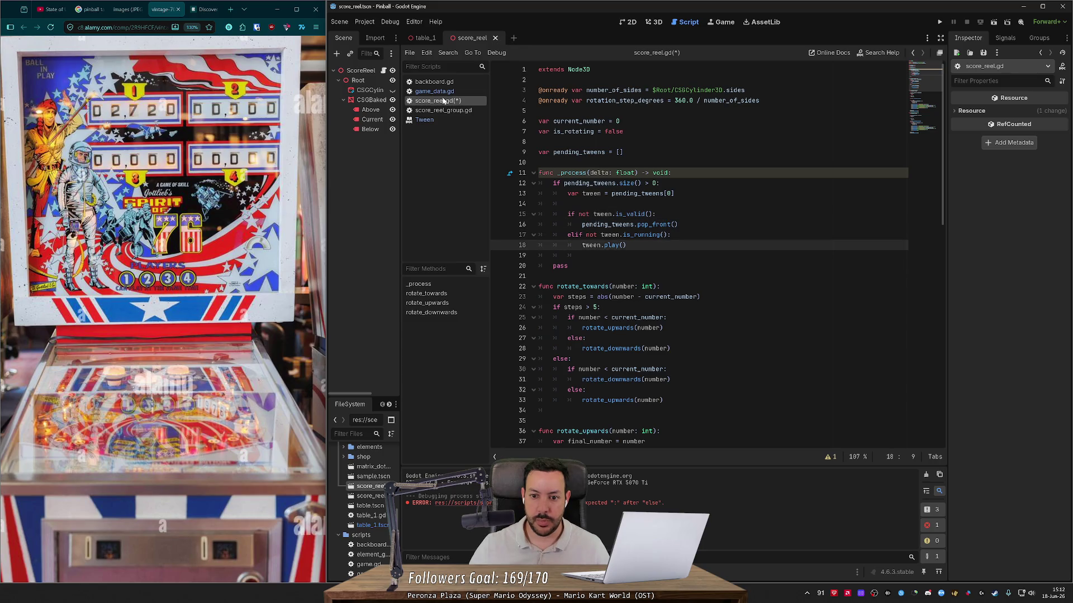
pyautogui.press('Up')
pyautogui.press('Up')
pyautogui.press('Up')
pyautogui.press('Down')
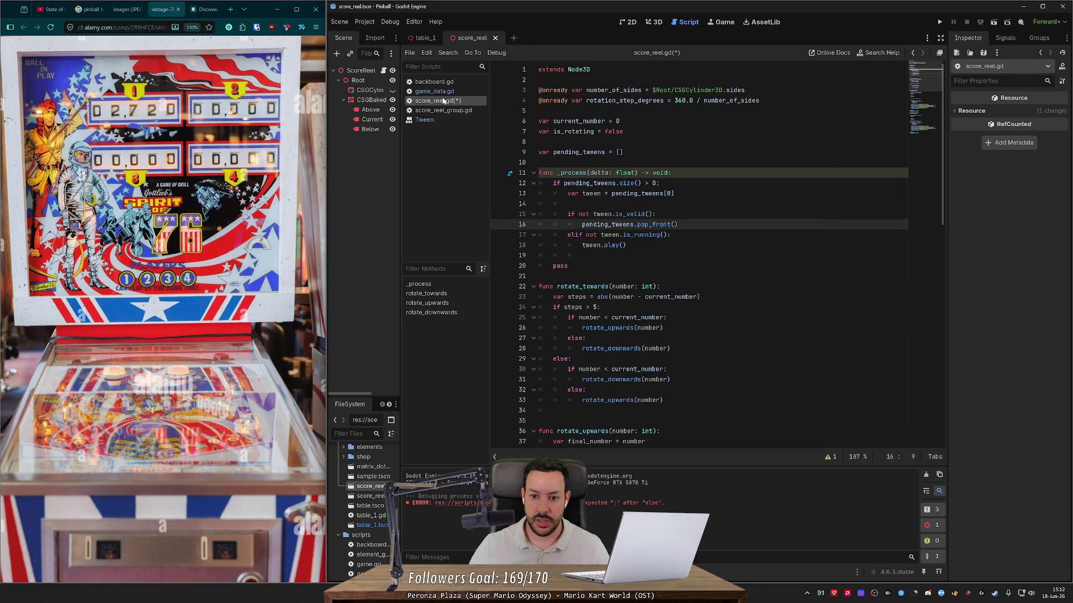
pyautogui.press('Up')
pyautogui.press('Down')
pyautogui.press('Down')
pyautogui.press('Down')
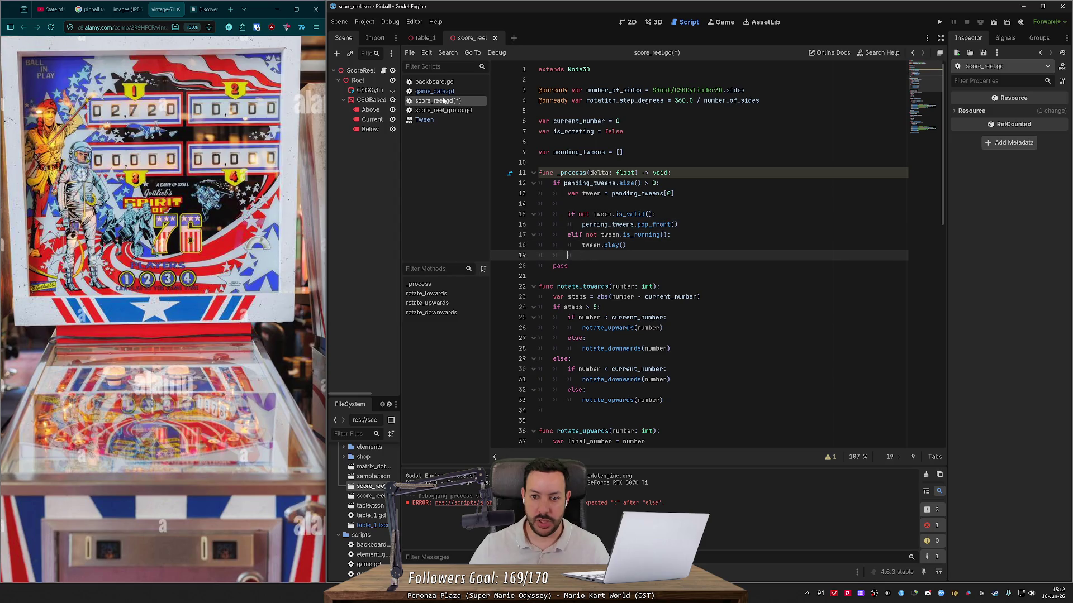
pyautogui.press('Up')
pyautogui.press('Up')
pyautogui.press('Up')
pyautogui.press('Up')
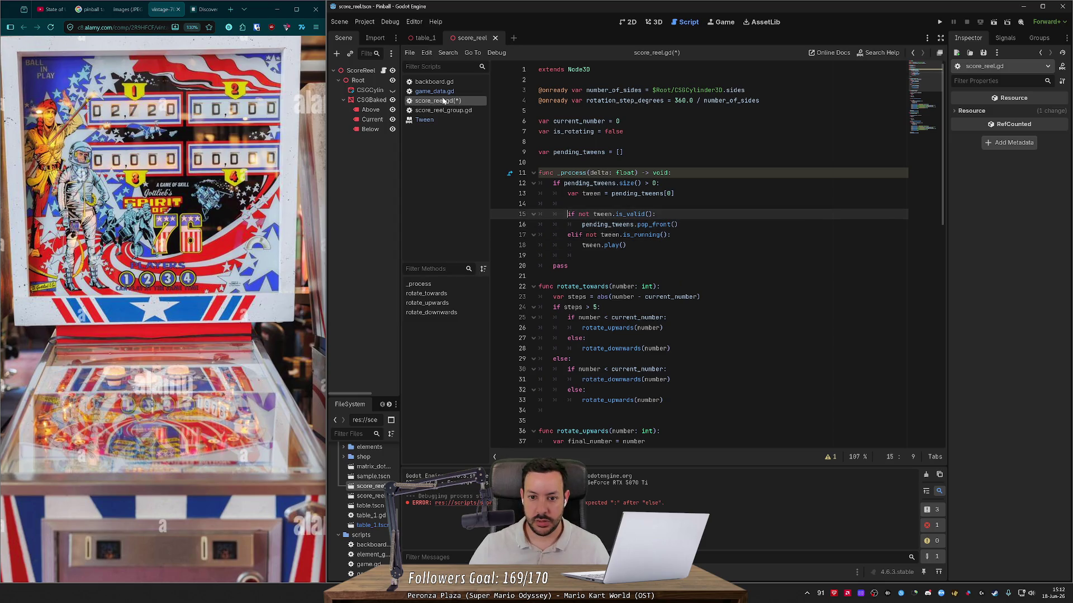
pyautogui.hotkey('ctrl', 's')
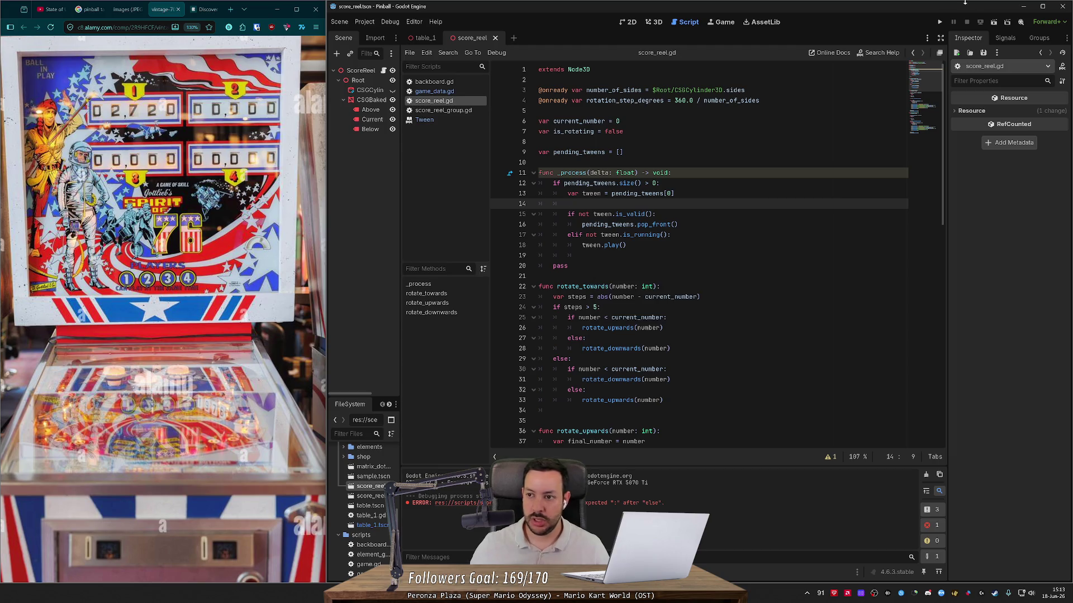
pyautogui.click(941, 22)
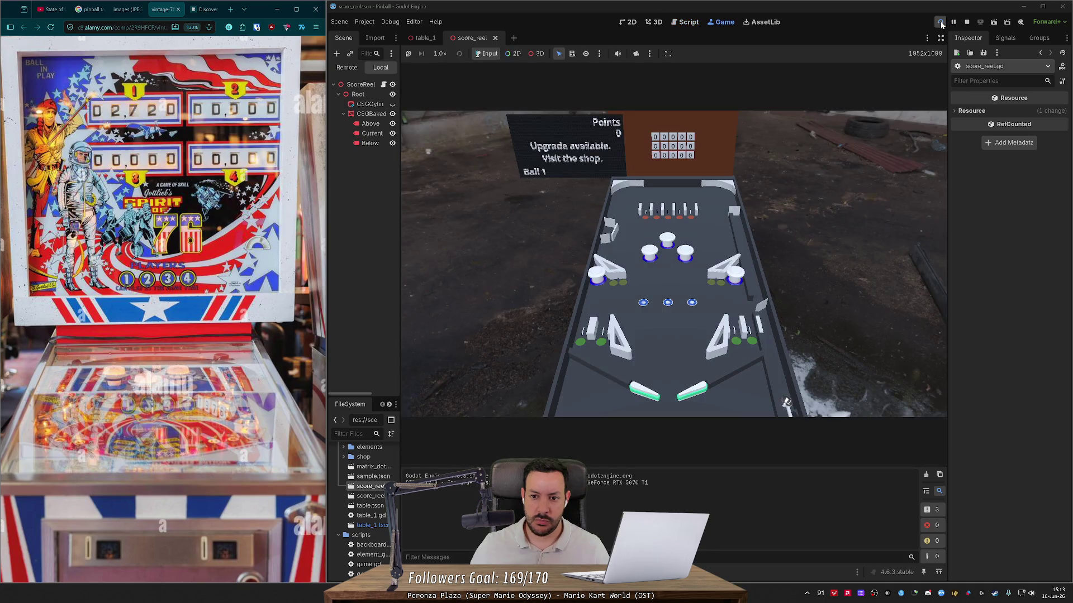
# - Launch balls with Space and play until the points reels roll up to 15212
pyautogui.press('space')
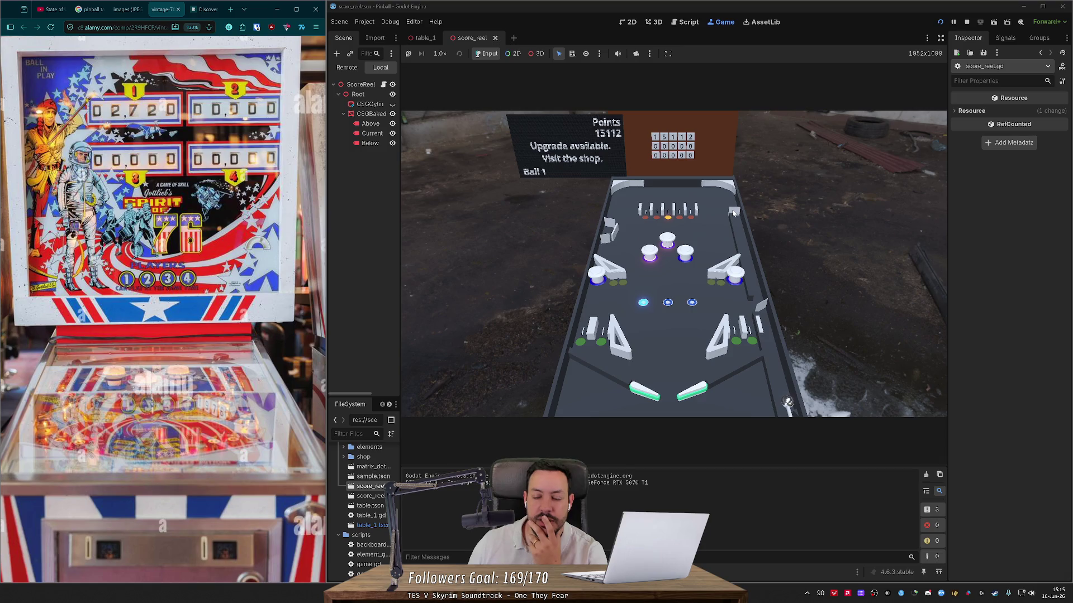
pyautogui.press('space')
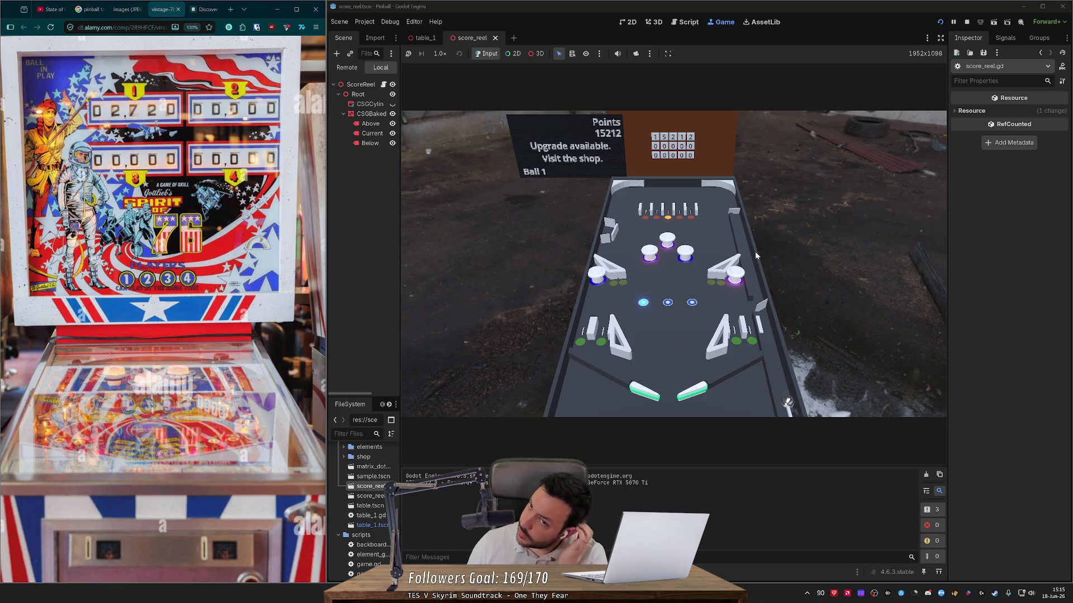
pyautogui.click(431, 36)
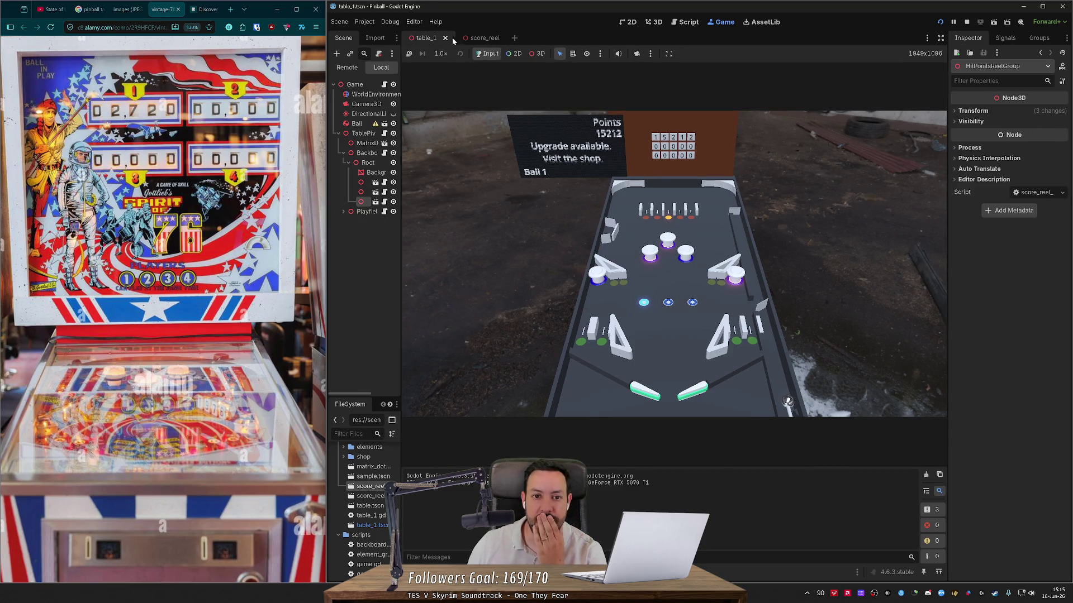
pyautogui.click(659, 25)
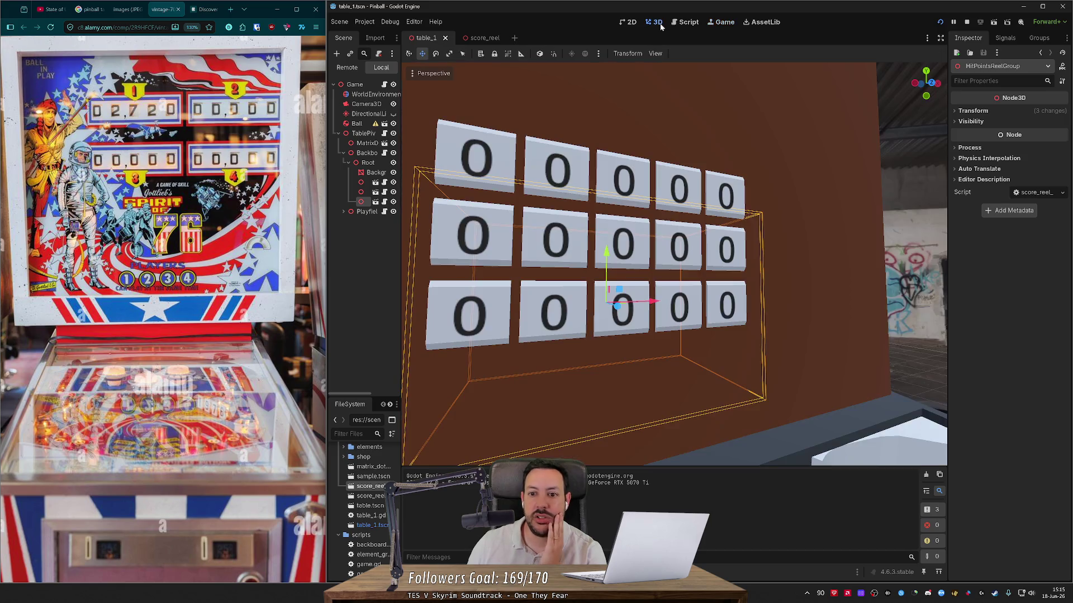
pyautogui.click(687, 23)
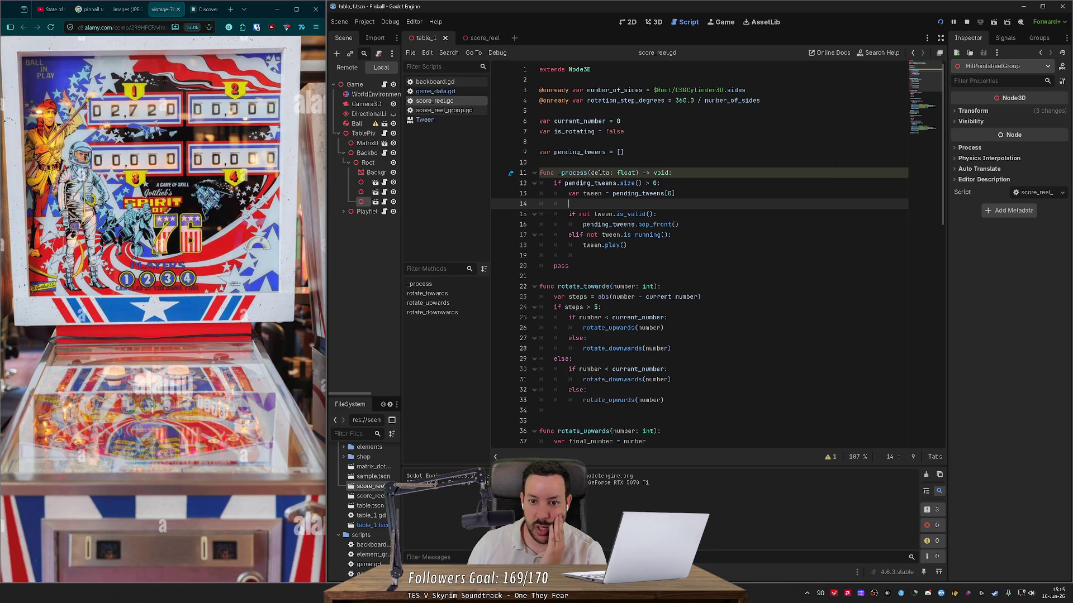
pyautogui.scroll(-9, 651, 224)
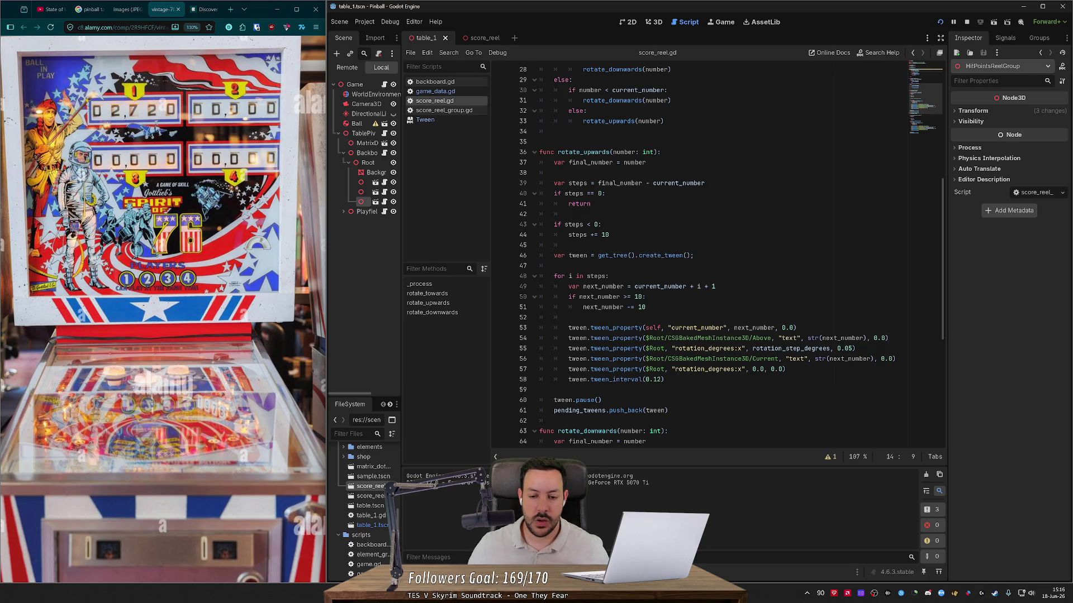
pyautogui.doubleClick(755, 328)
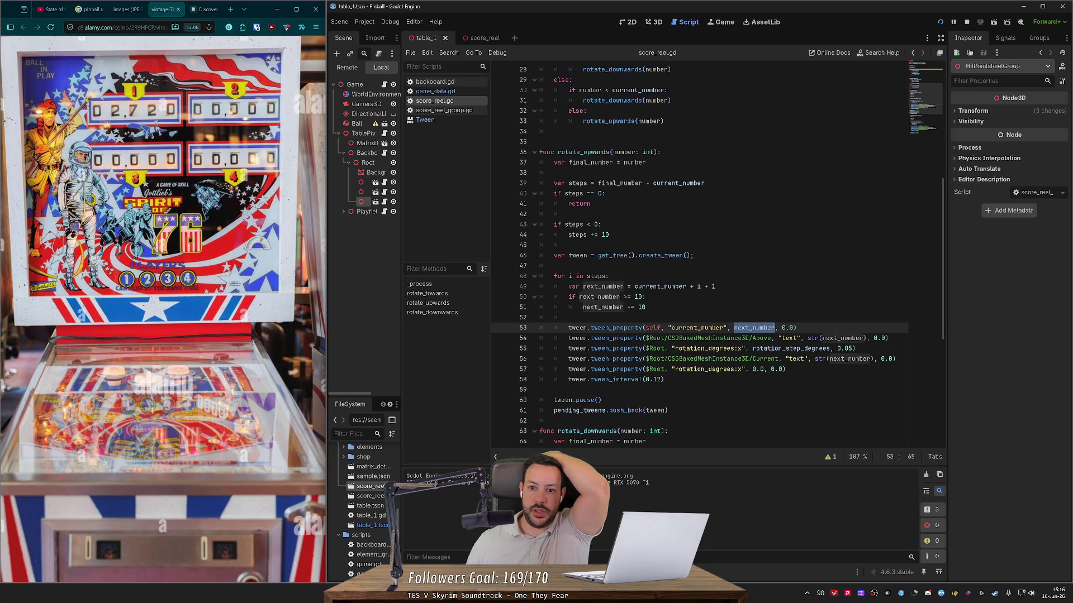
pyautogui.doubleClick(679, 183)
pyautogui.scroll(6, 681, 257)
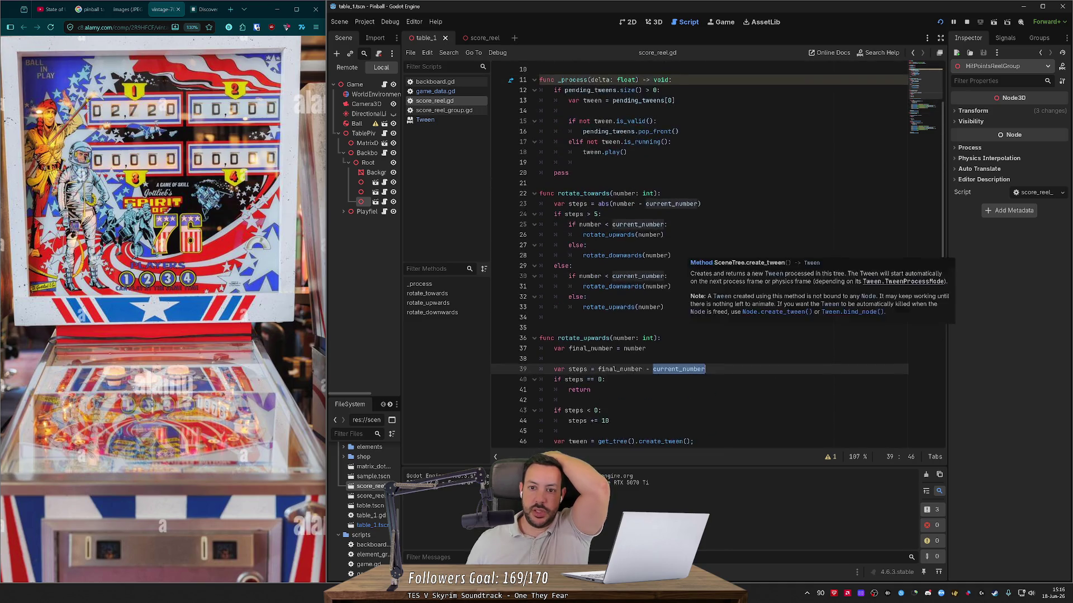
pyautogui.scroll(3, 681, 257)
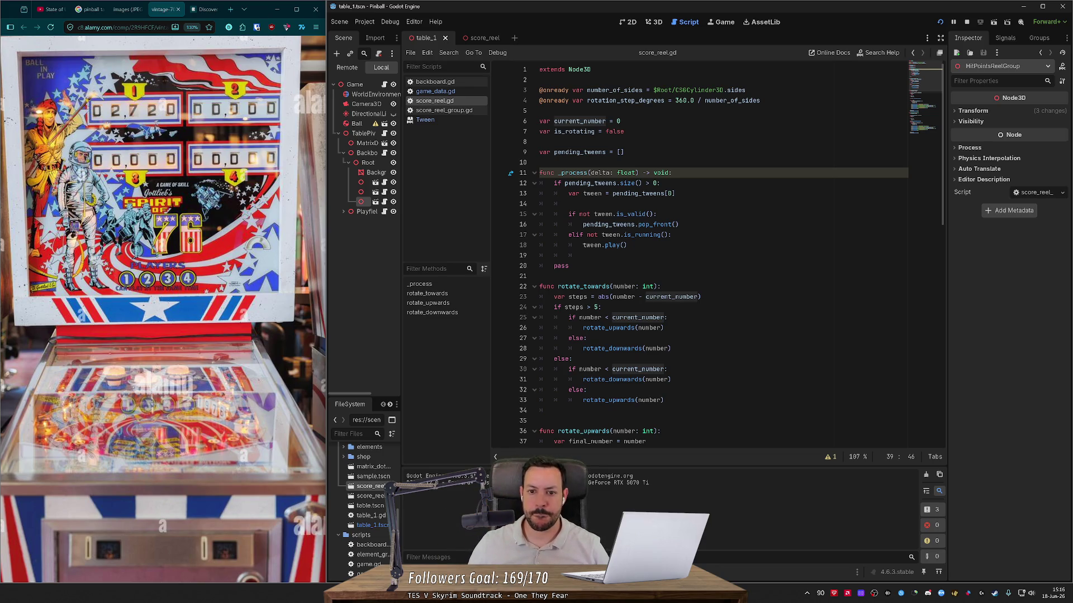
pyautogui.scroll(-5, 698, 255)
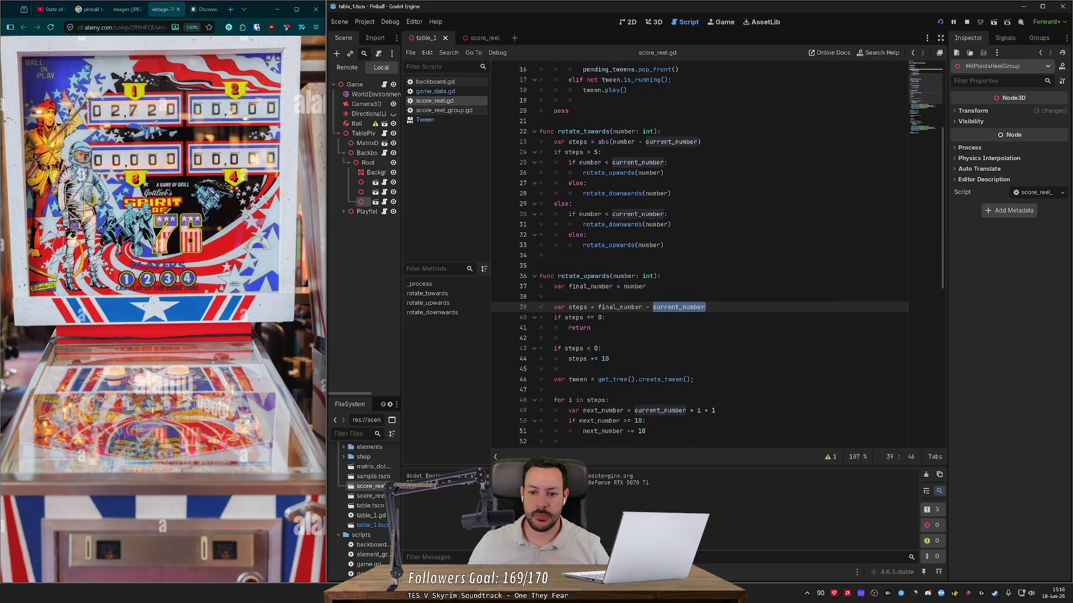
pyautogui.scroll(-5, 699, 255)
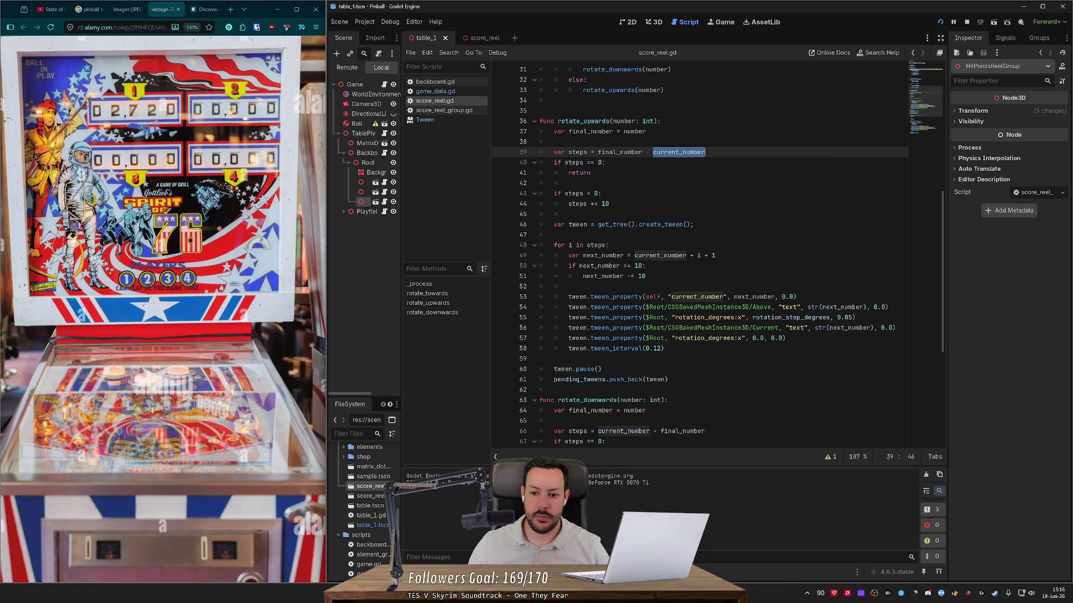
pyautogui.moveTo(698, 299)
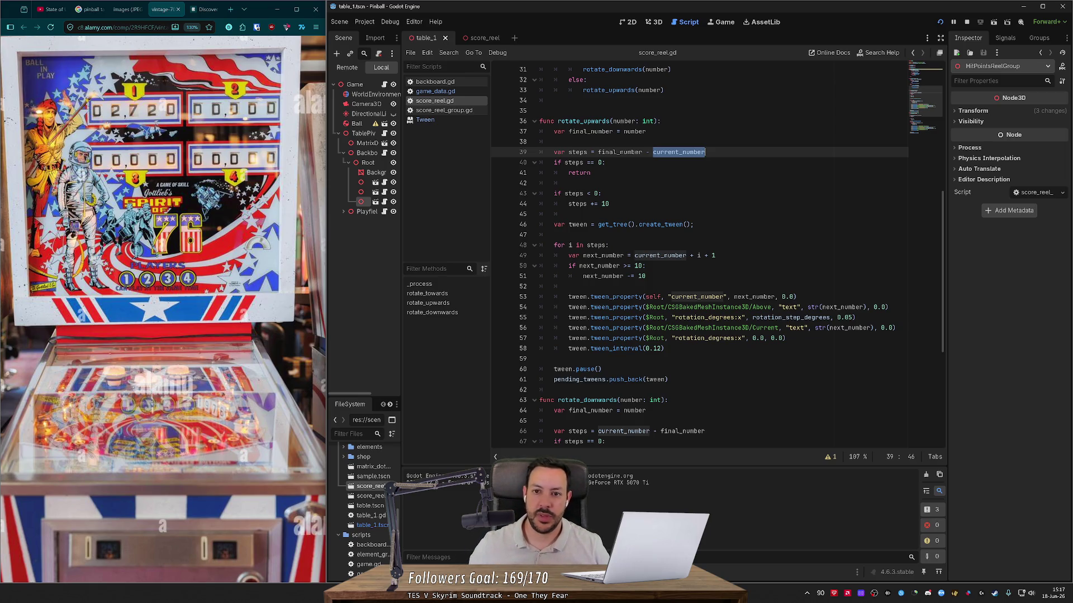
pyautogui.click(654, 23)
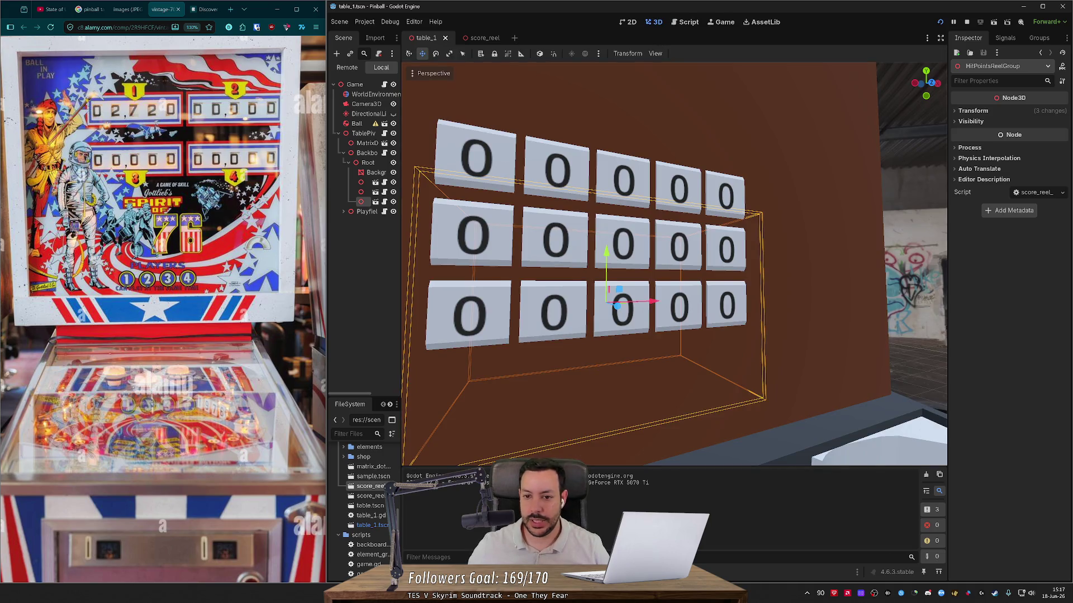
pyautogui.press('s')
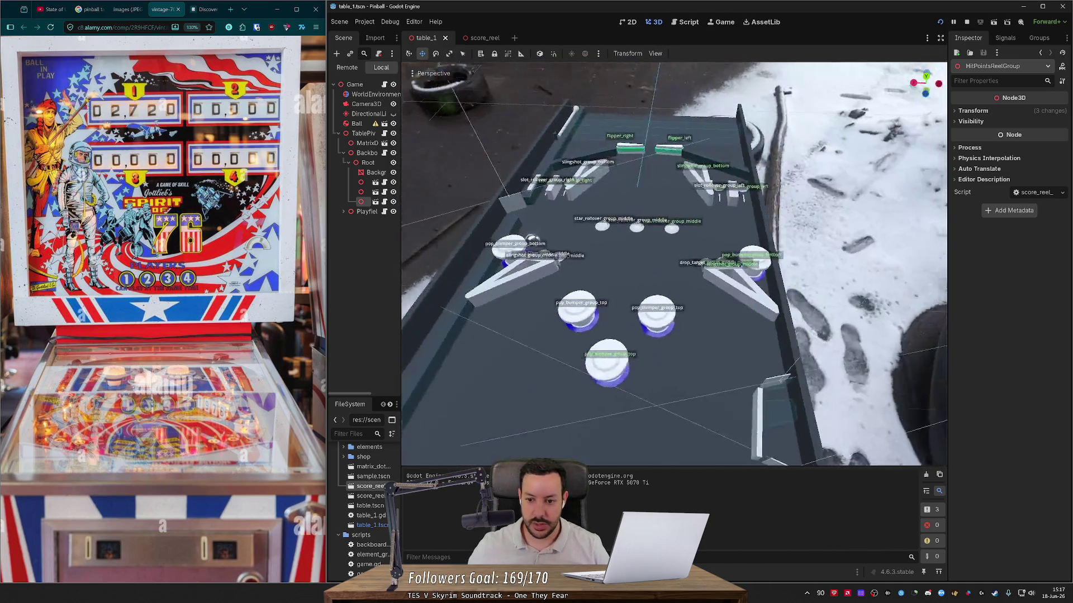
pyautogui.press('f')
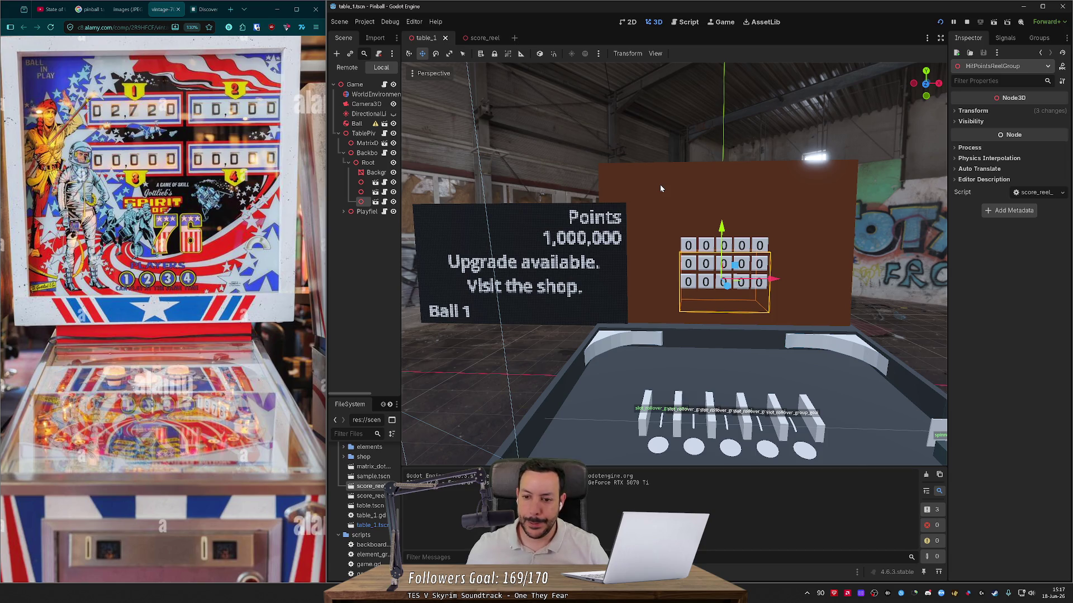
pyautogui.click(685, 21)
pyautogui.moveTo(678, 153)
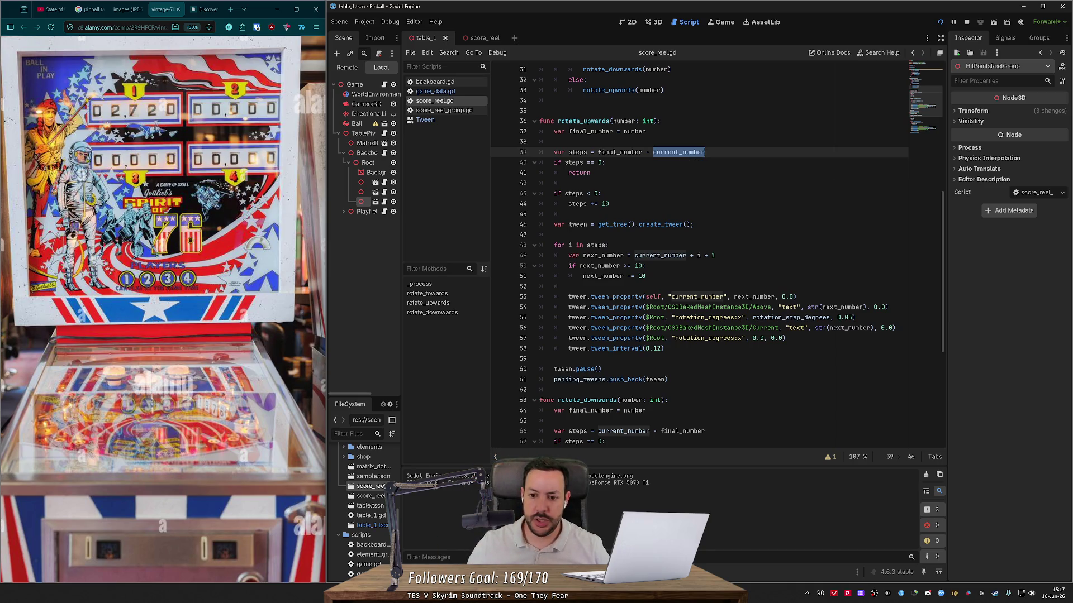
pyautogui.moveTo(665, 349); pyautogui.dragTo(539, 296)
pyautogui.doubleClick(697, 296)
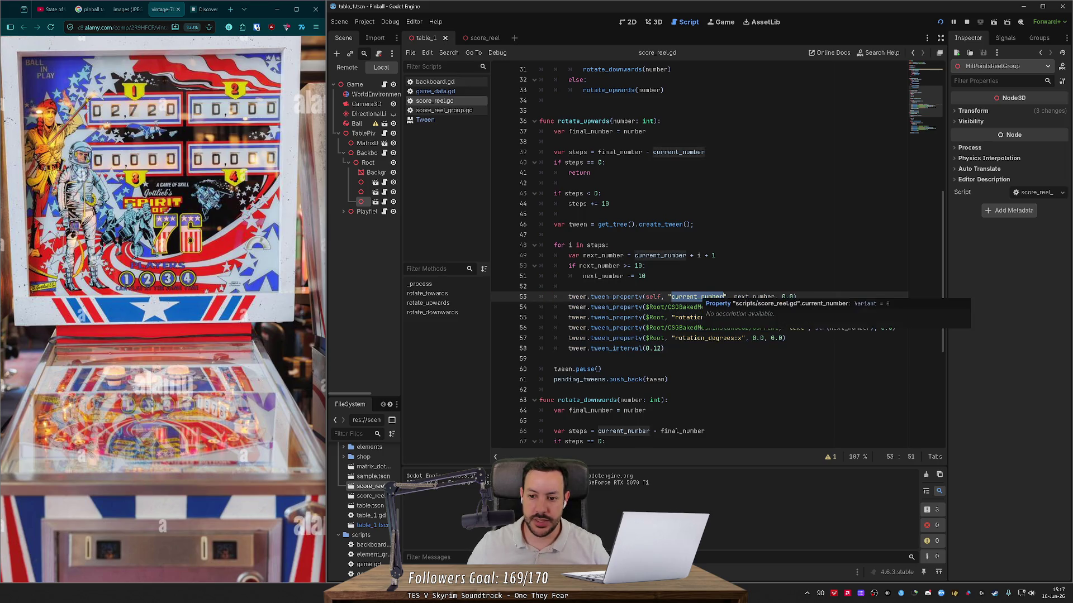
pyautogui.click(749, 296)
pyautogui.doubleClick(697, 296)
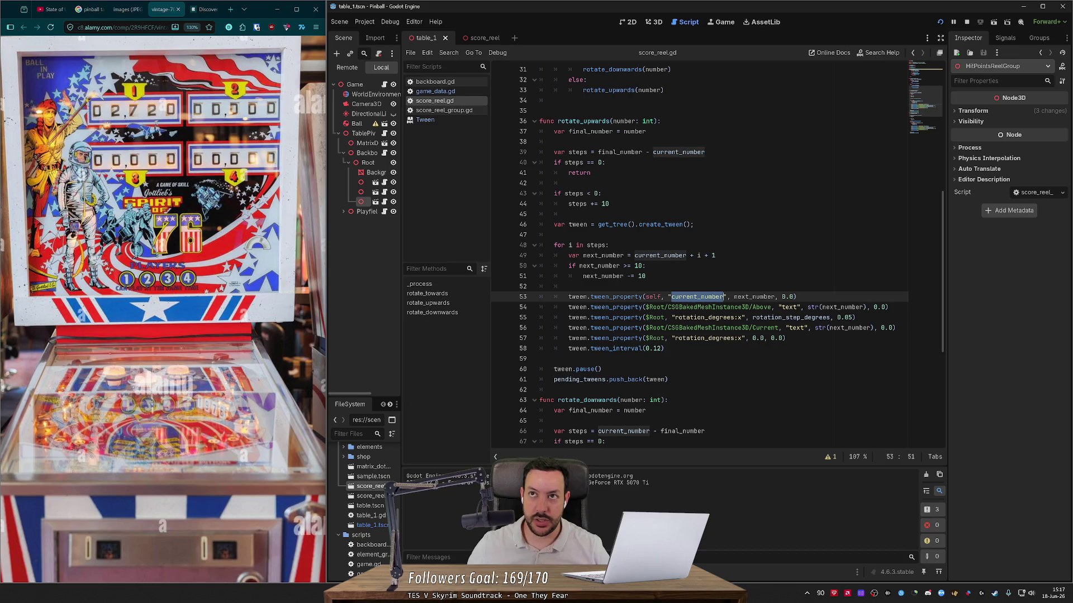
pyautogui.scroll(10, 698, 257)
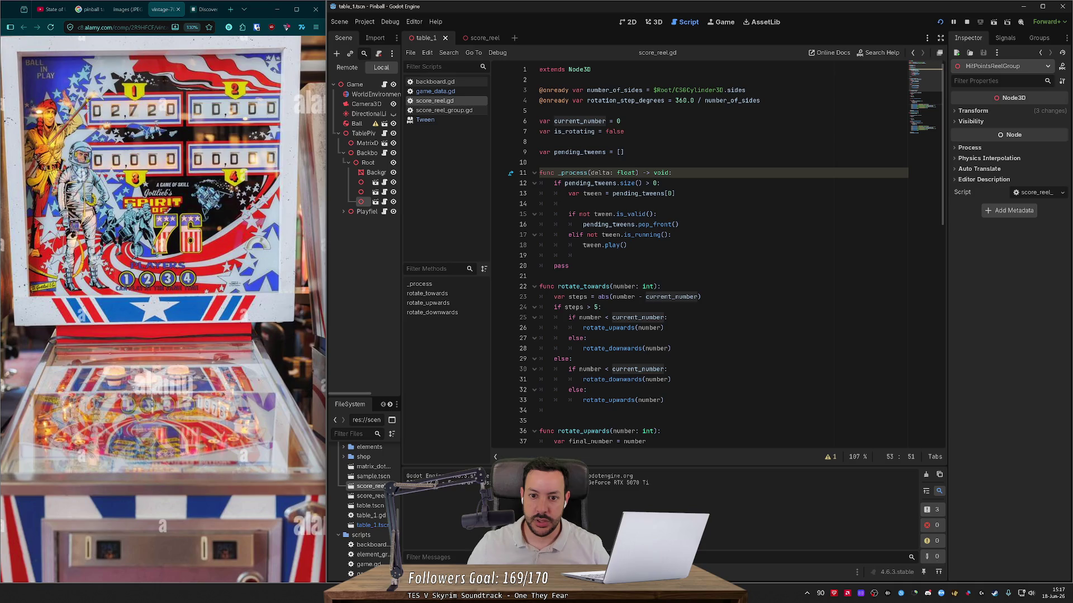
pyautogui.click(621, 120)
pyautogui.write('v')
pyautogui.press('Return')
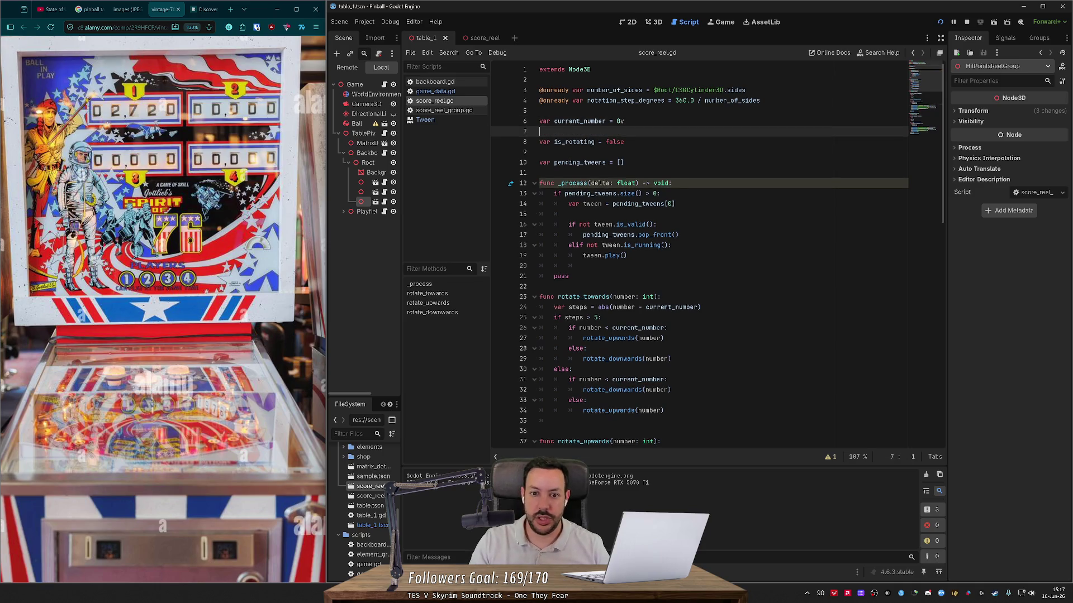
pyautogui.write('var fin')
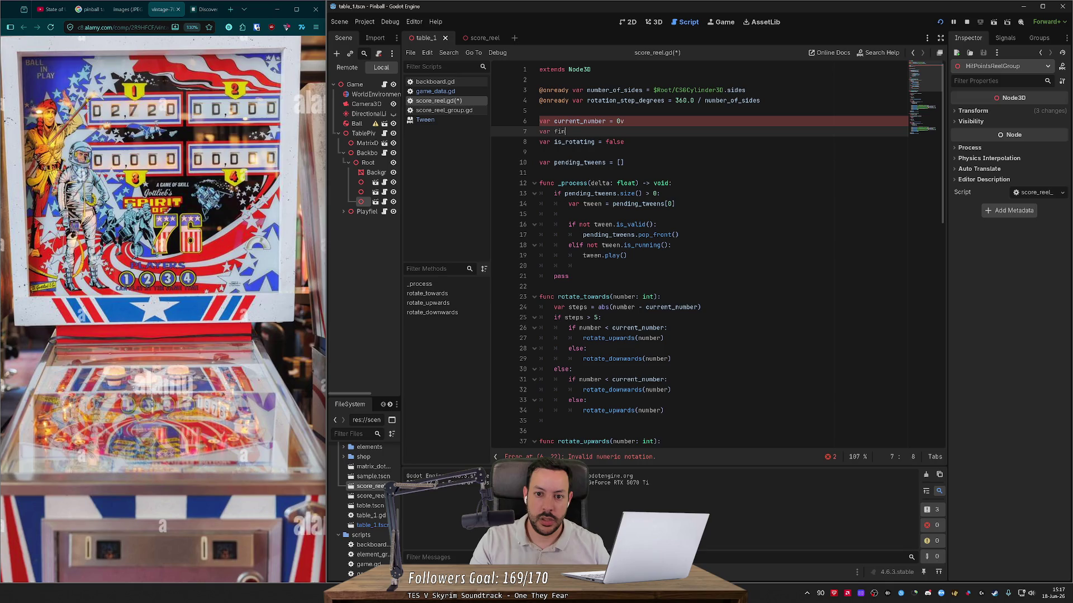
pyautogui.write('al_number = ')
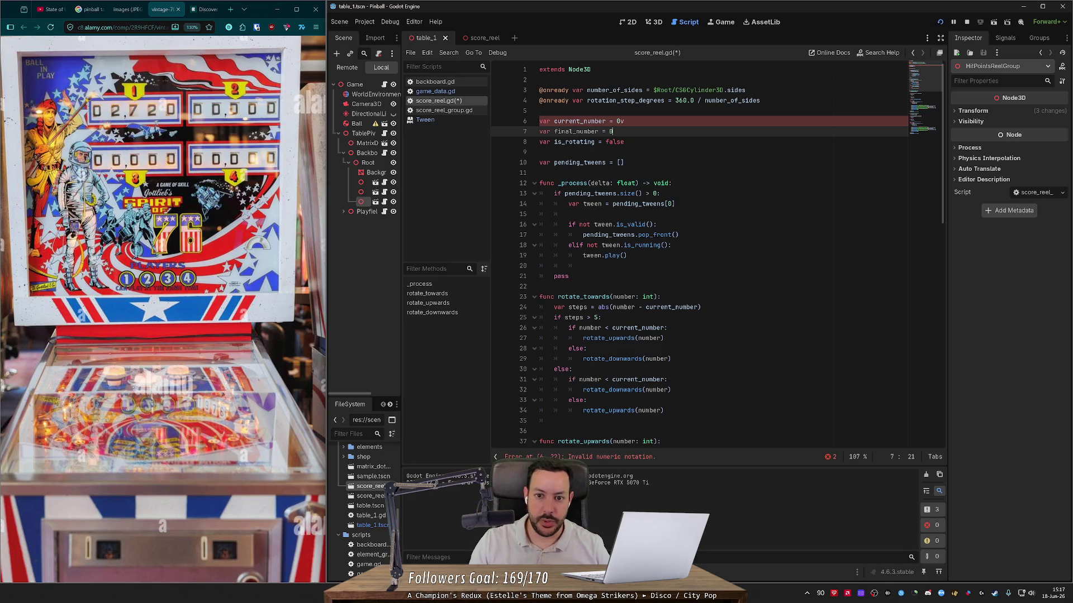
pyautogui.write('0')
pyautogui.press('Up')
pyautogui.press('End')
pyautogui.press('BackSpace')
pyautogui.doubleClick(576, 131)
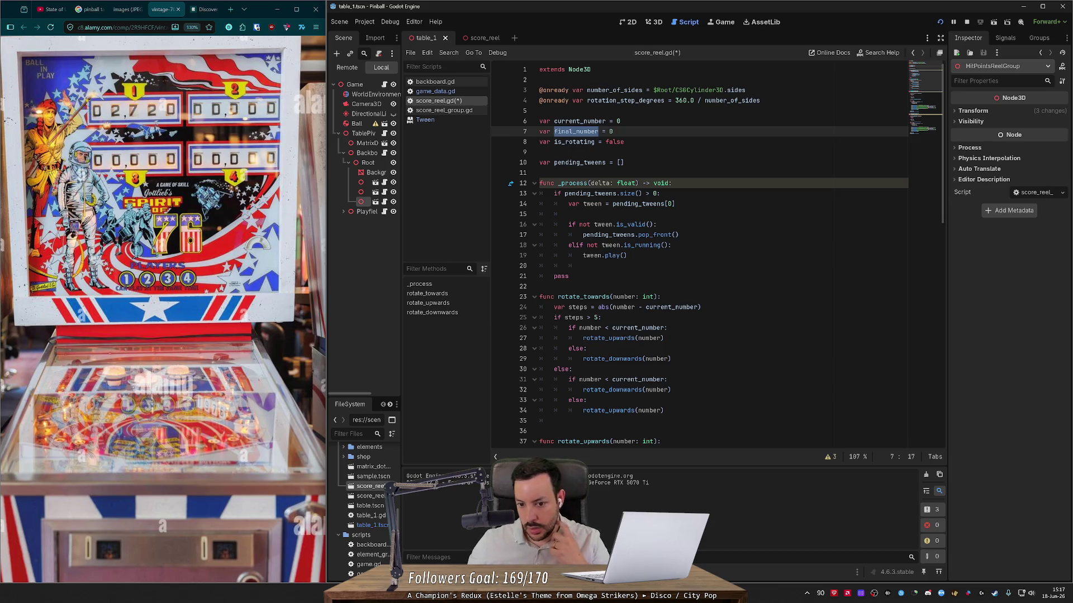
pyautogui.scroll(-1, 717, 255)
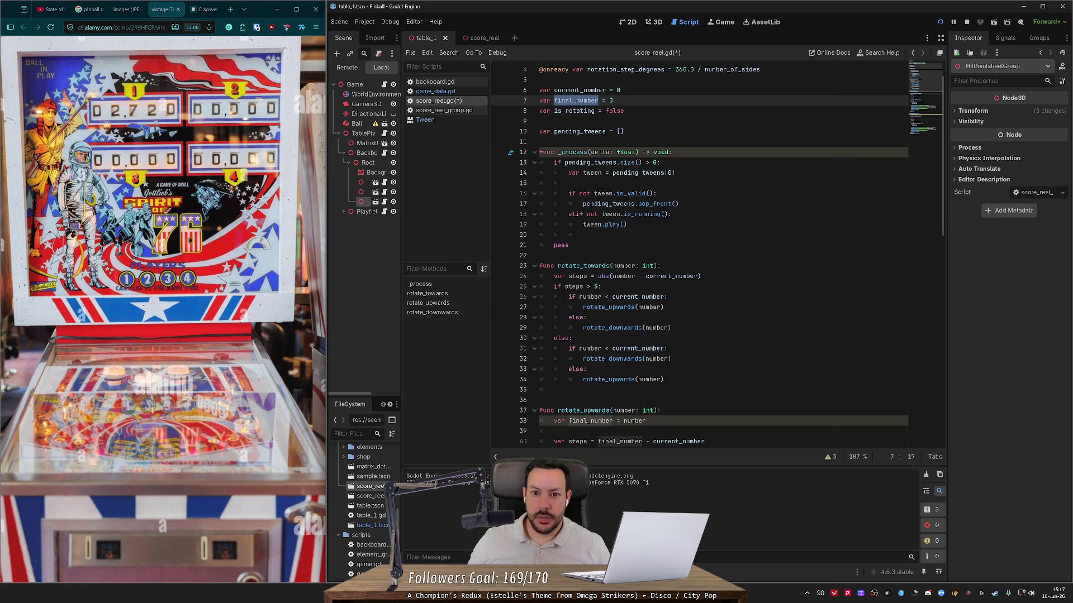
pyautogui.scroll(-4, 611, 211)
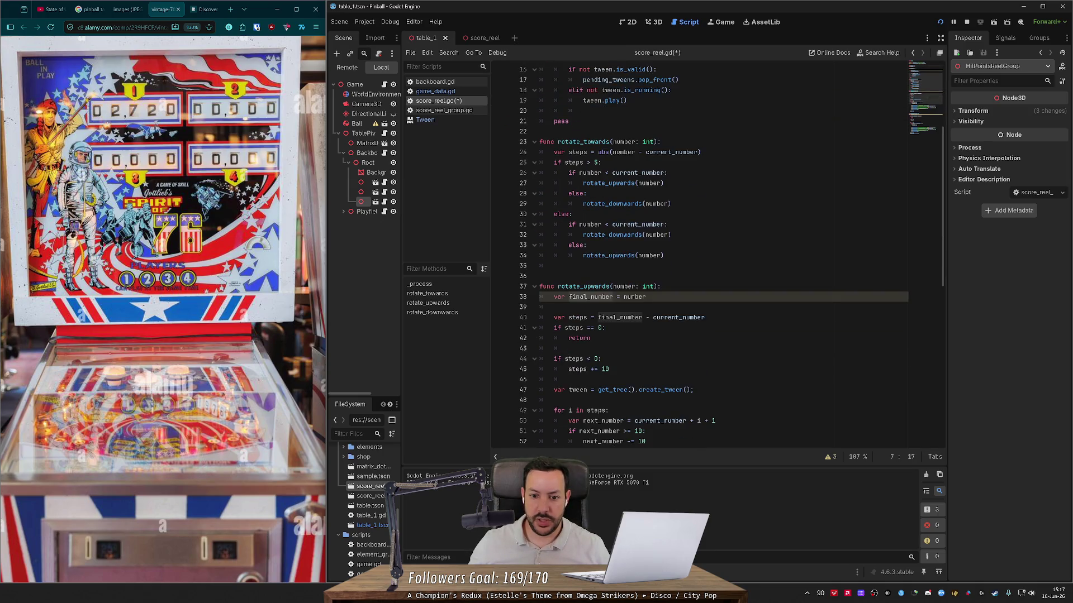
pyautogui.doubleClick(560, 297)
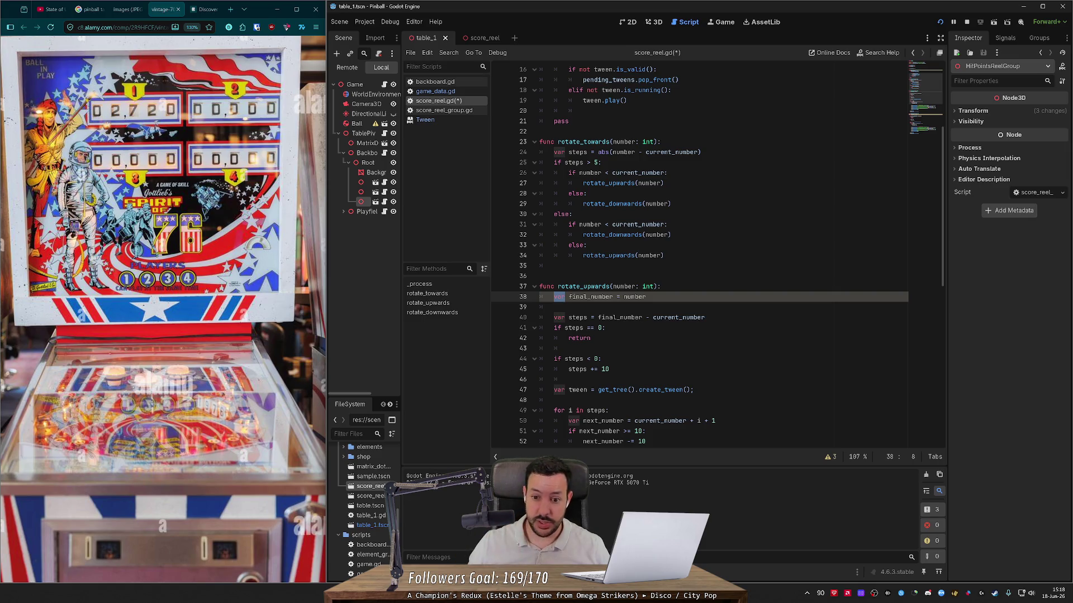
pyautogui.press('Delete')
pyautogui.press('Delete')
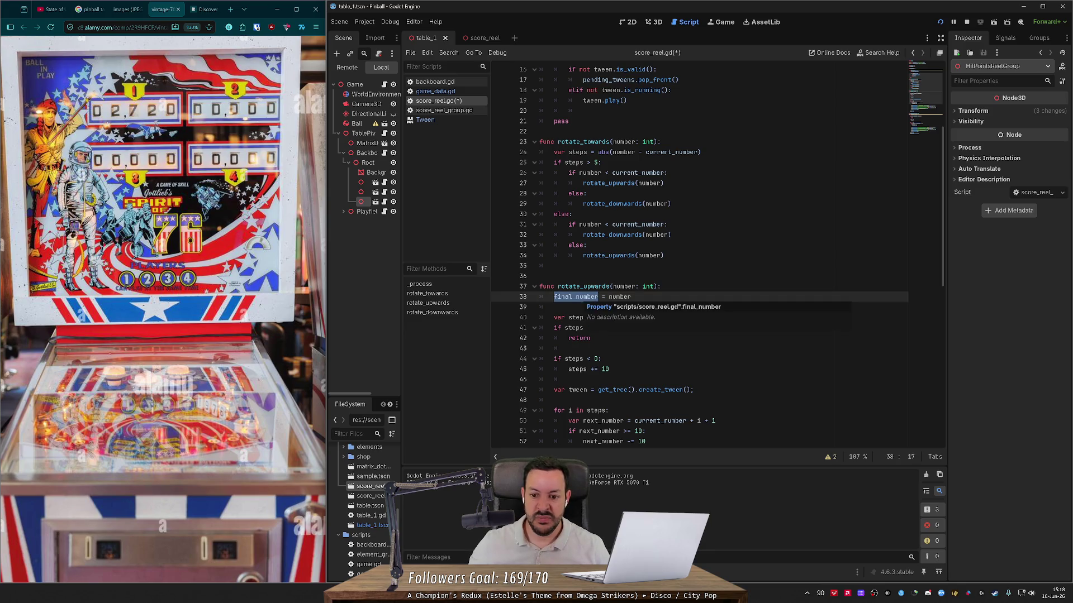
pyautogui.scroll(-5, 614, 305)
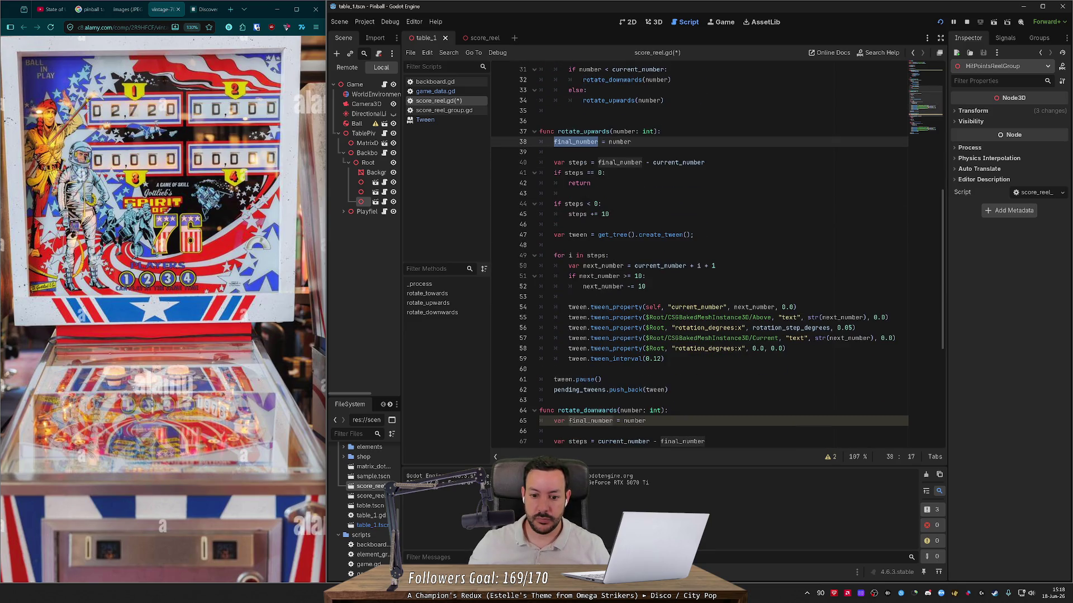
pyautogui.click(568, 421)
pyautogui.press('BackSpace')
pyautogui.press('BackSpace')
pyautogui.press('BackSpace')
pyautogui.press('Delete')
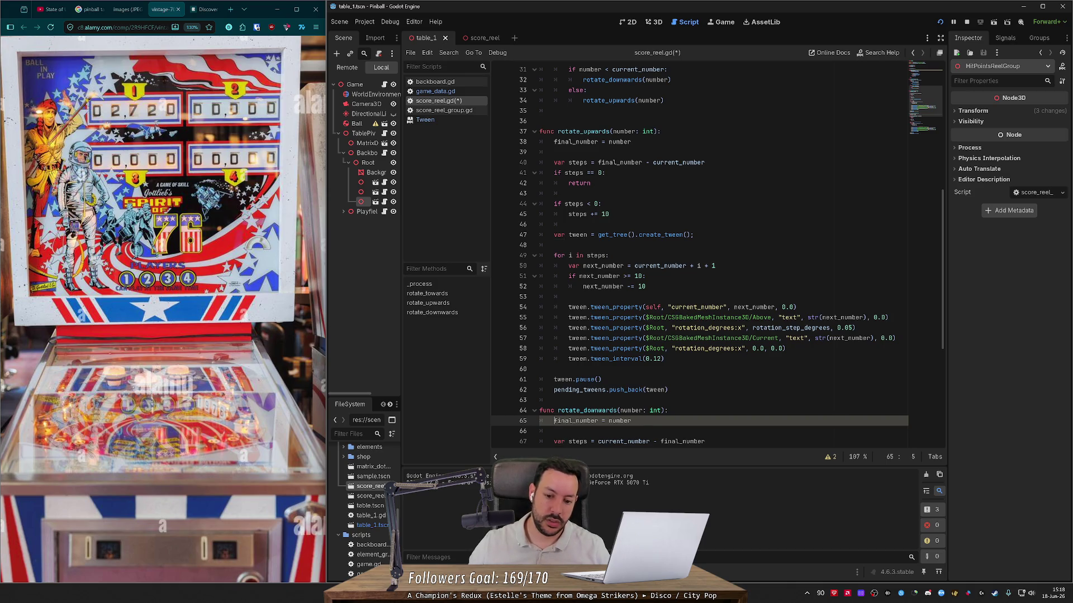
pyautogui.scroll(-1, 620, 386)
pyautogui.scroll(-1, 620, 385)
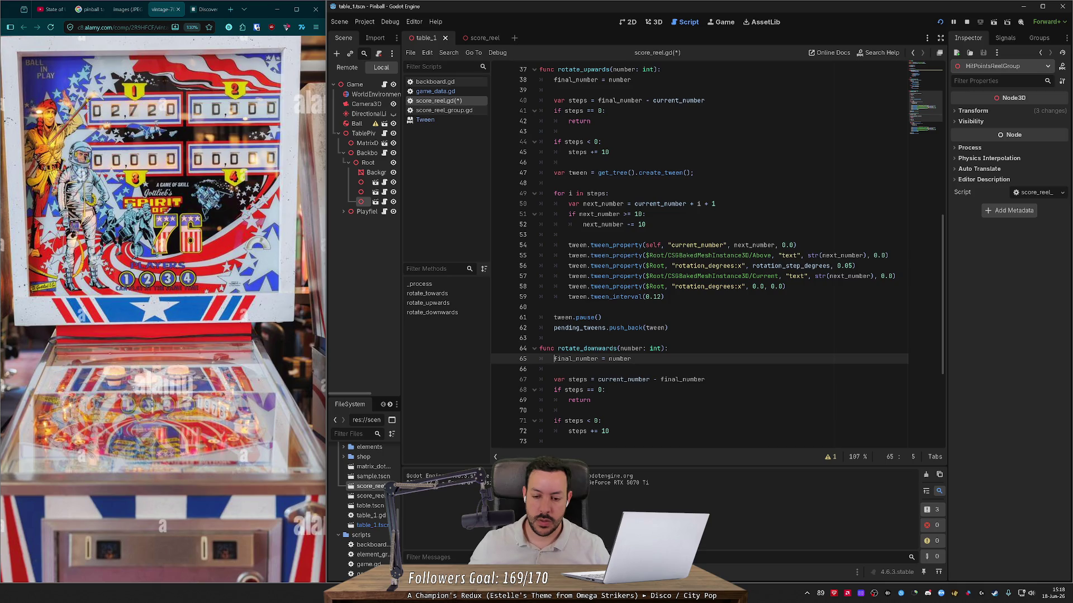
pyautogui.doubleClick(577, 379)
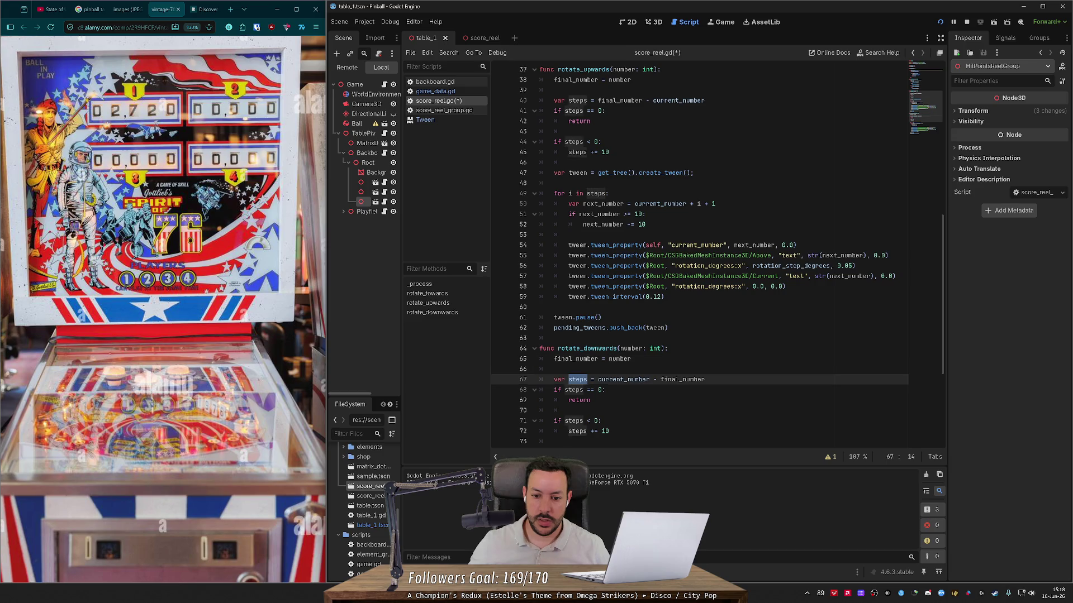
pyautogui.scroll(-3, 578, 380)
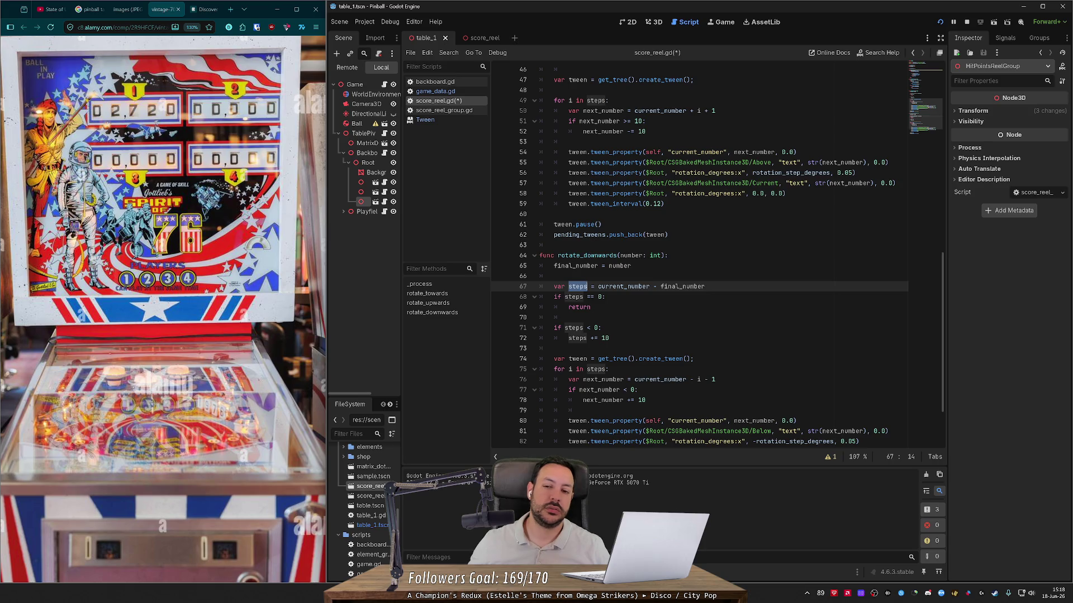
pyautogui.scroll(14, 699, 257)
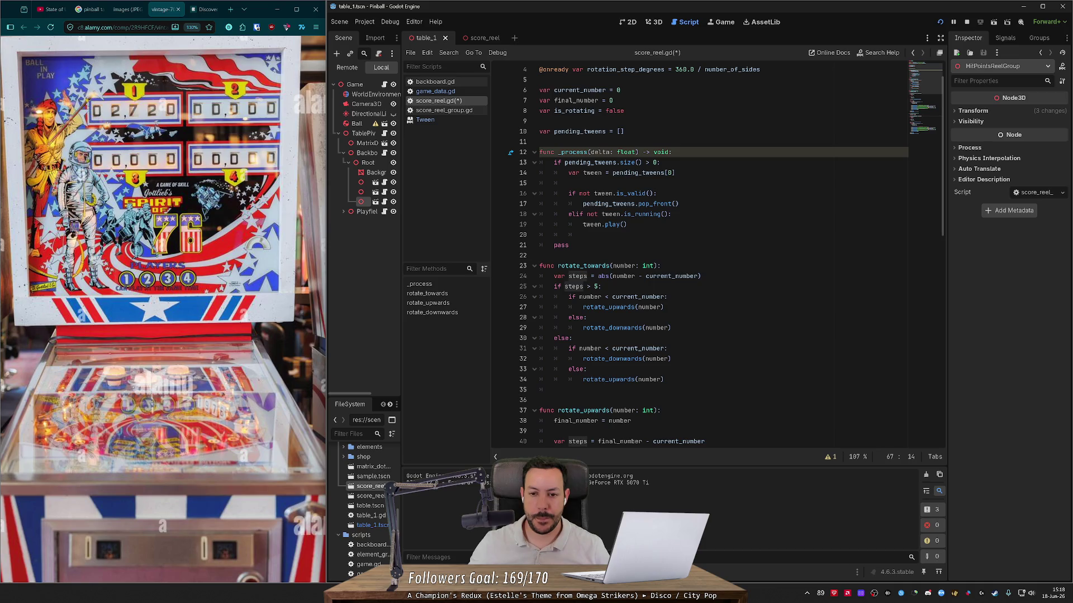
pyautogui.scroll(-10, 699, 257)
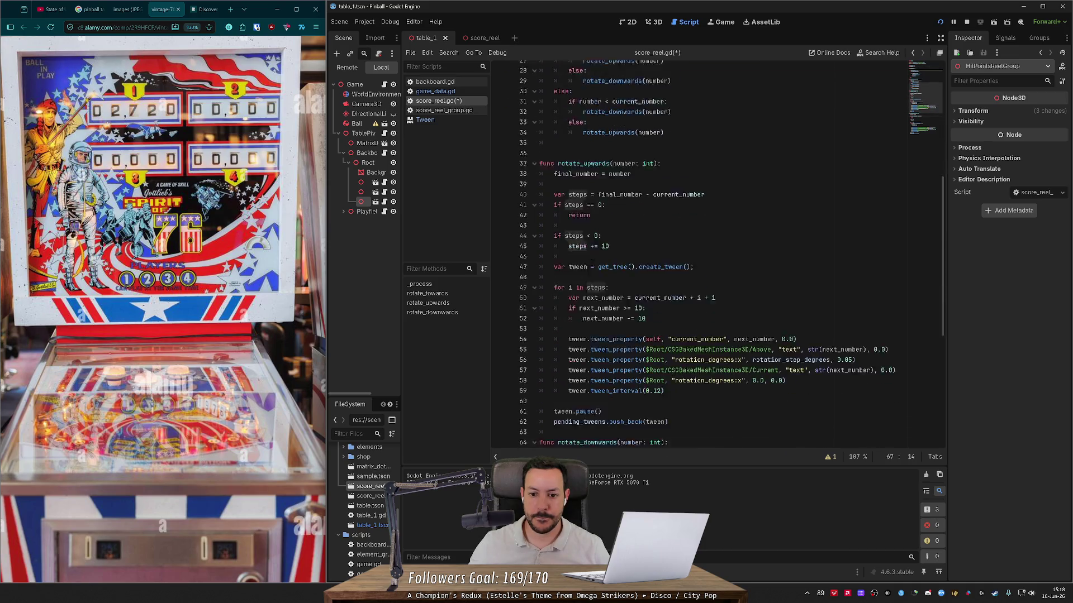
pyautogui.scroll(-3, 609, 317)
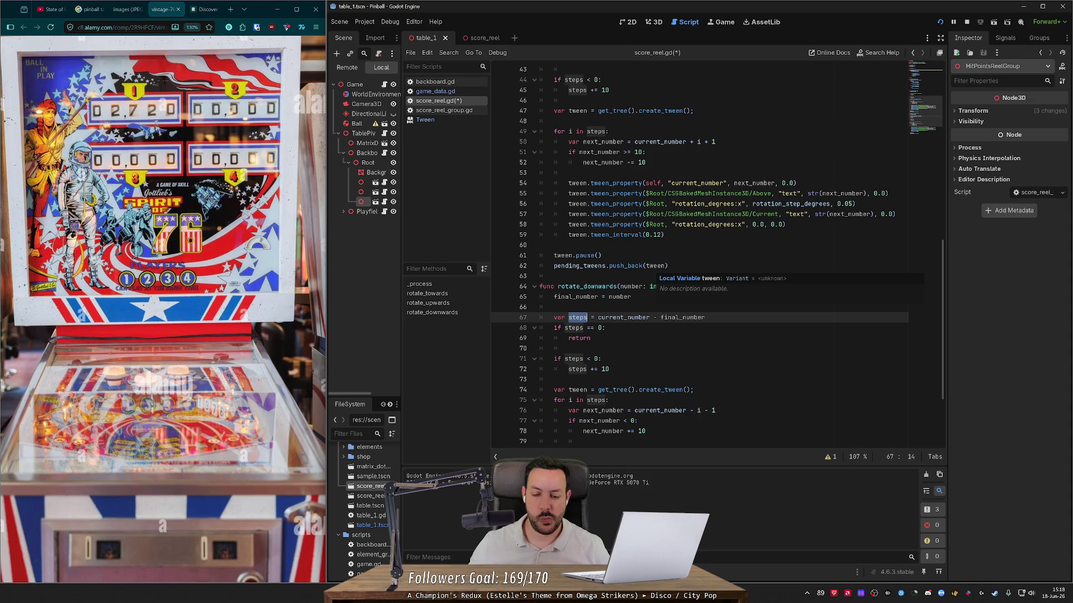
pyautogui.scroll(-1, 657, 268)
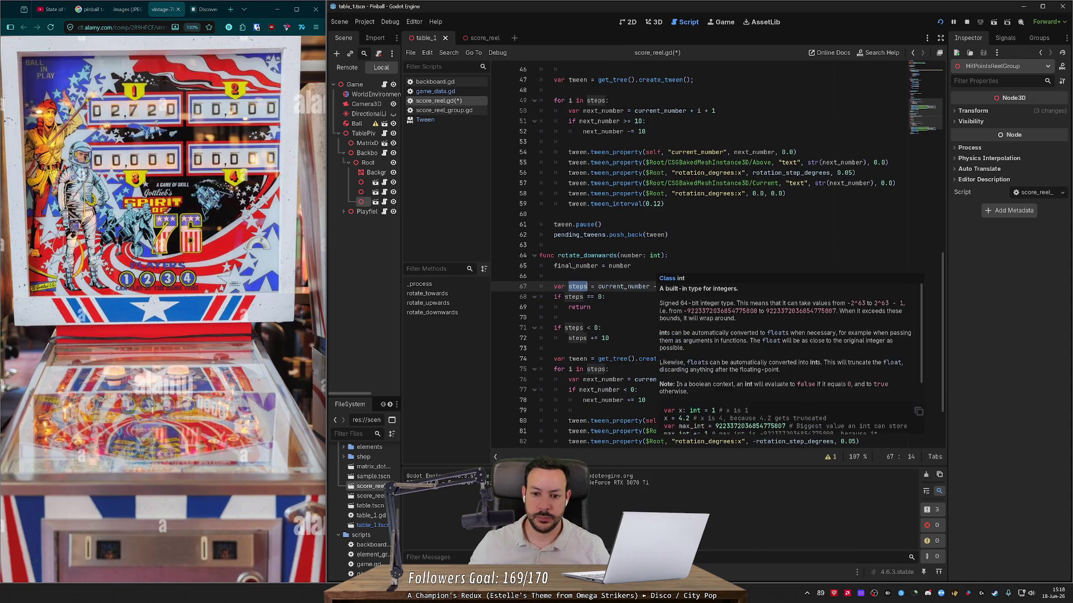
pyautogui.click(668, 255)
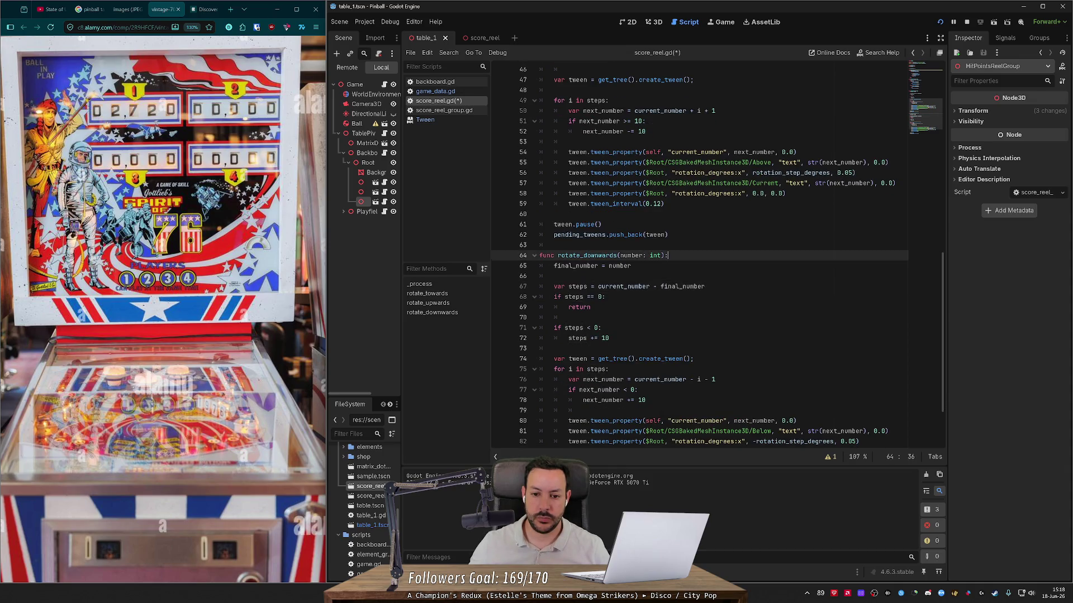
pyautogui.scroll(15, 698, 257)
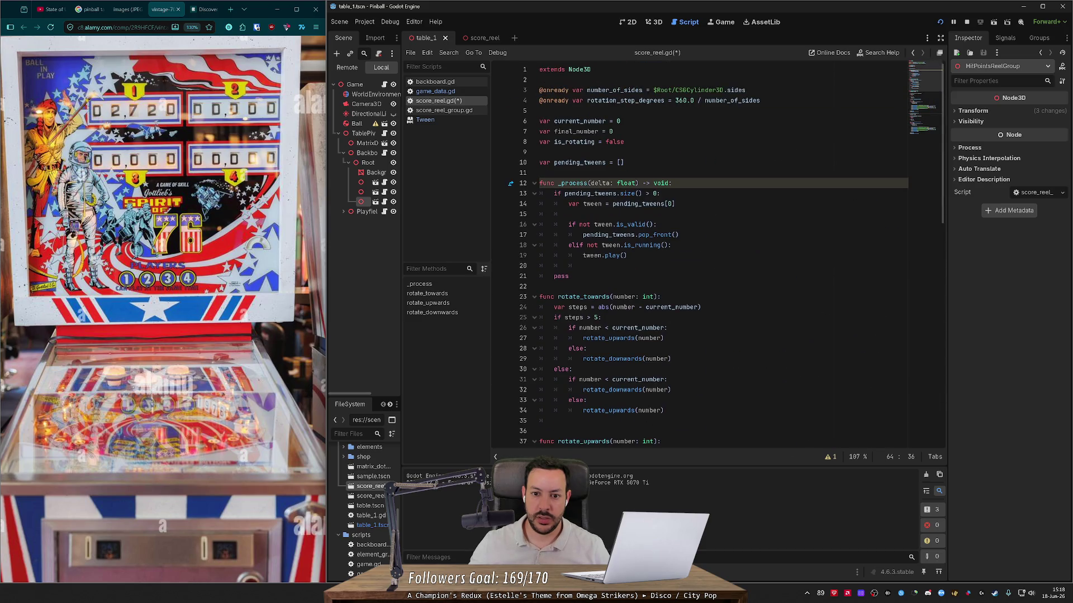
pyautogui.scroll(-8, 699, 257)
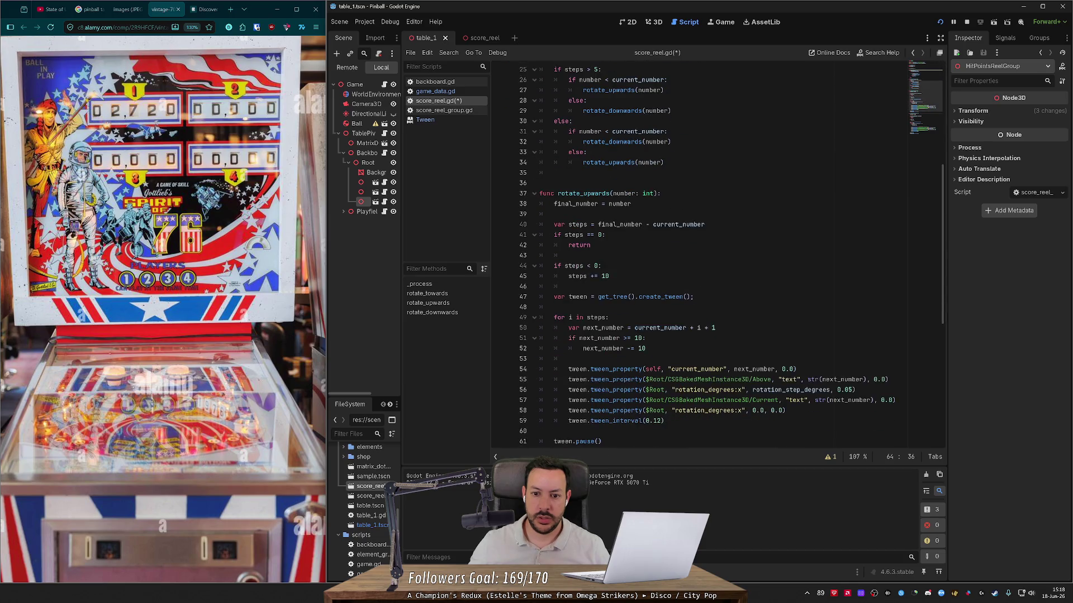
pyautogui.click(662, 193)
pyautogui.press('Return')
pyautogui.write('var ')
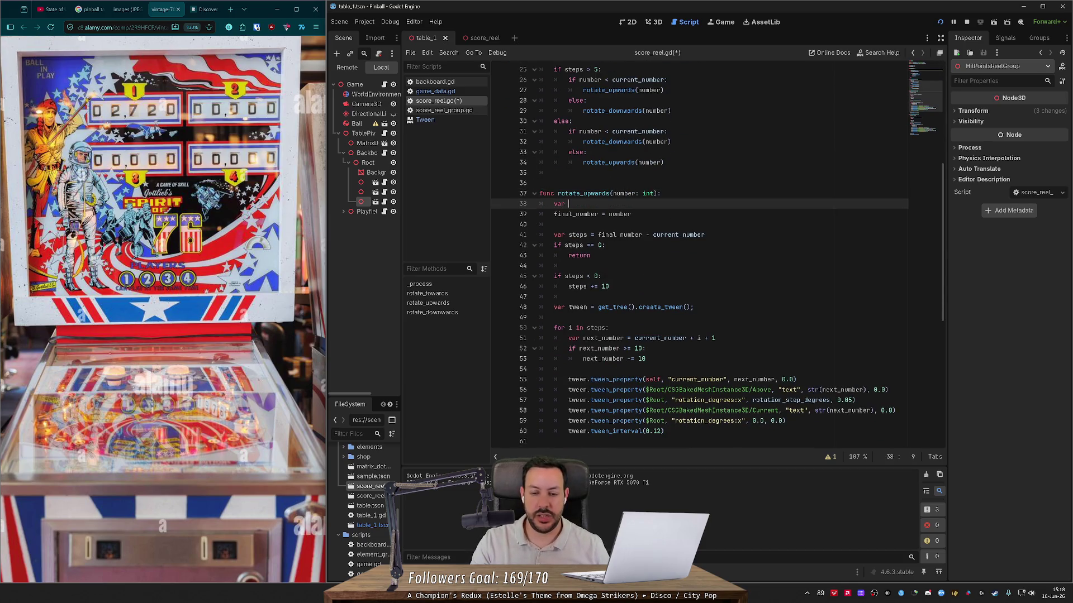
pyautogui.write('start')
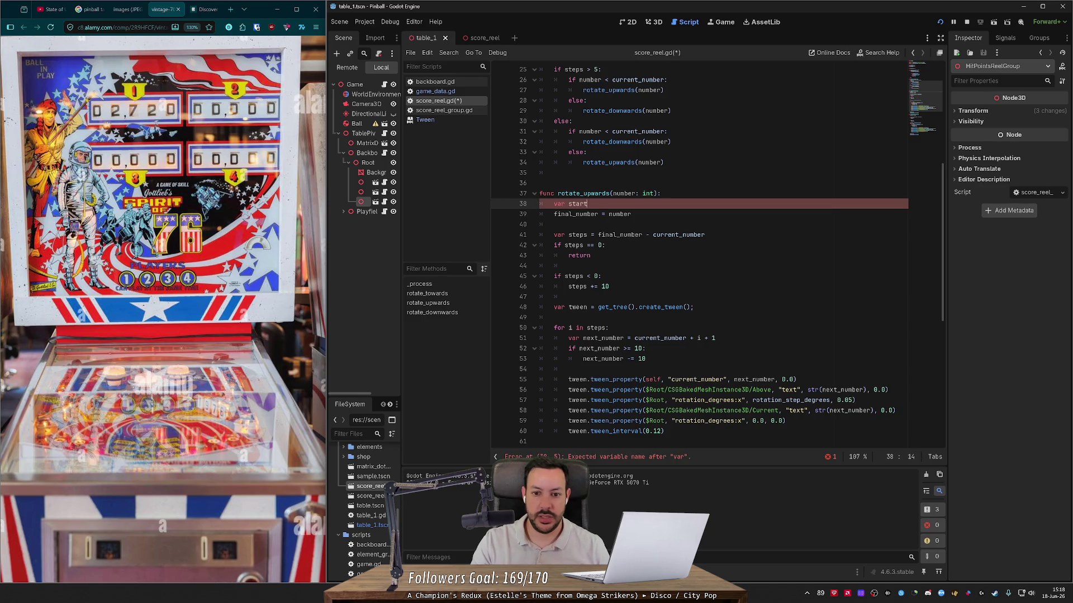
pyautogui.write('mebr')
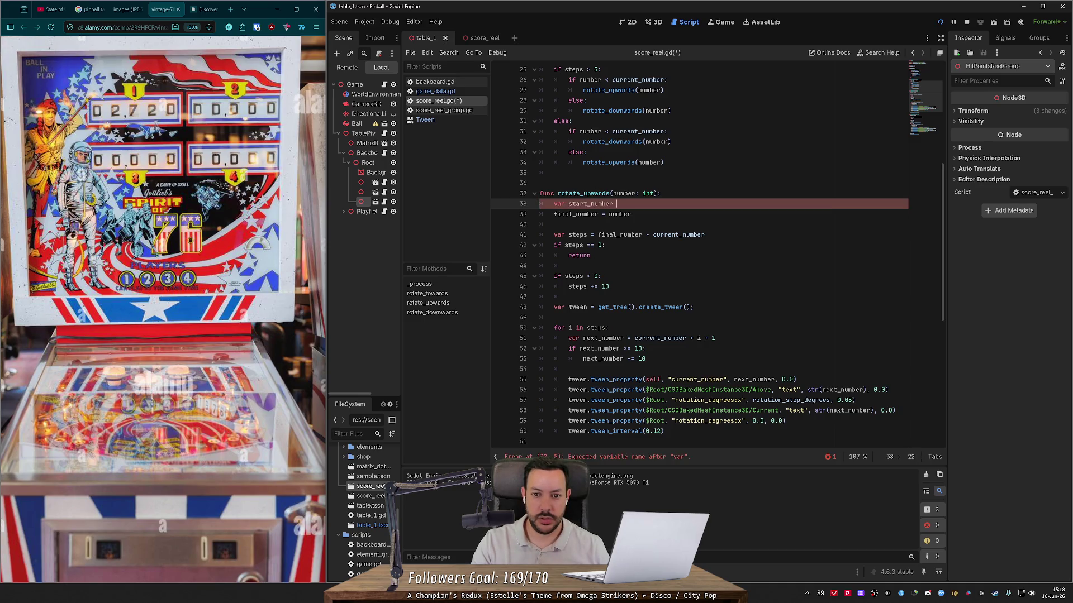
pyautogui.write('cur')
pyautogui.press('Return')
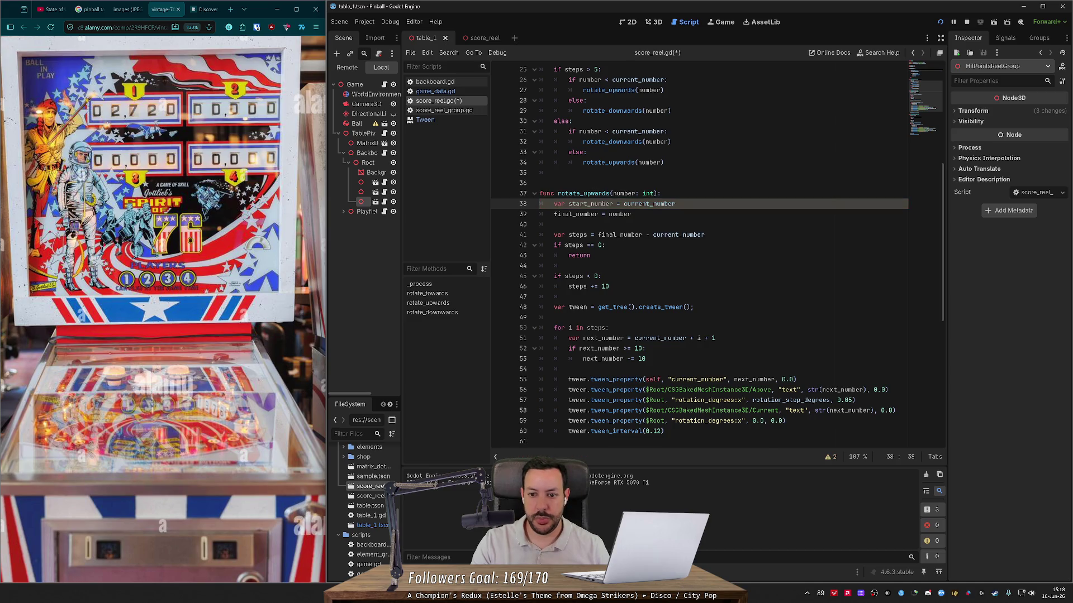
pyautogui.press('Return')
pyautogui.write('var')
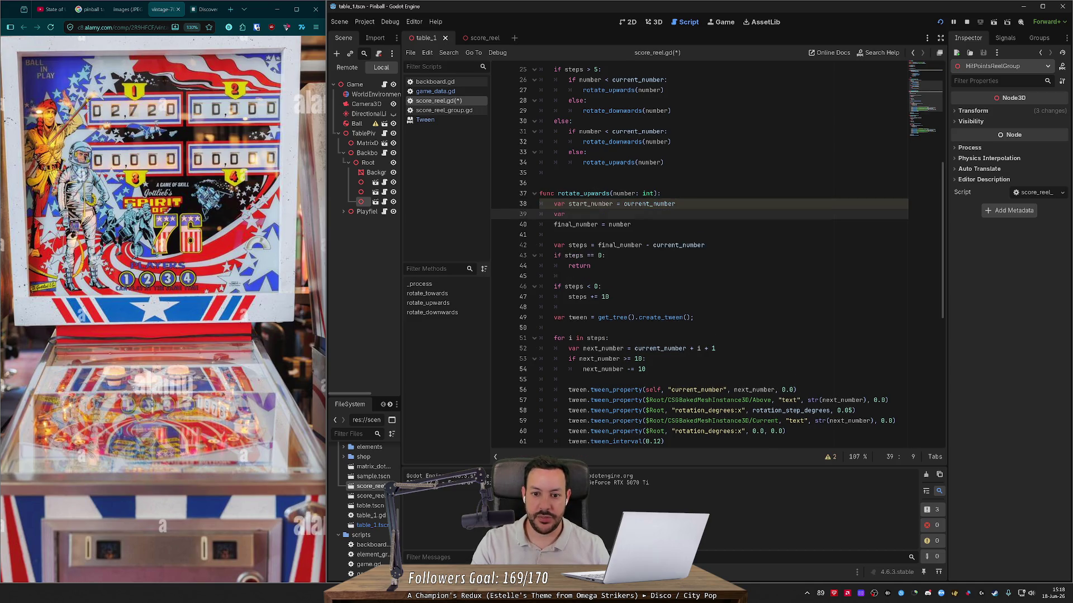
pyautogui.press('BackSpace')
pyautogui.press('BackSpace')
pyautogui.press('BackSpace')
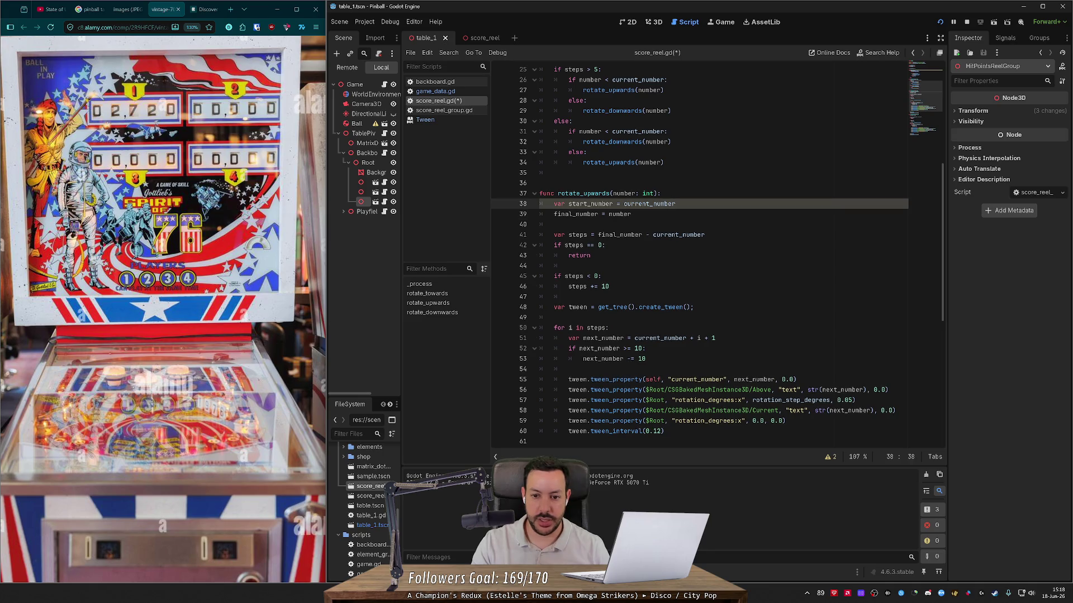
pyautogui.press('Return')
pyautogui.write('var fi')
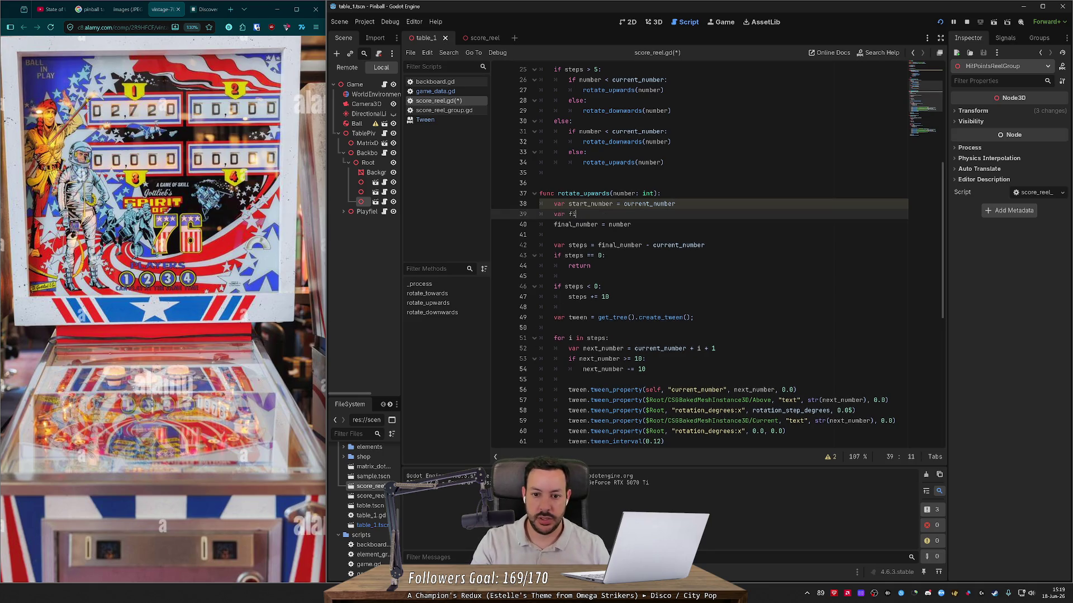
pyautogui.write('nal_number ')
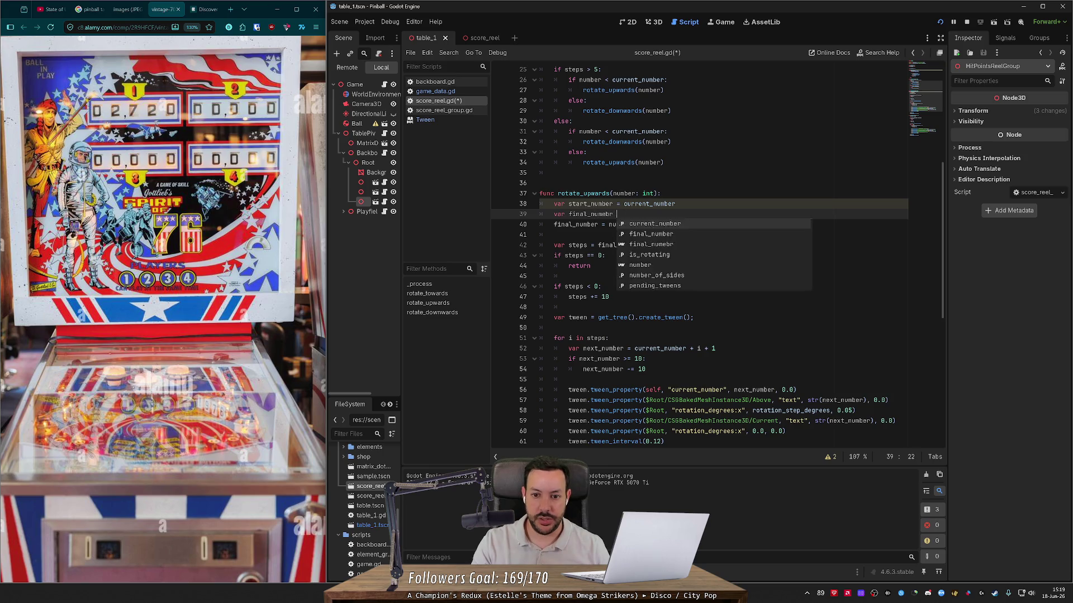
pyautogui.write('= number')
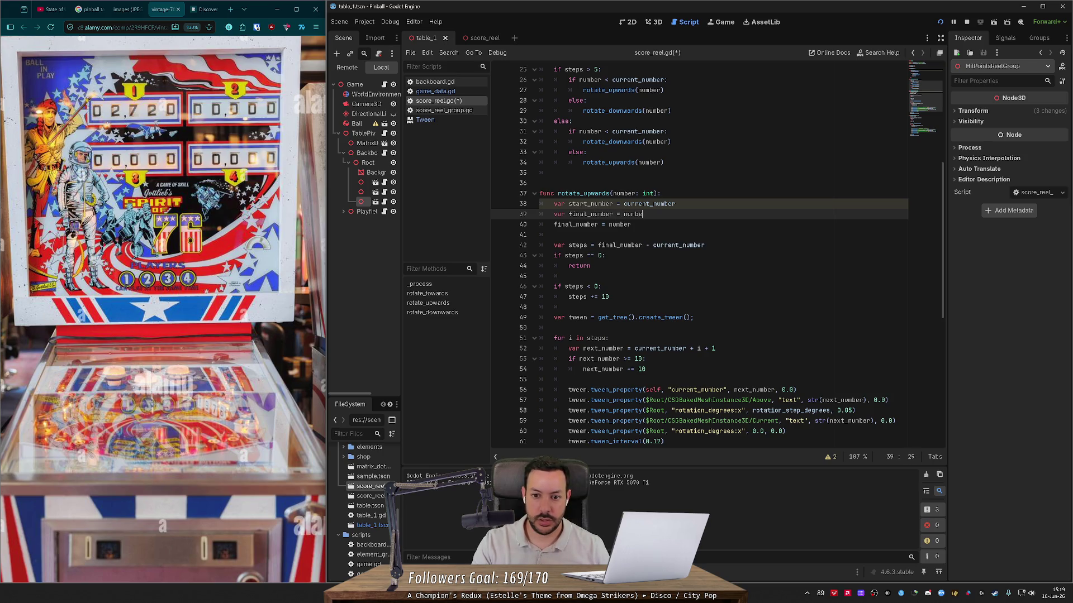
pyautogui.press('Escape')
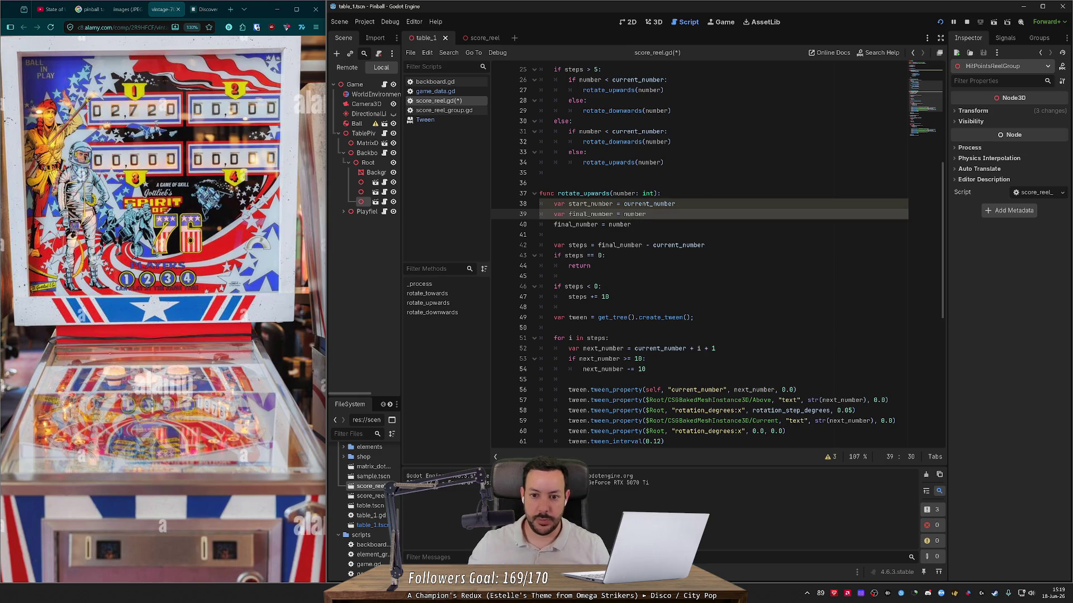
pyautogui.press('Down')
pyautogui.hotkey('ctrl', 'shift', 'k')
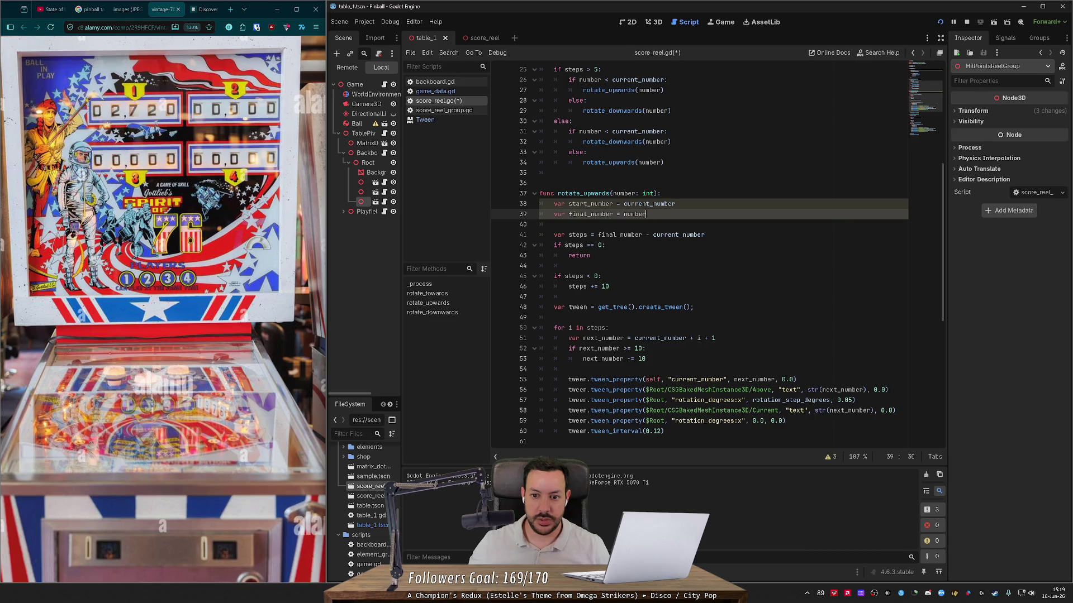
pyautogui.doubleClick(649, 204)
pyautogui.press('Right')
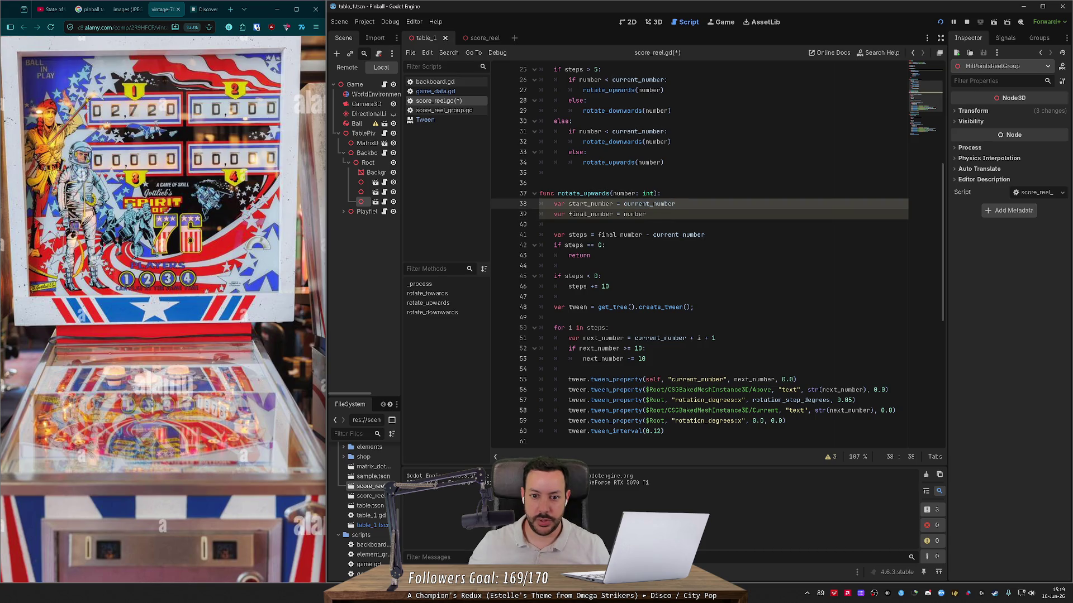
pyautogui.hotkey('shift', 'Home')
pyautogui.press('BackSpace')
pyautogui.press('Down')
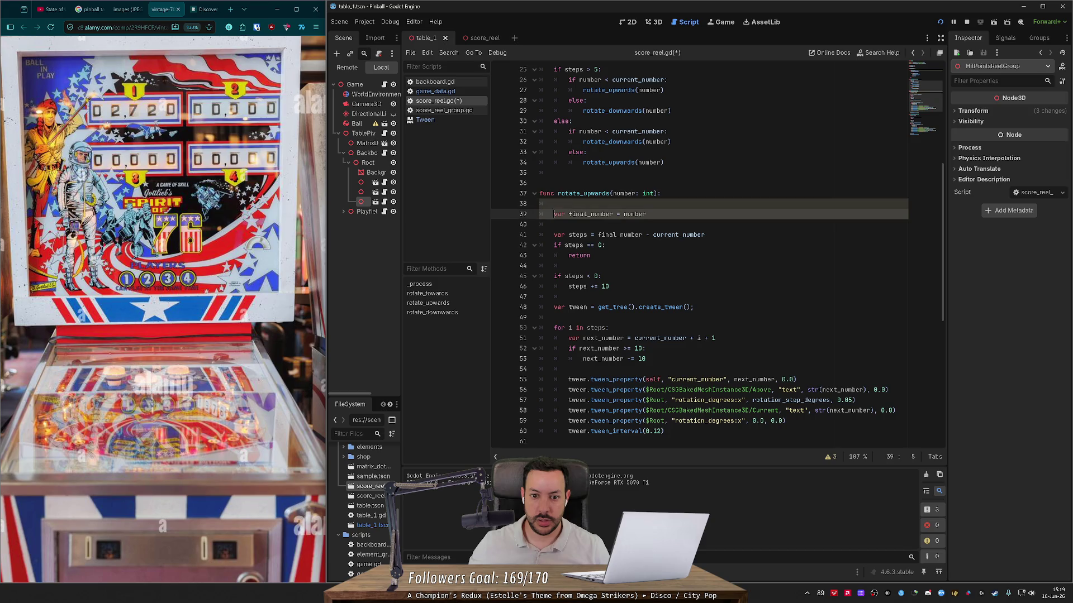
pyautogui.hotkey('ctrl', 'shift', 'Right')
pyautogui.press('Delete')
pyautogui.press('BackSpace')
pyautogui.press('BackSpace')
pyautogui.hotkey('ctrl', 'd')
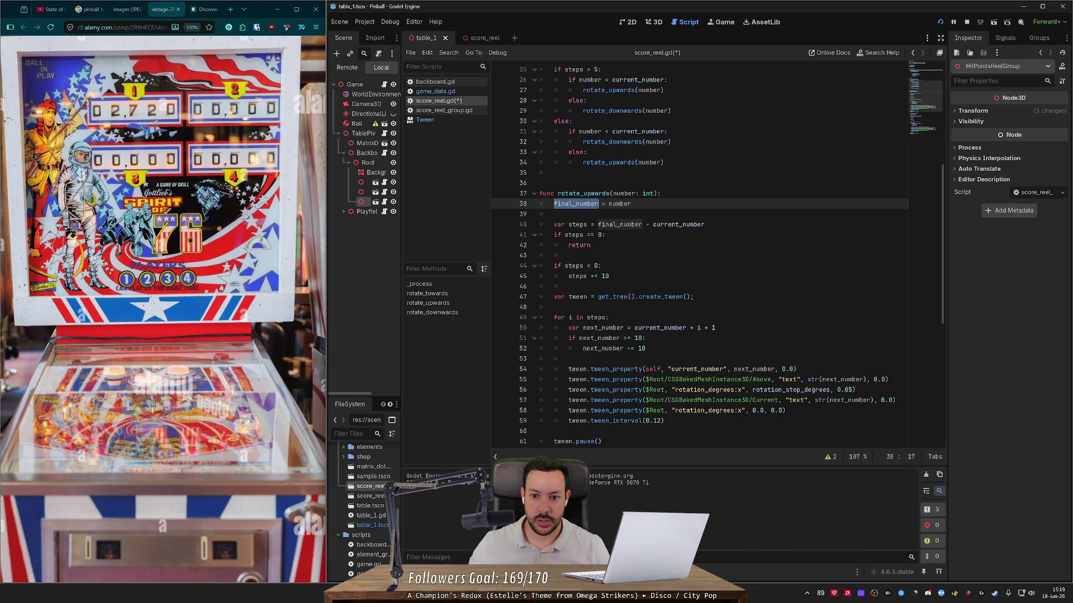
pyautogui.scroll(-4, 717, 254)
# - Add a 'current_number = final_number' line at the end of rotate_upwards
pyautogui.click(669, 328)
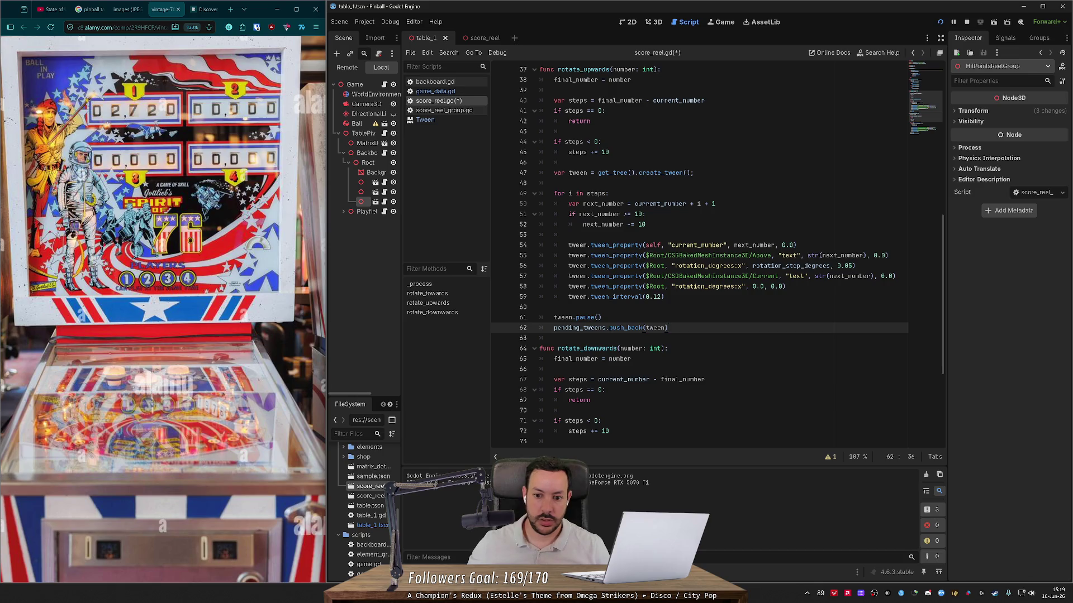
pyautogui.press('Return')
pyautogui.write('final_number')
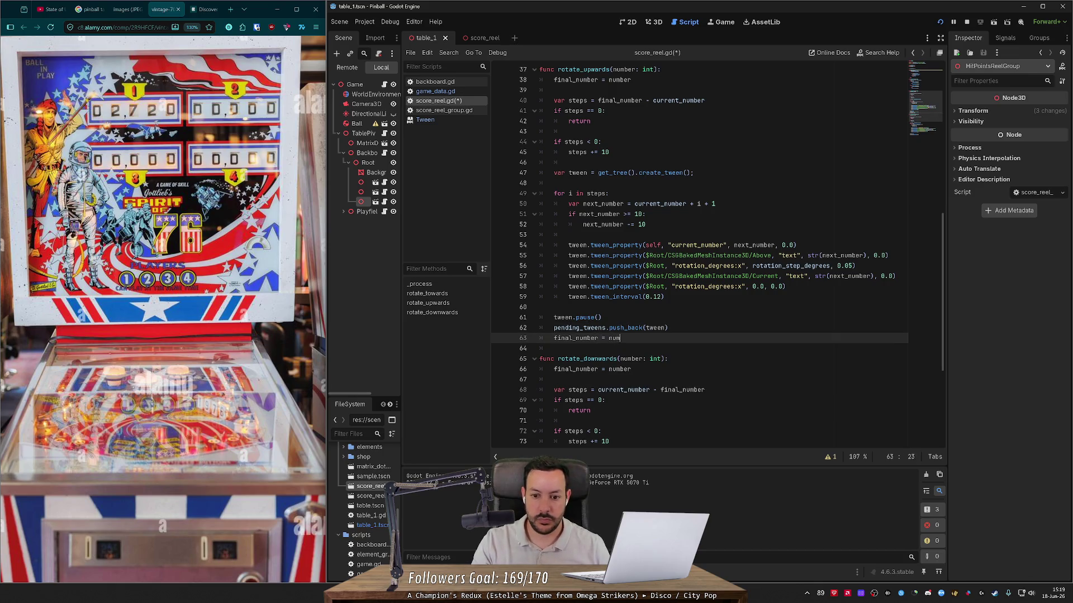
pyautogui.press('BackSpace')
pyautogui.press('BackSpace')
pyautogui.press('BackSpace')
pyautogui.press('BackSpace')
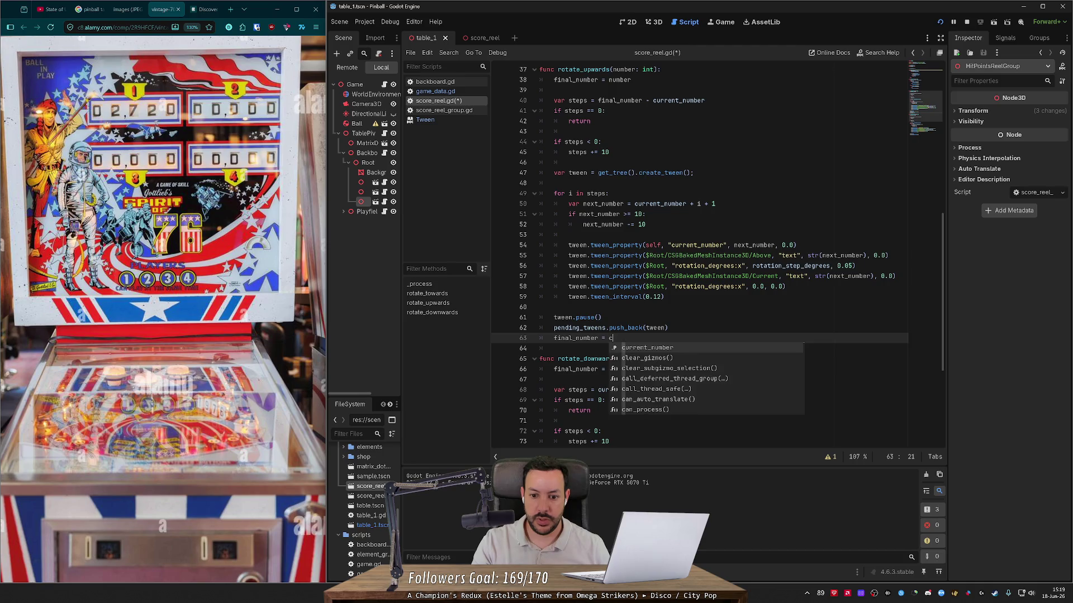
pyautogui.write('current_number = final')
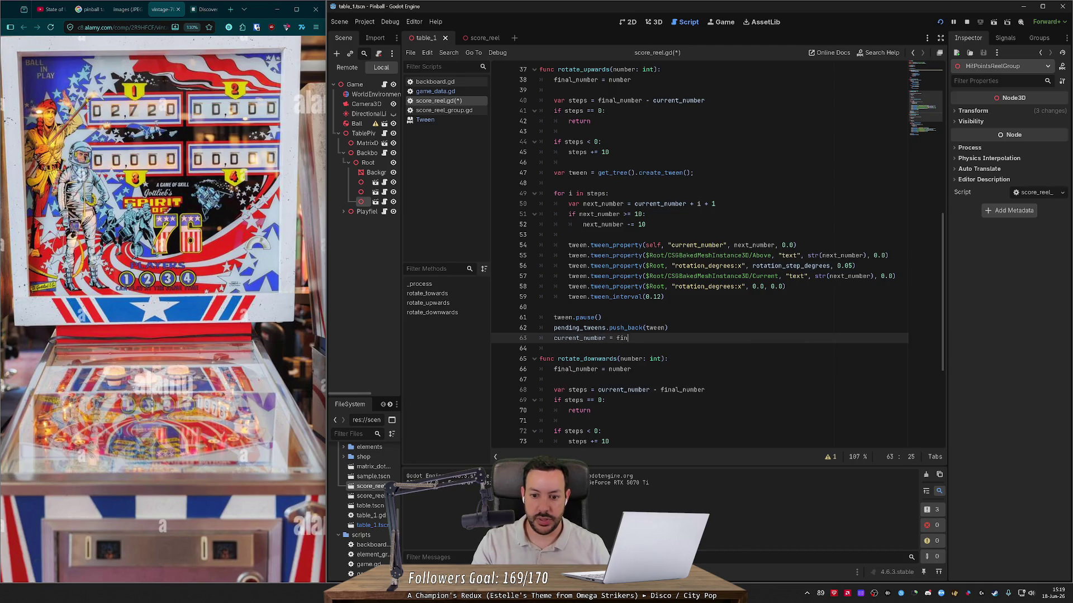
pyautogui.press('Return')
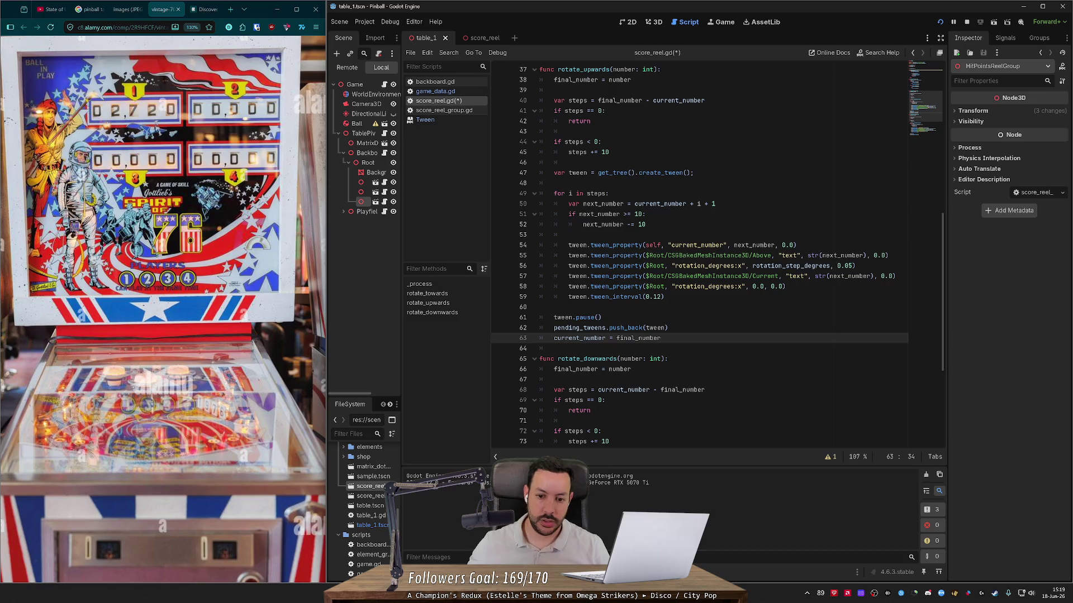
# - Copy the current_number = final_number assignment and paste it at the end of rotate_downwards
pyautogui.moveTo(661, 338); pyautogui.dragTo(568, 338)
pyautogui.hotkey('shift', 'Home')
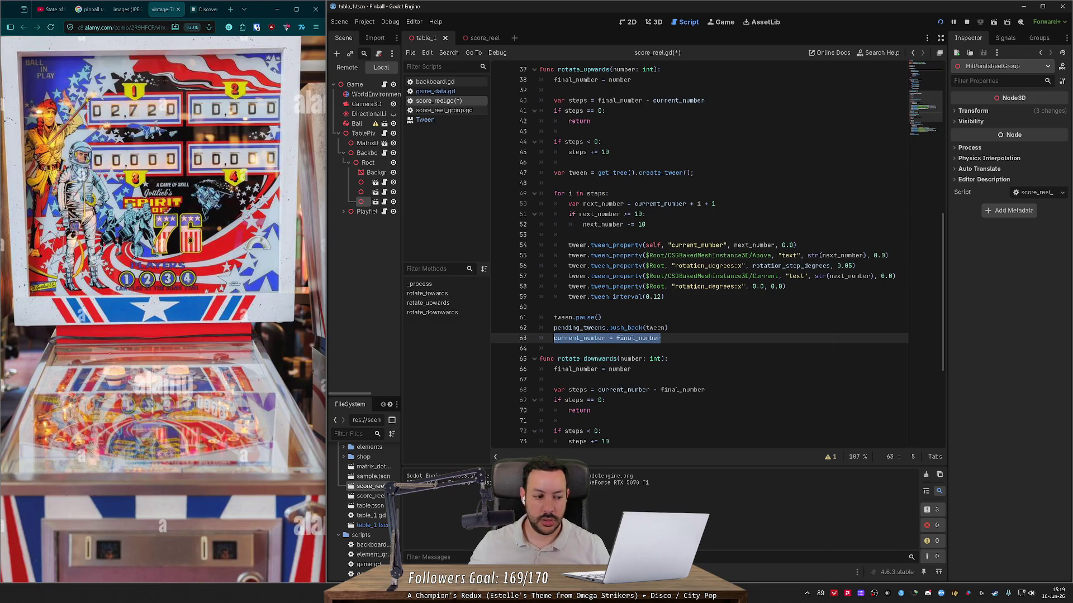
pyautogui.scroll(2, 698, 257)
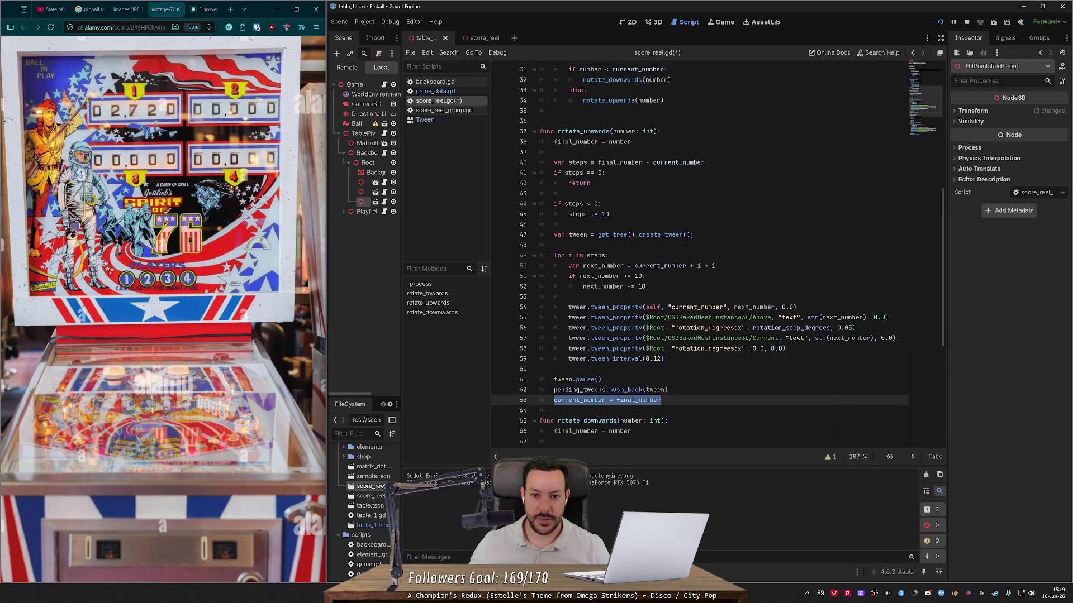
pyautogui.scroll(-1, 717, 255)
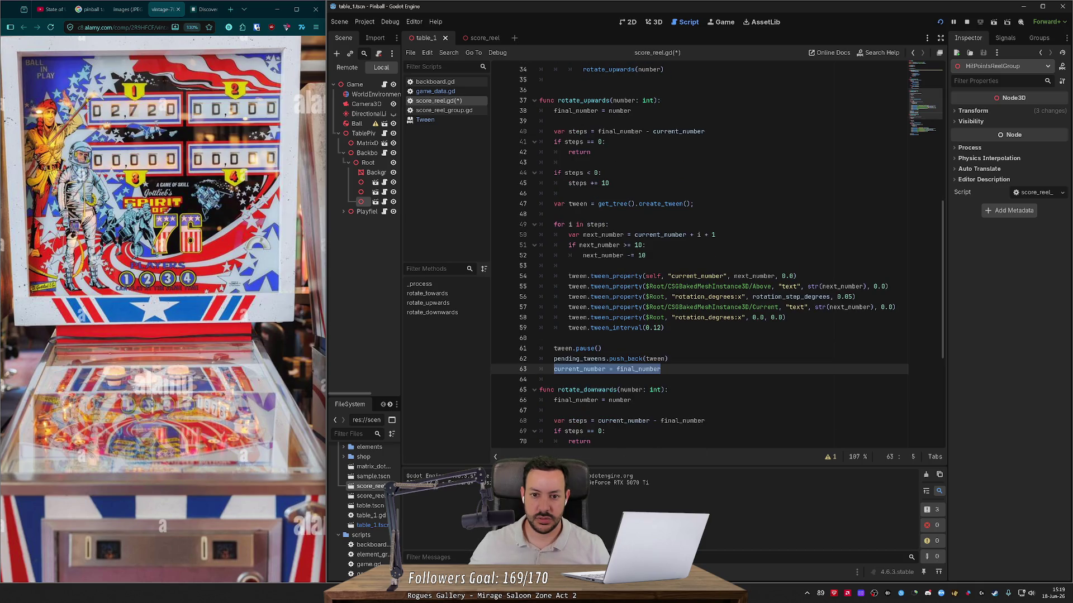
pyautogui.moveTo(634, 110); pyautogui.dragTo(662, 100)
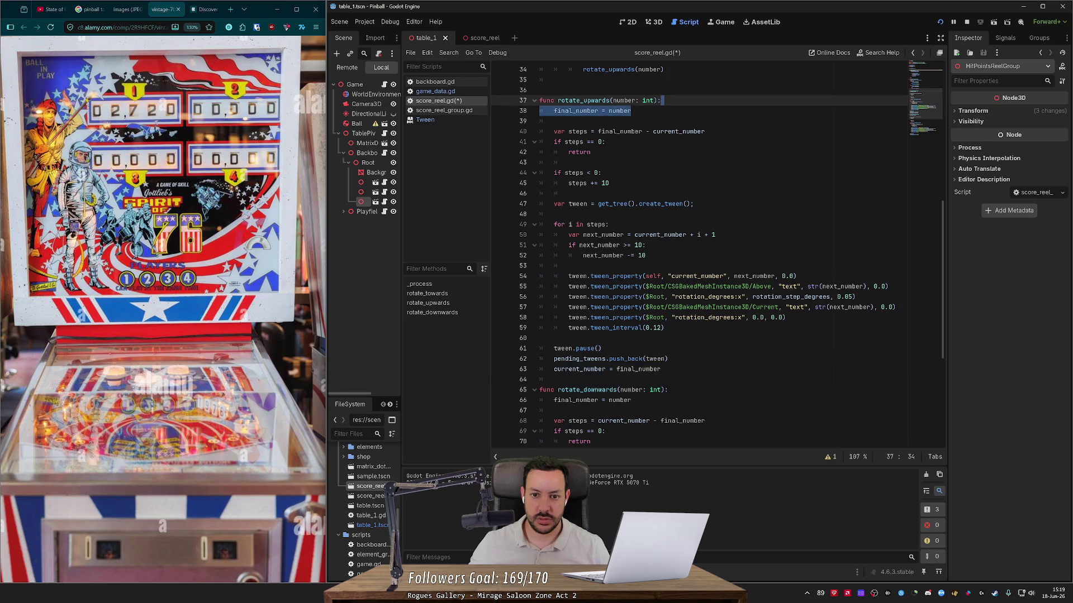
pyautogui.doubleClick(579, 370)
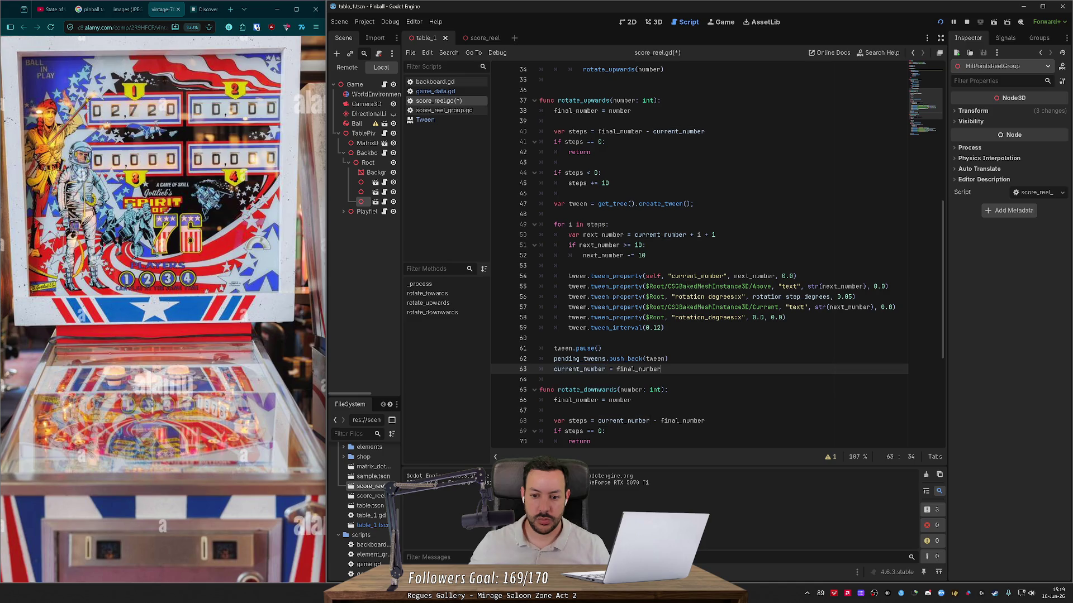
pyautogui.press('End')
pyautogui.hotkey('shift', 'Up')
pyautogui.hotkey('shift', 'End')
pyautogui.hotkey('ctrl', 'c')
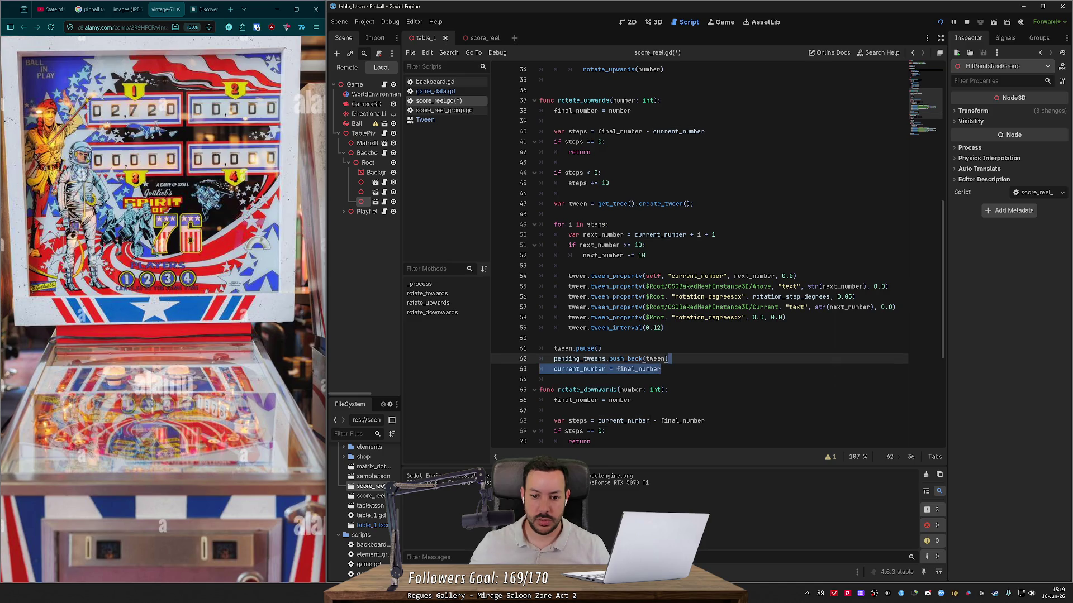
pyautogui.scroll(-2, 698, 257)
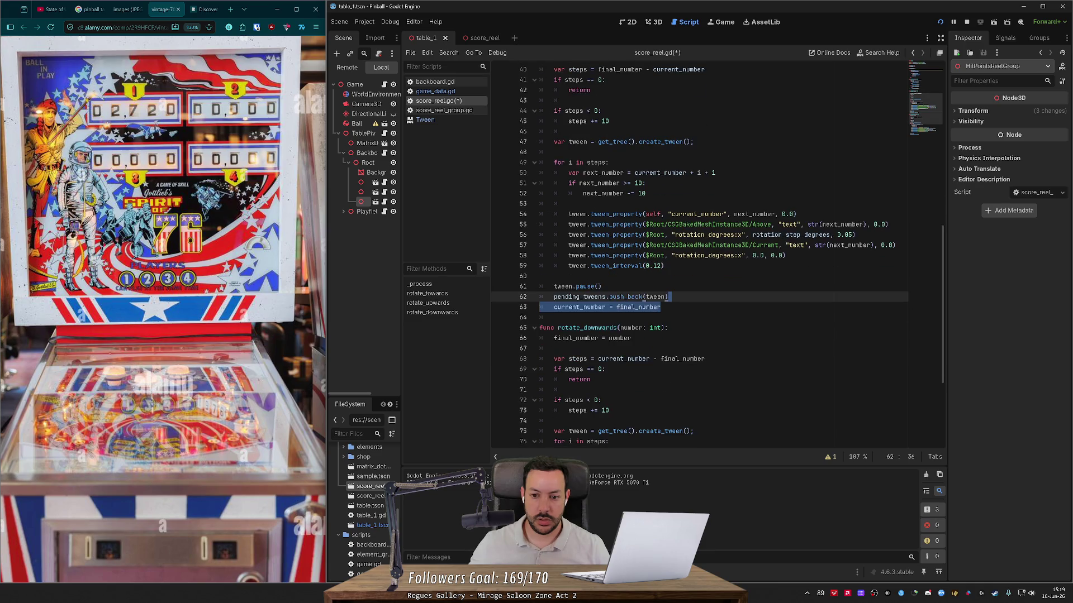
pyautogui.scroll(-5, 699, 257)
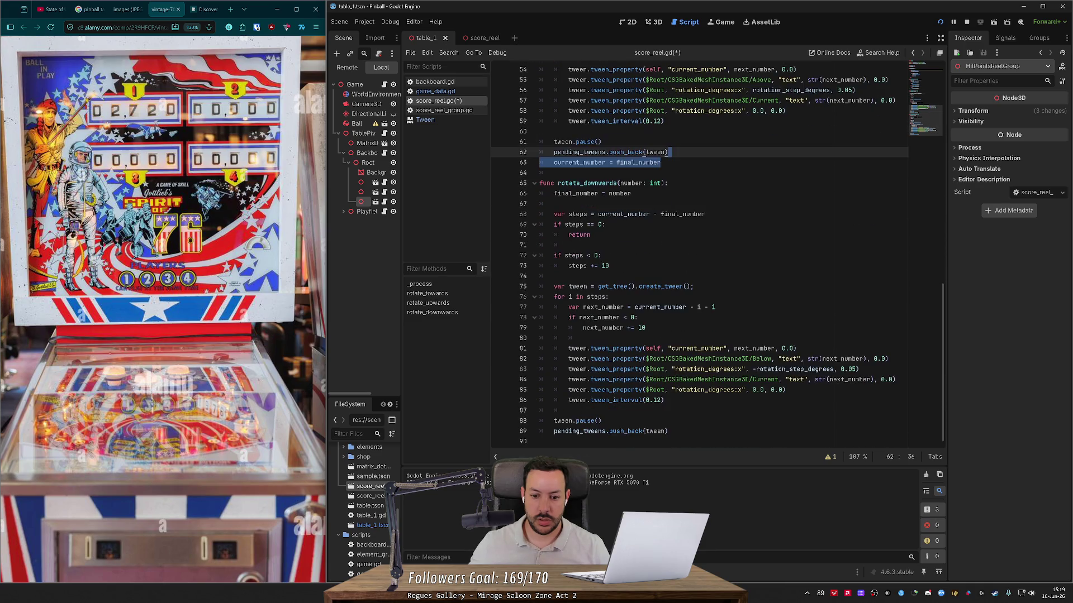
pyautogui.click(668, 431)
pyautogui.hotkey('ctrl', 'v')
# - Add a blank line below _process, save score_reel.gd and run the game
pyautogui.scroll(9, 699, 257)
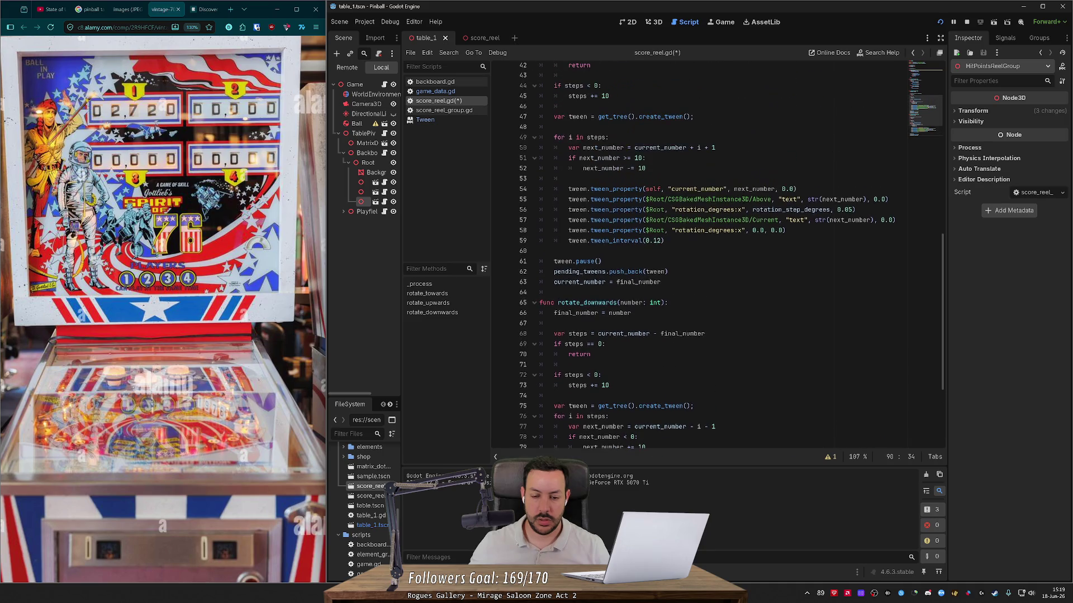
pyautogui.scroll(4, 699, 257)
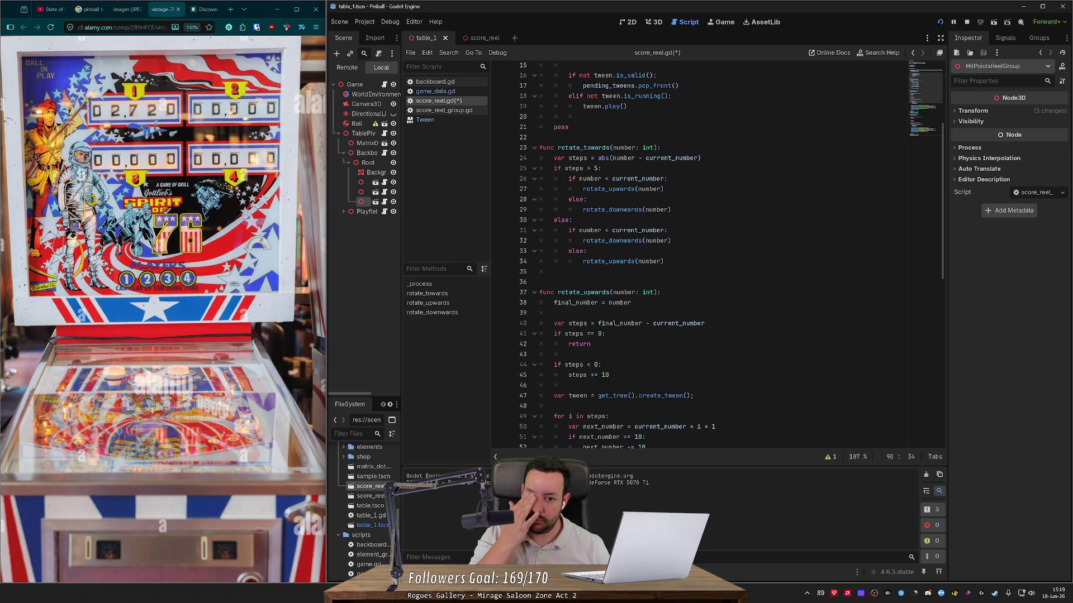
pyautogui.click(420, 284)
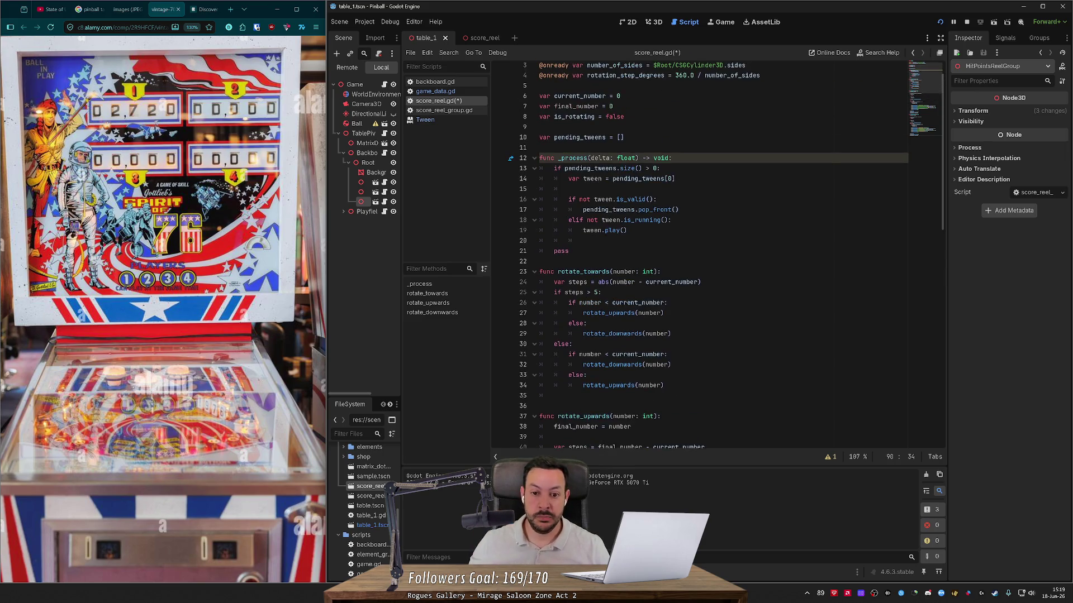
pyautogui.click(539, 261)
pyautogui.press('Return')
pyautogui.hotkey('ctrl', 's')
pyautogui.scroll(1, 698, 257)
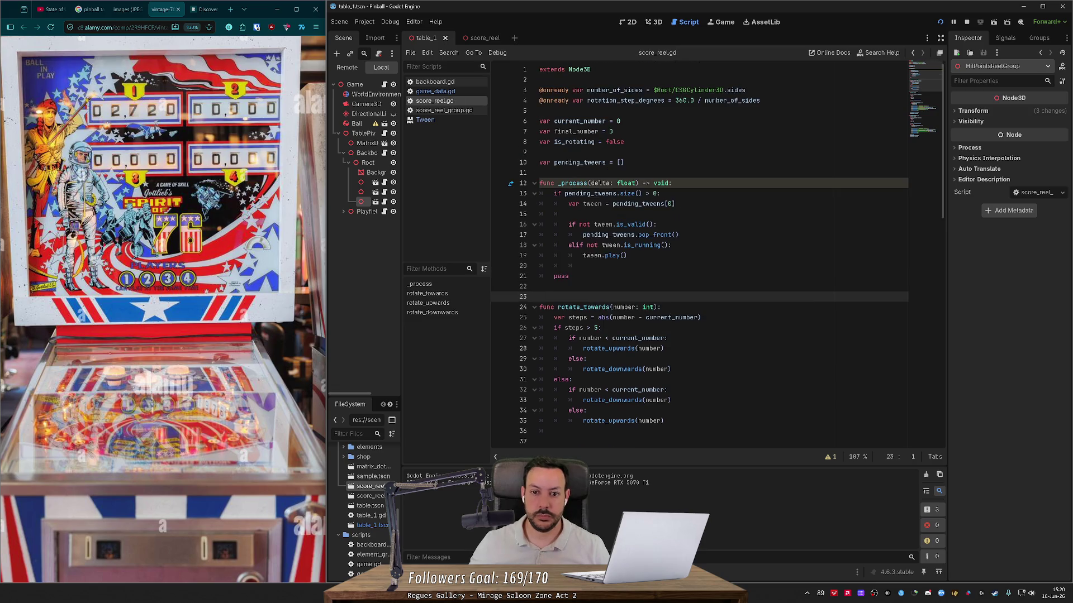
pyautogui.click(939, 21)
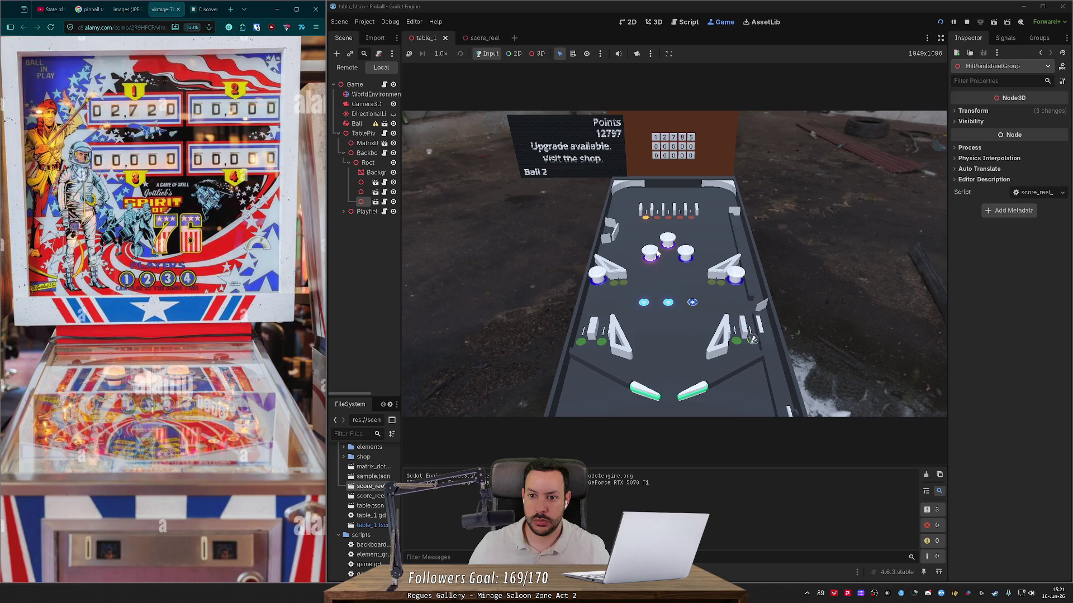
# - Stop the running pinball game after playtesting the score reels
pyautogui.click(966, 21)
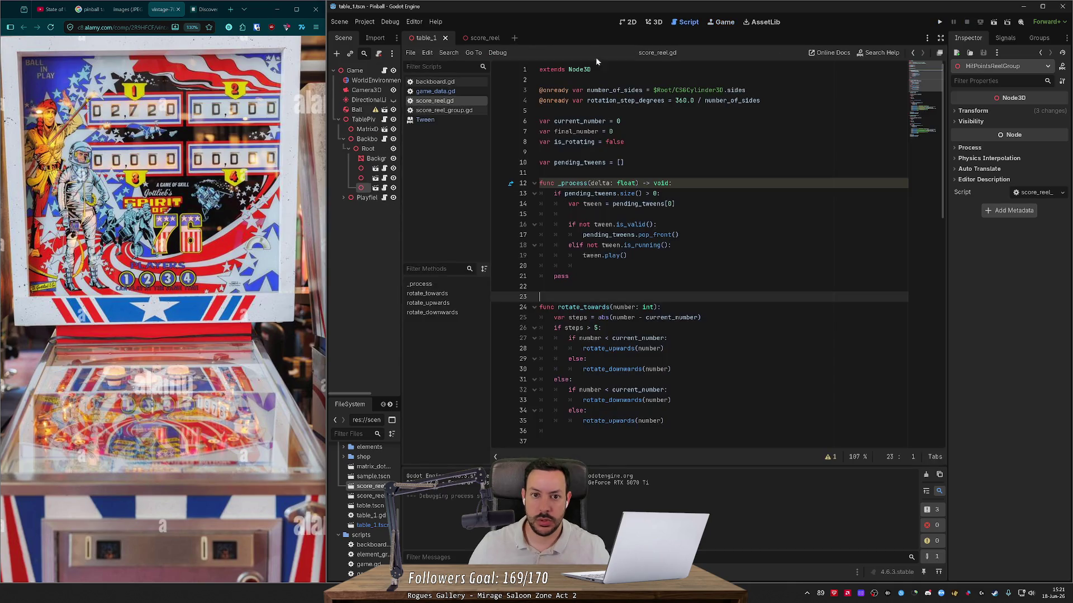
# - In score_reel.gd, shorten the tween interval from 0.12 to 0.1
pyautogui.click(480, 38)
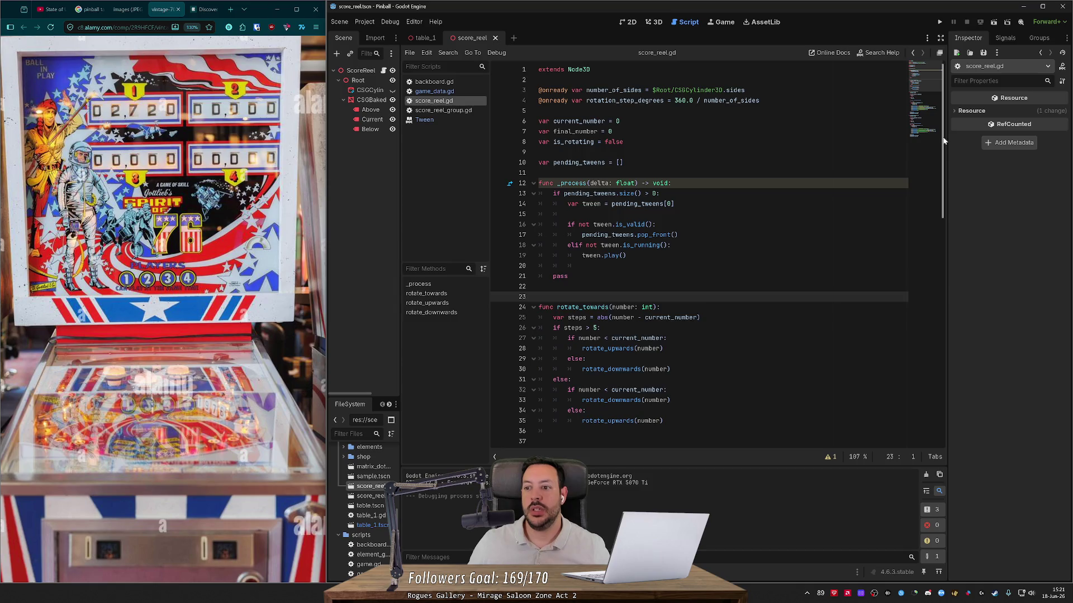
pyautogui.scroll(-15, 915, 147)
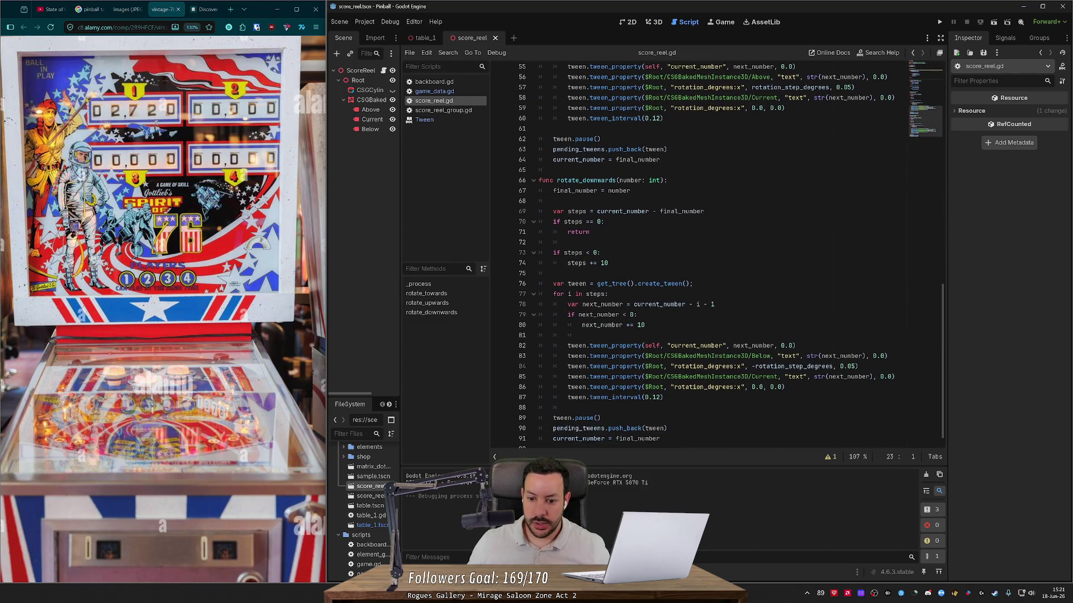
pyautogui.click(654, 398)
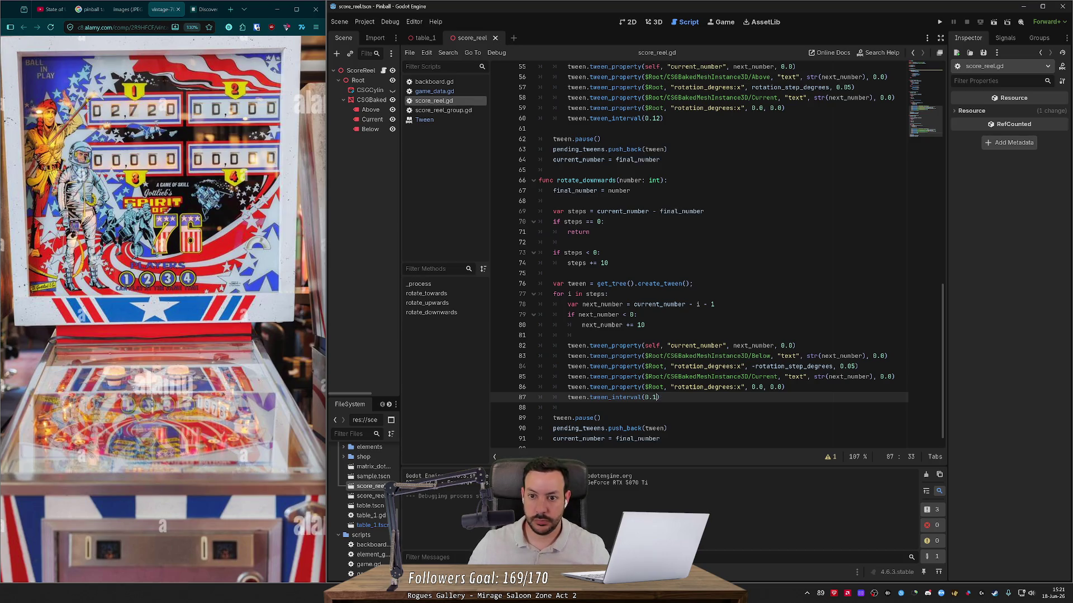
pyautogui.click(654, 118)
pyautogui.press('Delete')
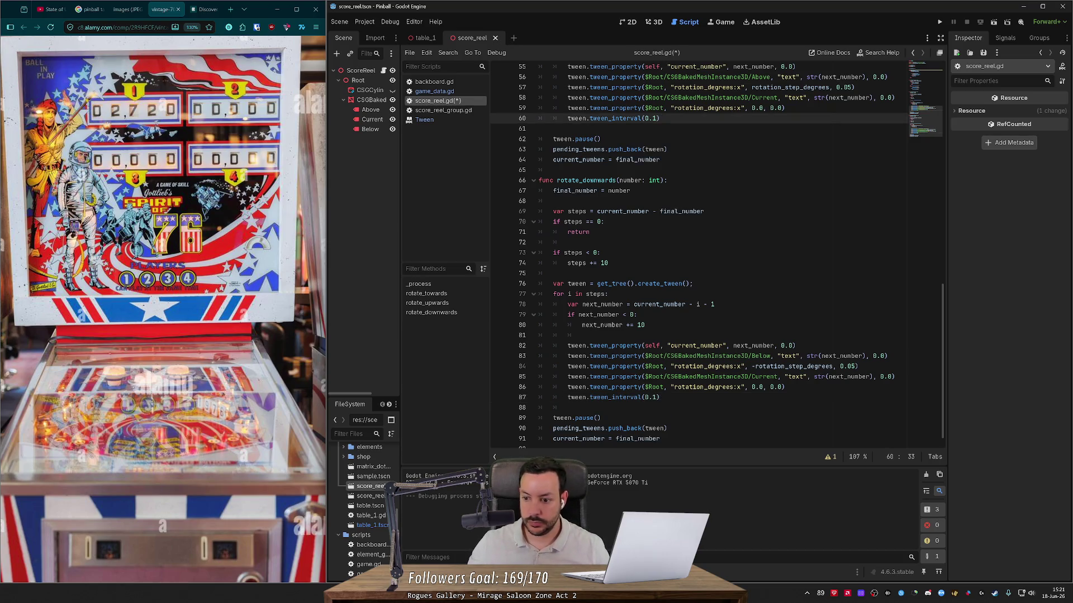
# - Change the rotation durations on lines 84 and 57 from 0.05 to 0.04, then run the game
pyautogui.click(853, 367)
pyautogui.press('BackSpace')
pyautogui.write('4')
pyautogui.scroll(2, 918, 367)
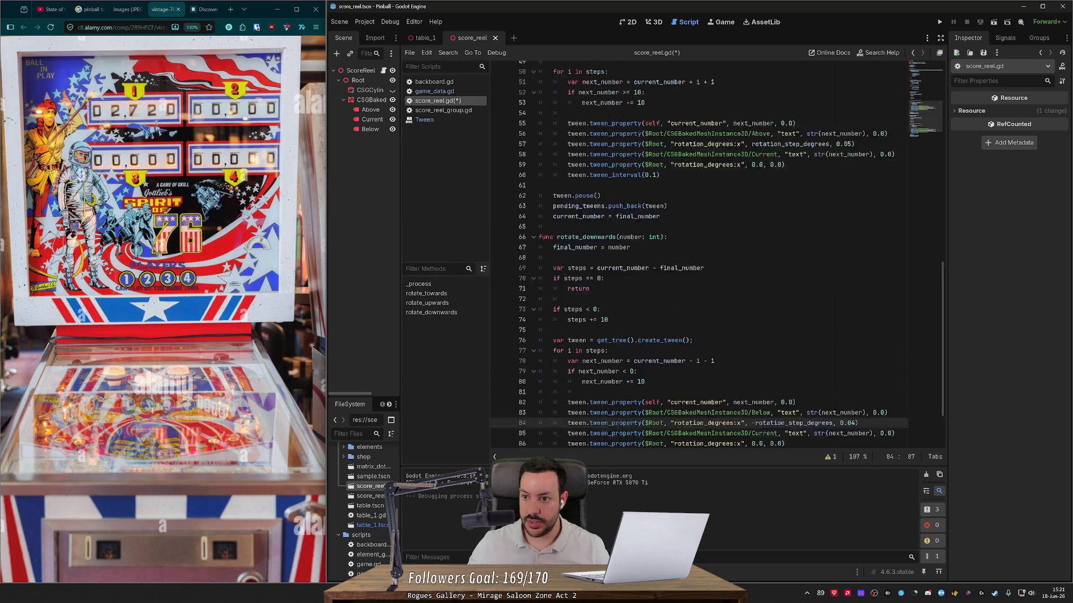
pyautogui.scroll(2, 919, 366)
pyautogui.click(850, 212)
pyautogui.press('BackSpace')
pyautogui.write('4')
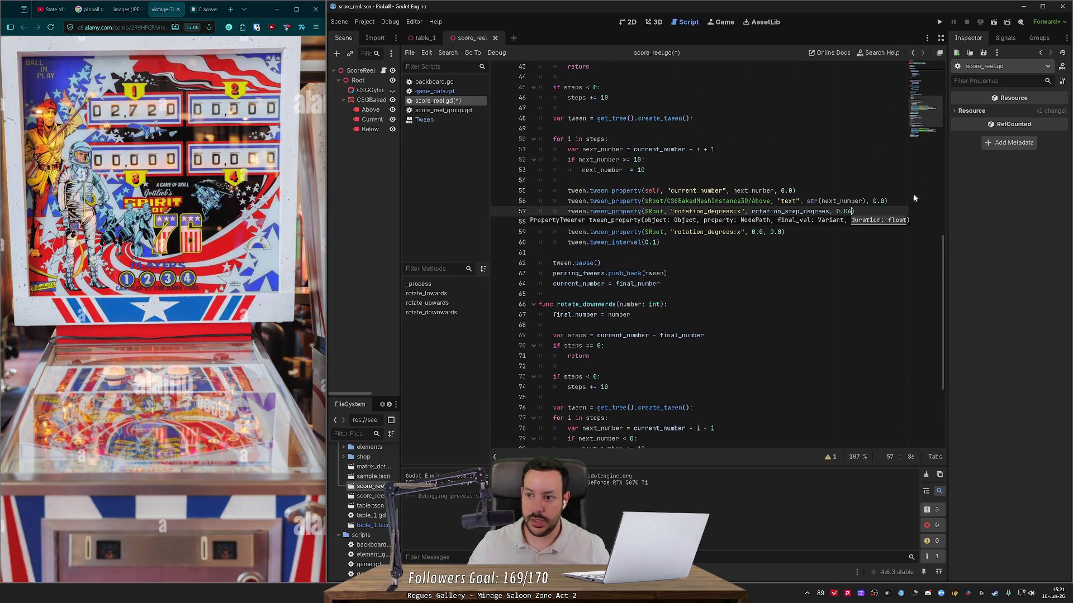
pyautogui.click(939, 22)
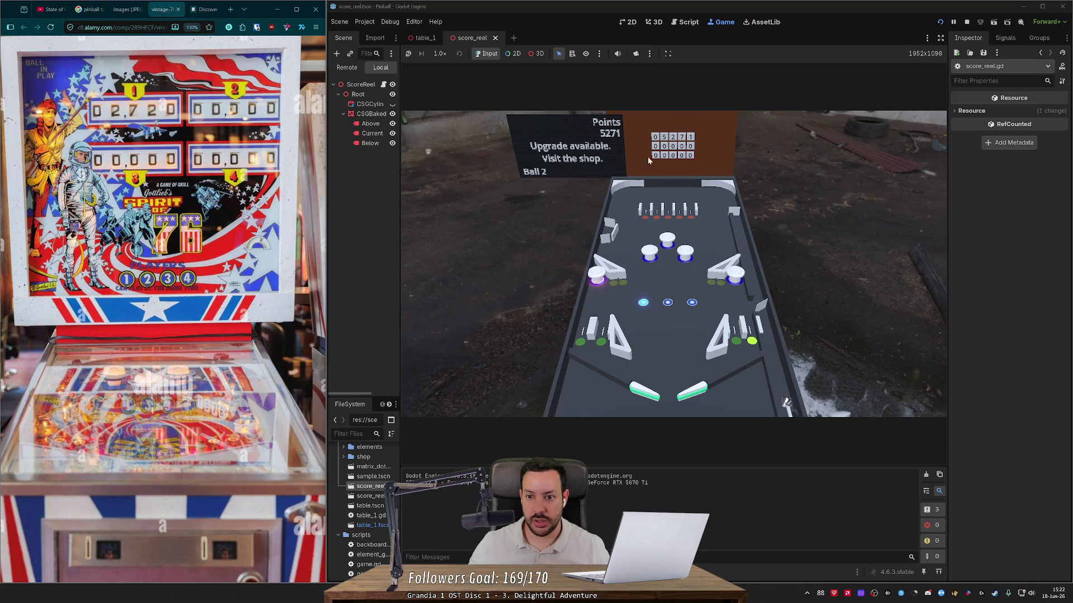
# - Launch two balls with Space and watch the faster points reel count up
pyautogui.press('space')
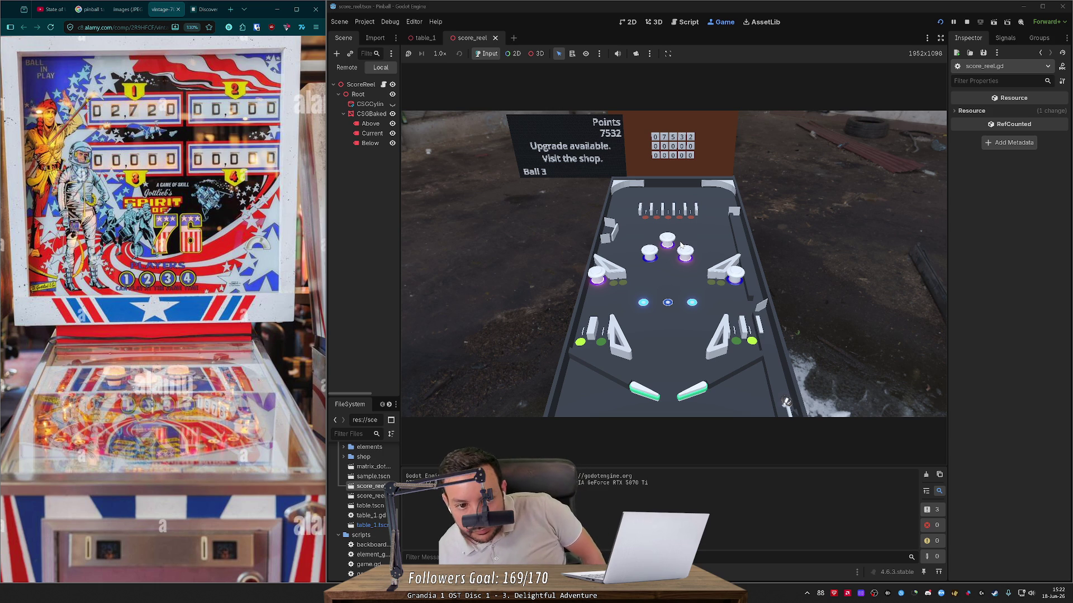
pyautogui.press('space')
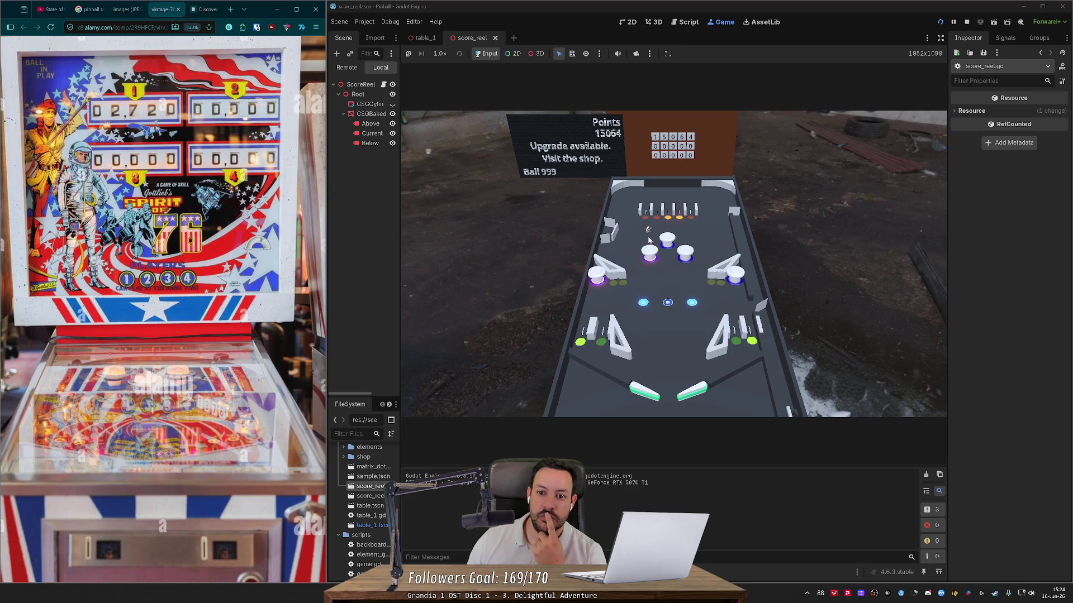
# - Stop the game, open score_reel_group.gd, and flip between the table_1 and score_reel tabs
pyautogui.click(966, 23)
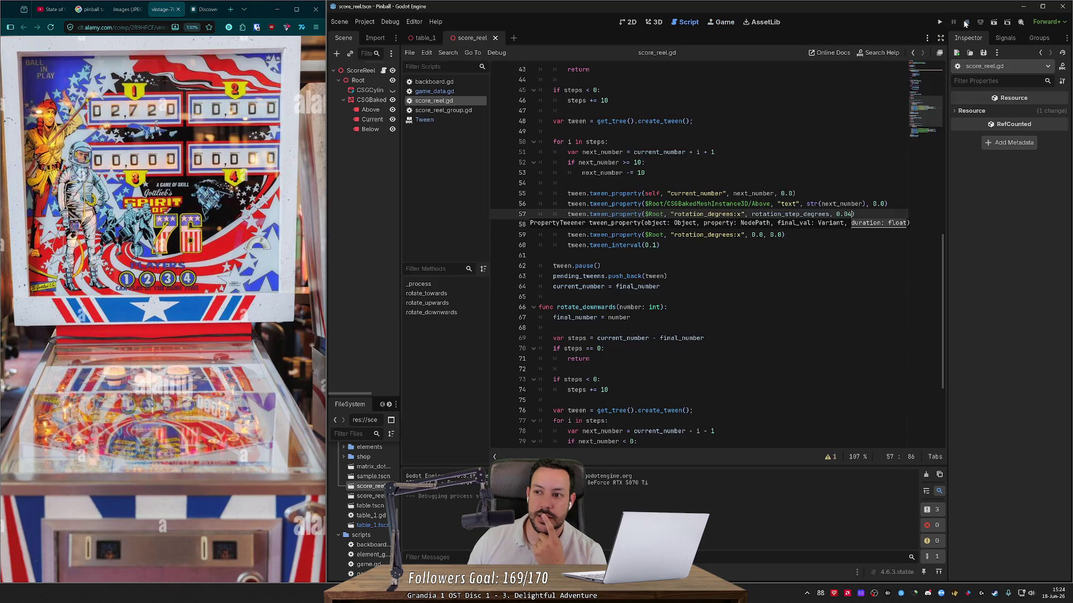
pyautogui.scroll(10, 612, 215)
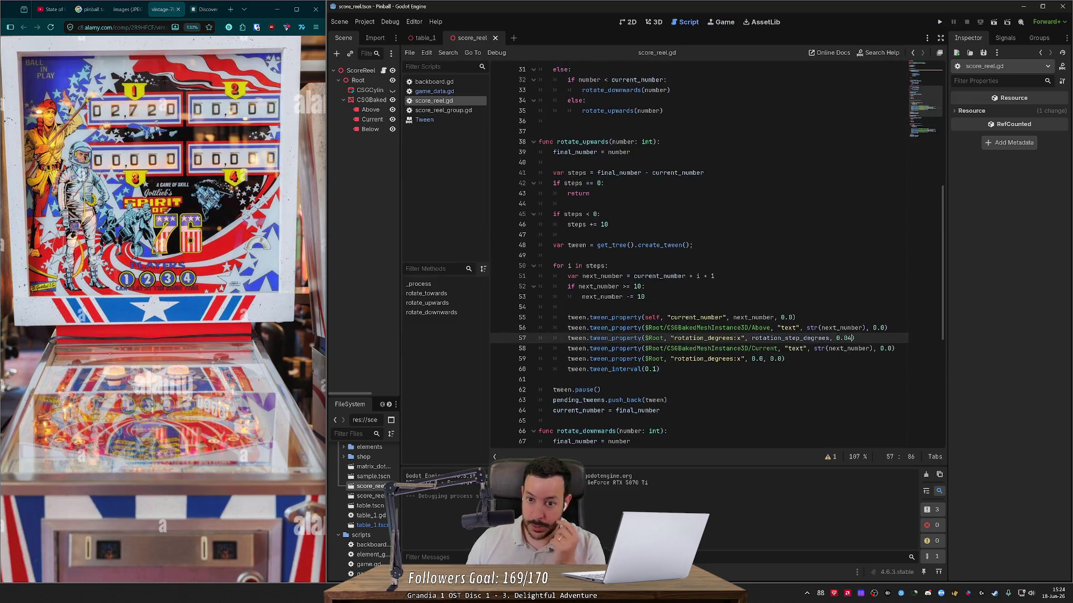
pyautogui.scroll(3, 612, 215)
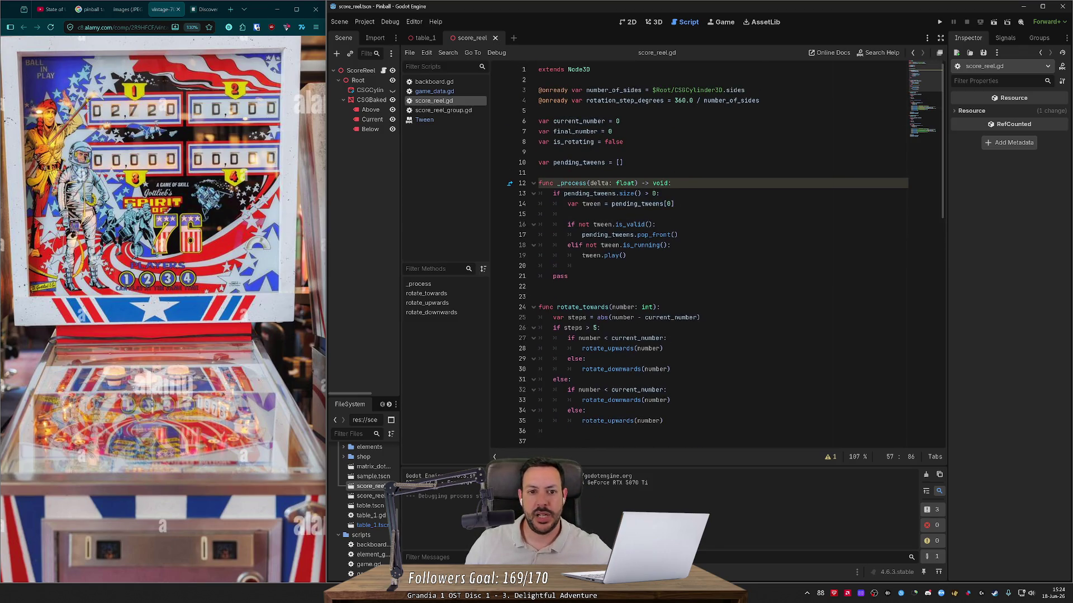
pyautogui.click(425, 110)
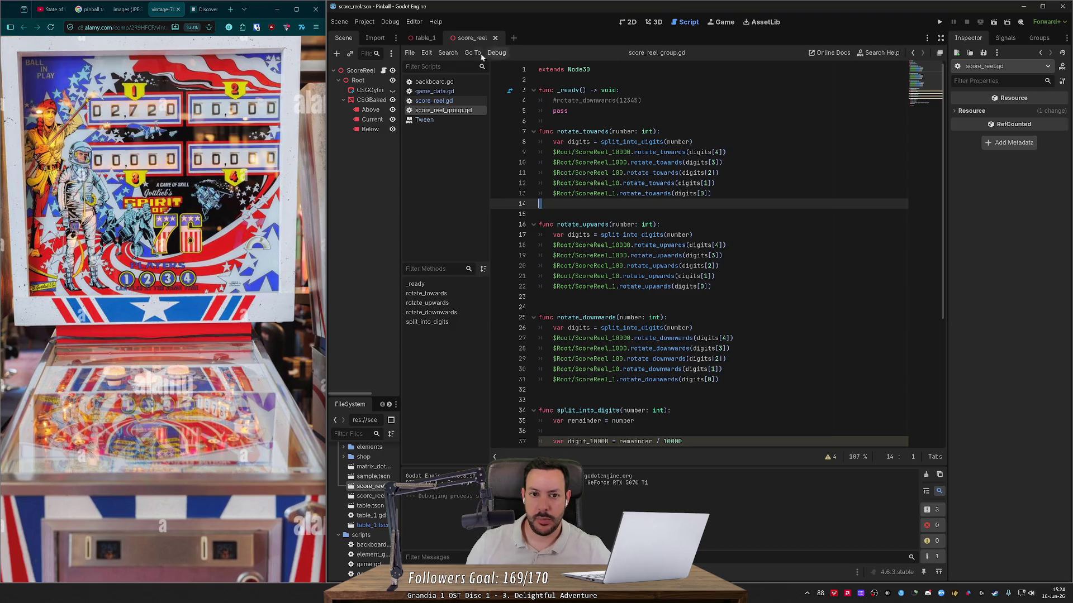
pyautogui.click(431, 38)
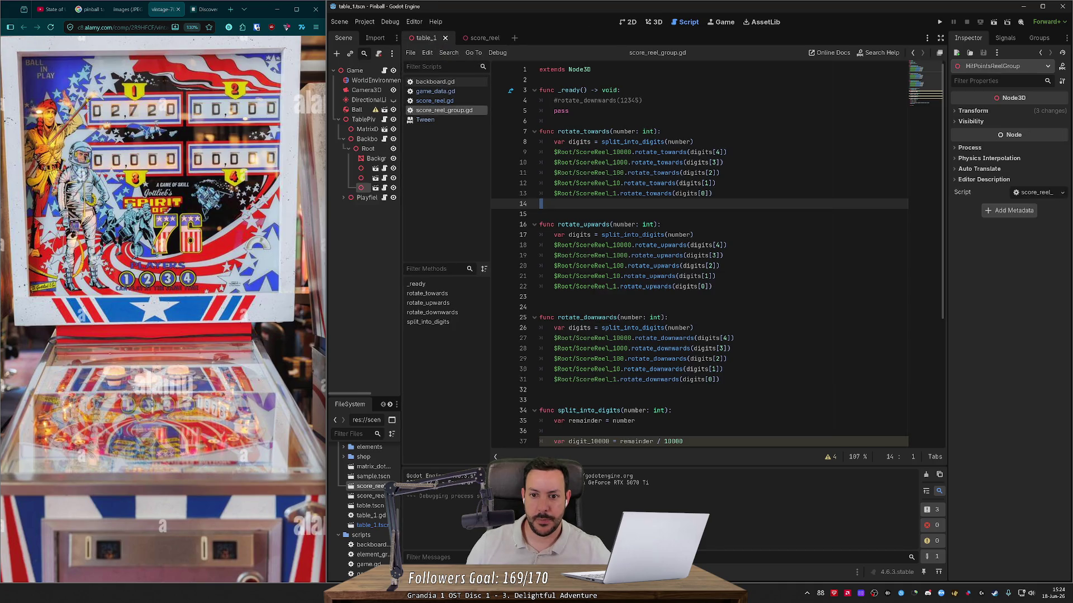
pyautogui.click(477, 38)
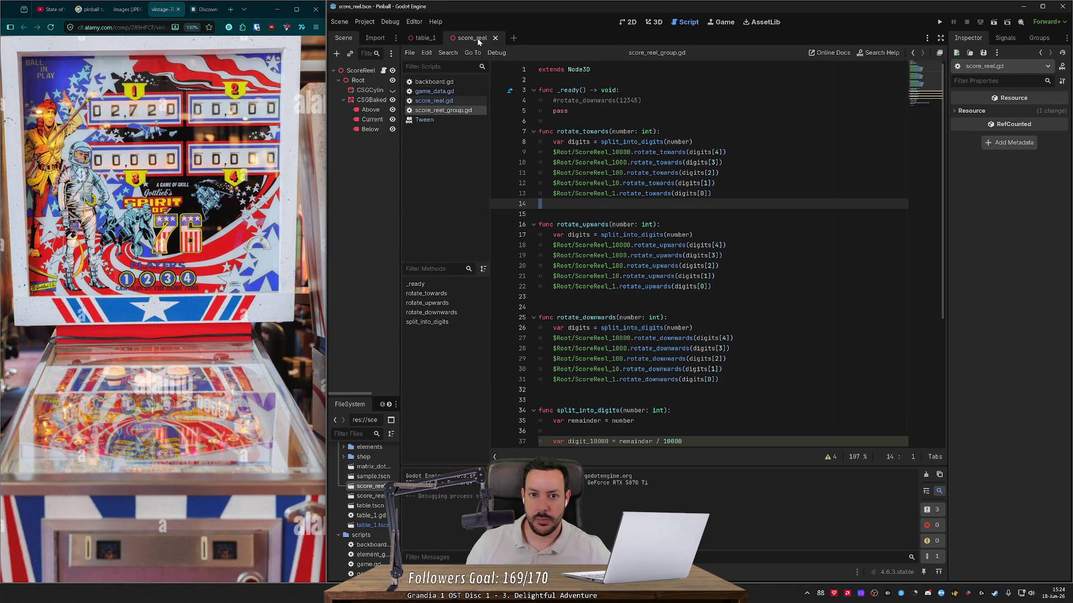
# - Show the running game, launch a ball and free it from the right slingshot, then bring up table_1
pyautogui.click(722, 22)
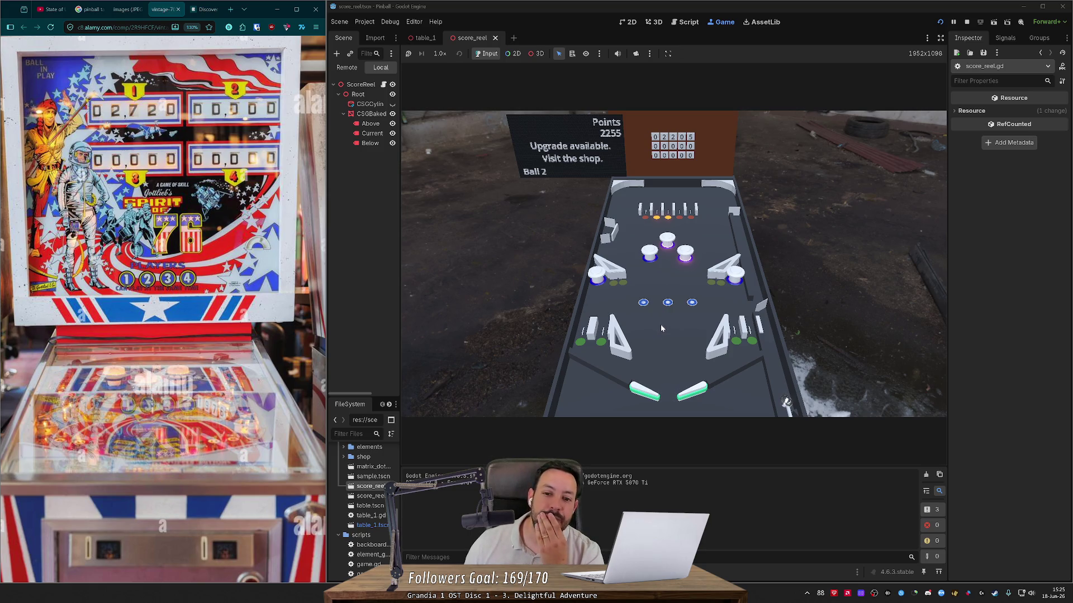
pyautogui.click(712, 336)
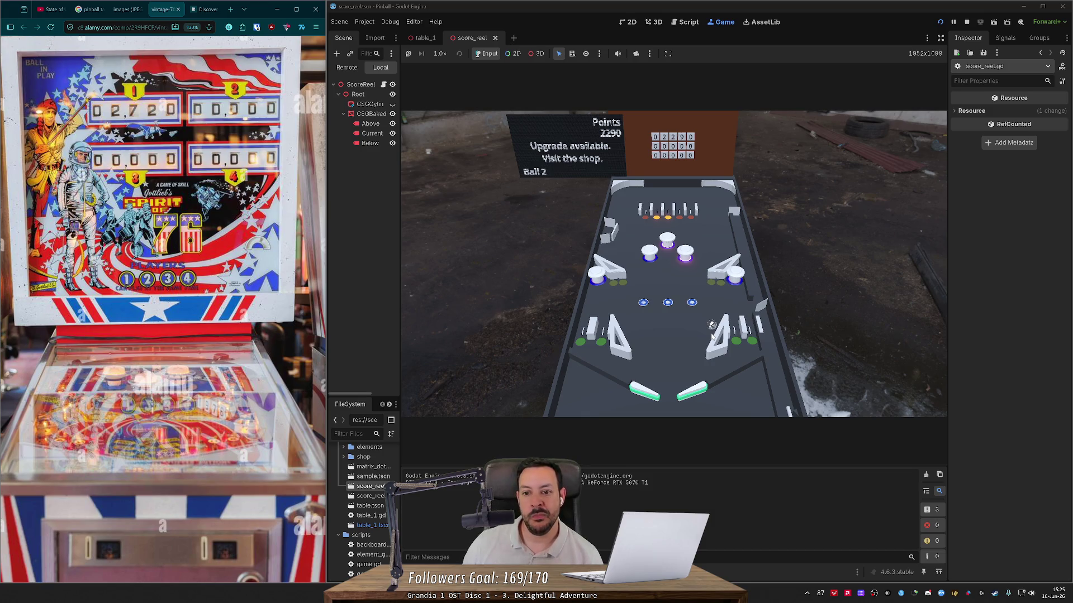
pyautogui.click(711, 326)
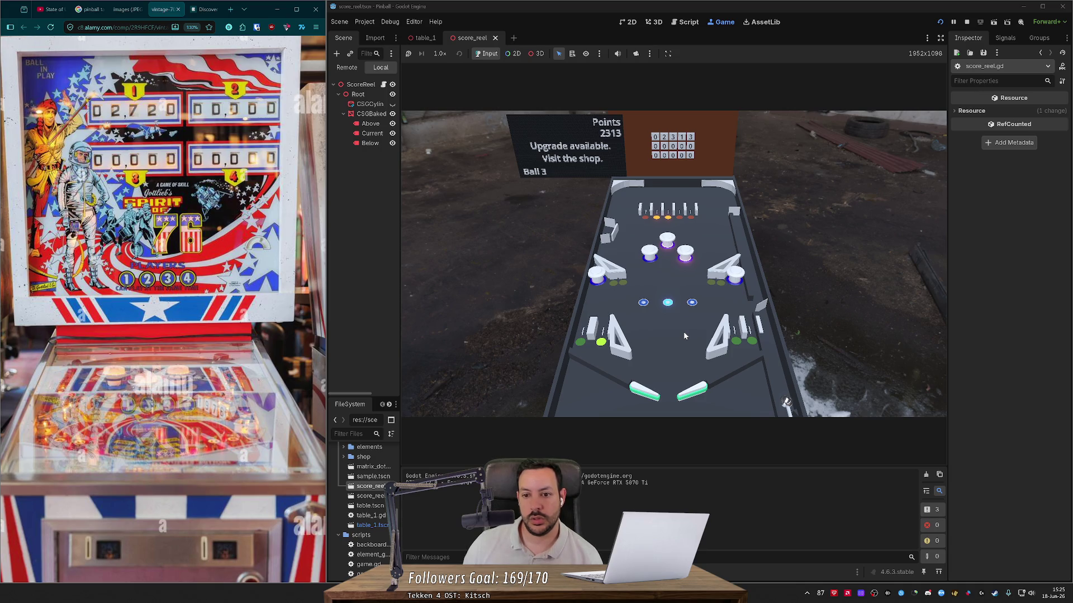
pyautogui.click(424, 38)
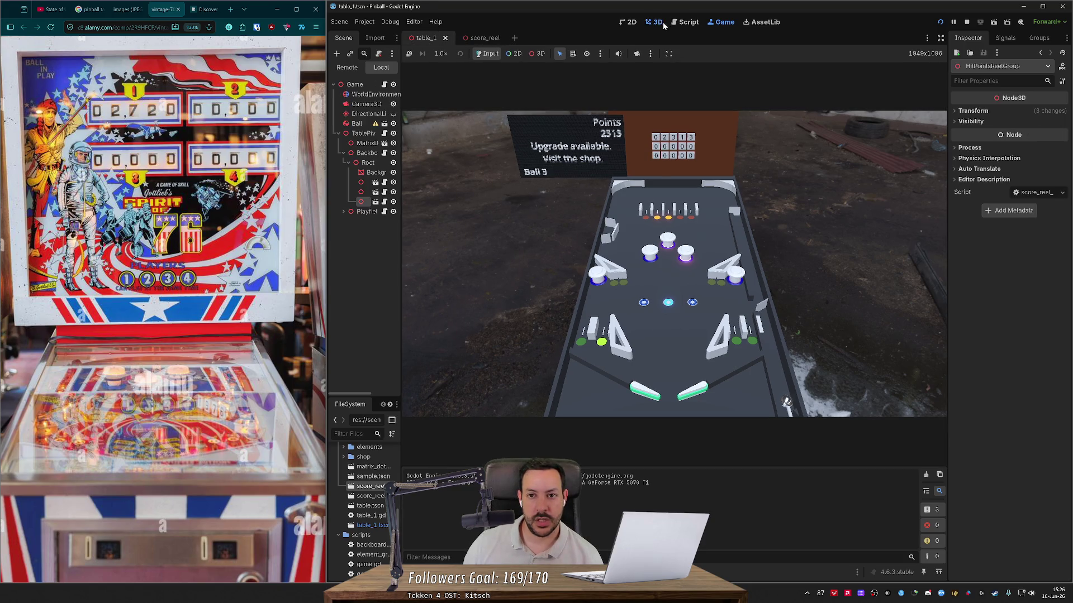
# - Review rotate_towards and its number parameter in score_reel_group.gd, then return to the 3D view
pyautogui.click(663, 22)
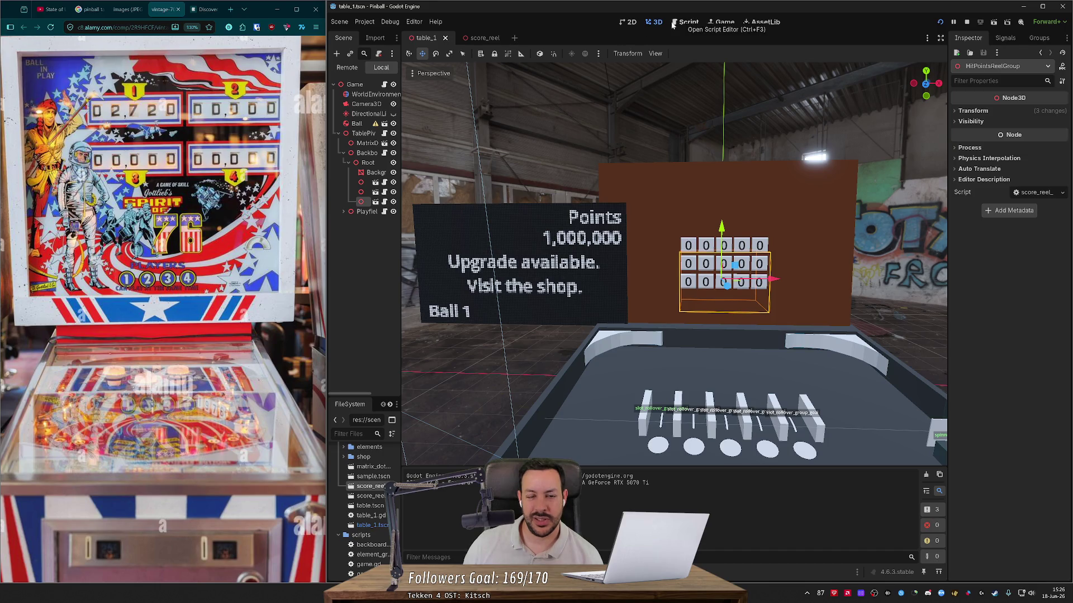
pyautogui.click(685, 22)
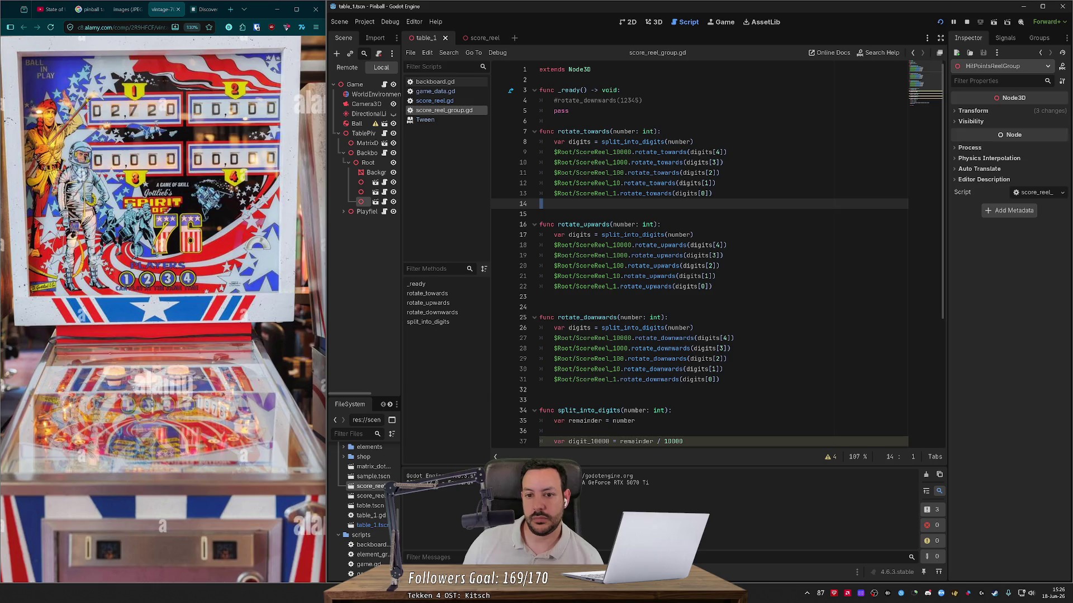
pyautogui.doubleClick(623, 131)
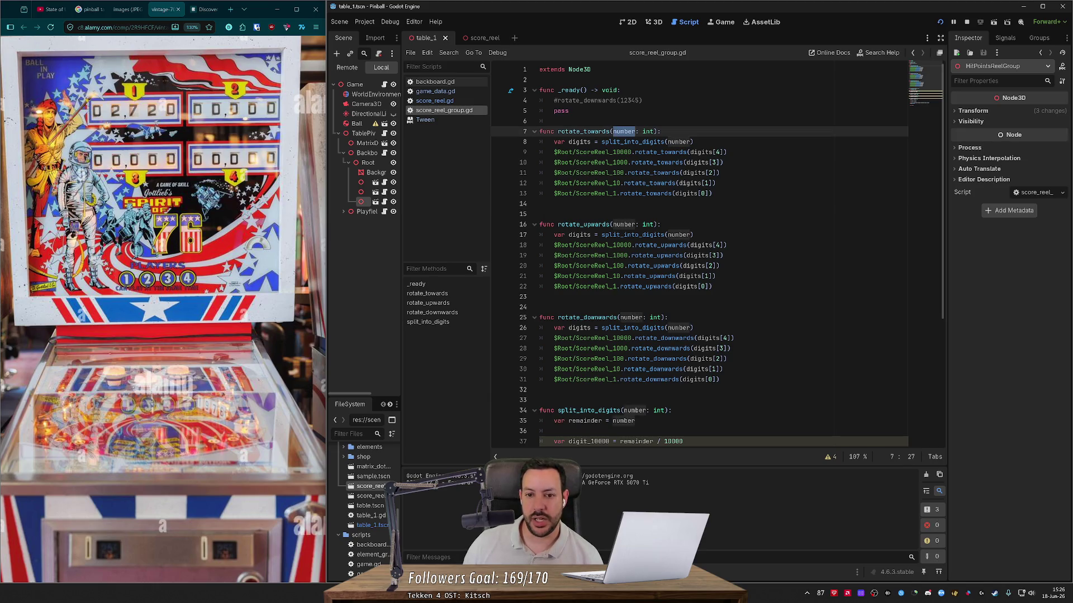
pyautogui.moveTo(621, 142)
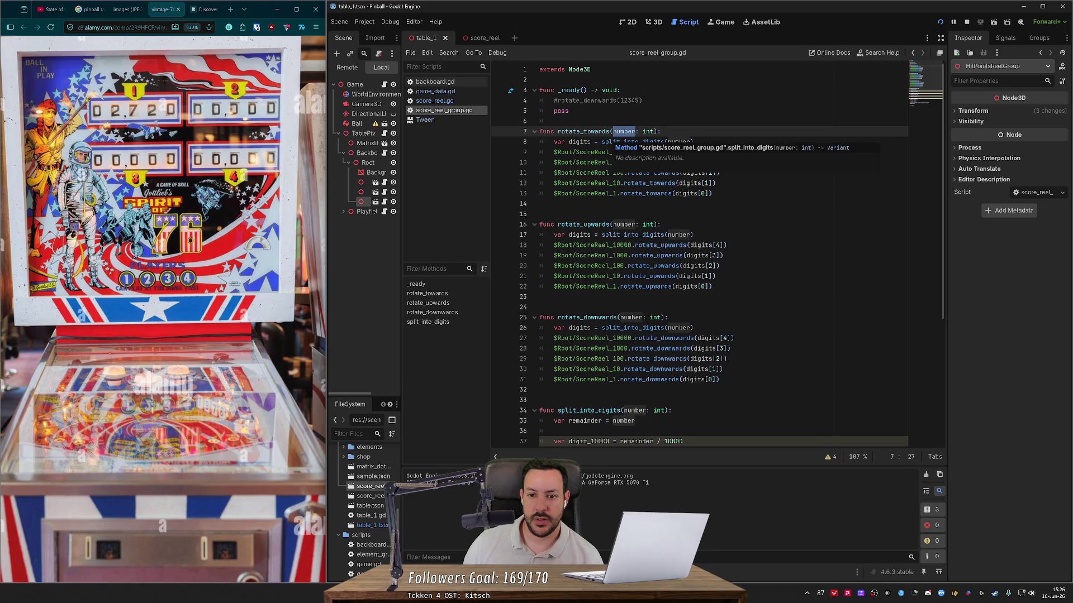
pyautogui.scroll(-3, 698, 254)
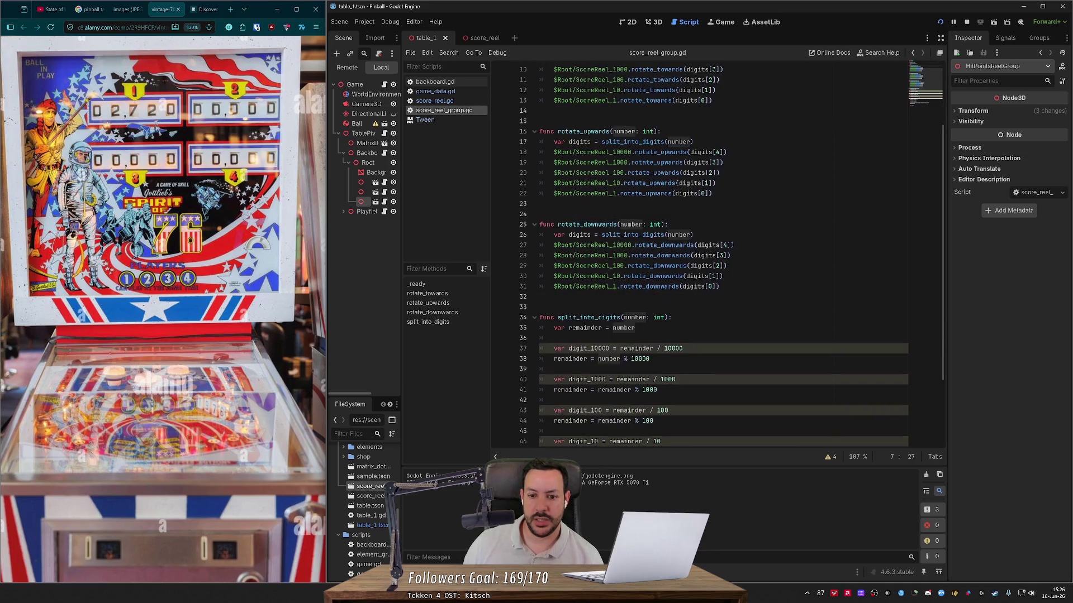
pyautogui.scroll(-3, 698, 254)
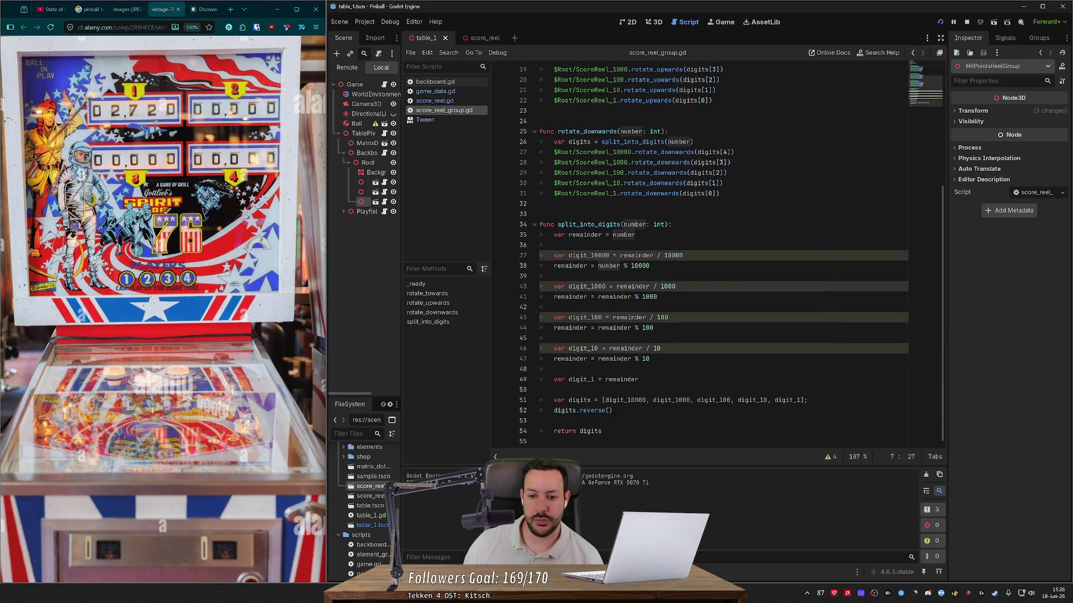
pyautogui.scroll(5, 629, 201)
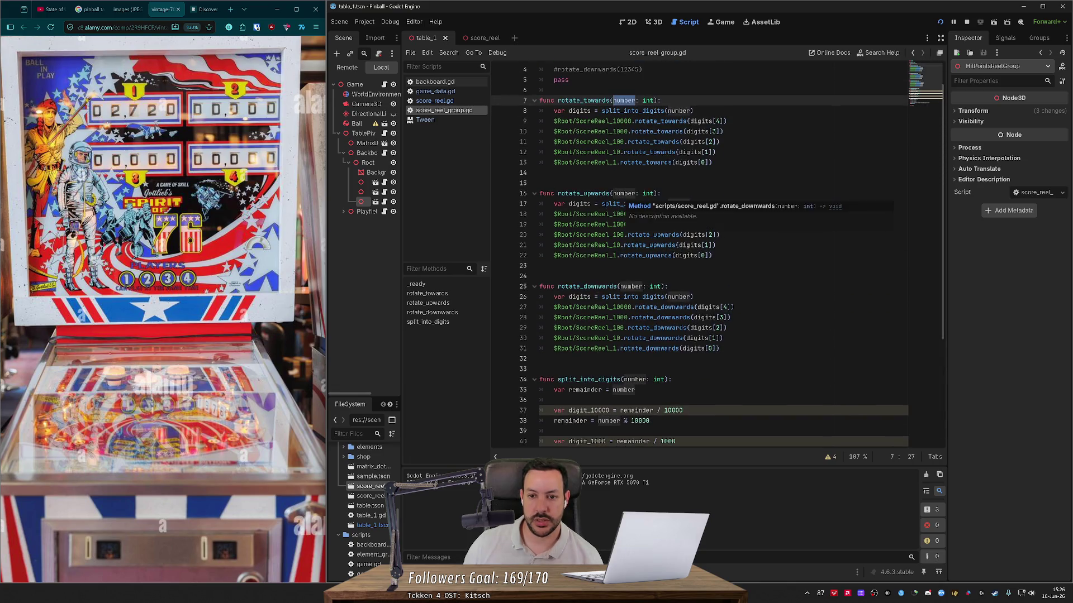
pyautogui.scroll(1, 698, 255)
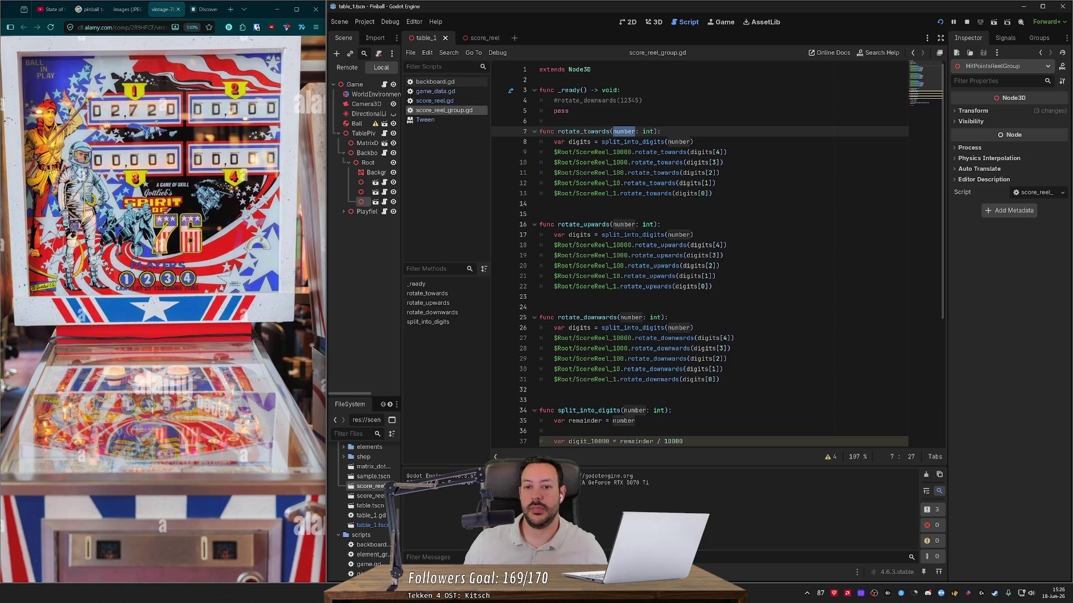
pyautogui.click(655, 23)
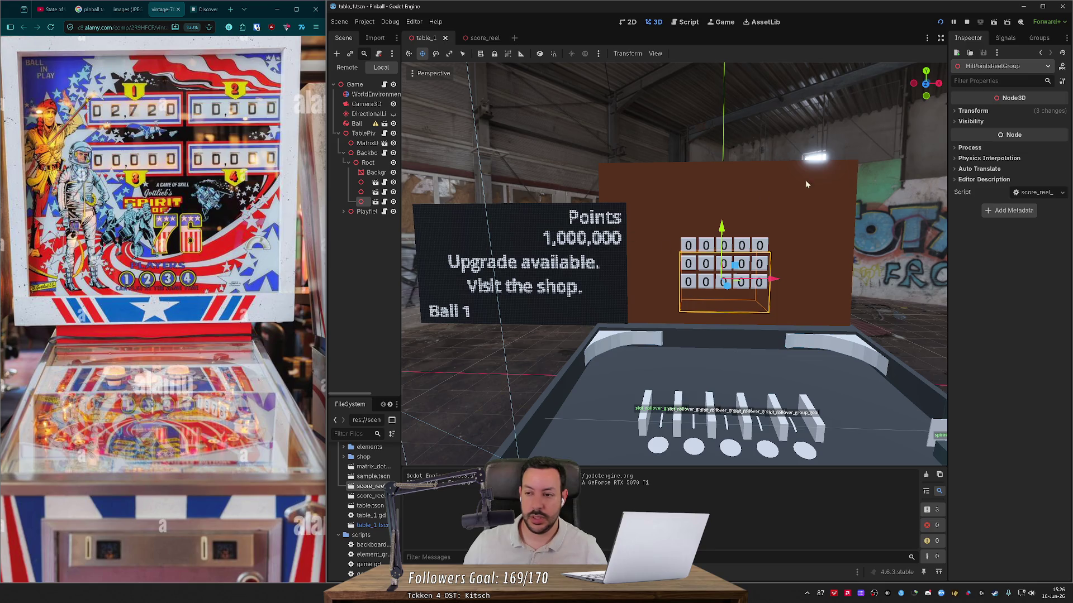
# - Run the game, launch a ball, open the backboard shop and browse its first upgrades
pyautogui.click(941, 21)
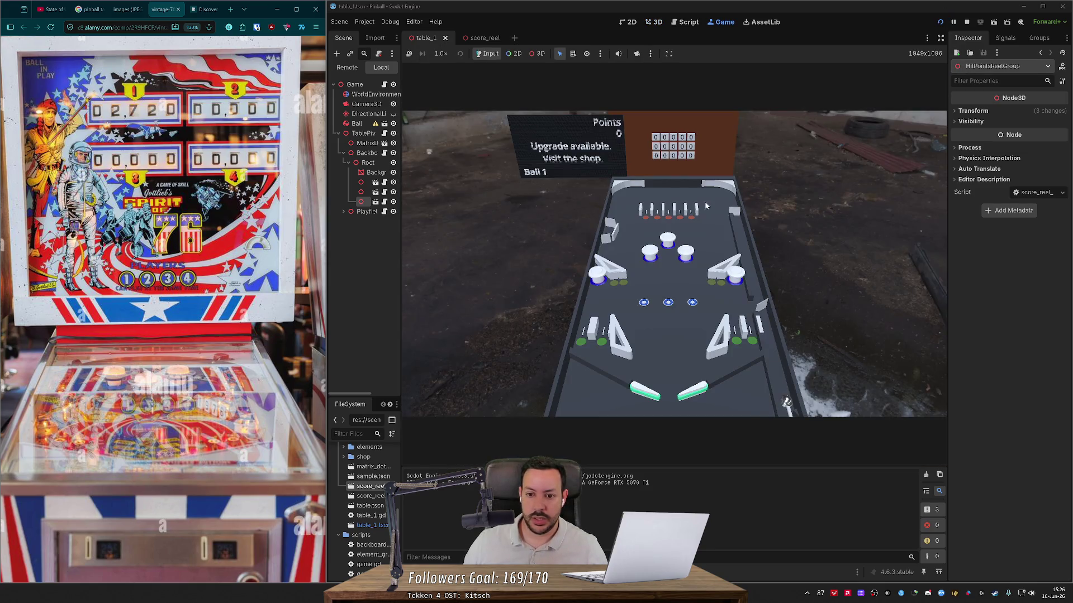
pyautogui.press('space')
pyautogui.press('s')
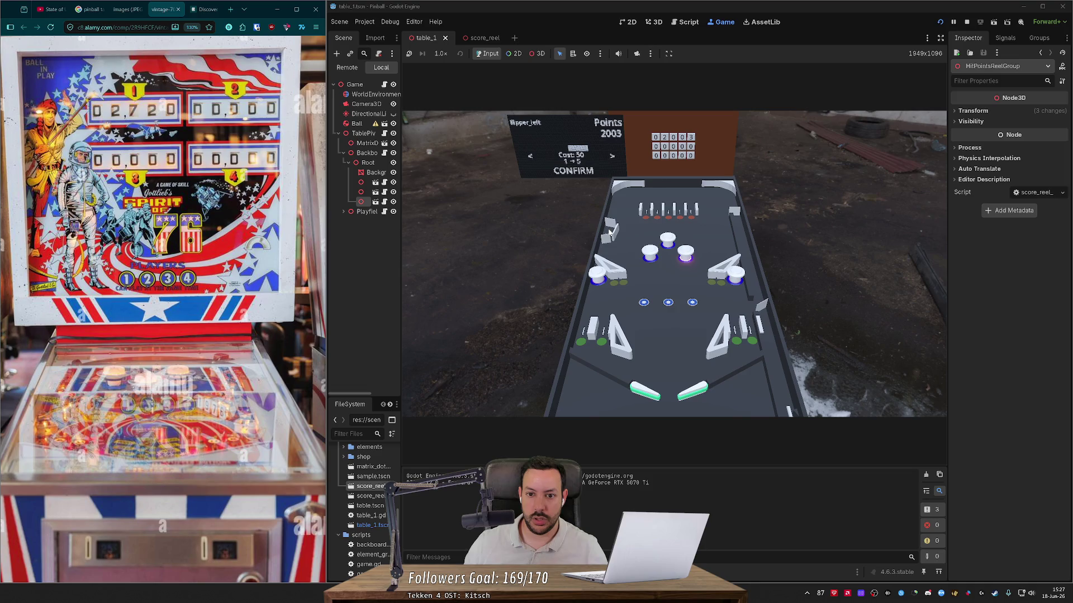
pyautogui.press('Right')
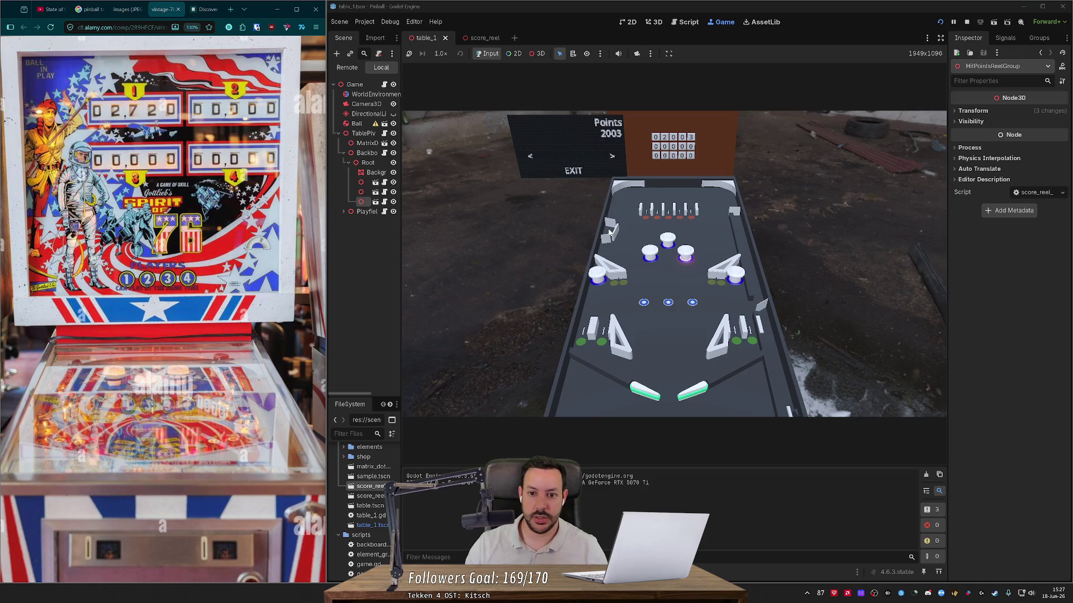
pyautogui.press('Left')
pyautogui.press('Right')
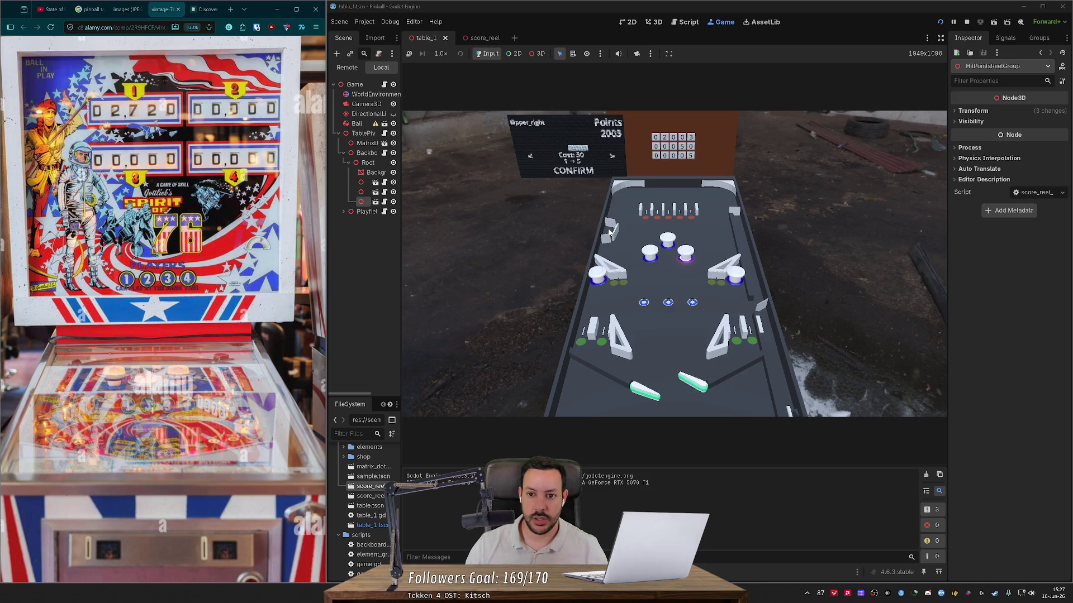
pyautogui.press('Right')
pyautogui.press('Right')
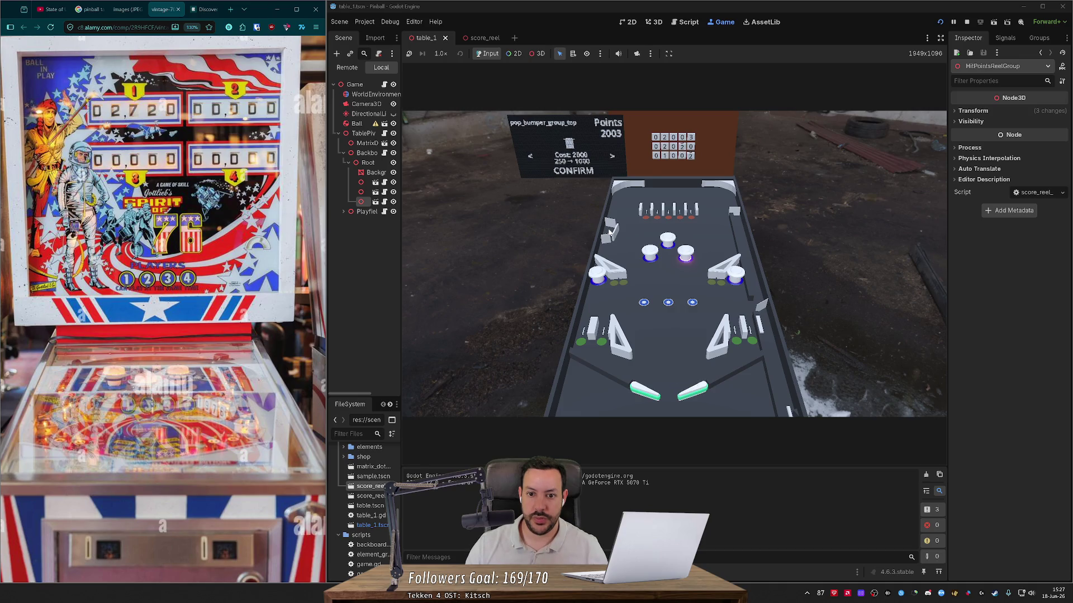
pyautogui.press('Left')
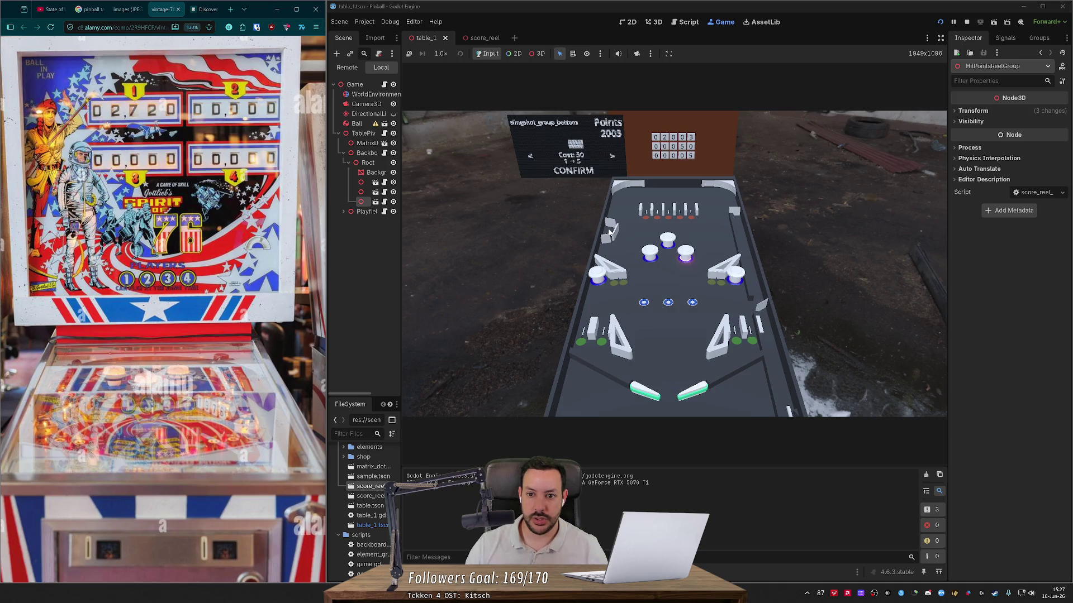
pyautogui.press('Right')
pyautogui.press('Left')
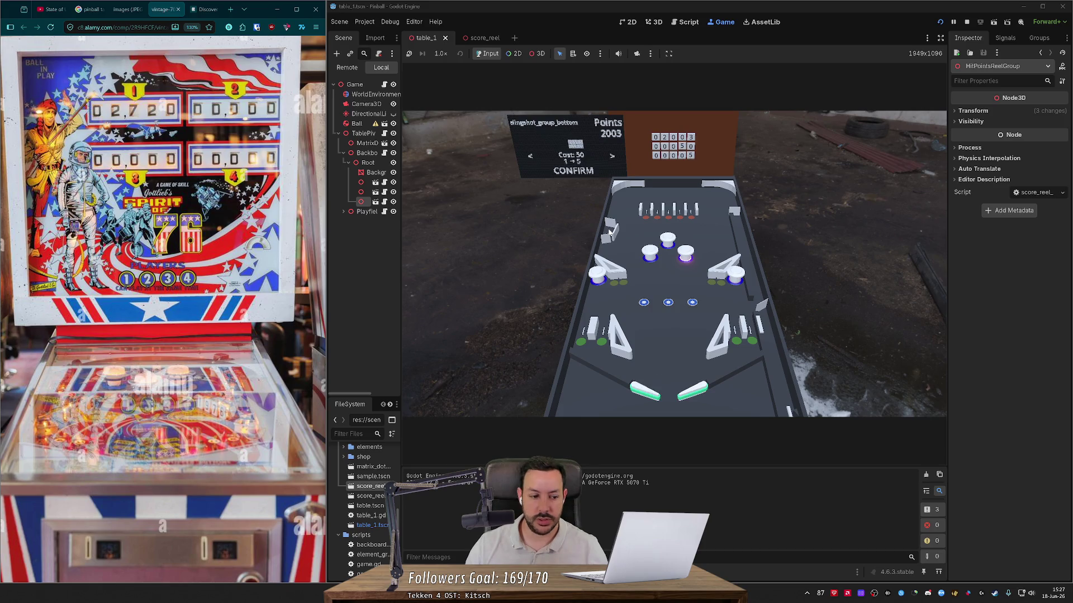
pyautogui.press('Right')
# - Cycle through slingshot, pop bumper, slot rollover, star rollover and flipper_left upgrades to compare cost and per-hit reels
pyautogui.press('Left')
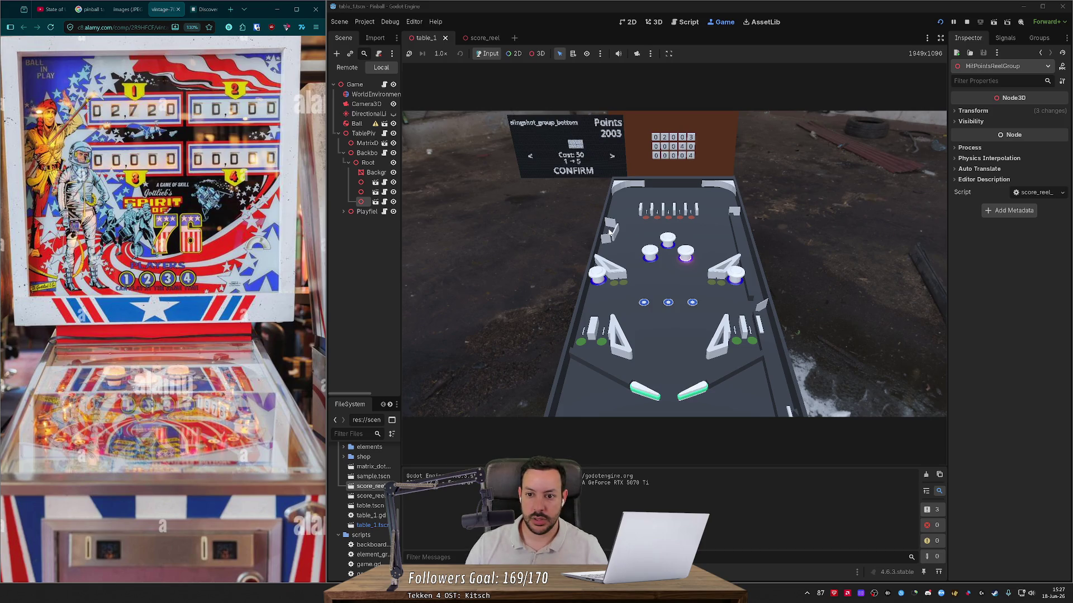
pyautogui.press('Left')
pyautogui.press('Right')
pyautogui.press('Left')
pyautogui.press('Right')
pyautogui.press('Left')
pyautogui.press('Right')
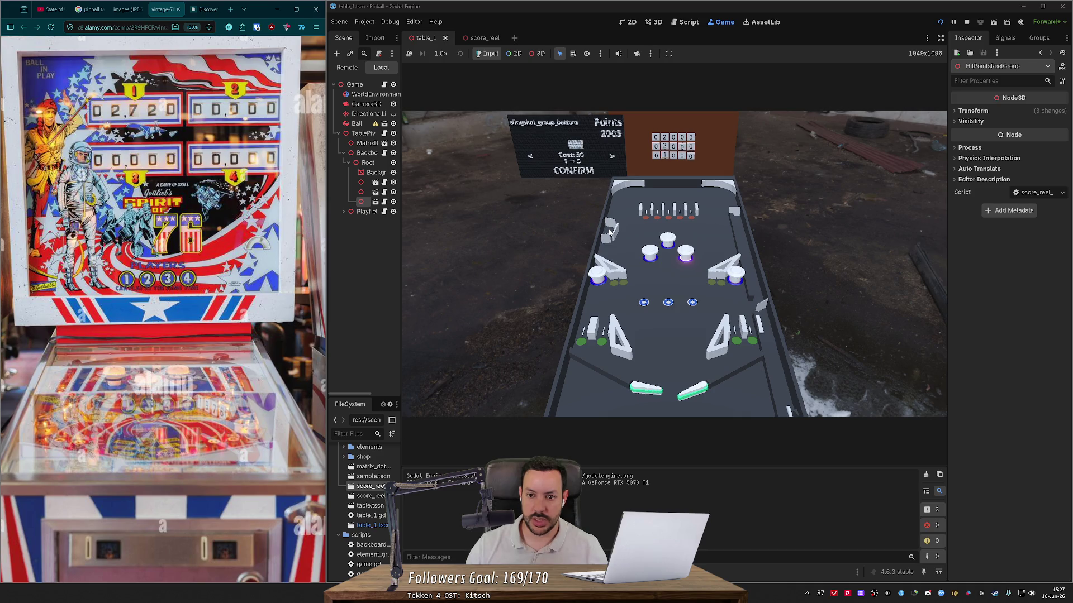
pyautogui.press('Right')
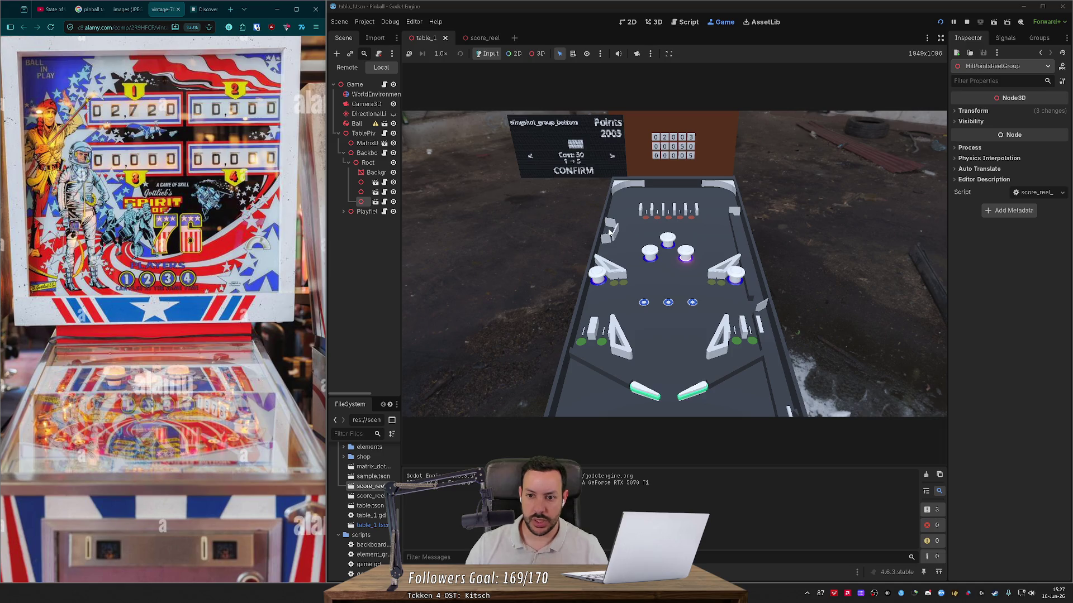
pyautogui.press('Left')
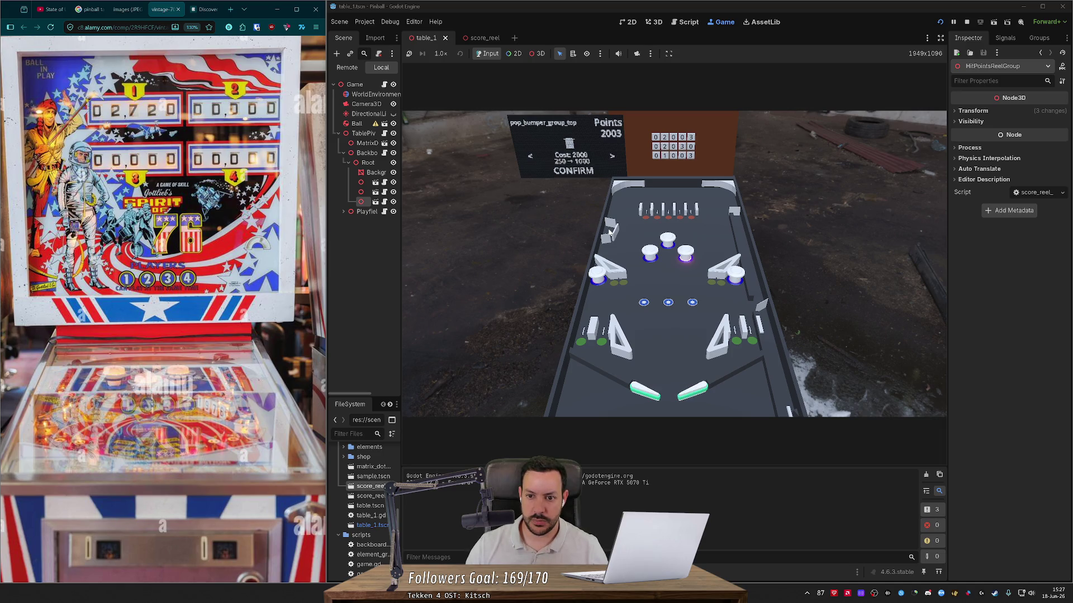
pyautogui.press('Left')
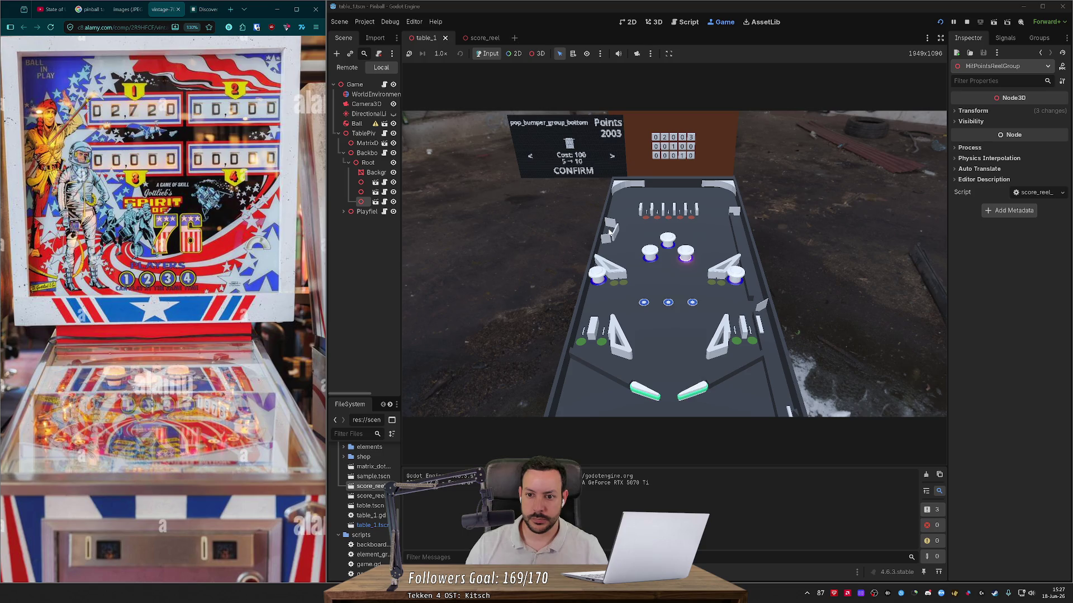
pyautogui.press('Left')
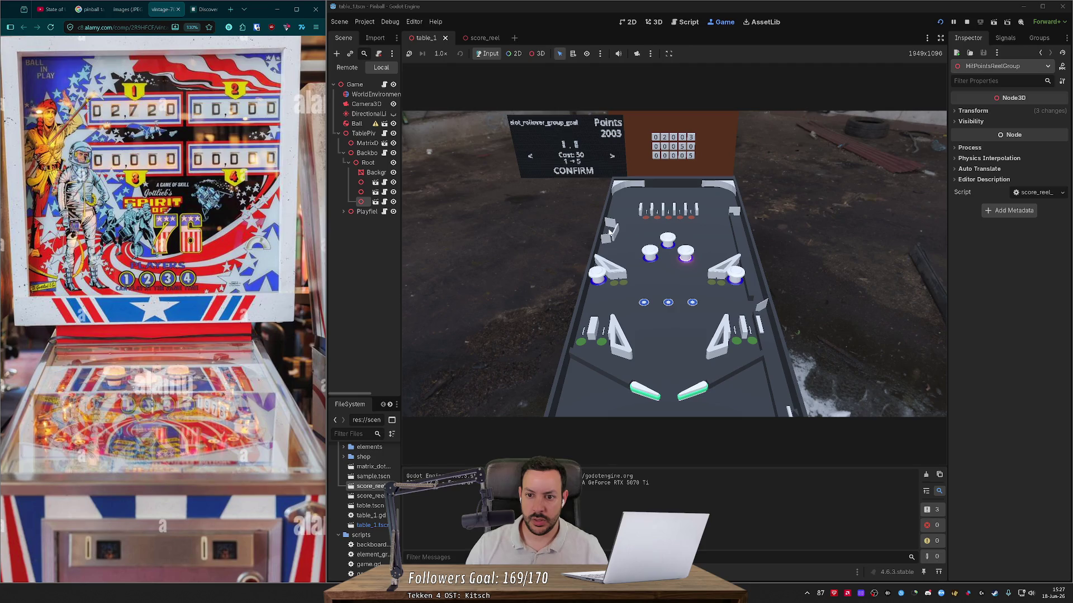
pyautogui.press('Left')
pyautogui.press('Left')
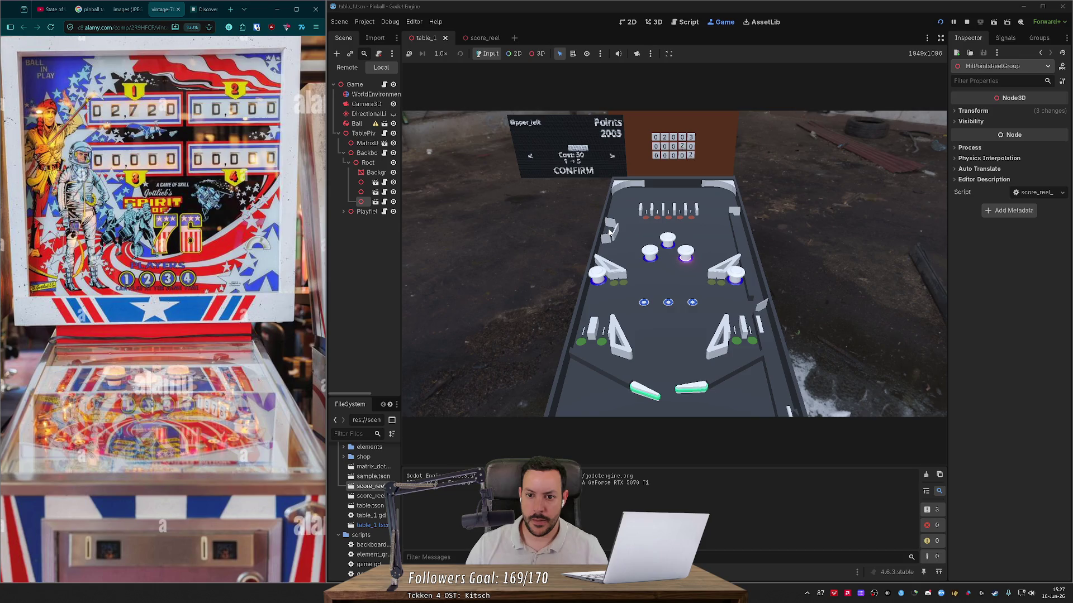
pyautogui.press('Left')
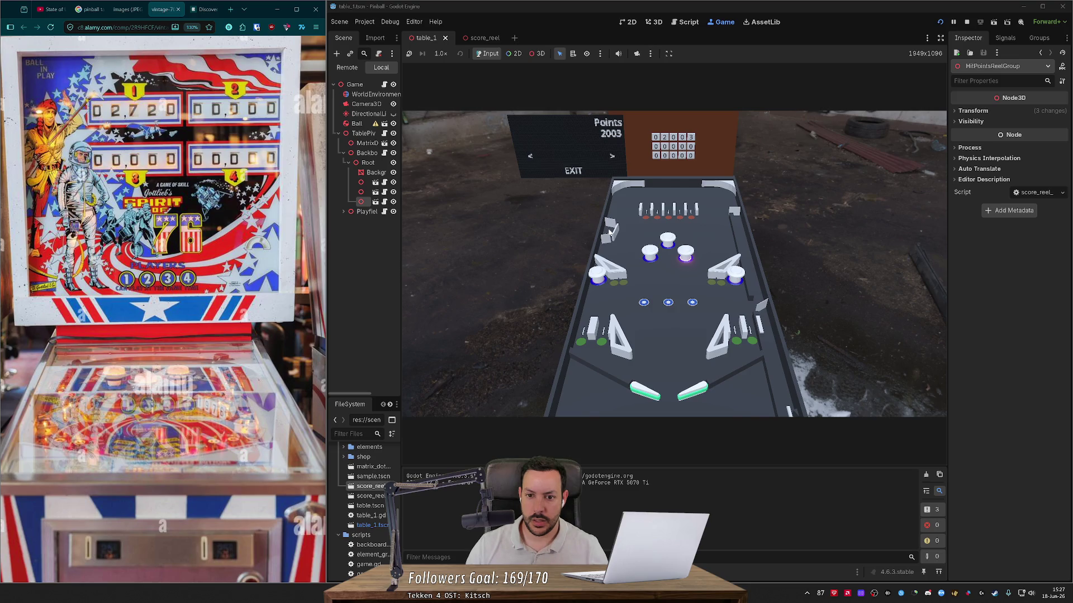
pyautogui.press('Right')
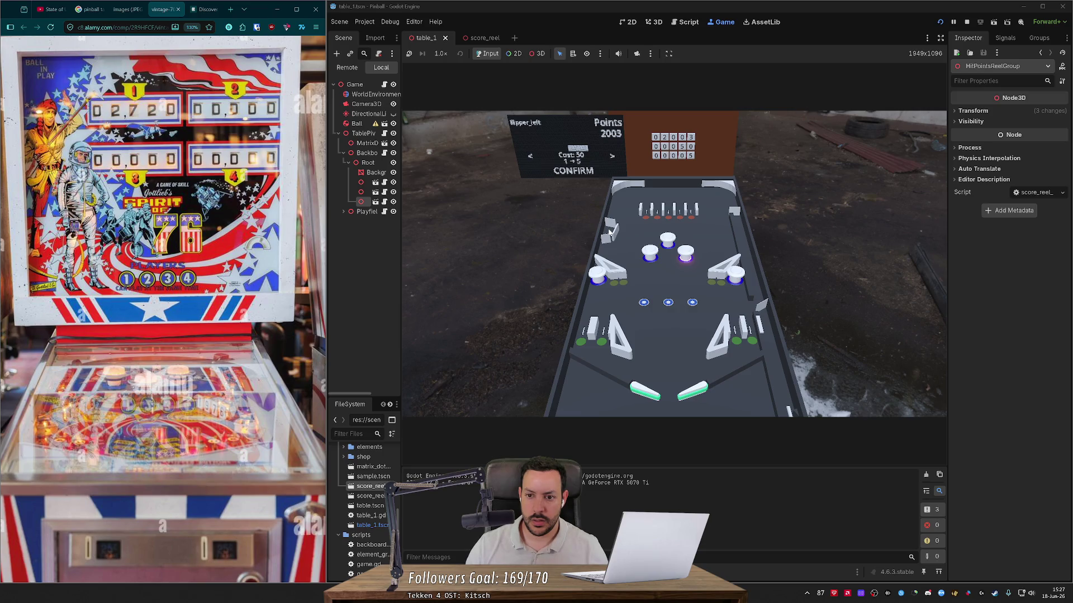
pyautogui.press('Right')
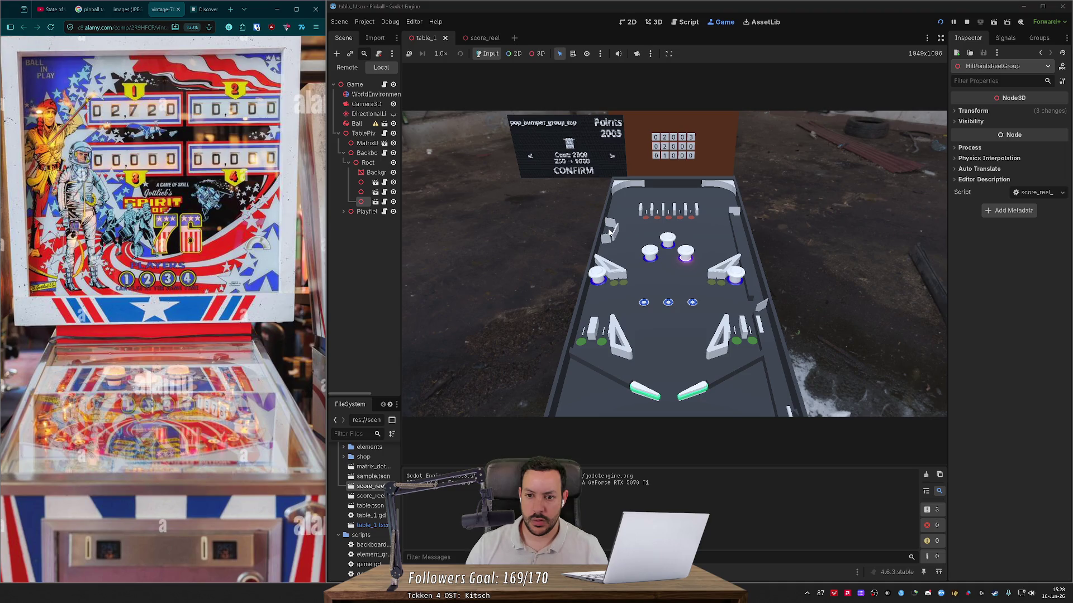
pyautogui.press('Right')
pyautogui.press('Right')
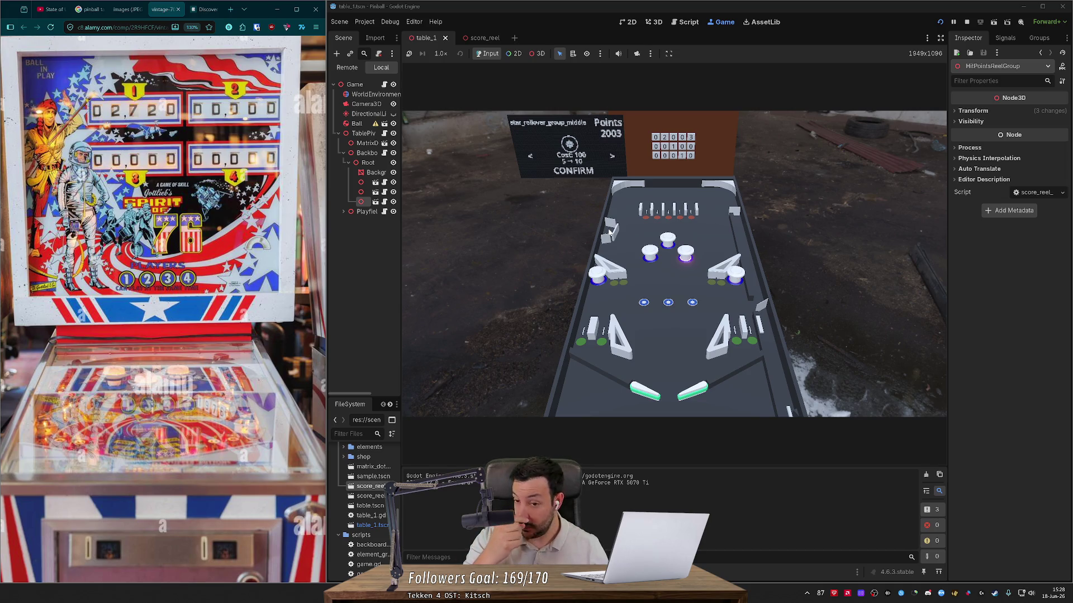
# - Stop the game, widen the Scene dock, and drag MatrixDotDisplay left to X -51.83
pyautogui.click(966, 21)
pyautogui.scroll(10, 716, 211)
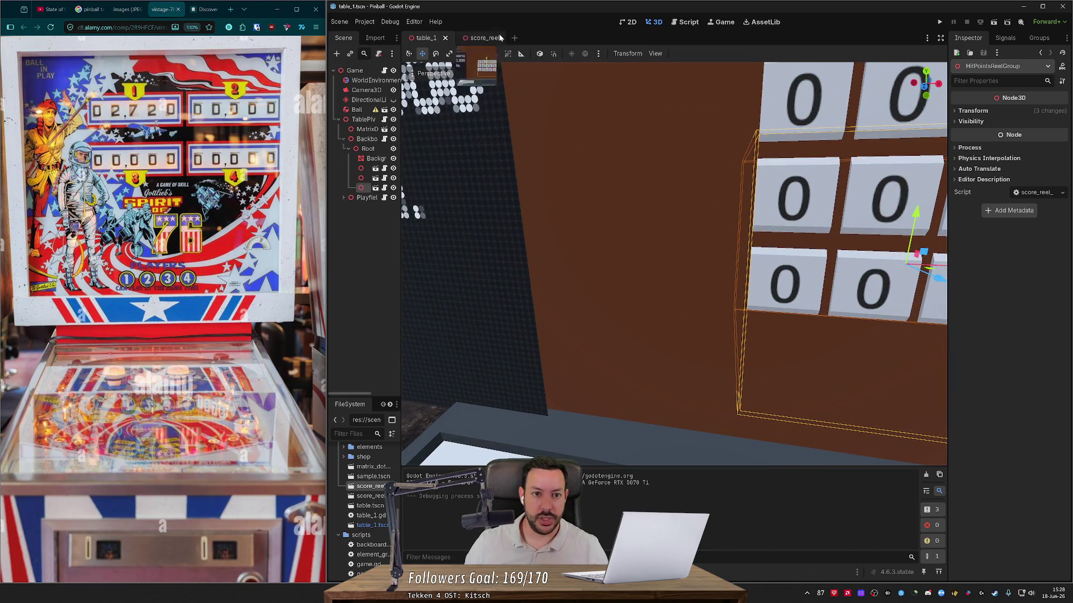
pyautogui.doubleClick(603, 8)
pyautogui.doubleClick(589, 196)
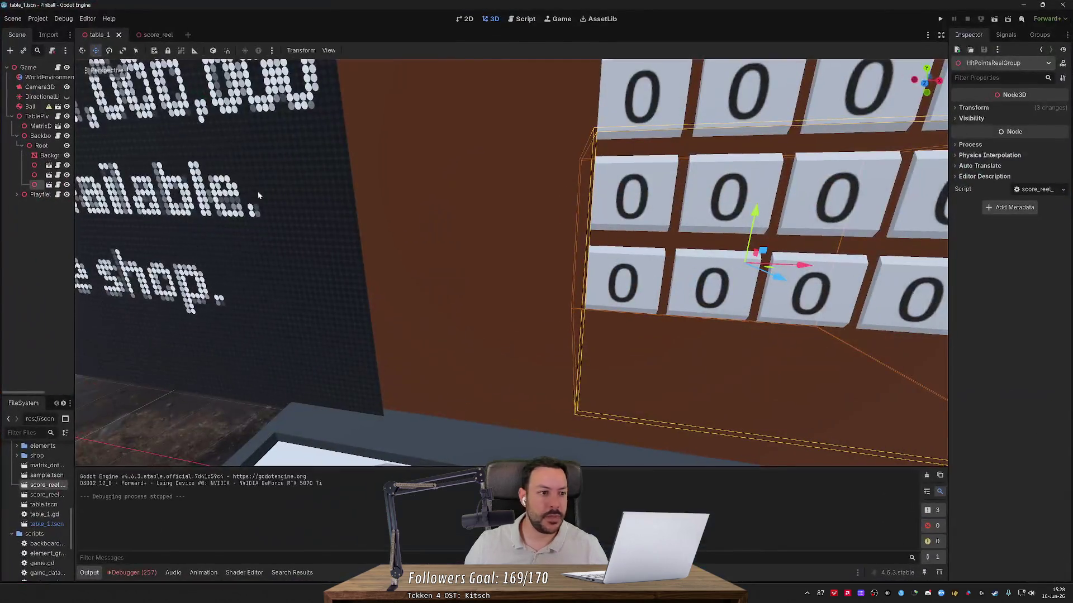
pyautogui.moveTo(74, 161)
pyautogui.mouseDown()
pyautogui.moveTo(311, 168)
pyautogui.moveTo(275, 170)
pyautogui.mouseUp()
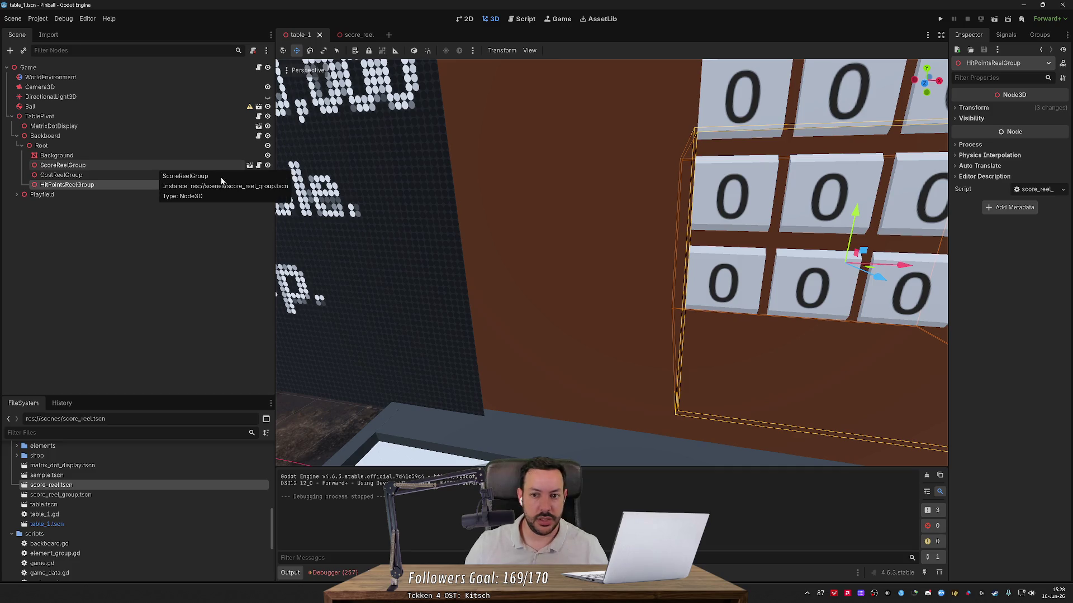
pyautogui.doubleClick(156, 184)
pyautogui.click(445, 216)
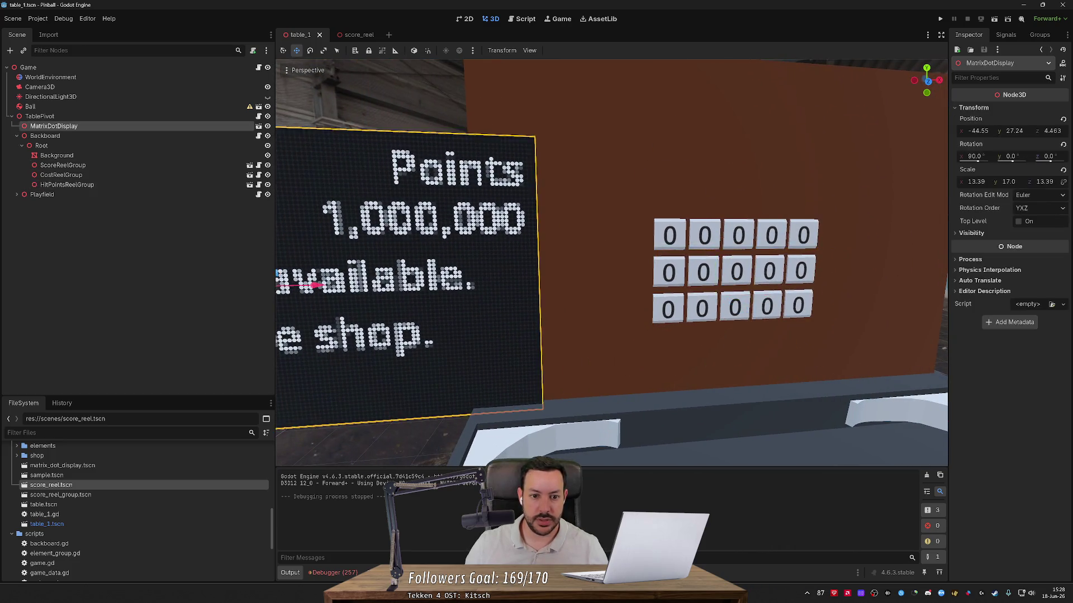
pyautogui.press('f')
pyautogui.moveTo(582, 283)
pyautogui.mouseDown()
pyautogui.moveTo(561, 281)
pyautogui.moveTo(571, 282)
pyautogui.mouseUp()
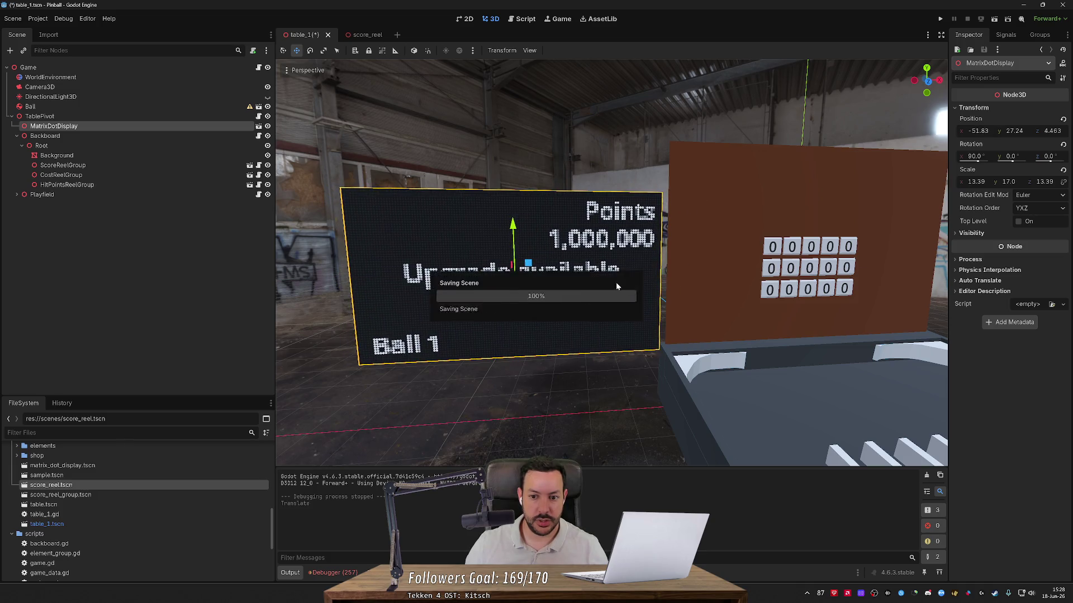
pyautogui.scroll(-5, 678, 293)
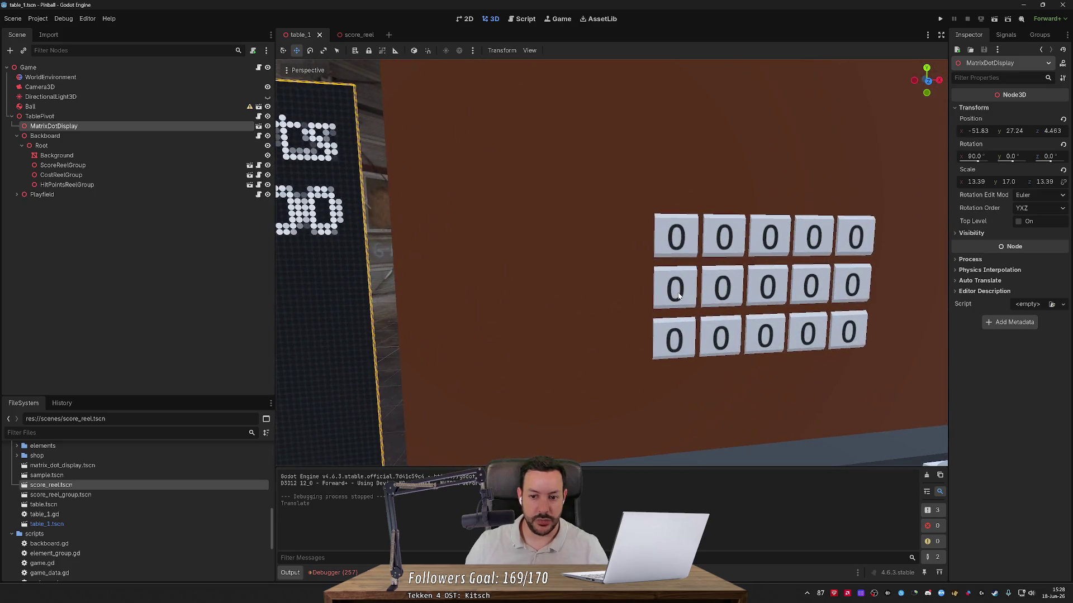
# - Add a Label3D child under Background and set its text to 'Points:'
pyautogui.rightClick(151, 156)
pyautogui.click(193, 177)
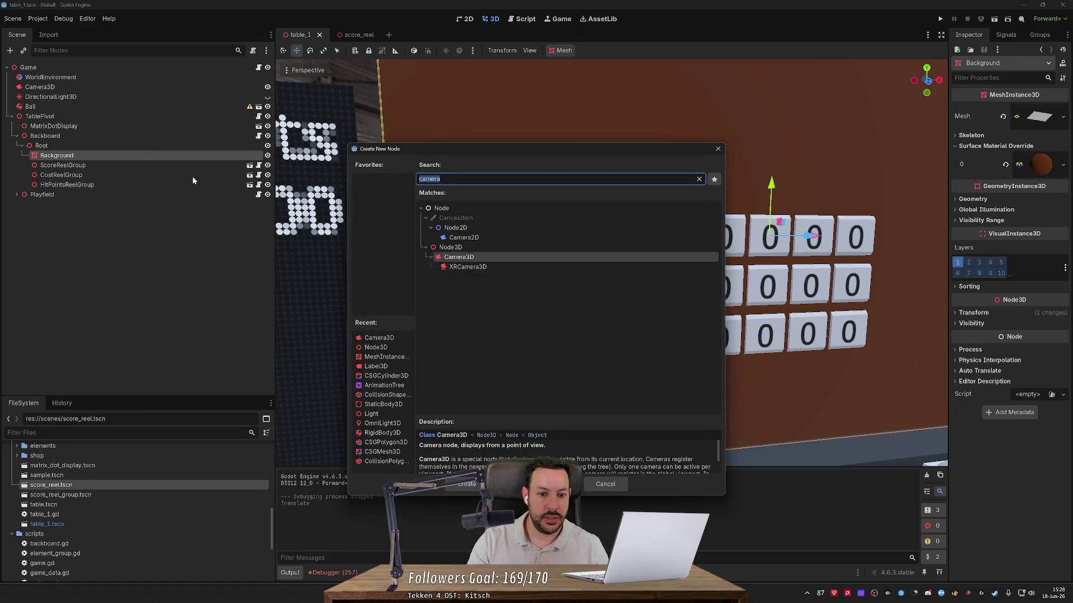
pyautogui.write('label')
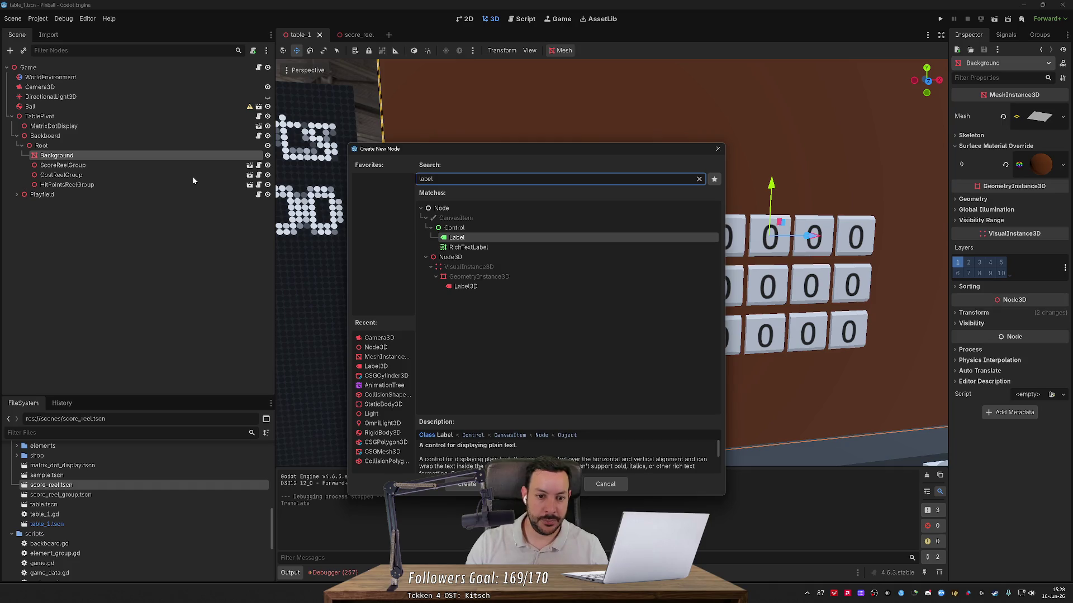
pyautogui.press('Down')
pyautogui.press('Down')
pyautogui.press('Down')
pyautogui.press('Return')
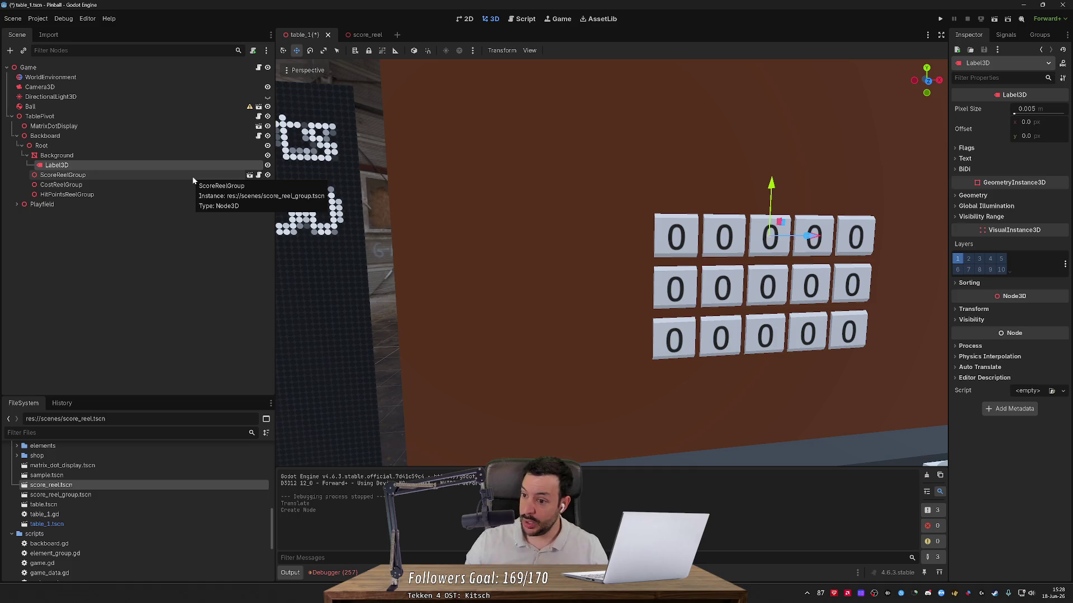
pyautogui.click(963, 159)
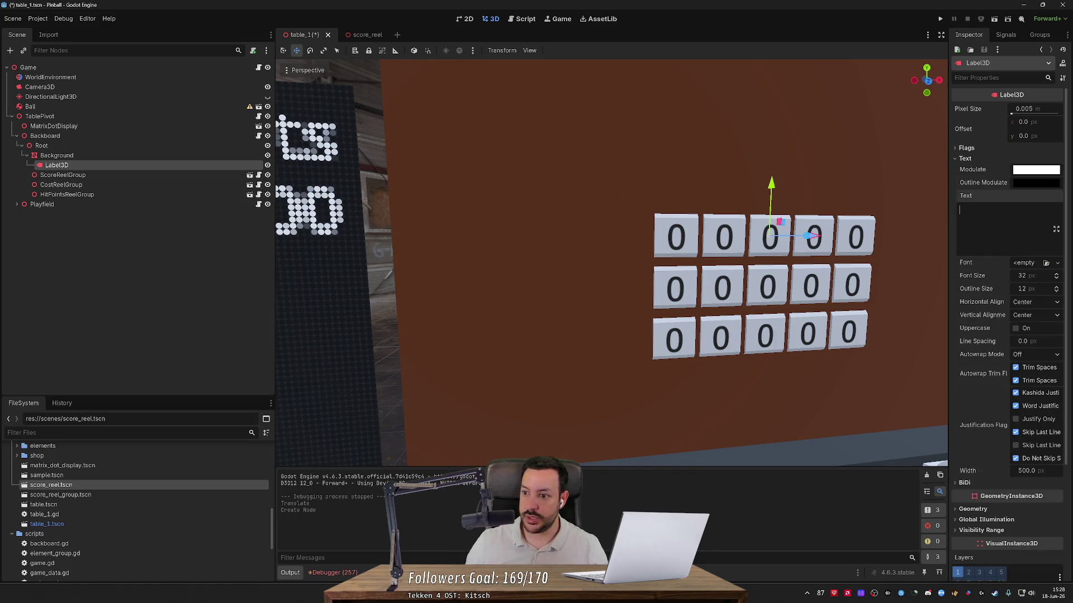
pyautogui.write('Points:')
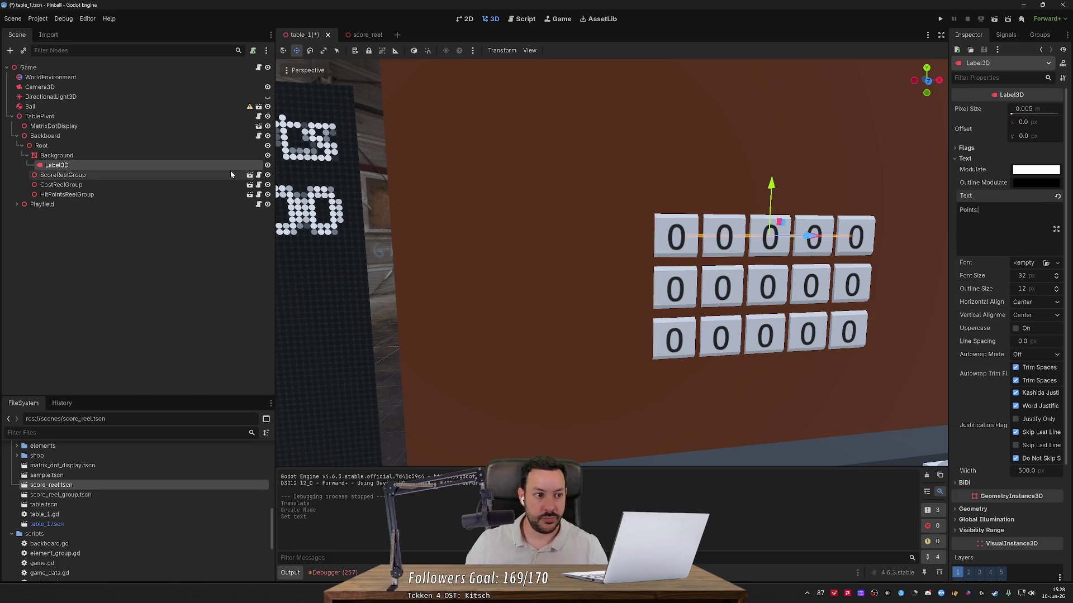
# - Check the Background's transform, then reselect the new label and move the view closer to it
pyautogui.click(163, 155)
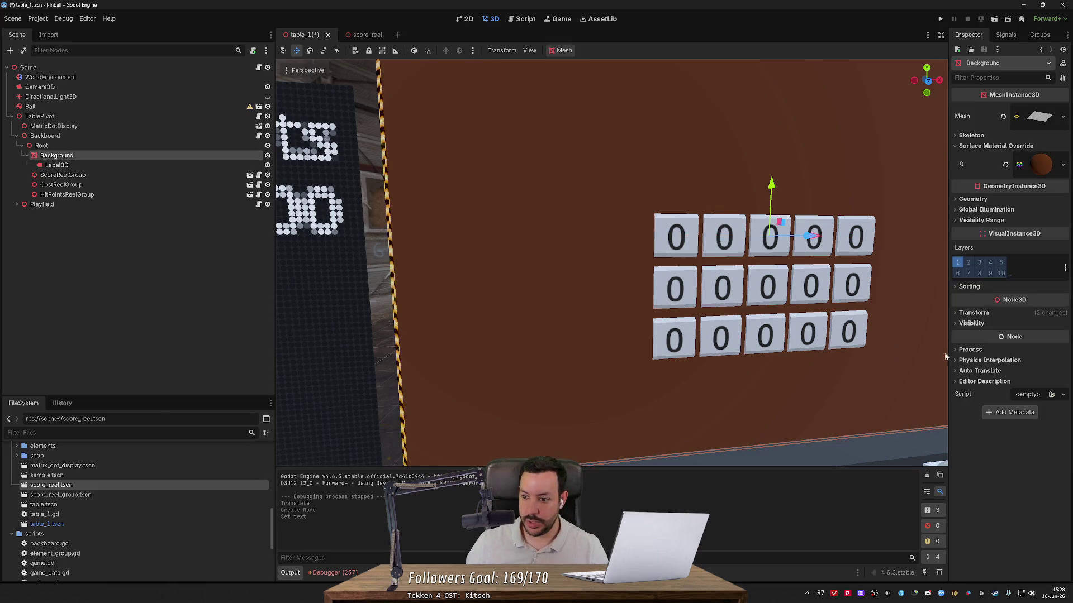
pyautogui.click(970, 316)
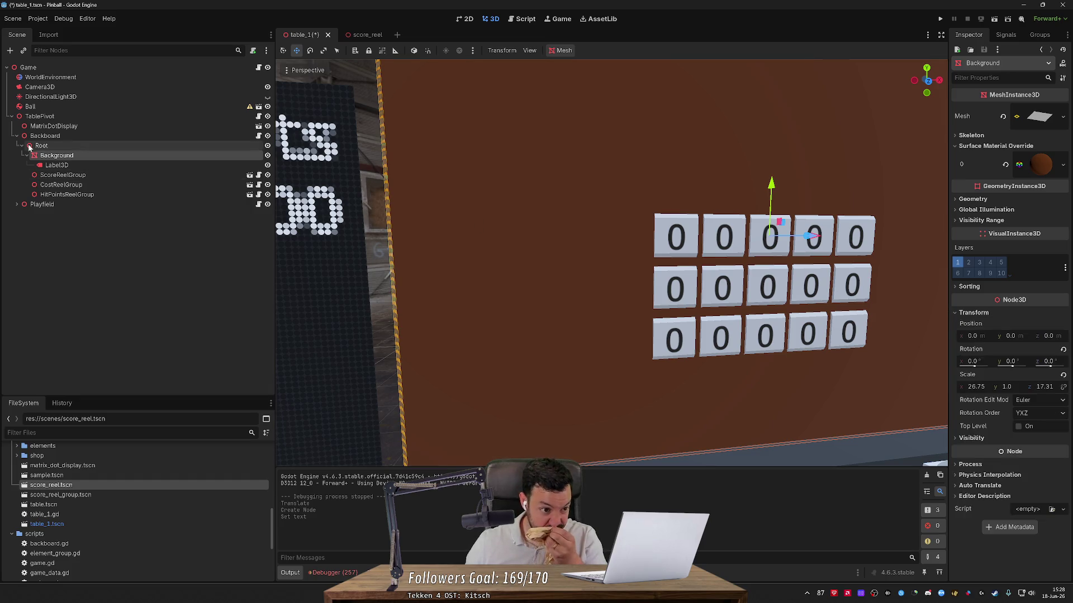
pyautogui.click(55, 166)
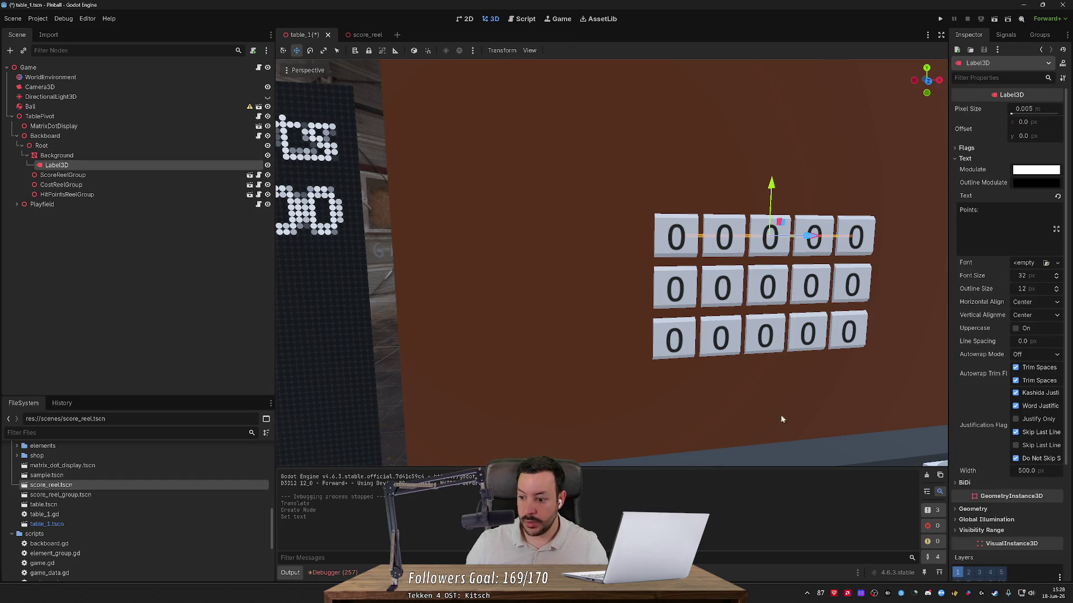
pyautogui.moveTo(785, 353); pyautogui.dragTo(815, 362)
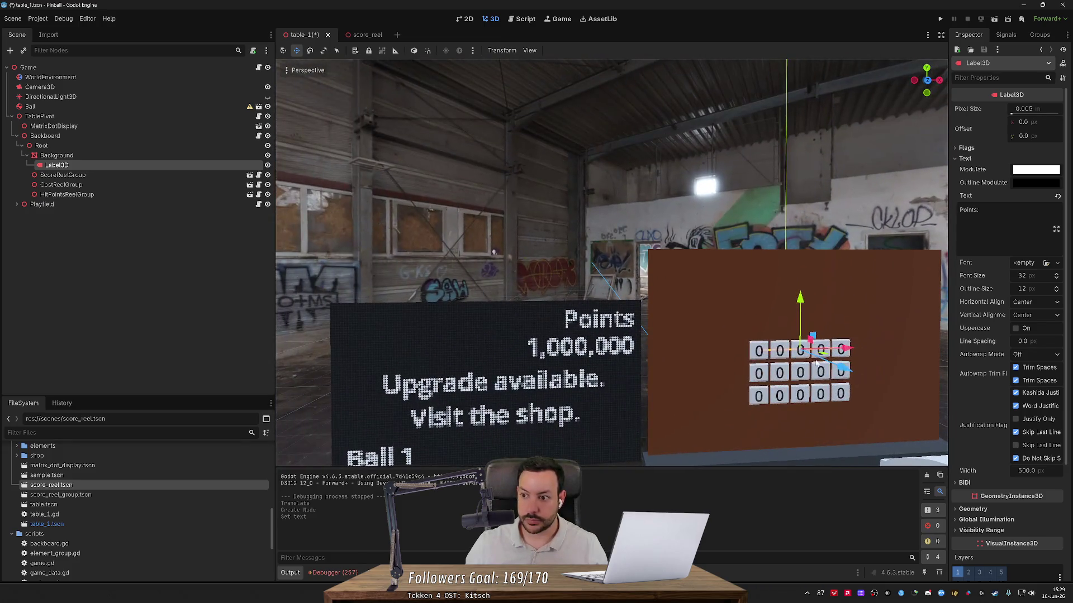
# - Raise the label's font size to 492 and reparent it from Background to Root
pyautogui.moveTo(1022, 275); pyautogui.dragTo(1050, 275)
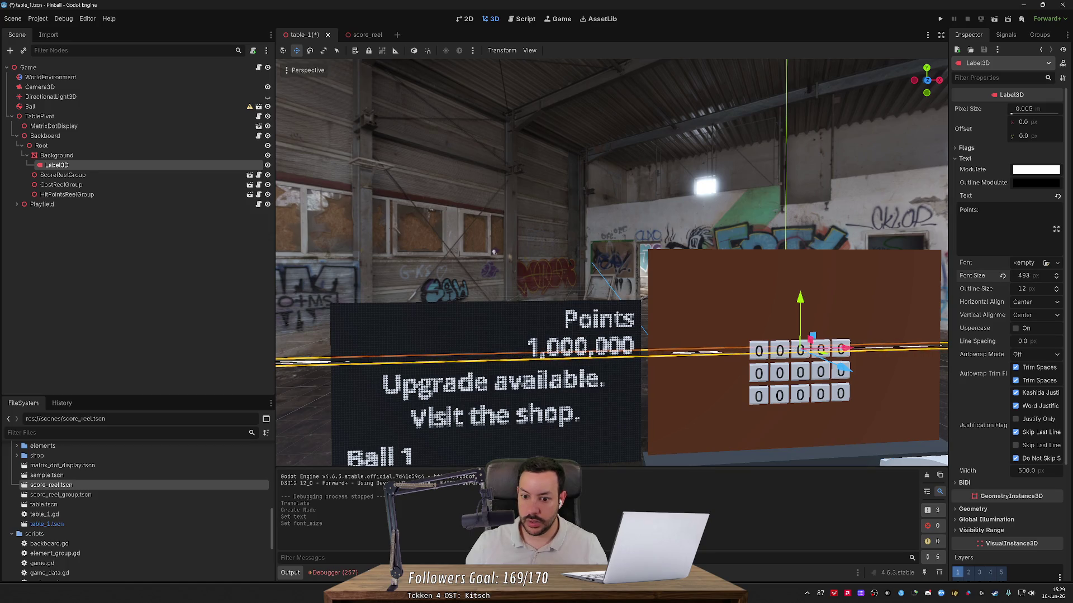
pyautogui.moveTo(440, 308); pyautogui.dragTo(440, 307)
pyautogui.moveTo(515, 317); pyautogui.dragTo(516, 318)
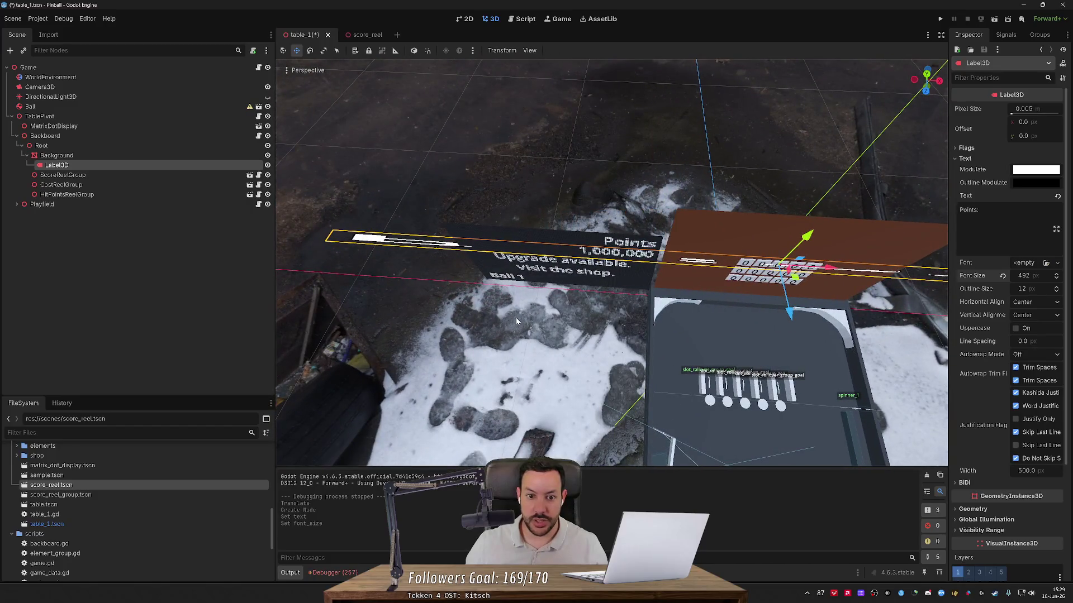
pyautogui.moveTo(179, 164)
pyautogui.mouseDown()
pyautogui.moveTo(163, 158)
pyautogui.moveTo(164, 171)
pyautogui.mouseUp()
# - Set the label's Scale y to 0.03, then reset its scale to 1, 1, 1
pyautogui.scroll(-5, 991, 493)
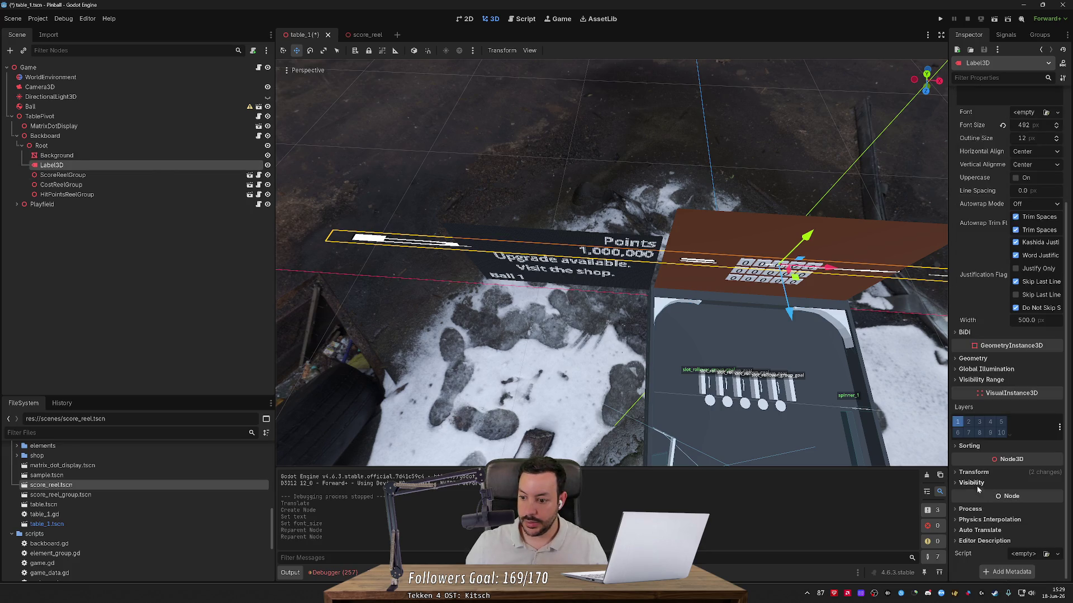
pyautogui.click(973, 472)
pyautogui.click(1006, 547)
pyautogui.write('0.03')
pyautogui.press('Return')
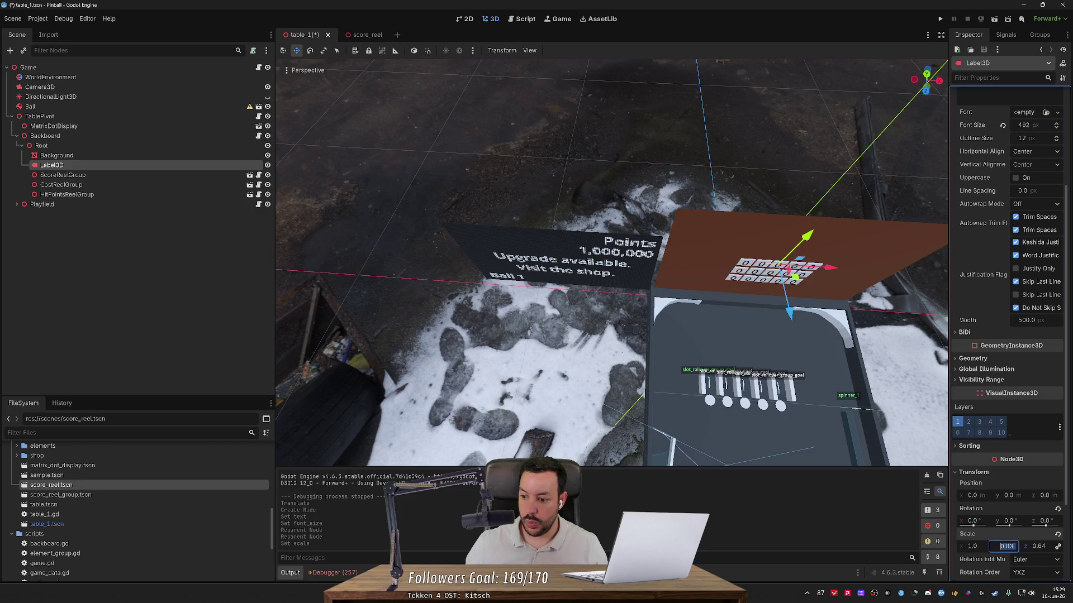
pyautogui.click(1057, 547)
pyautogui.click(1057, 534)
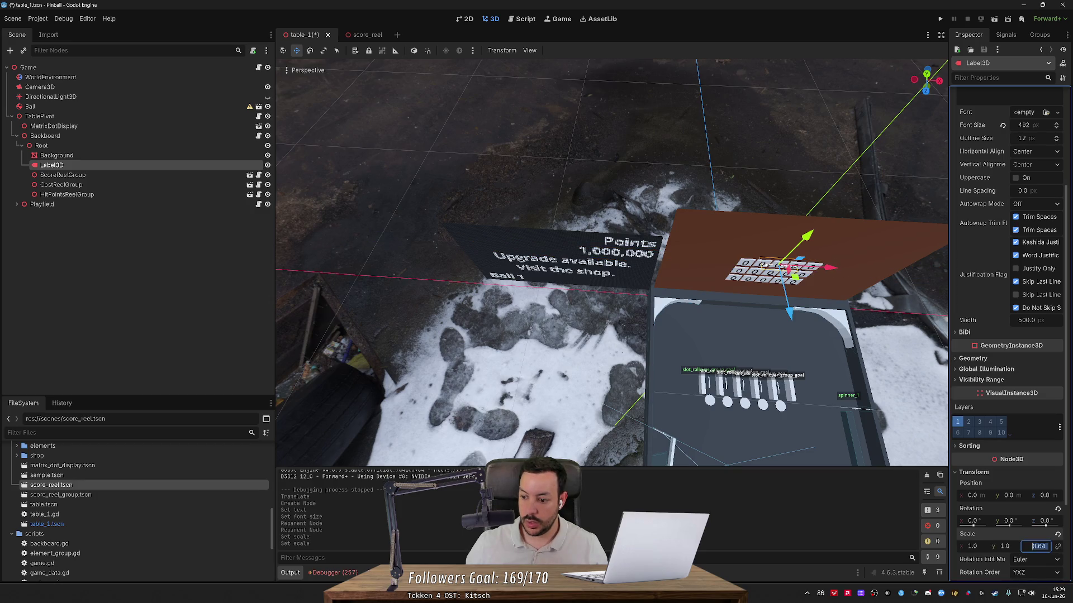
pyautogui.press('f')
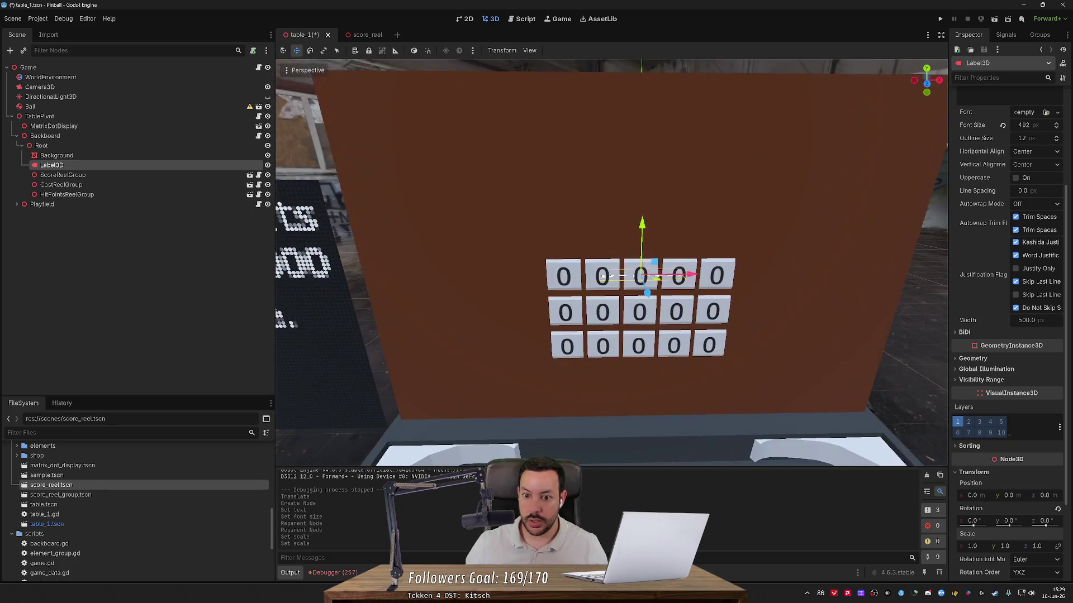
pyautogui.click(972, 521)
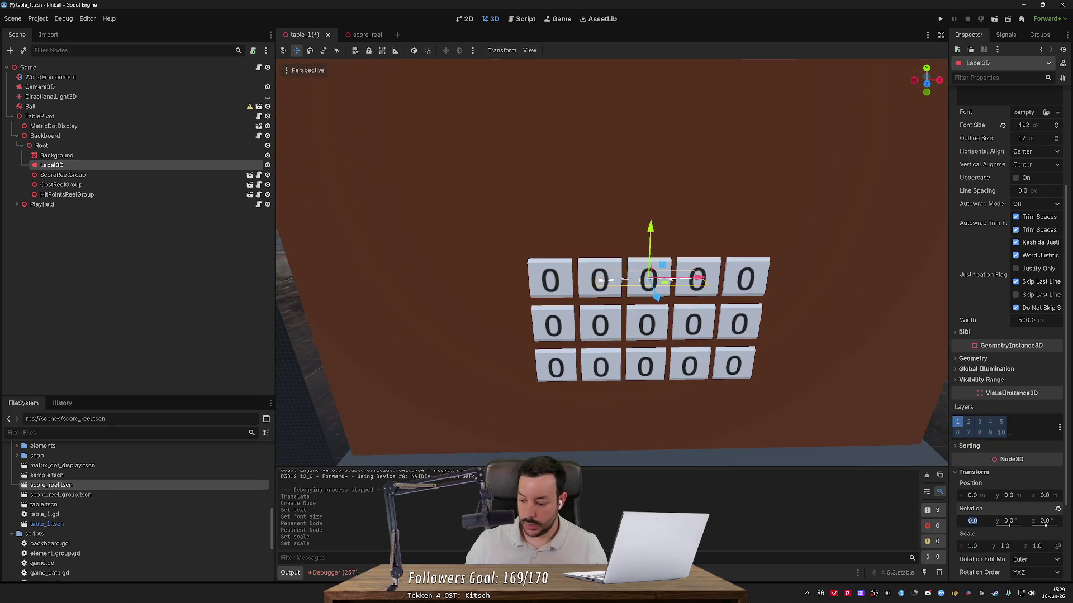
# - Set the label's Rotation X to -90 and position it just left of the score reels
pyautogui.write('90')
pyautogui.press('Return')
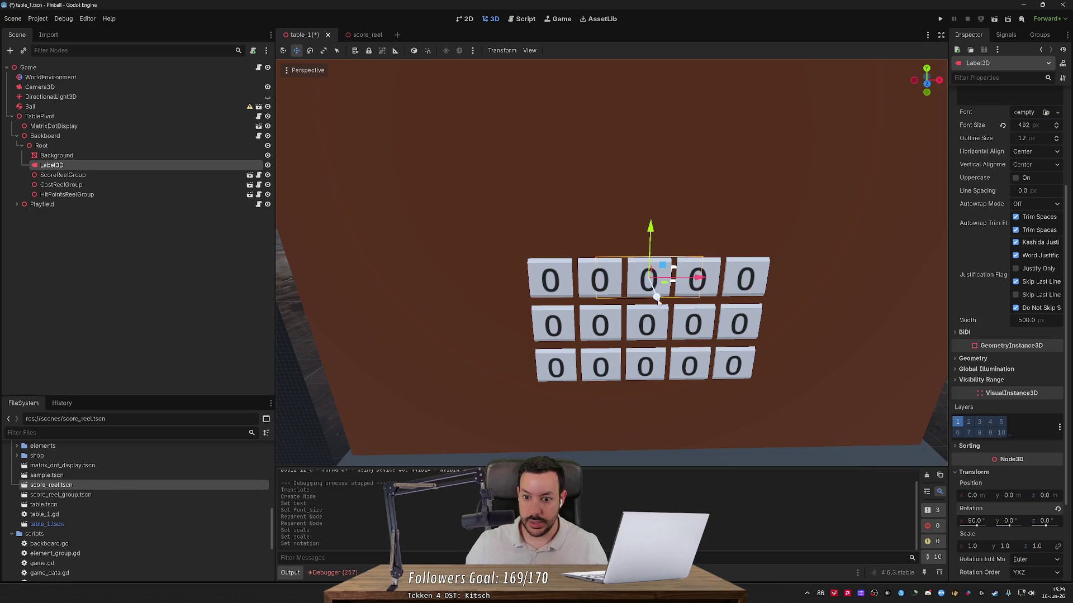
pyautogui.moveTo(700, 281); pyautogui.dragTo(517, 298)
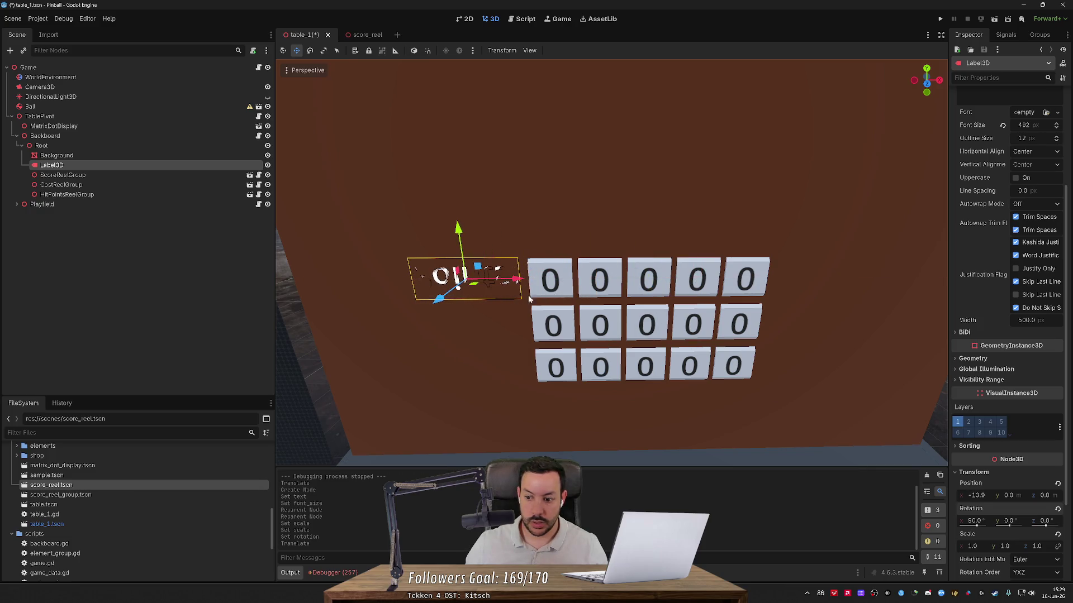
pyautogui.click(974, 521)
pyautogui.write('-90')
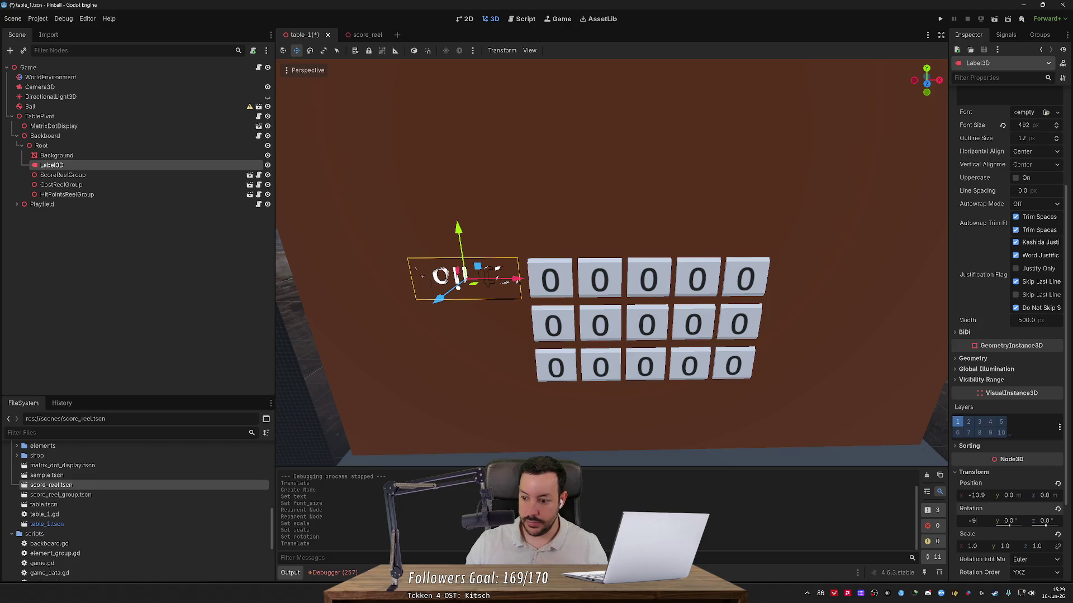
pyautogui.press('Return')
pyautogui.moveTo(439, 299); pyautogui.dragTo(438, 296)
pyautogui.moveTo(498, 278); pyautogui.dragTo(504, 290)
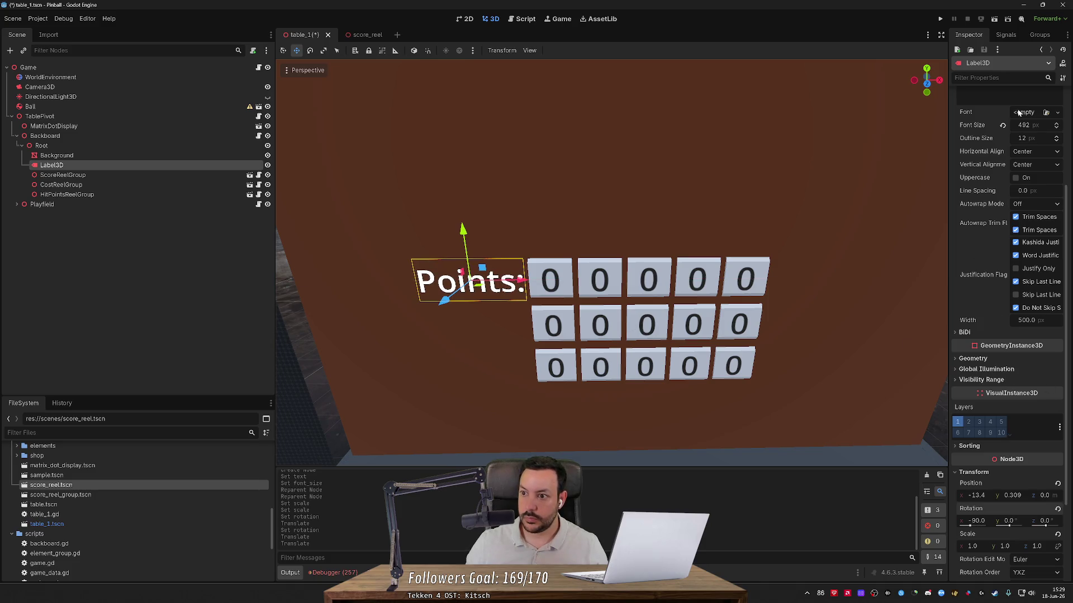
# - Change the label's text to POINTS and nudge it slightly left
pyautogui.scroll(3, 1018, 112)
pyautogui.click(1006, 193)
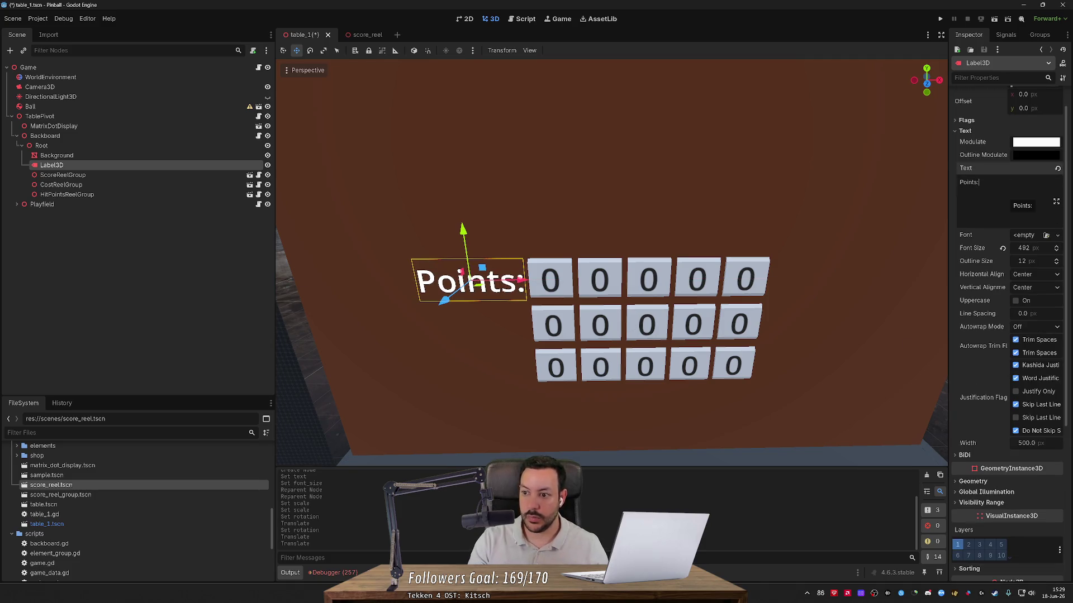
pyautogui.hotkey('ctrl', 'a')
pyautogui.write('POINTS')
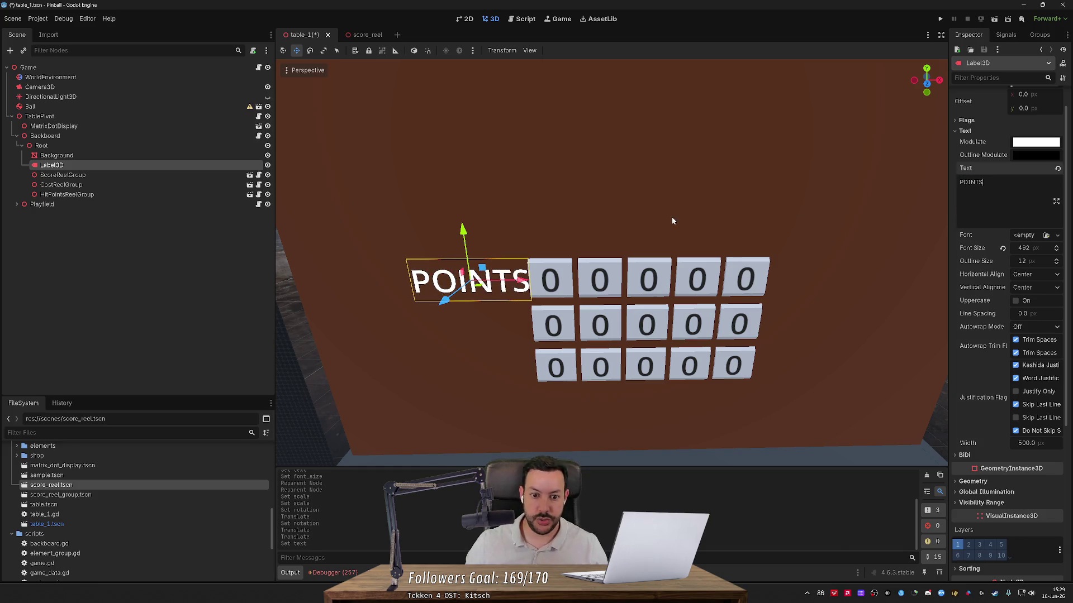
pyautogui.moveTo(528, 285); pyautogui.dragTo(522, 284)
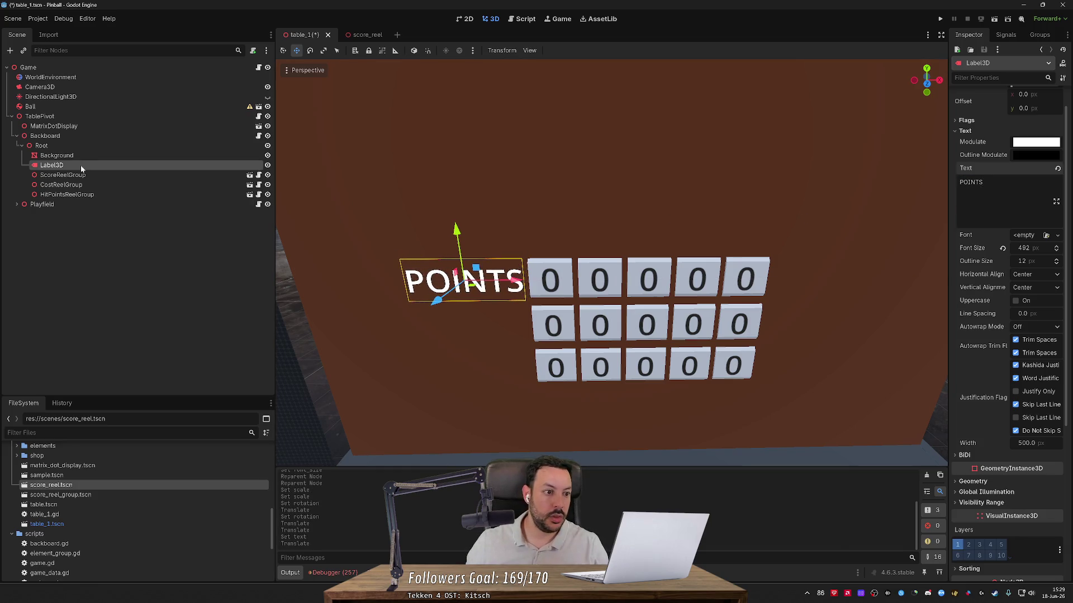
pyautogui.doubleClick(81, 169)
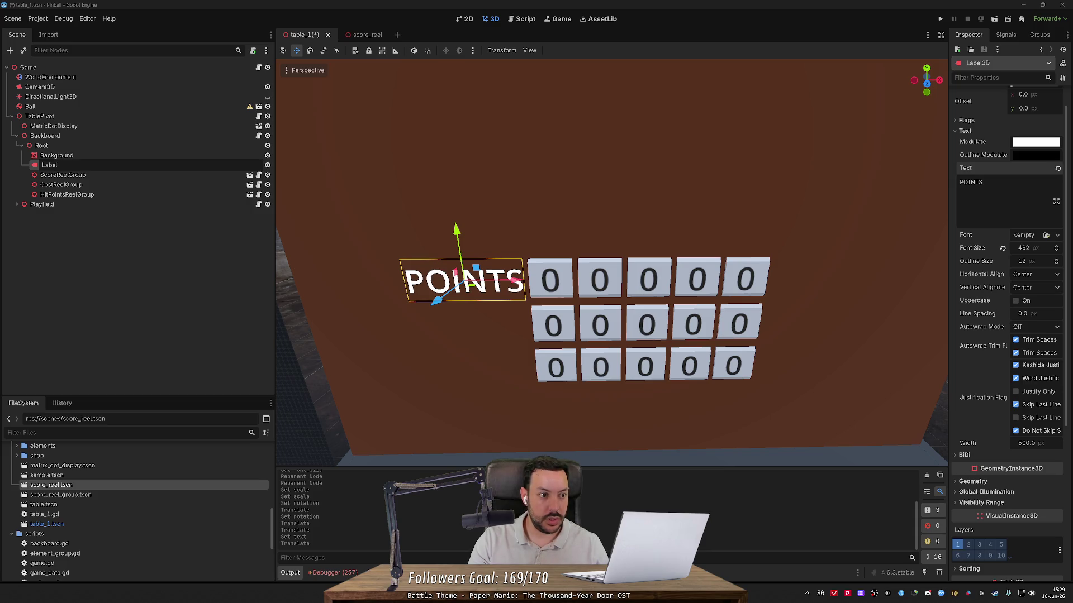
# - Name the label LabelScore and duplicate it as LabelCost between ScoreReelGroup and CostReelGroup
pyautogui.press('Return')
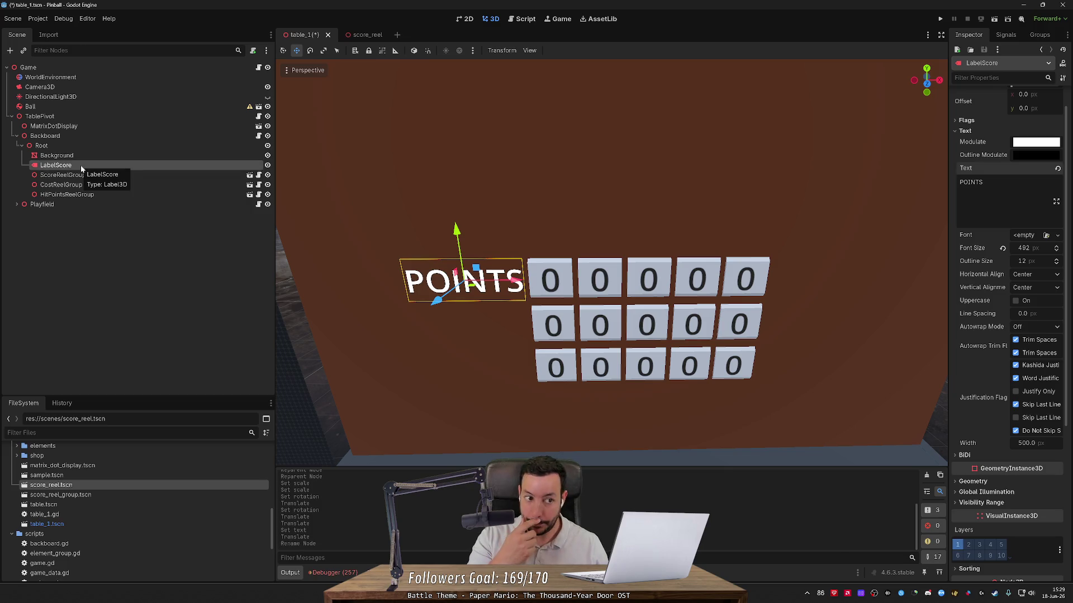
pyautogui.hotkey('ctrl', 'd')
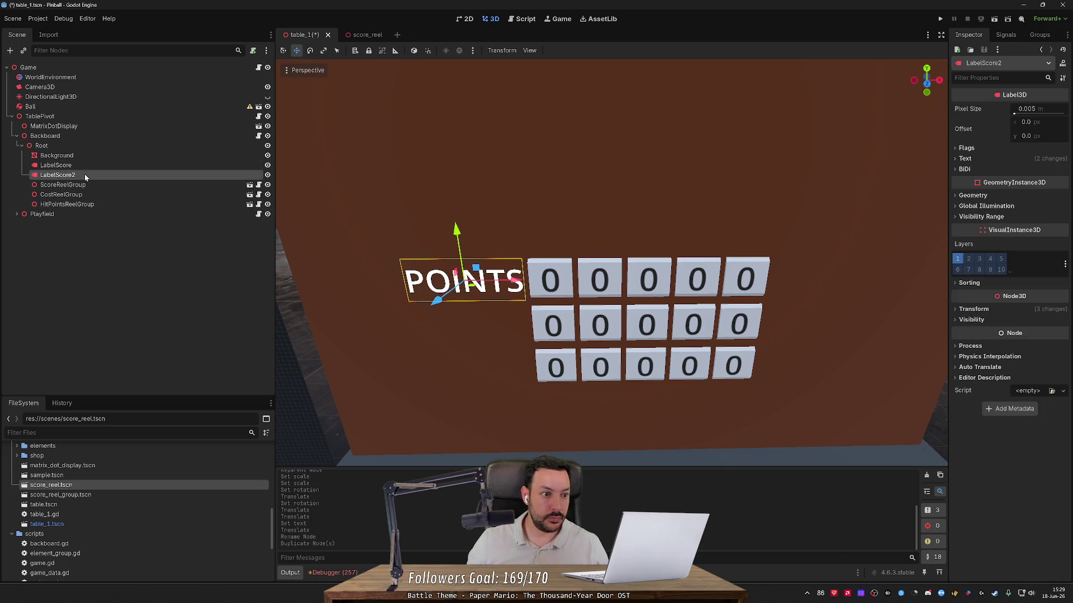
pyautogui.moveTo(87, 202)
pyautogui.mouseDown()
pyautogui.moveTo(64, 189)
pyautogui.moveTo(78, 185)
pyautogui.mouseUp()
pyautogui.write('Cost')
pyautogui.press('Return')
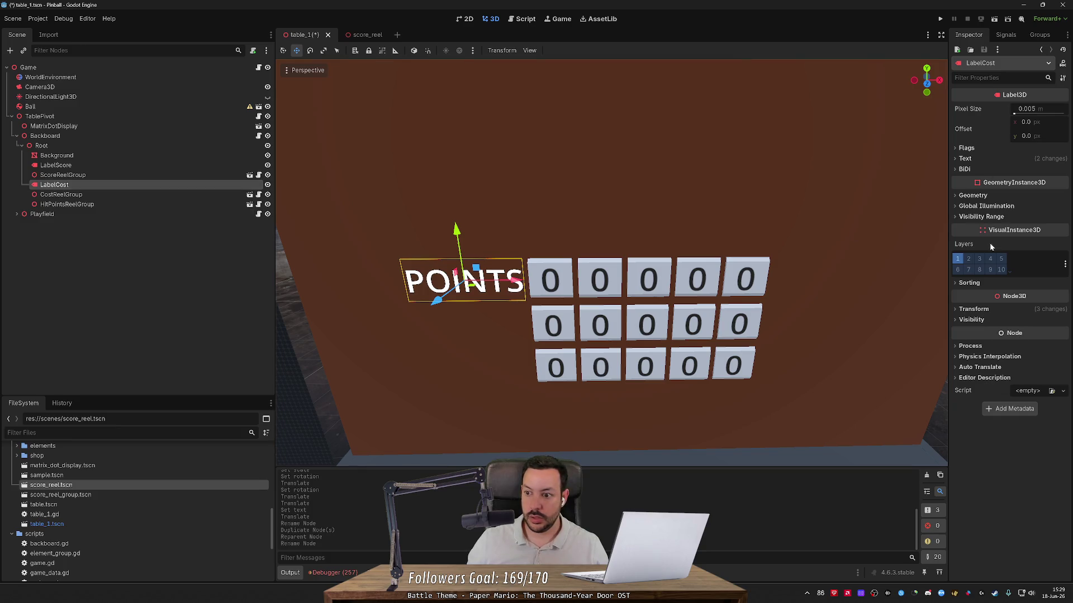
# - Change LabelCost's text to COST and set its horizontal alignment to Right
pyautogui.click(965, 159)
pyautogui.doubleClick(971, 210)
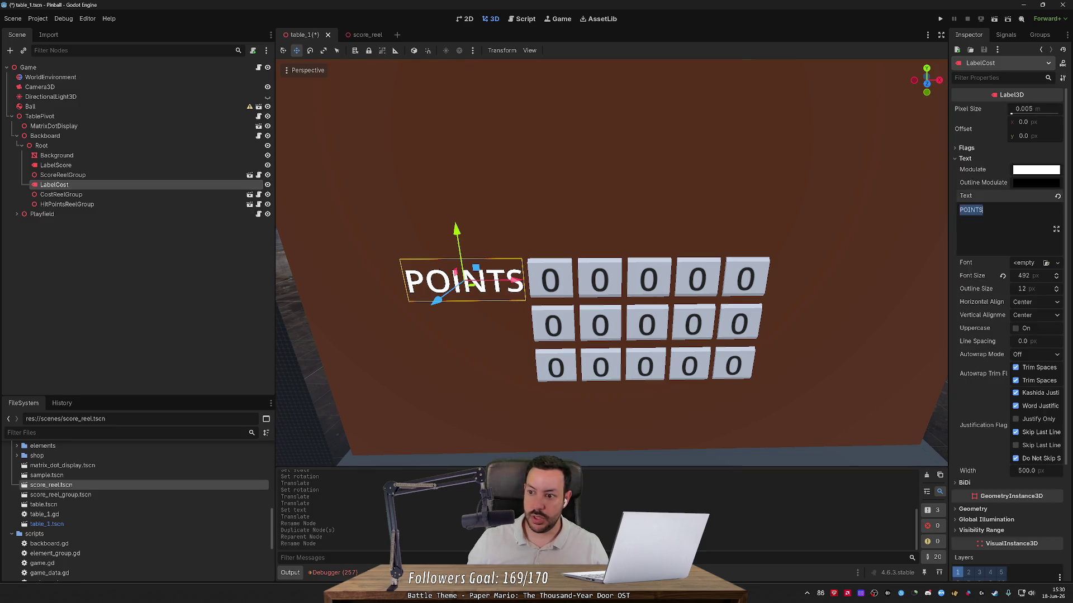
pyautogui.write('COST')
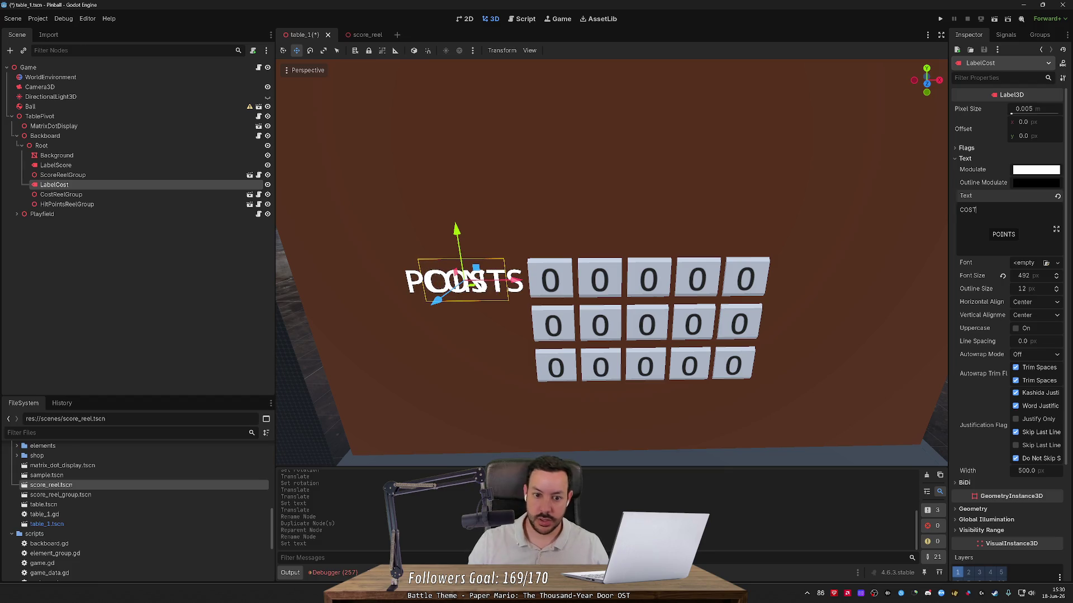
pyautogui.click(1038, 303)
pyautogui.click(1029, 333)
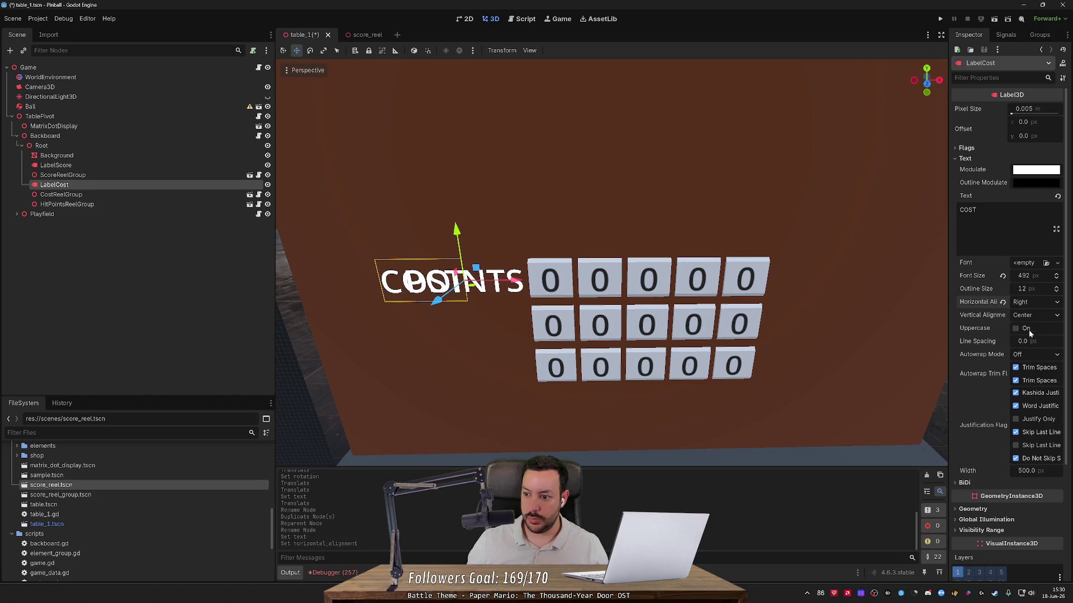
# - Right-align the POINTS label and move it against the first reel row
pyautogui.click(160, 167)
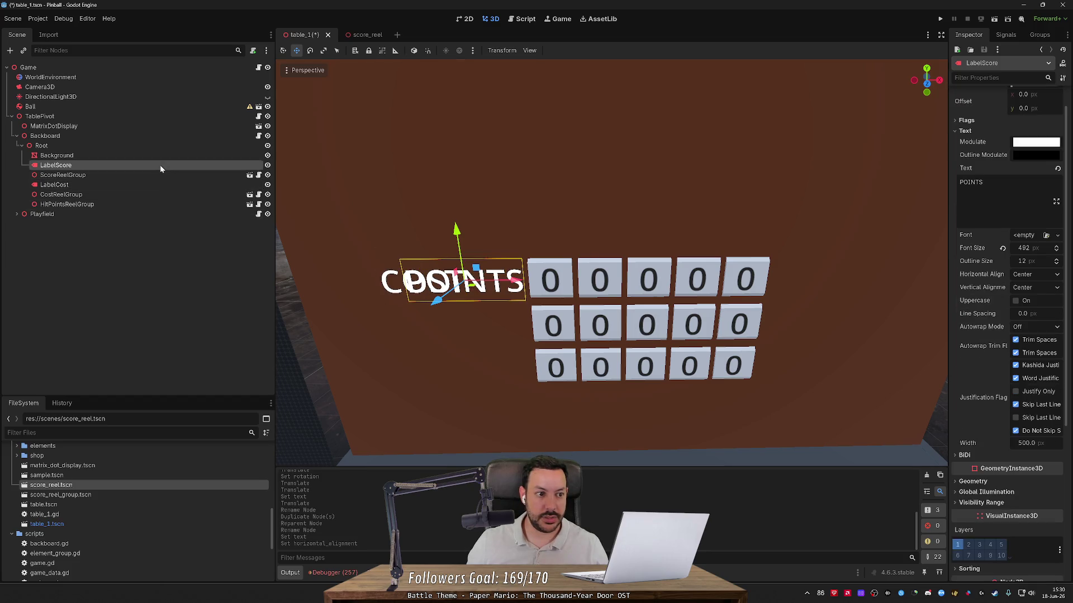
pyautogui.click(1035, 274)
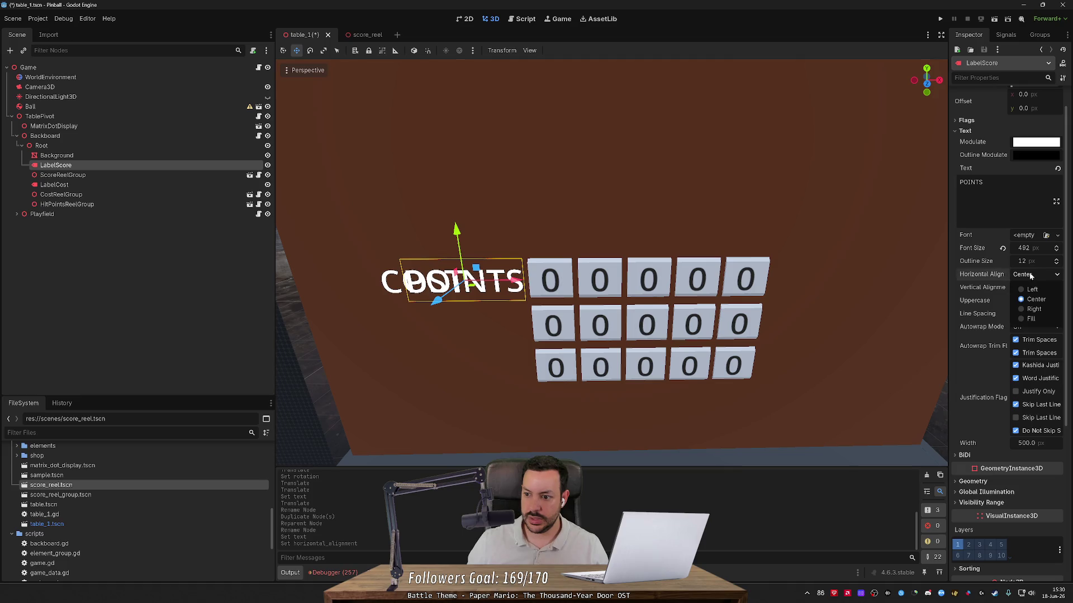
pyautogui.click(1030, 309)
pyautogui.moveTo(497, 284); pyautogui.dragTo(559, 284)
# - Move the COST label right and down beside the second reel row
pyautogui.click(141, 184)
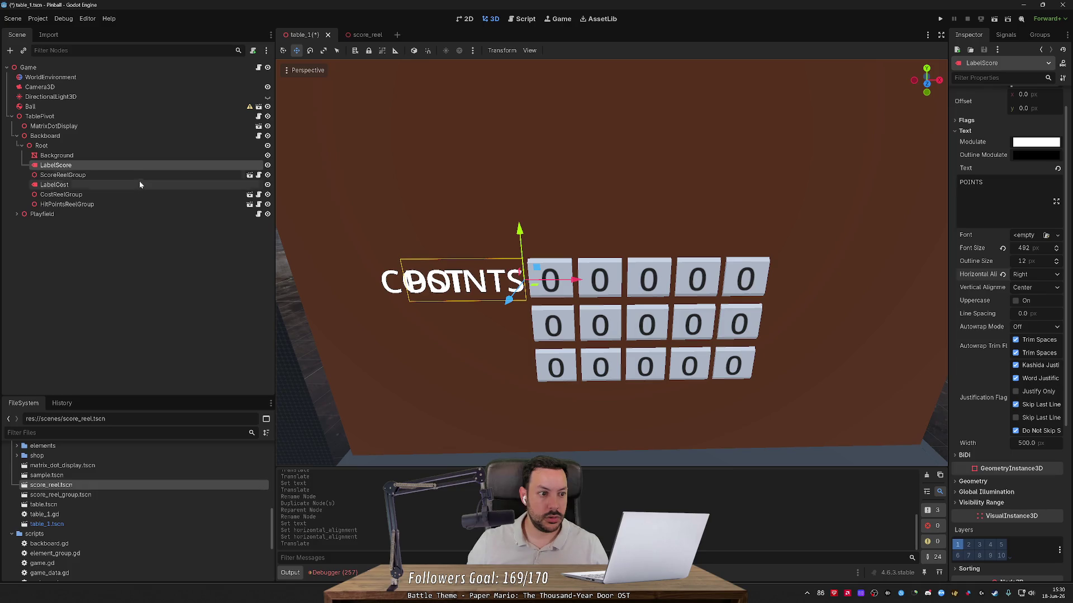
pyautogui.moveTo(514, 281); pyautogui.dragTo(573, 282)
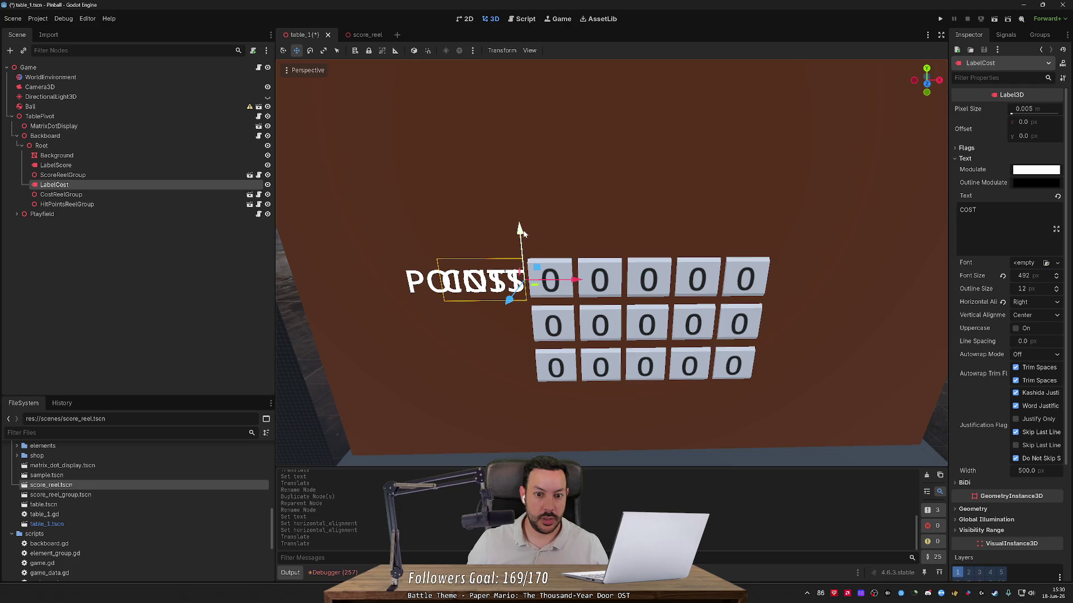
pyautogui.moveTo(520, 233); pyautogui.dragTo(525, 282)
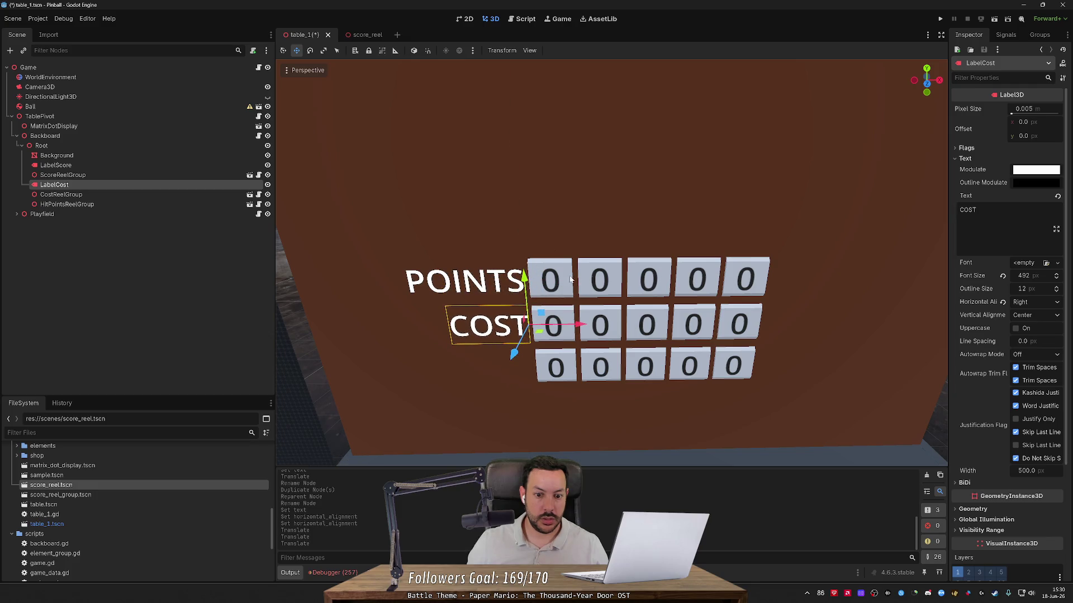
pyautogui.scroll(5, 526, 282)
pyautogui.scroll(-5, 525, 282)
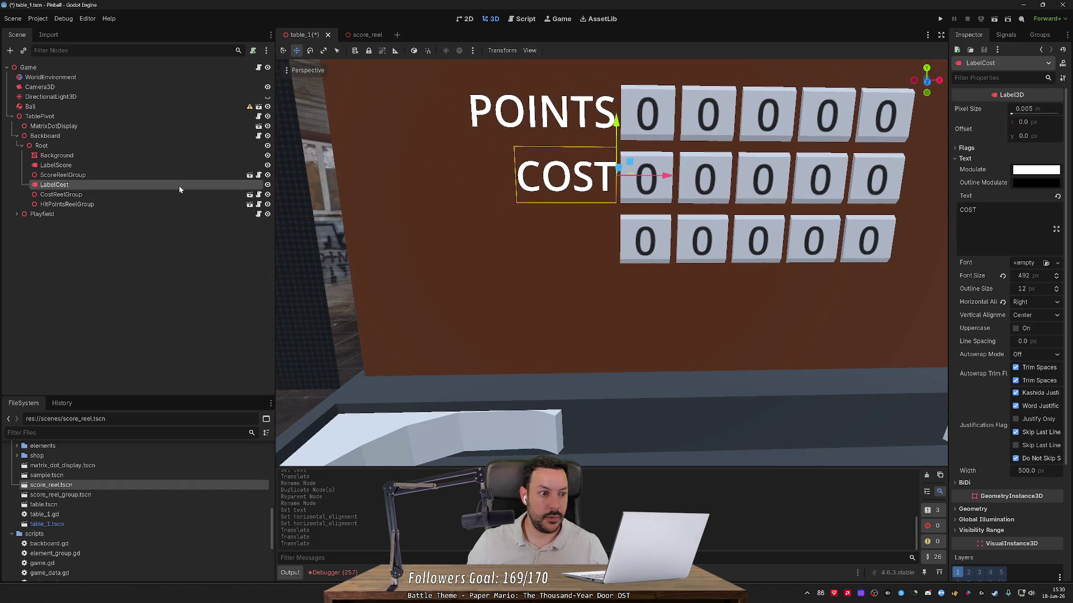
# - Duplicate LabelCost, place it after CostReelGroup, and rename it LabelPointsPerHit
pyautogui.hotkey('ctrl', 'd')
pyautogui.moveTo(166, 199); pyautogui.dragTo(156, 210)
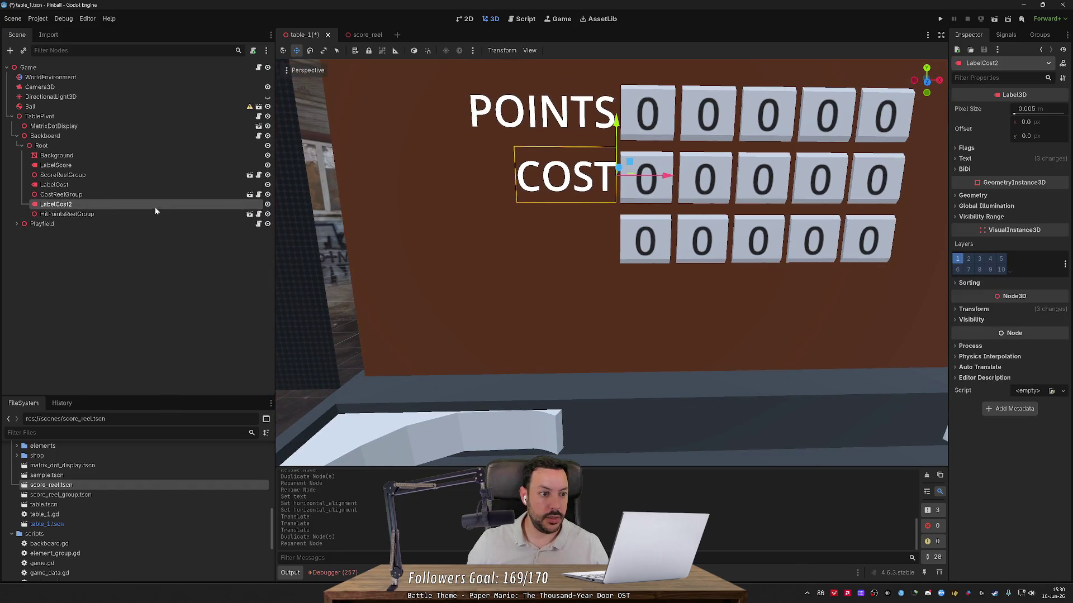
pyautogui.doubleClick(78, 205)
pyautogui.moveTo(74, 205); pyautogui.dragTo(50, 205)
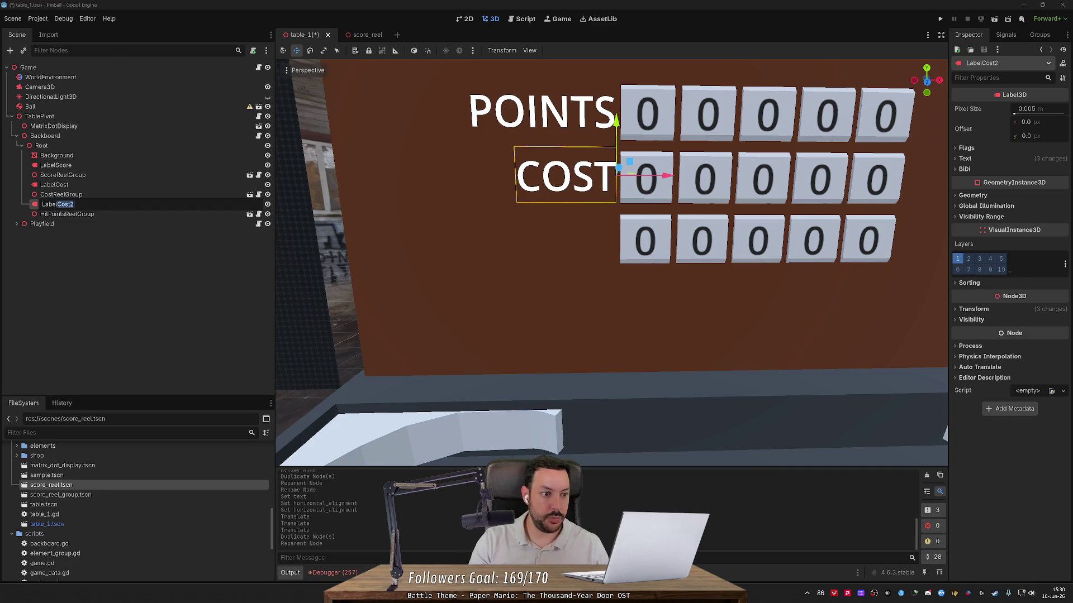
pyautogui.write('Hi')
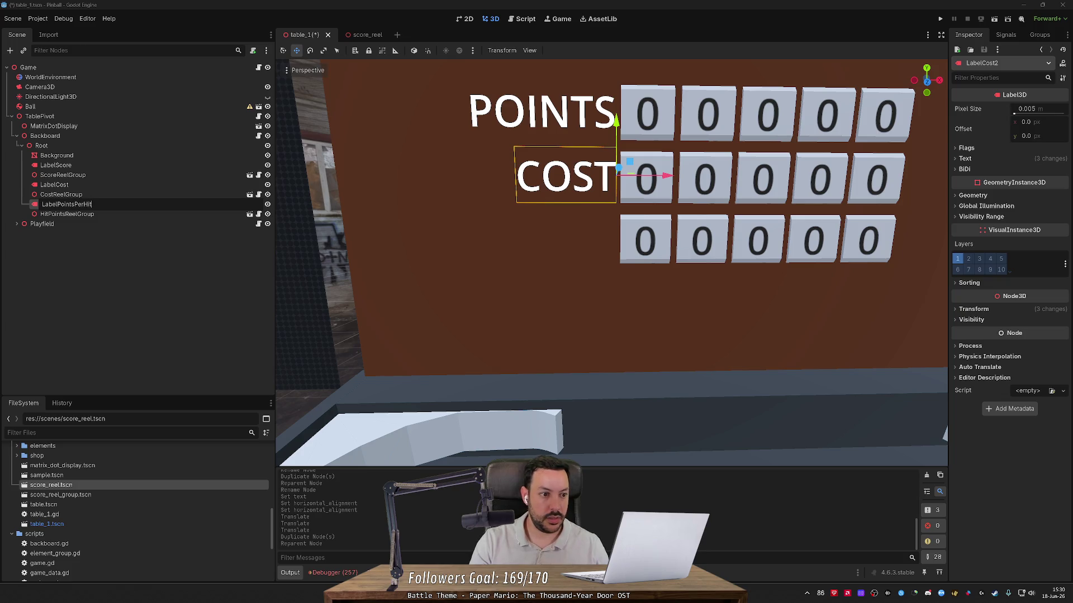
pyautogui.press('Return')
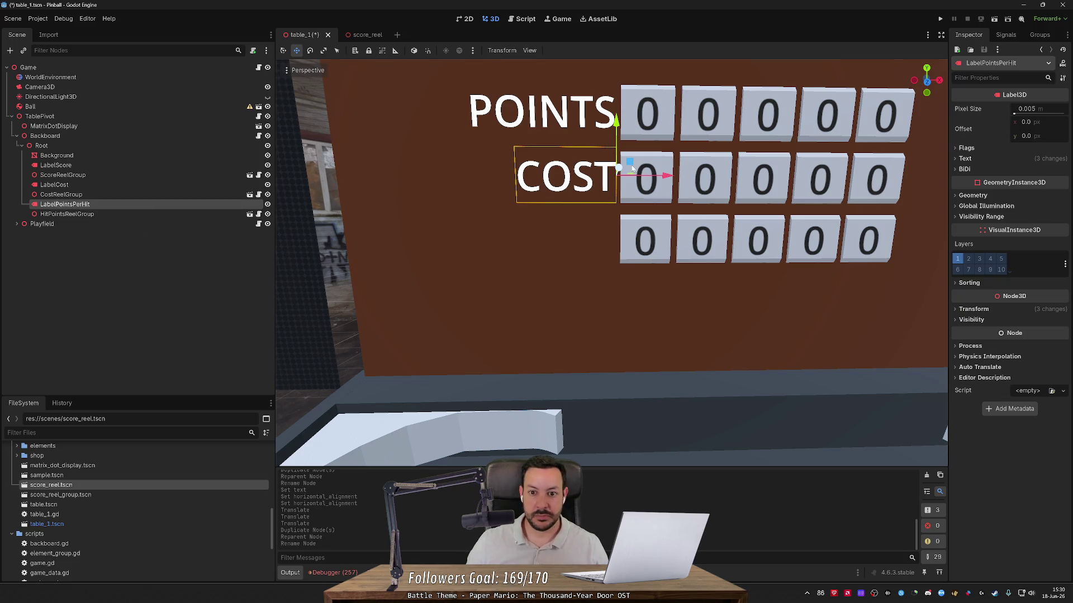
# - Set the new label's text to PER HIT and move it beside the third reel row
pyautogui.click(964, 158)
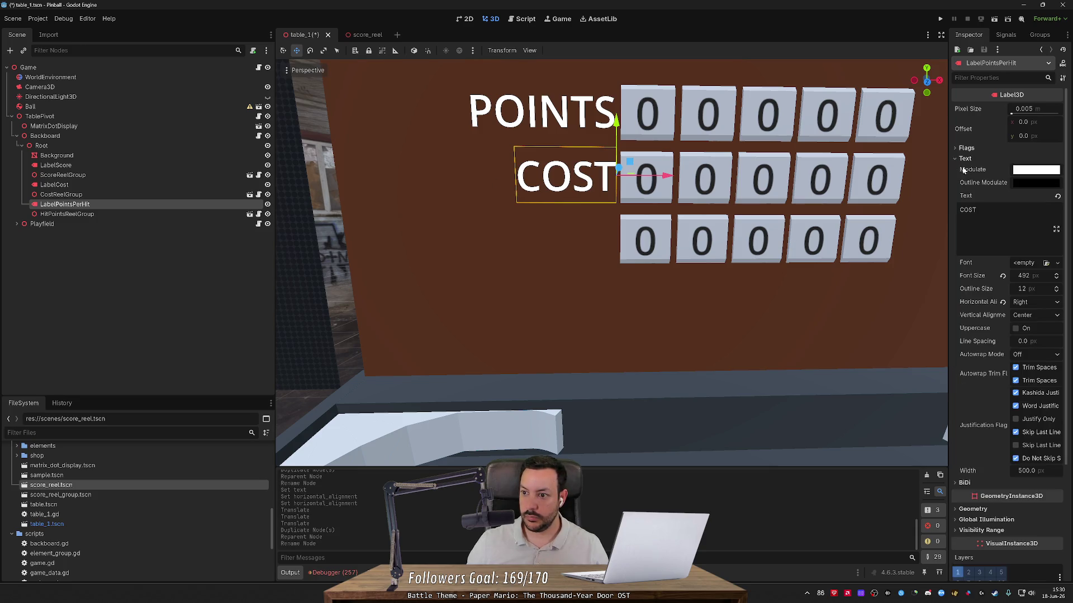
pyautogui.doubleClick(968, 210)
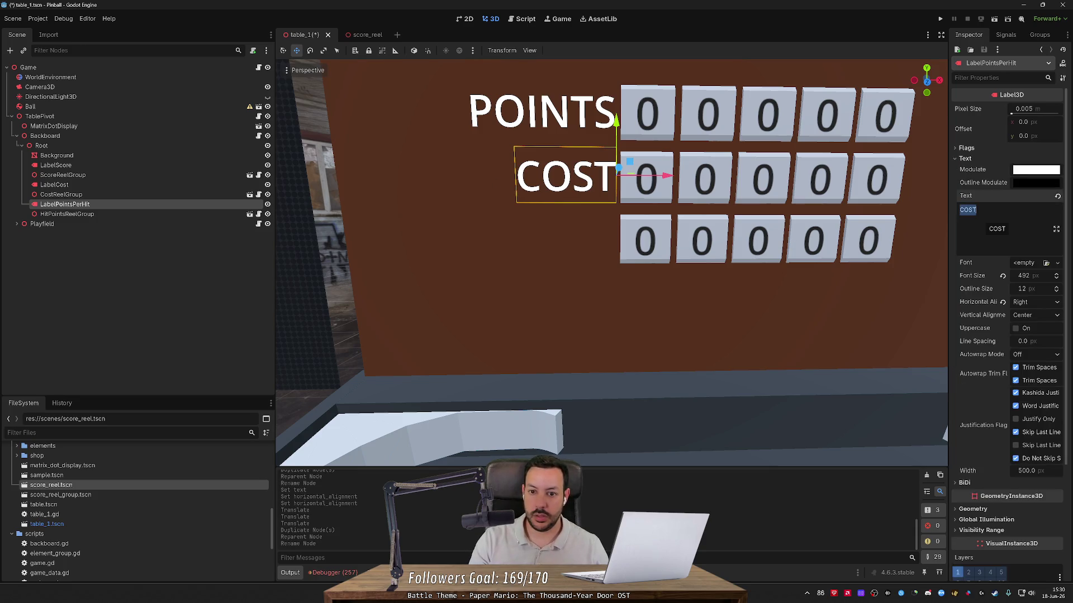
pyautogui.write('PER HI')
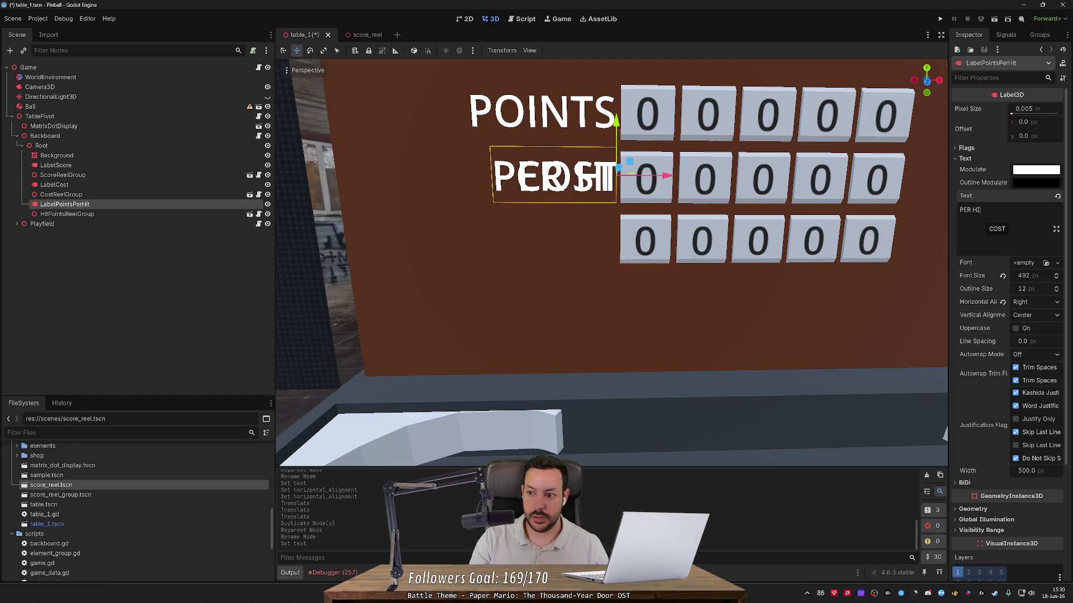
pyautogui.write('T')
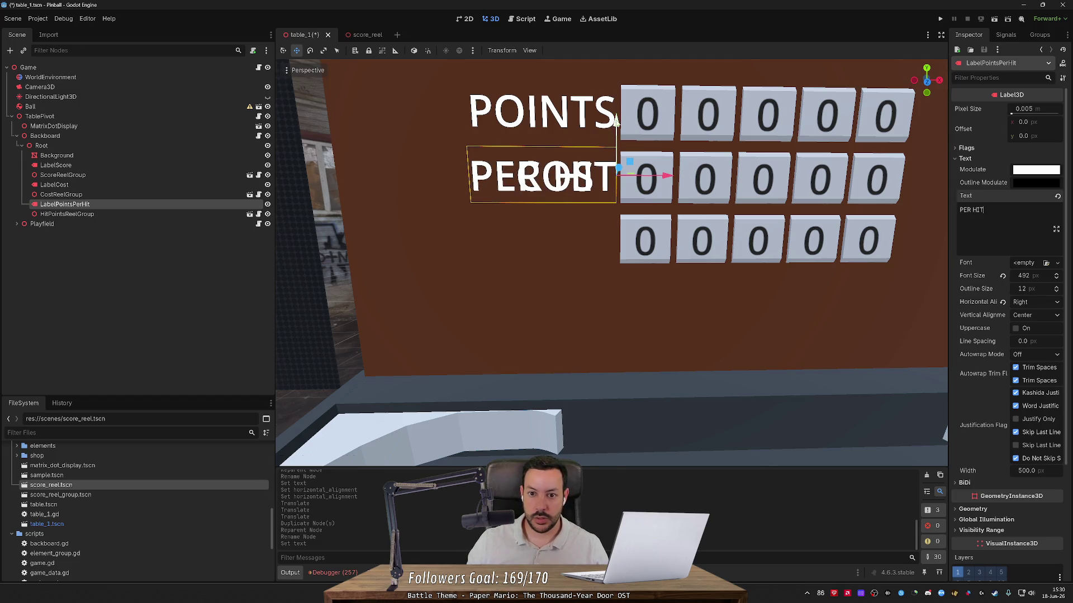
pyautogui.moveTo(616, 121); pyautogui.dragTo(616, 188)
pyautogui.scroll(-8, 687, 187)
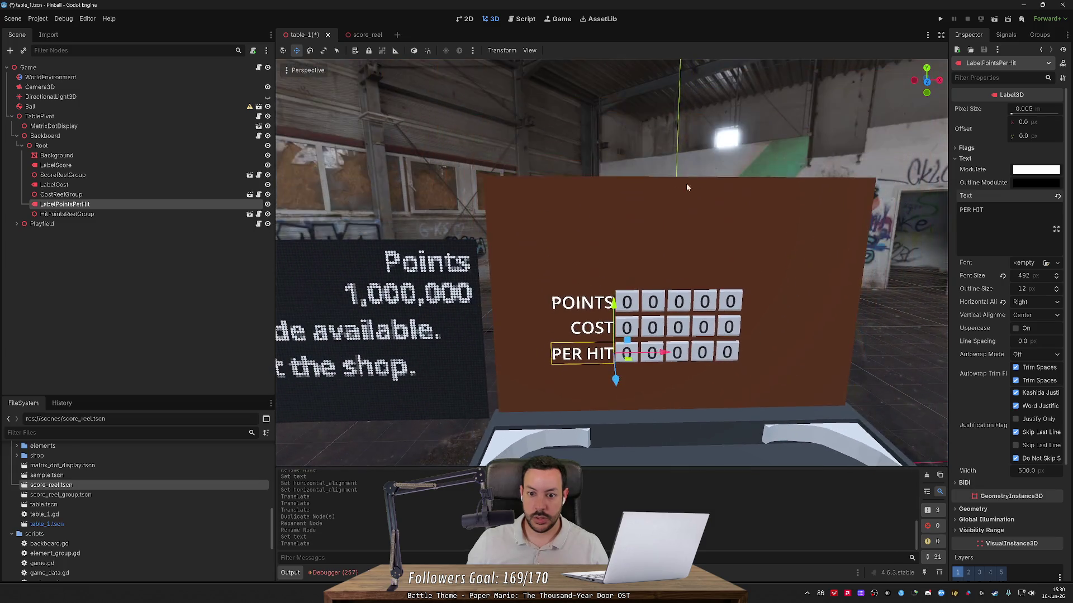
# - Run the game to check the three labels, then stop it
pyautogui.click(942, 19)
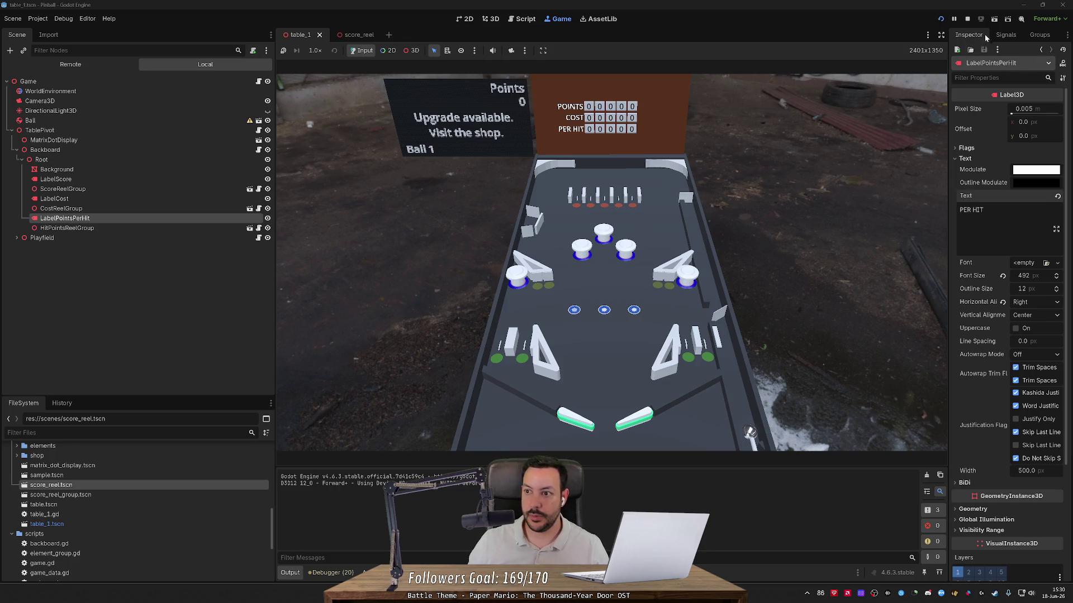
pyautogui.click(967, 19)
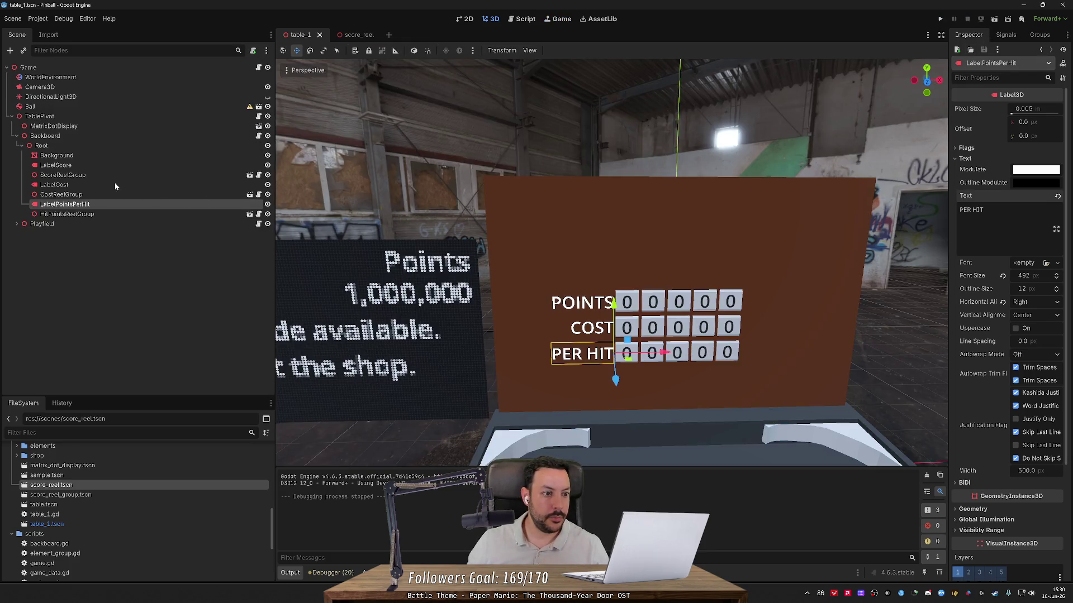
pyautogui.keyDown('ctrl'); pyautogui.click(60, 167); pyautogui.keyUp('ctrl')
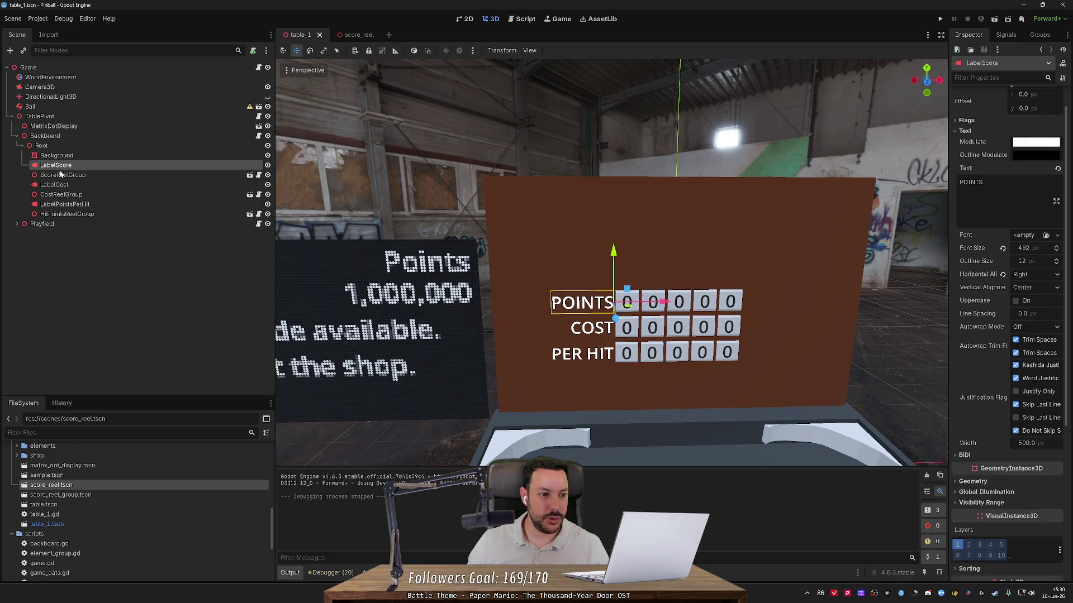
# - Shift LabelScore, LabelCost and LabelPointsPerHit slightly left together, then run the game with F5
pyautogui.keyDown('ctrl'); pyautogui.click(63, 185); pyautogui.keyUp('ctrl')
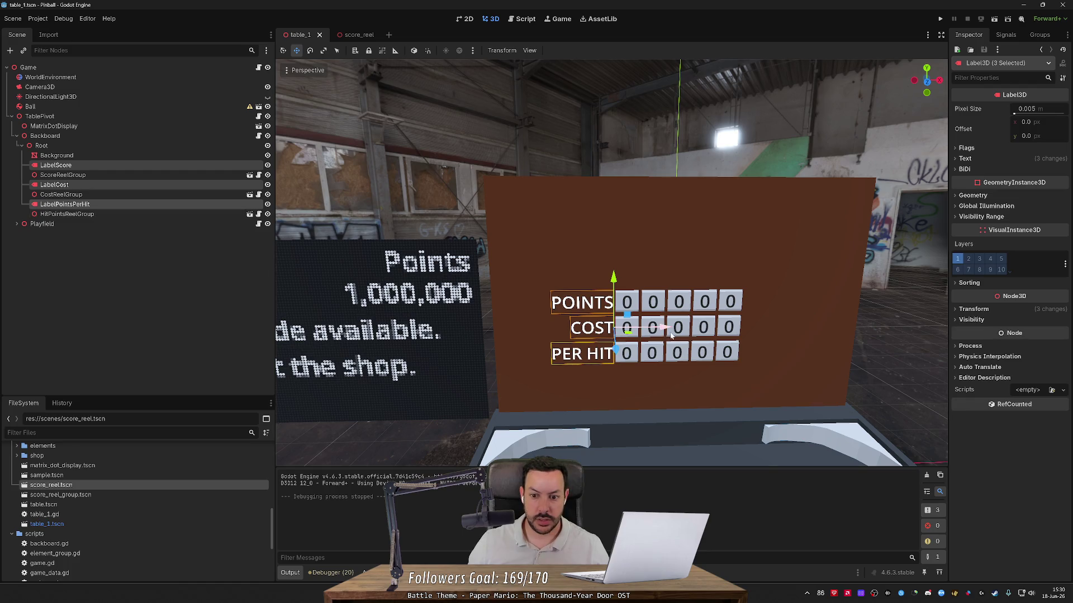
pyautogui.moveTo(670, 334); pyautogui.dragTo(665, 333)
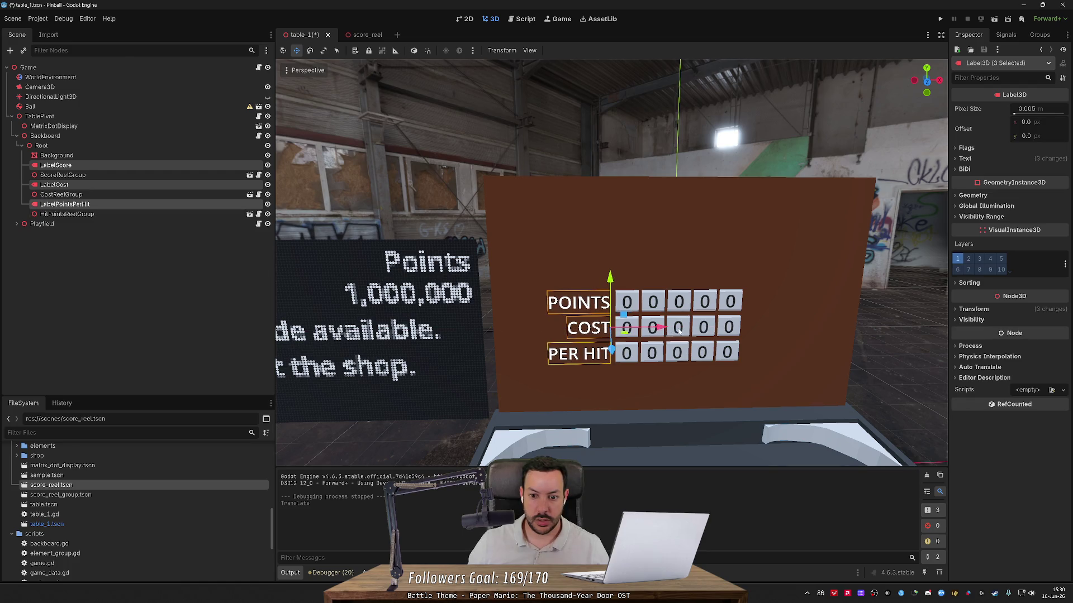
pyautogui.press('f')
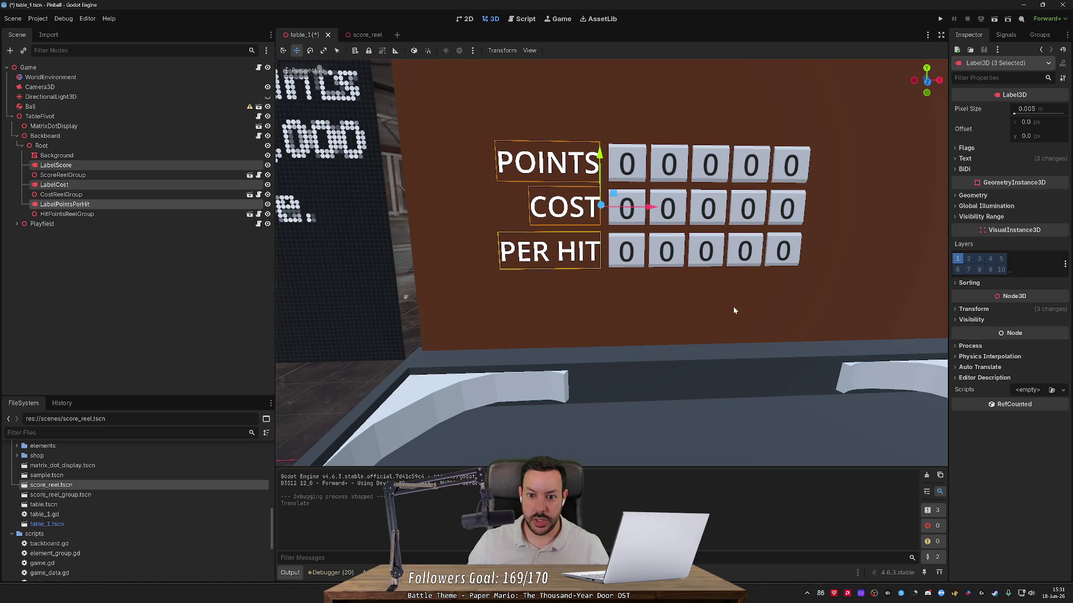
pyautogui.press('F5')
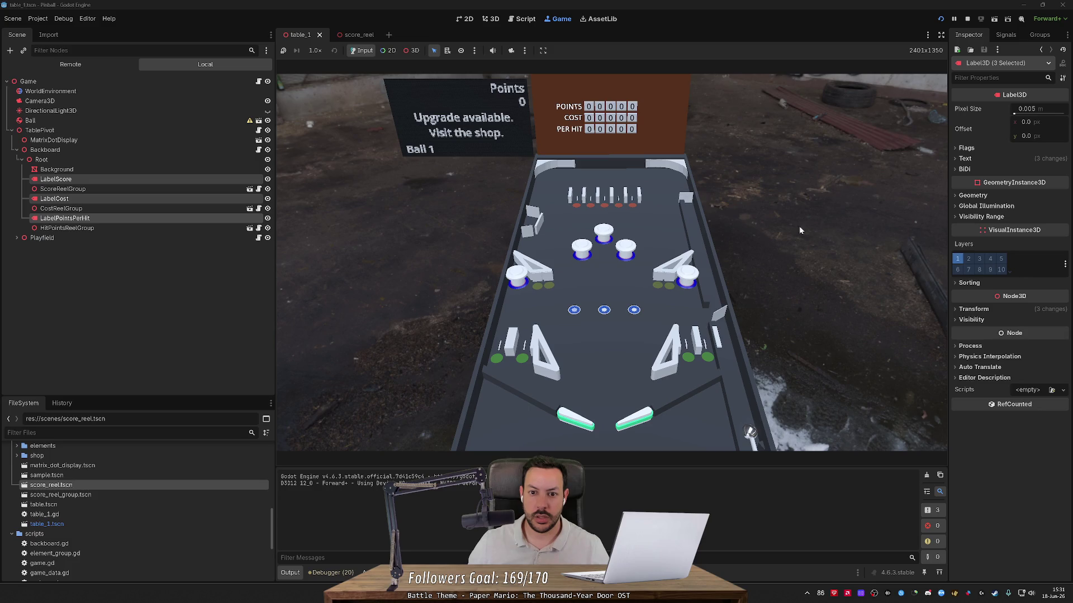
# - Launch a ball, restart the game, view the shop showing Cost 50, then switch to score_reel
pyautogui.click(531, 240)
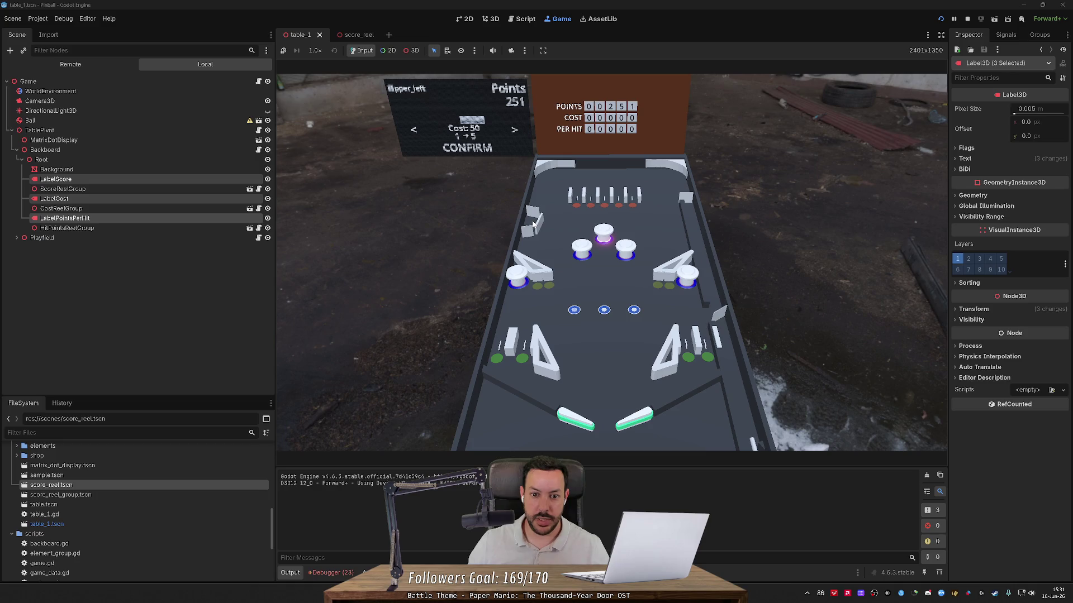
pyautogui.click(968, 19)
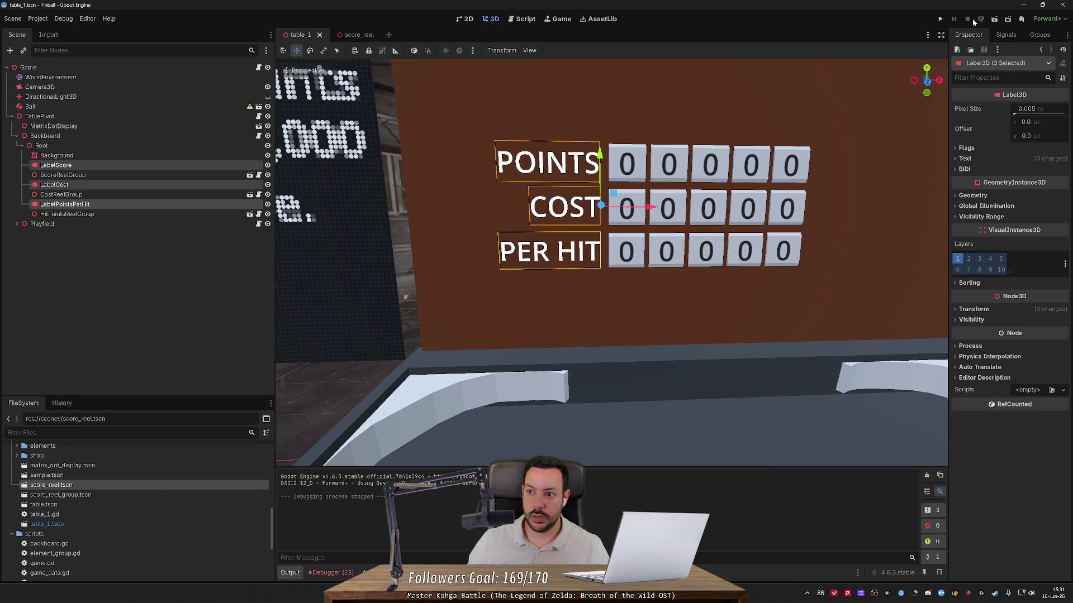
pyautogui.click(940, 19)
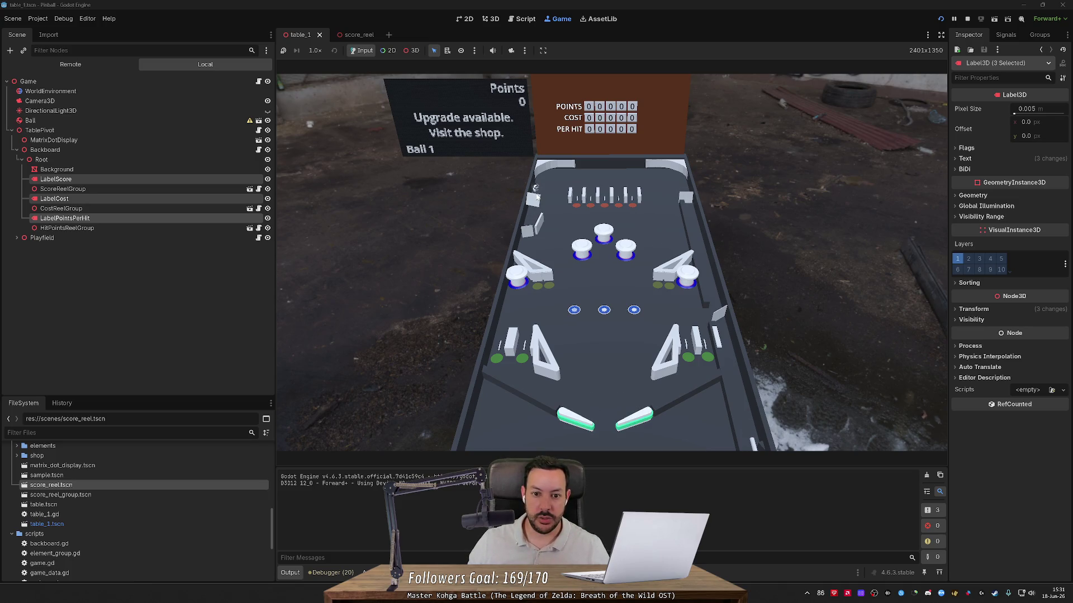
pyautogui.press('s')
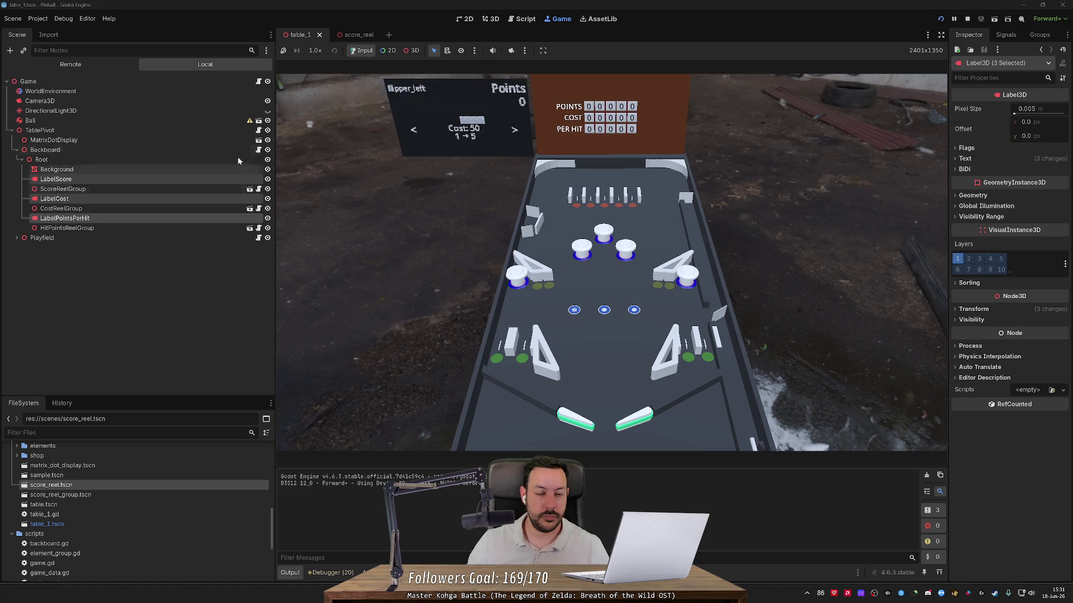
pyautogui.click(346, 35)
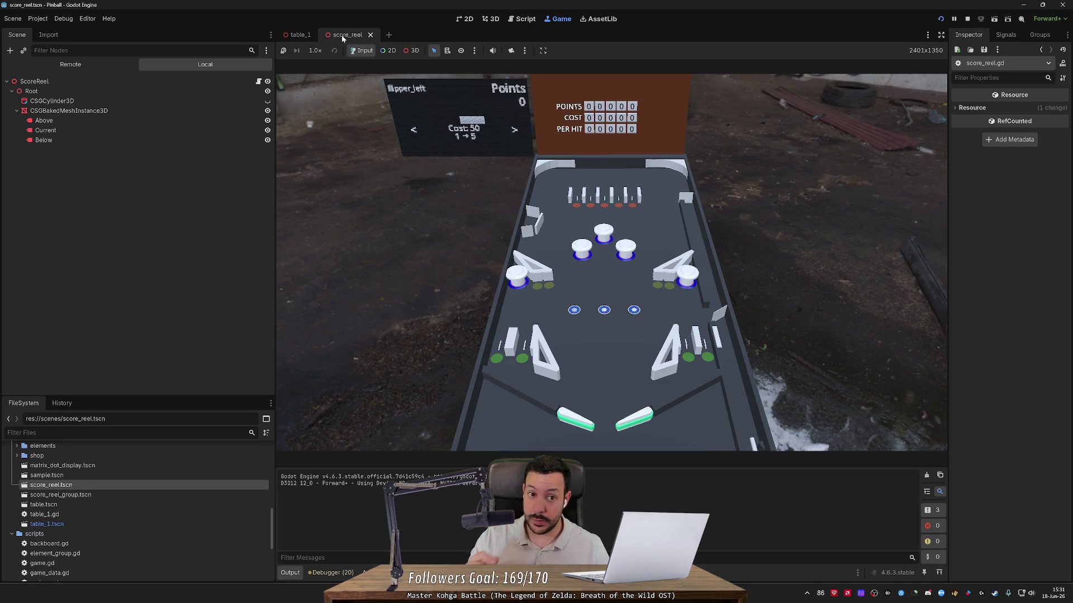
# - Bring up backboard.gd and jump to the on_store_enter function definition
pyautogui.click(525, 19)
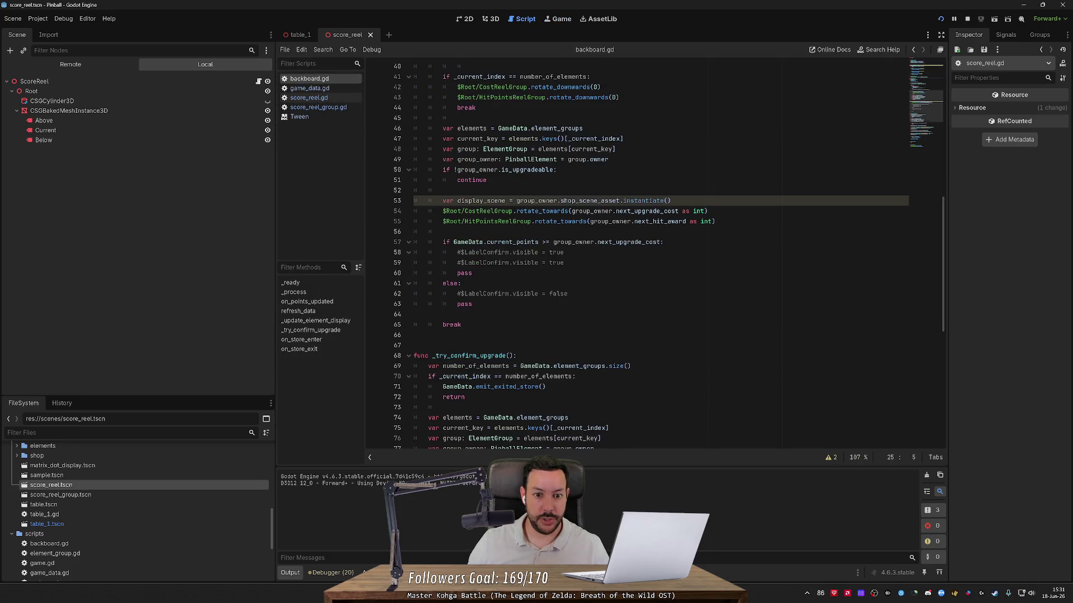
pyautogui.scroll(13, 559, 251)
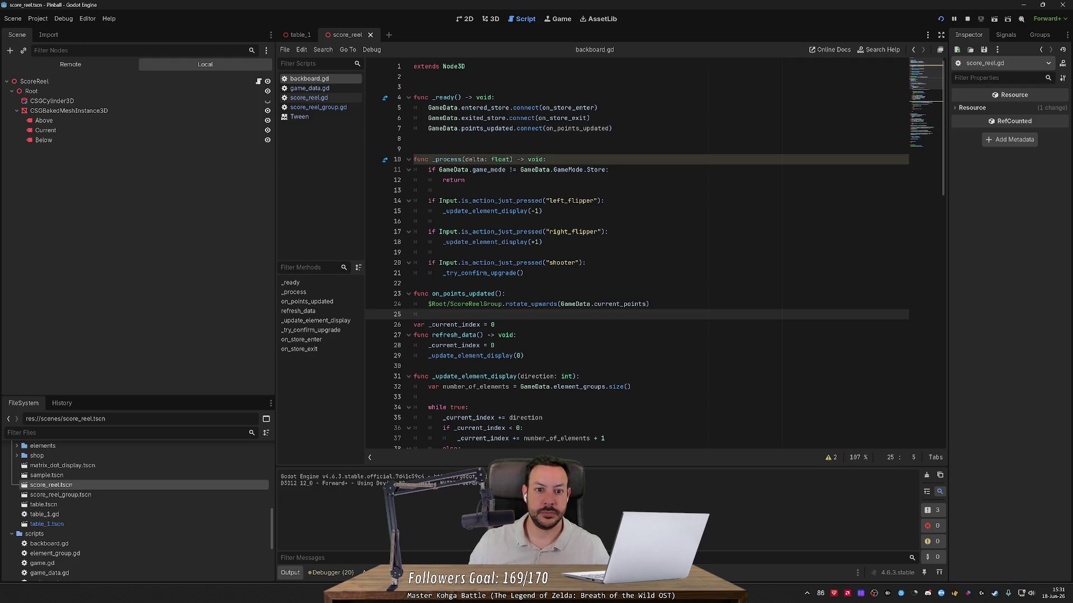
pyautogui.click(502, 138)
pyautogui.doubleClick(568, 108)
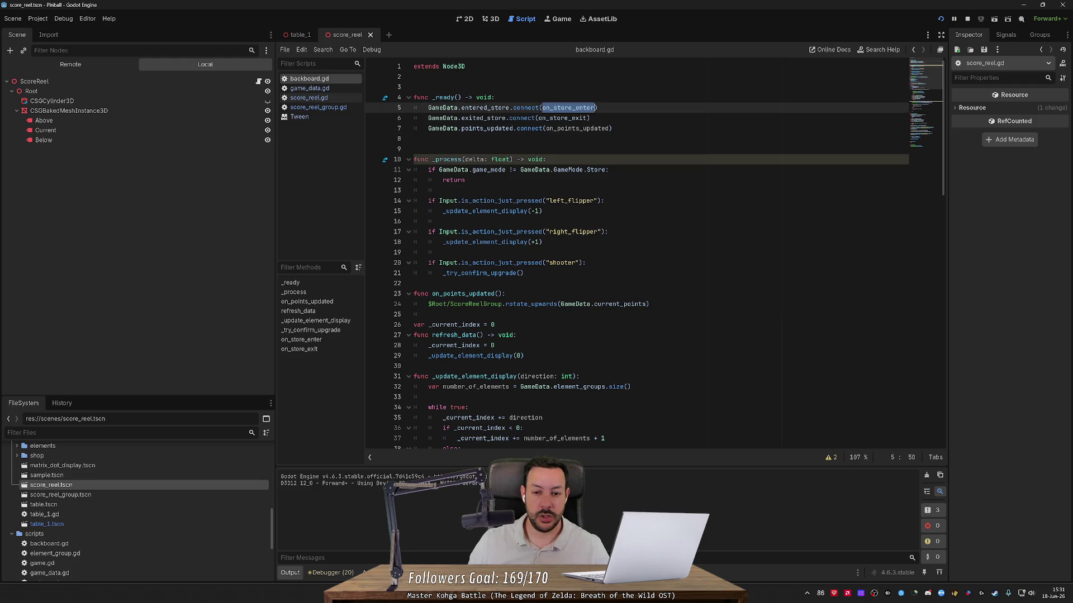
pyautogui.hotkey('ctrl', 'f')
pyautogui.press('Return')
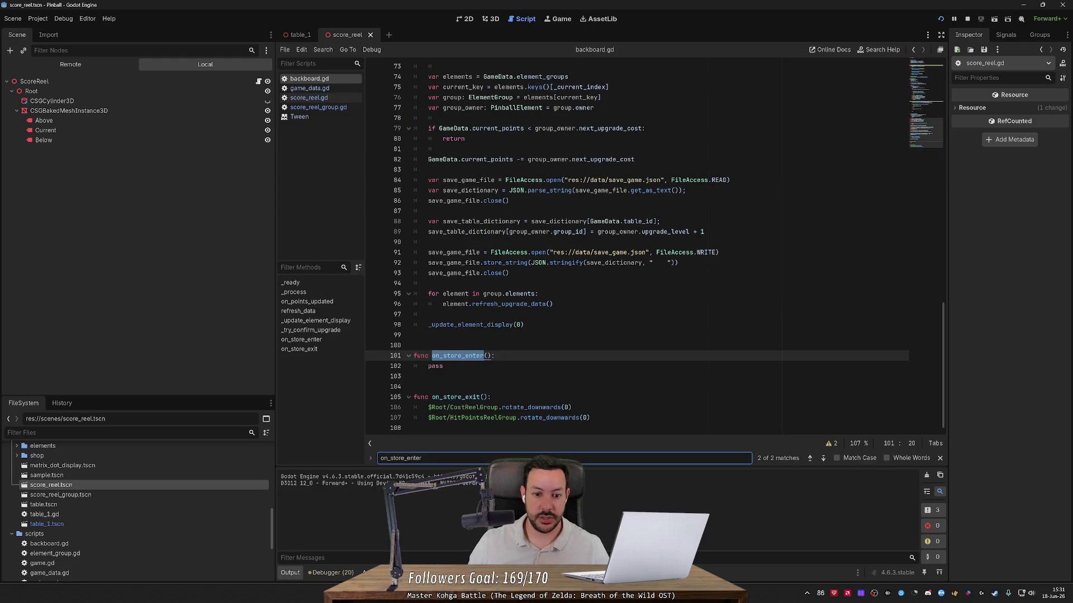
pyautogui.click(443, 366)
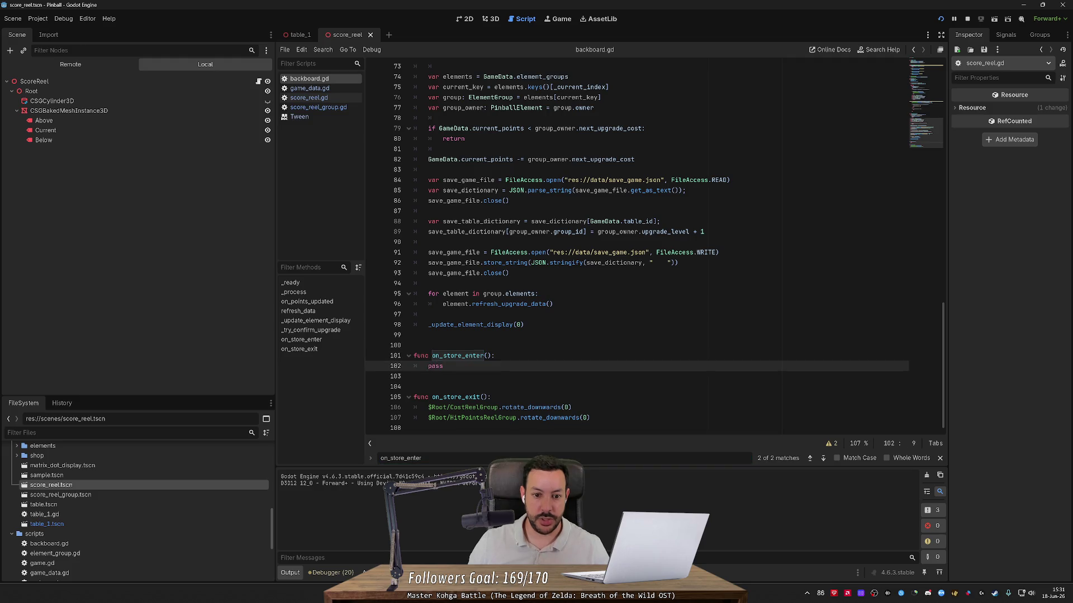
# - Search for refresh_data in backboard.gd and then across the whole project
pyautogui.scroll(10, 637, 245)
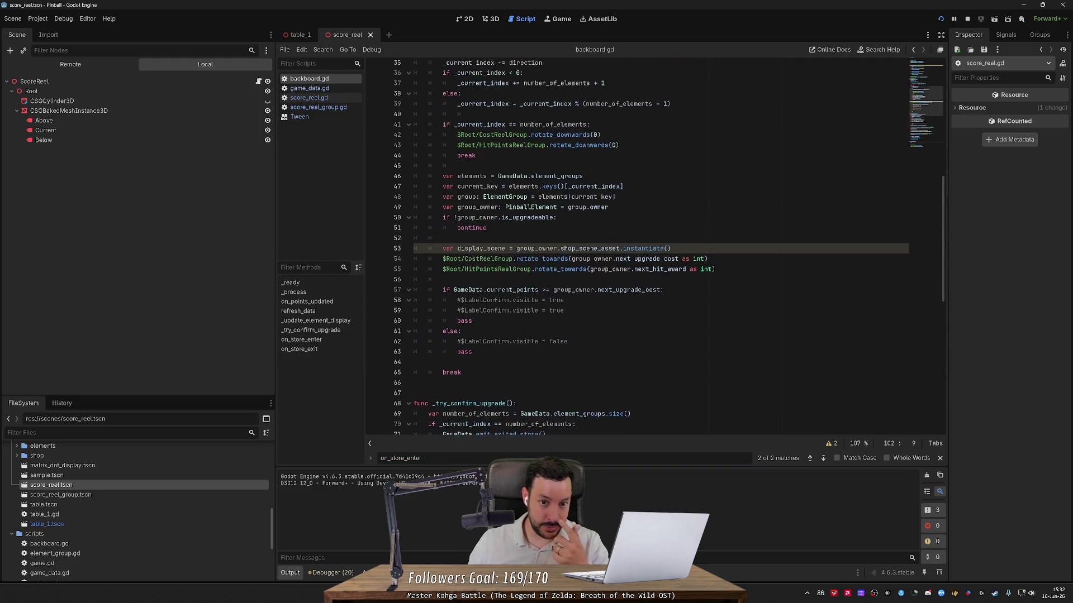
pyautogui.scroll(3, 637, 246)
pyautogui.scroll(1, 637, 246)
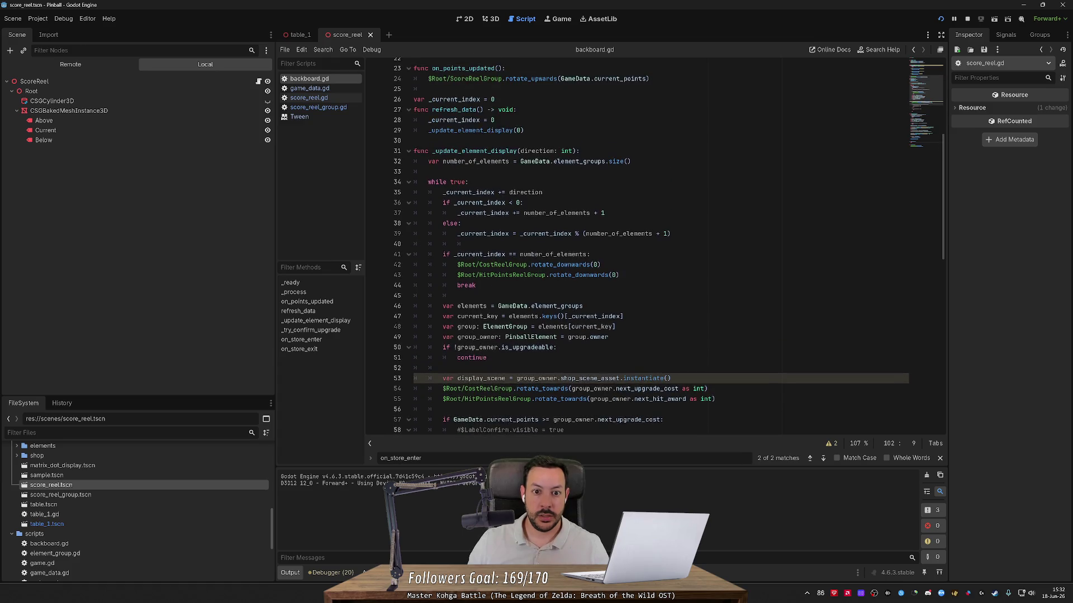
pyautogui.click(457, 121)
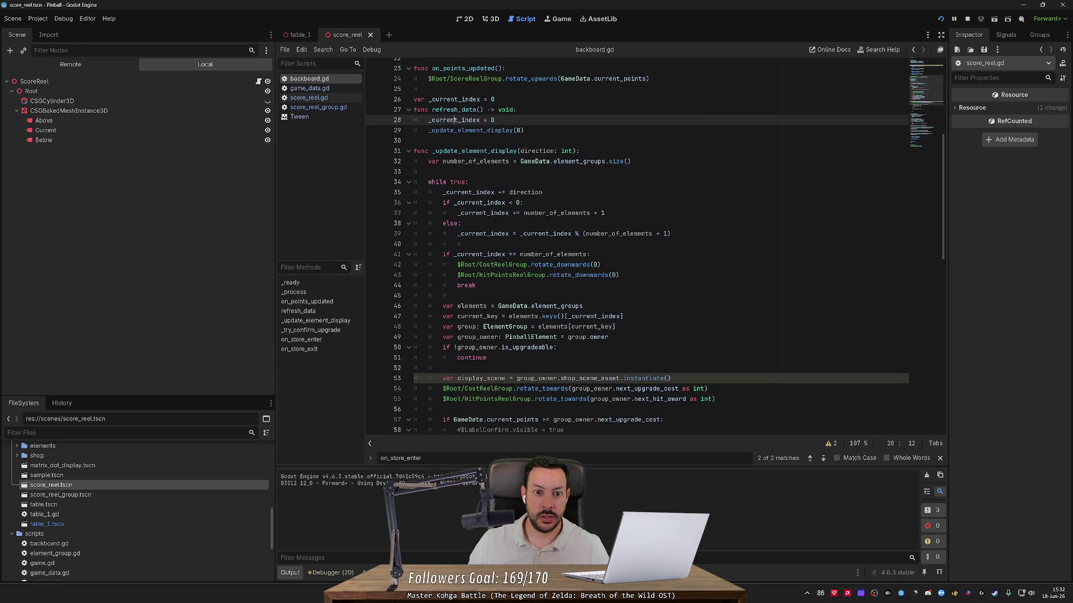
pyautogui.doubleClick(453, 110)
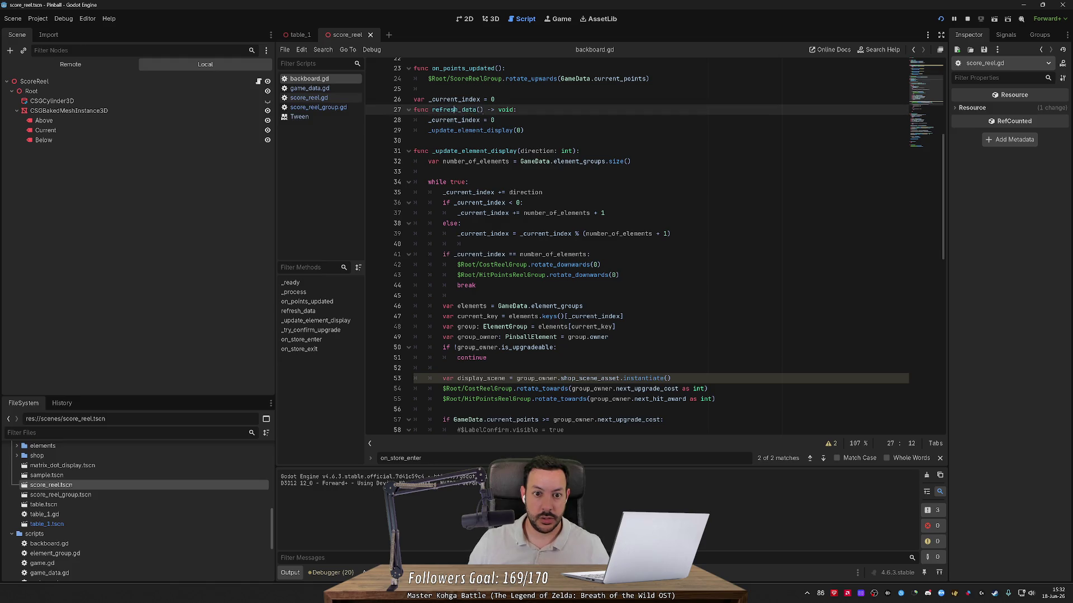
pyautogui.hotkey('ctrl', 'f')
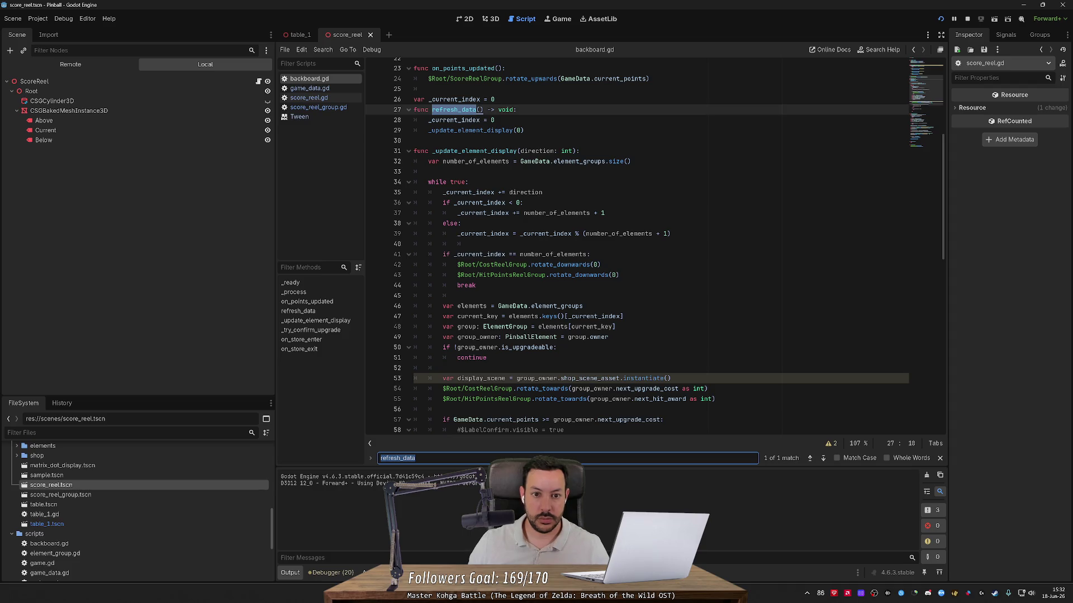
pyautogui.hotkey('ctrl', 'shift', 'f')
pyautogui.press('Return')
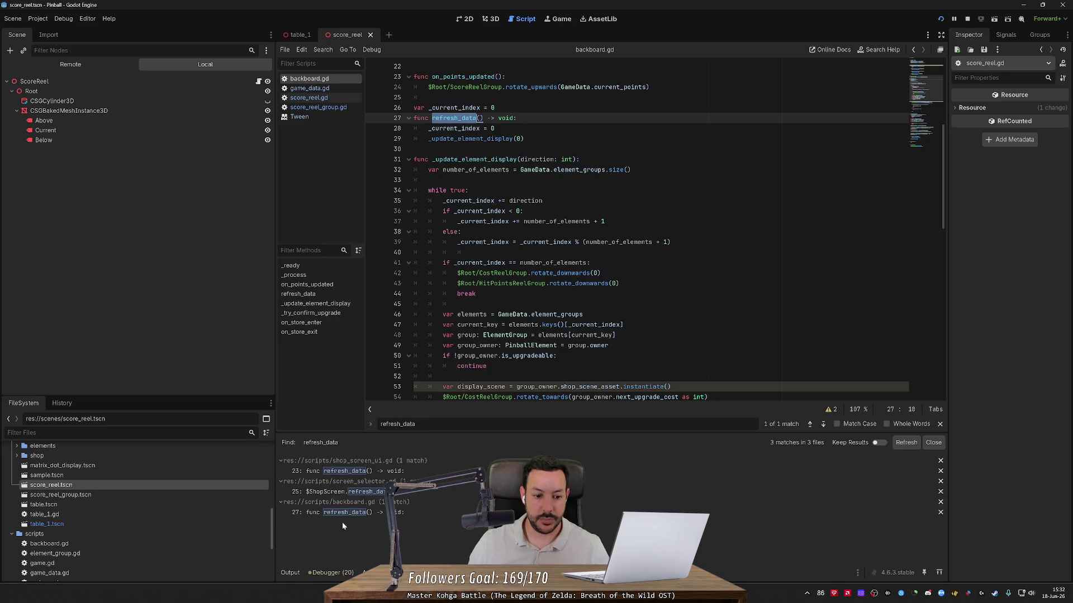
# - Inspect the refresh_data match in shop_screen_ui.gd, then return to on_store_enter in backboard.gd
pyautogui.click(377, 472)
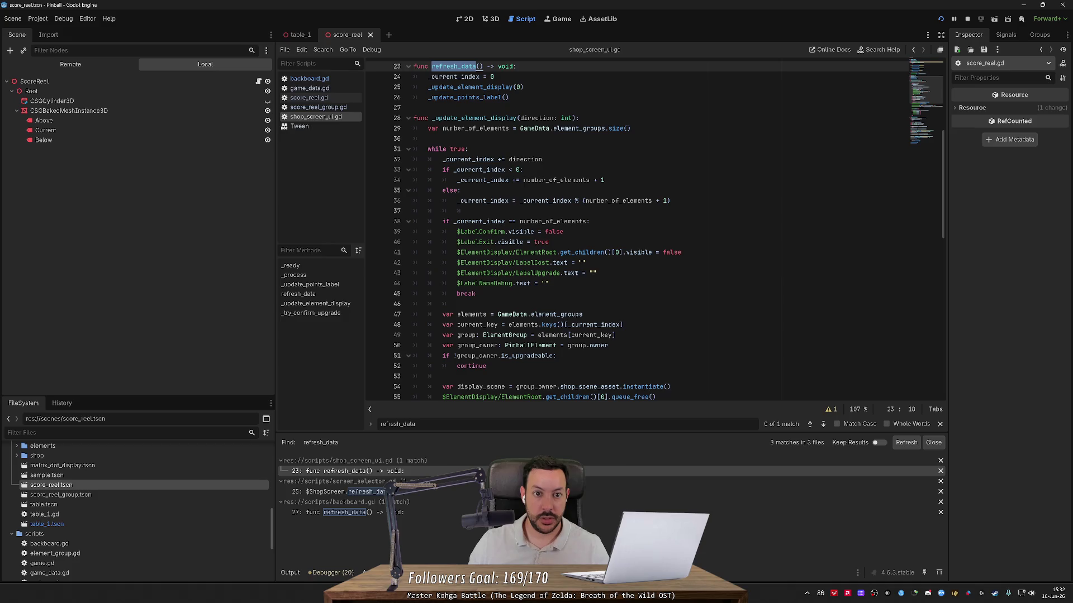
pyautogui.scroll(-2, 637, 229)
pyautogui.scroll(-15, 668, 231)
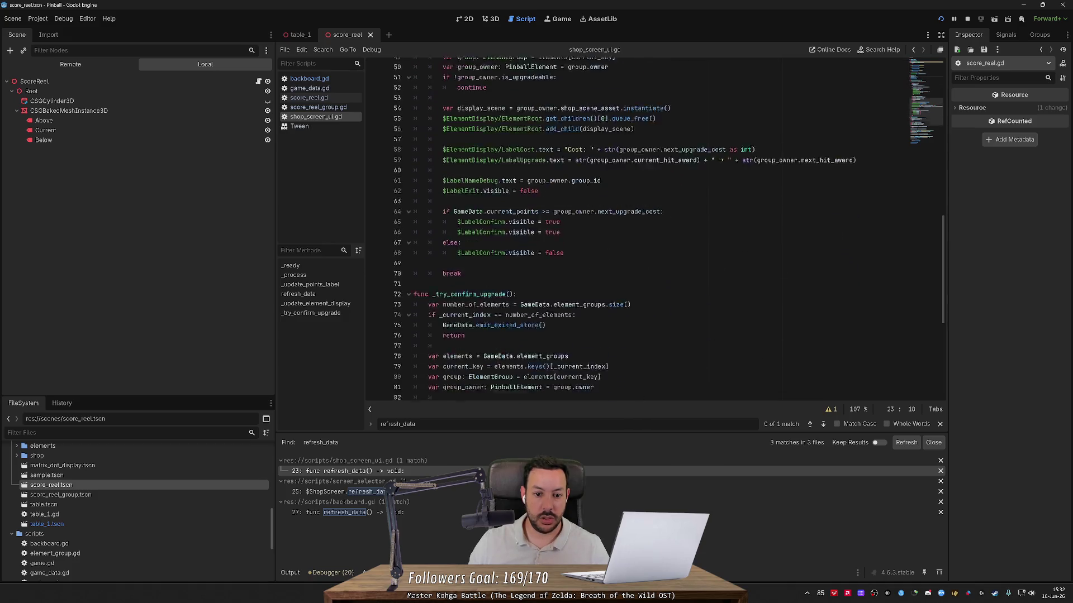
pyautogui.scroll(-5, 667, 232)
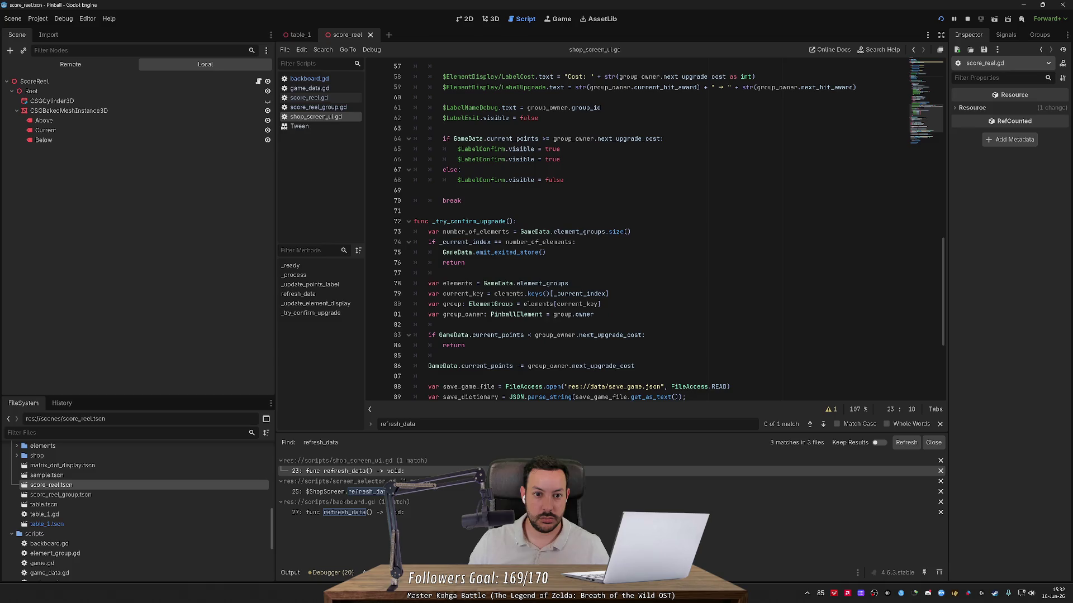
pyautogui.click(323, 81)
pyautogui.scroll(-18, 637, 229)
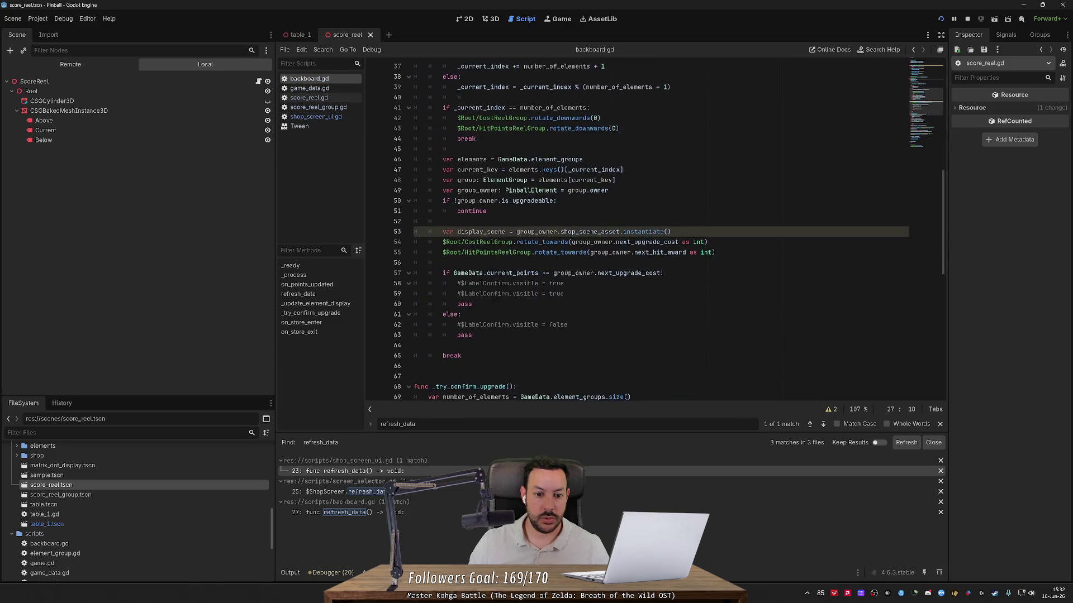
pyautogui.click(495, 324)
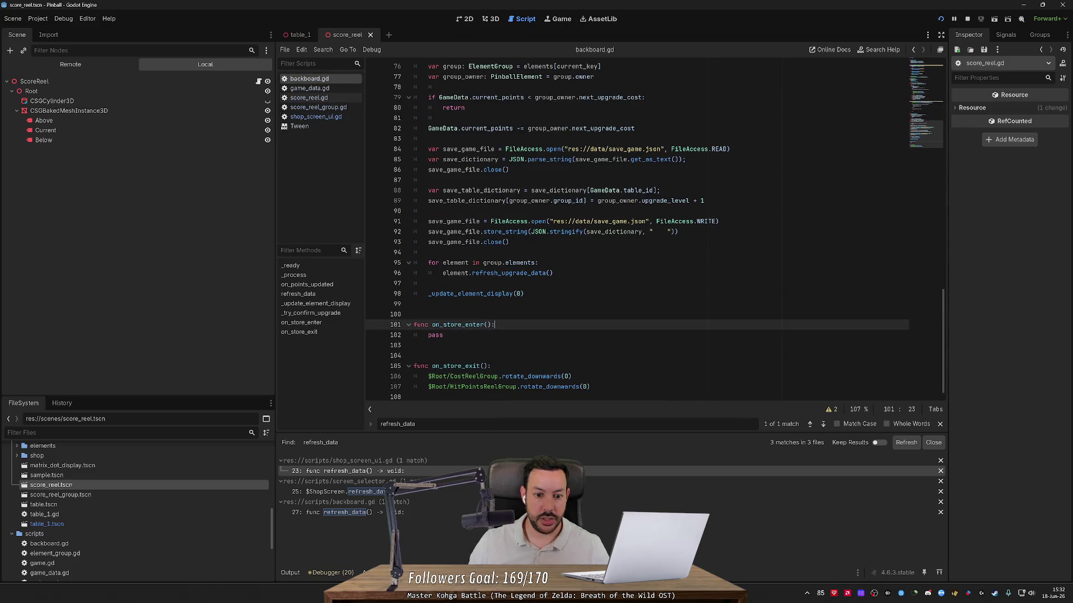
# - Add a refresh_data() call inside on_store_enter and save backboard.gd
pyautogui.press('Return')
pyautogui.write('refresh_data')
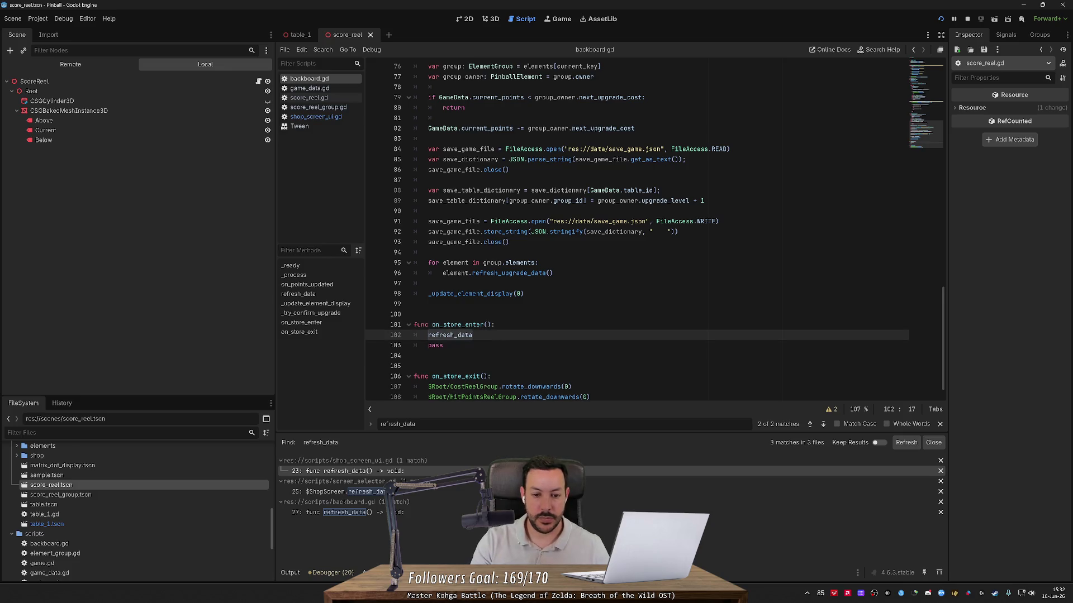
pyautogui.write('()')
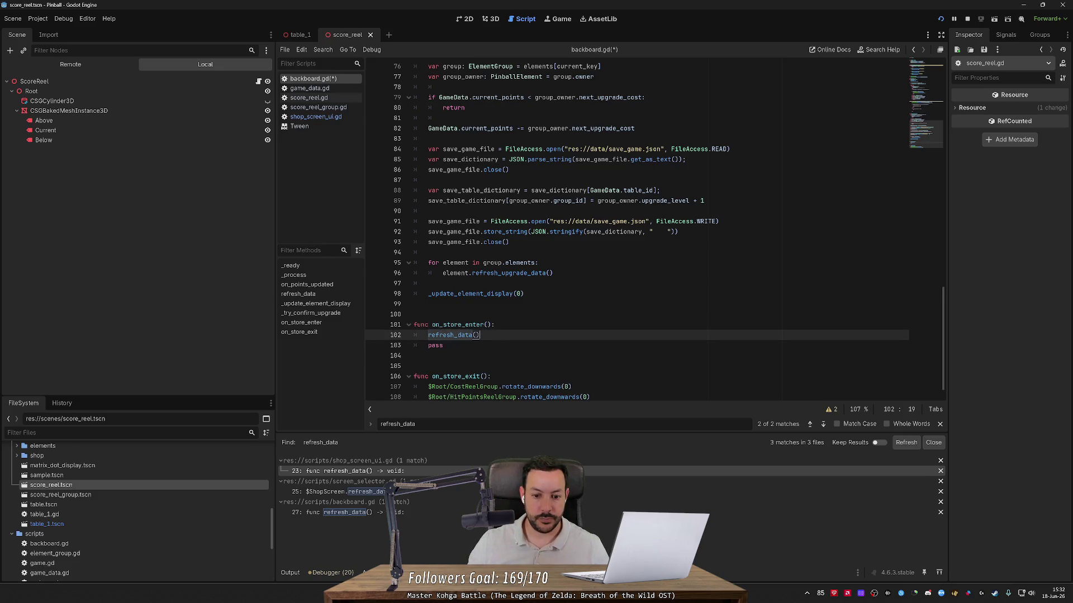
pyautogui.scroll(-1, 462, 328)
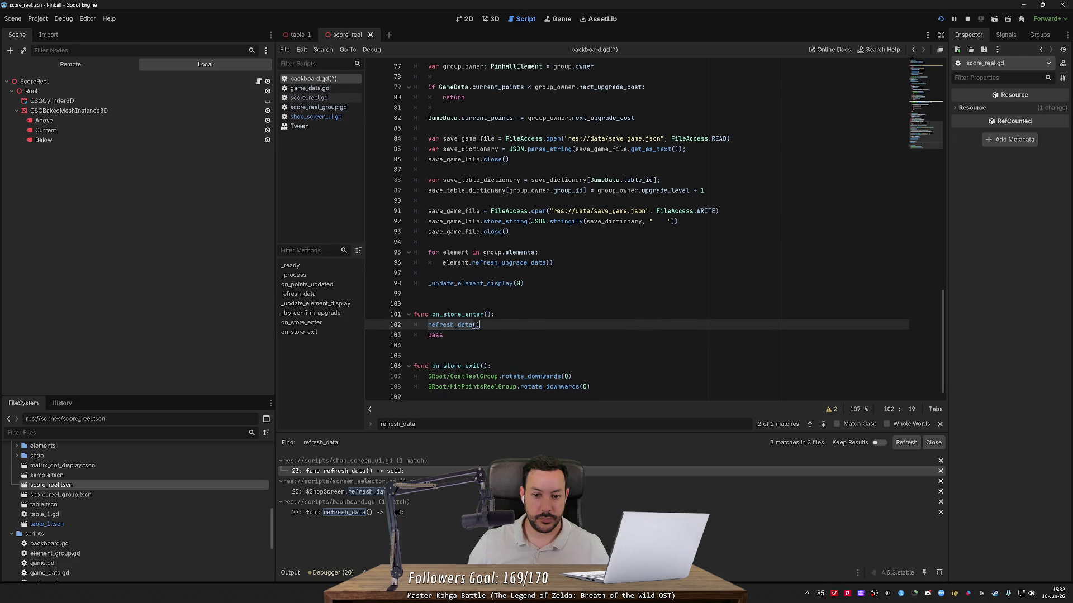
pyautogui.keyDown('ctrl'); pyautogui.click(461, 328); pyautogui.keyUp('ctrl')
pyautogui.keyDown('ctrl'); pyautogui.click(475, 252); pyautogui.keyUp('ctrl')
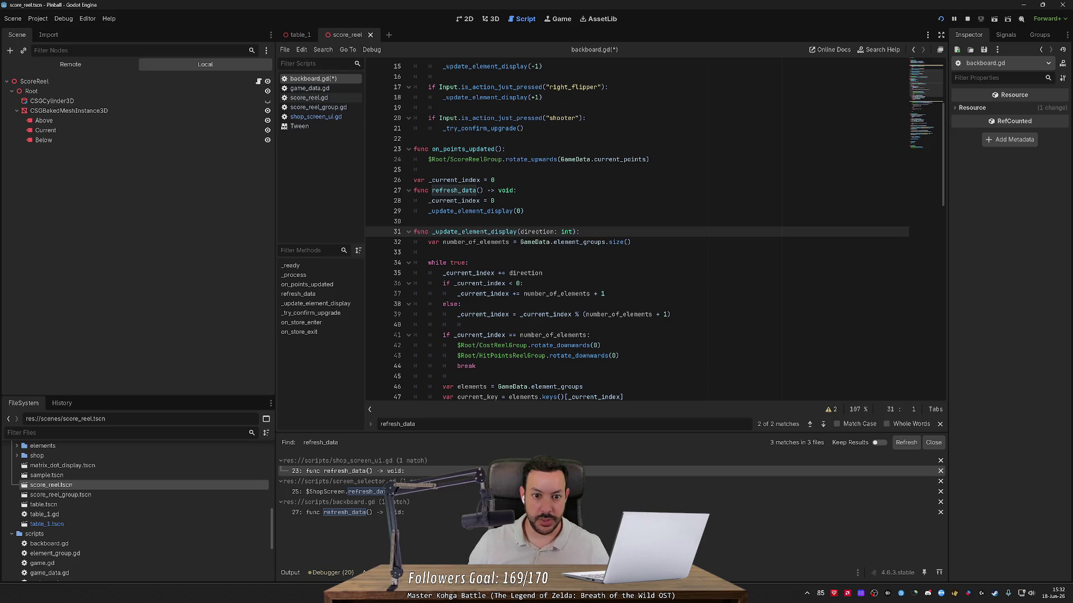
pyautogui.hotkey('ctrl', 's')
# - Remove the commented-out #$LabelConfirm lines, keeping pass, and run the game
pyautogui.scroll(-7, 654, 229)
pyautogui.scroll(-1, 654, 232)
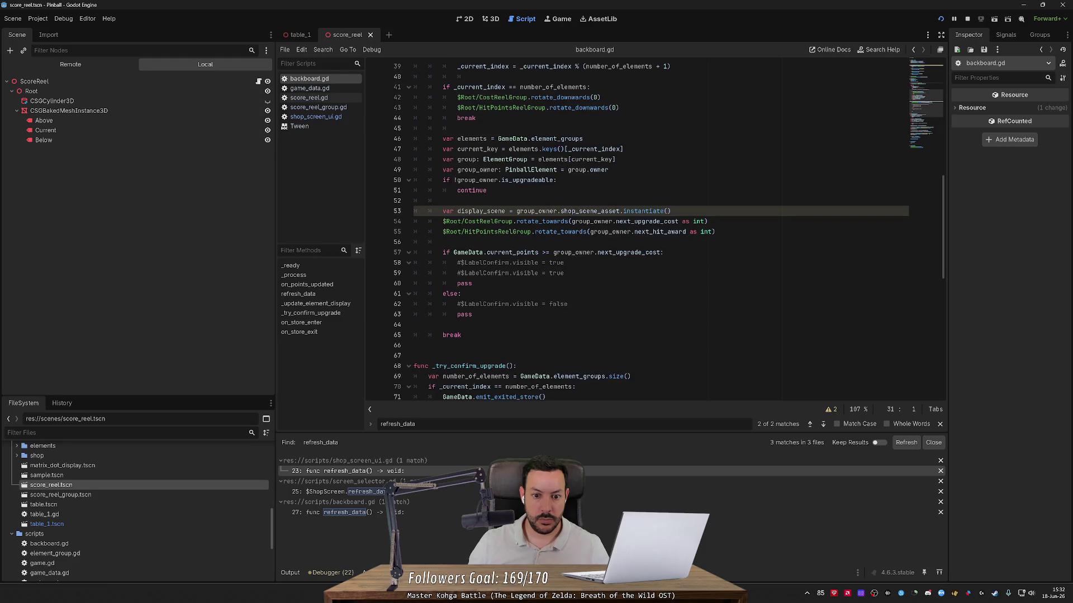
pyautogui.scroll(-3, 654, 231)
pyautogui.click(568, 211)
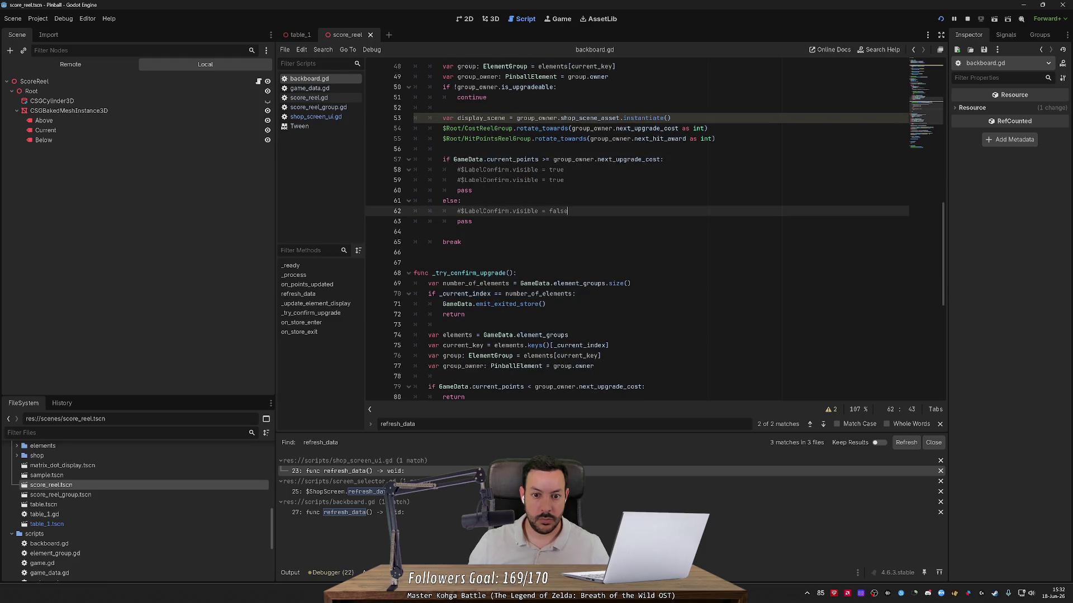
pyautogui.hotkey('ctrl', 'z')
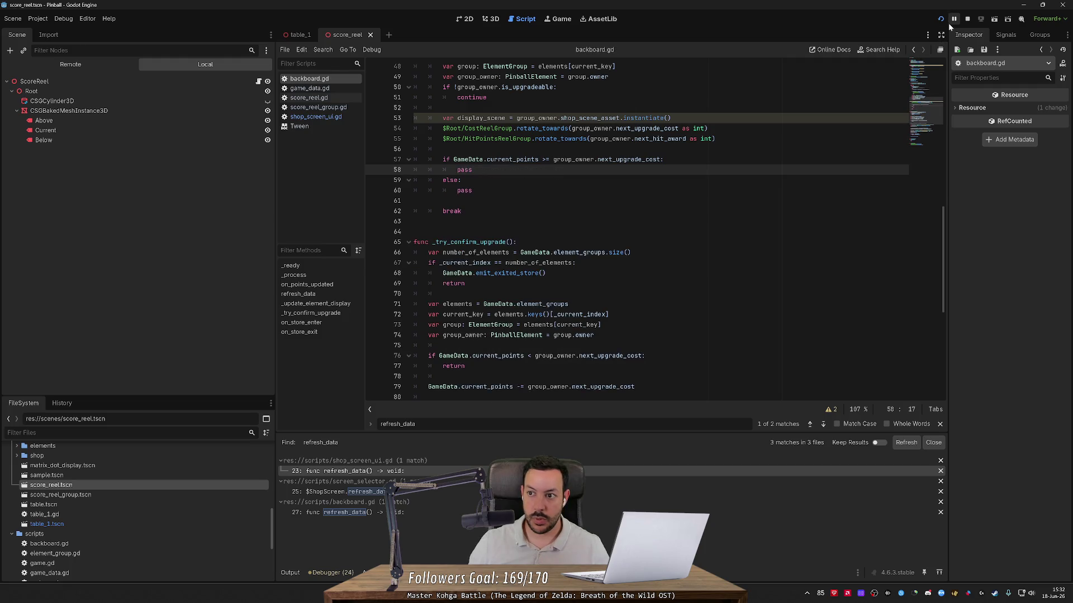
pyautogui.click(940, 18)
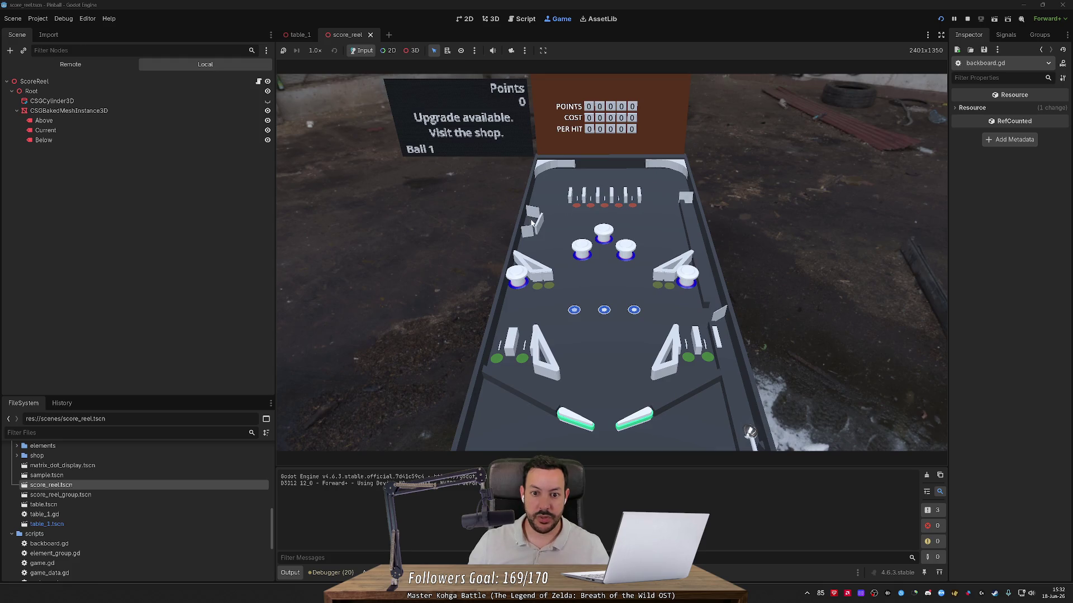
# - Enter the in-game shop and cycle upgrades to spinner_1 at Cost 100
pyautogui.press('s')
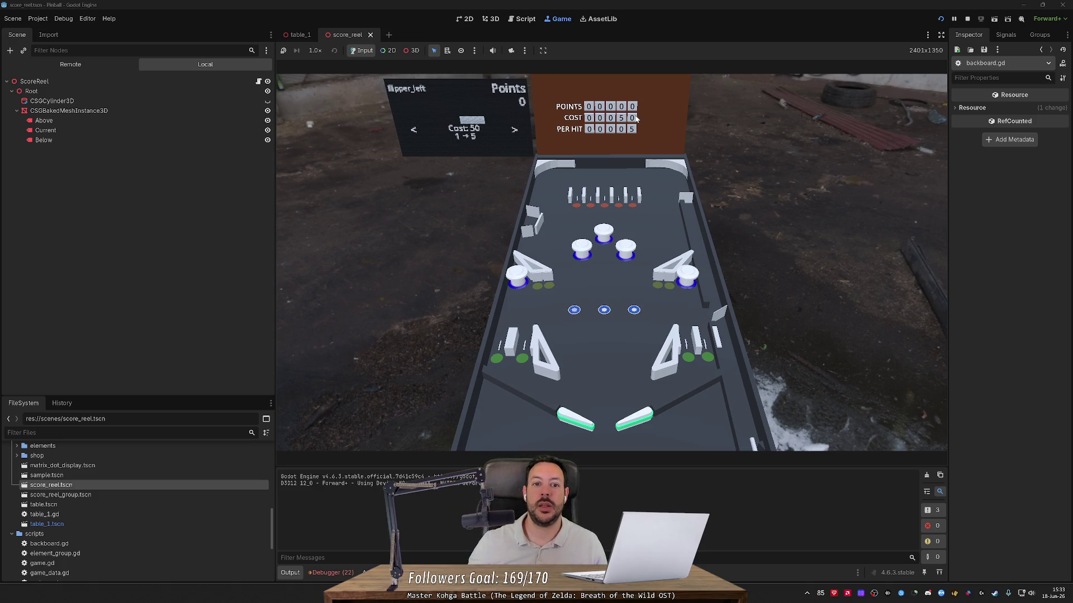
pyautogui.press('Right')
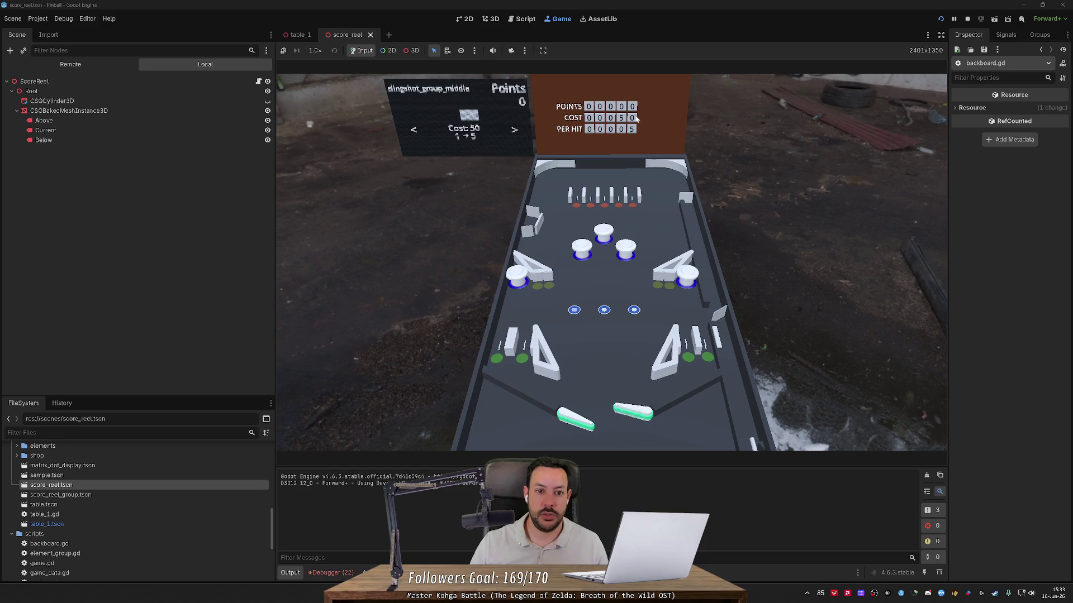
pyautogui.press('Left')
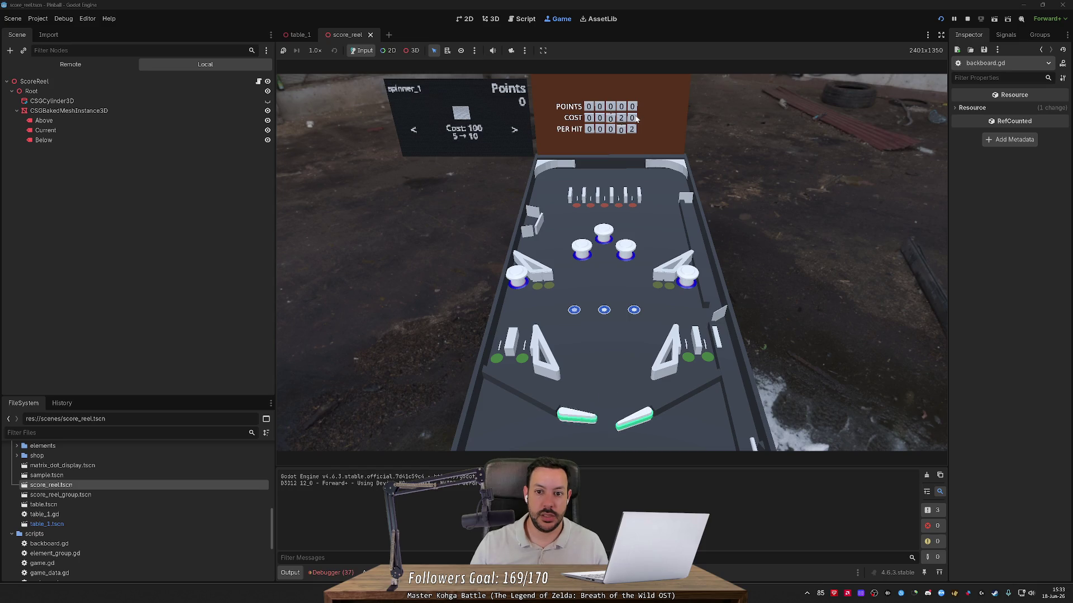
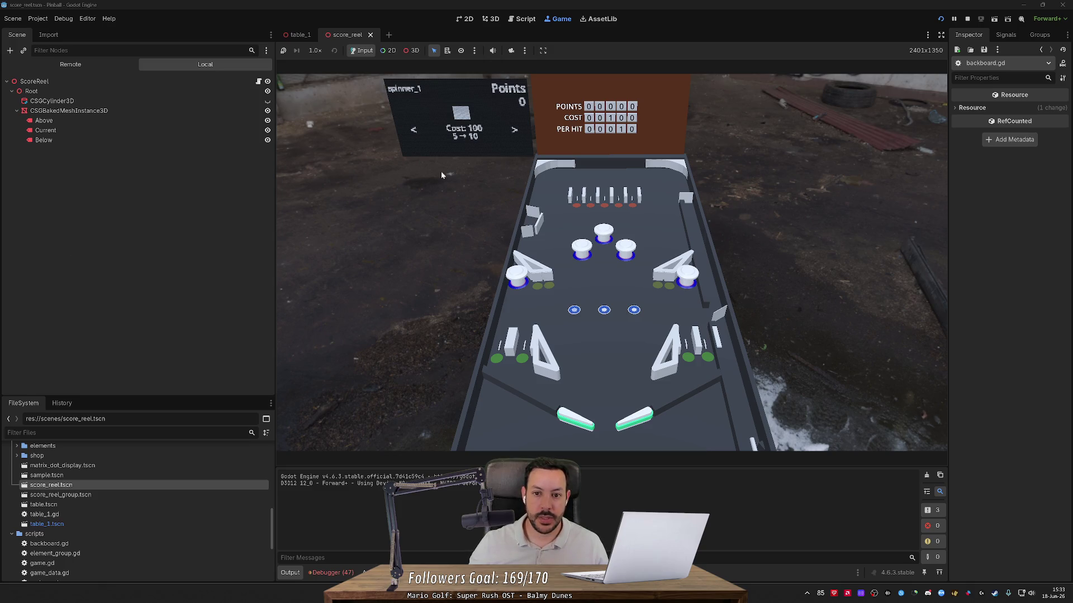
# - Step the backboard shop through three items to pop_bumper_group_bottom, then stop the game
pyautogui.press('Right')
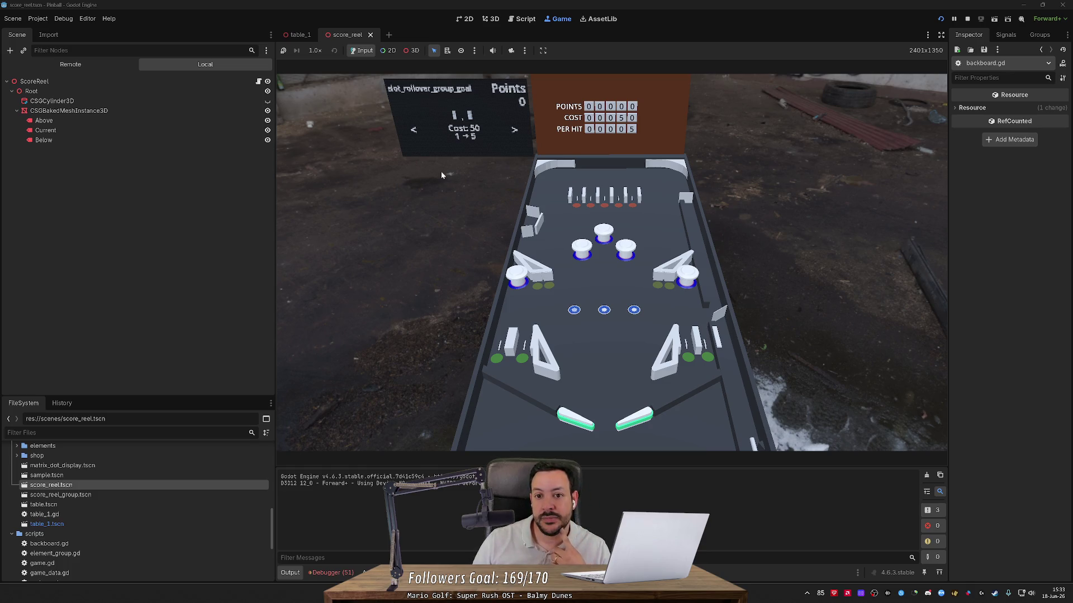
pyautogui.press('Right')
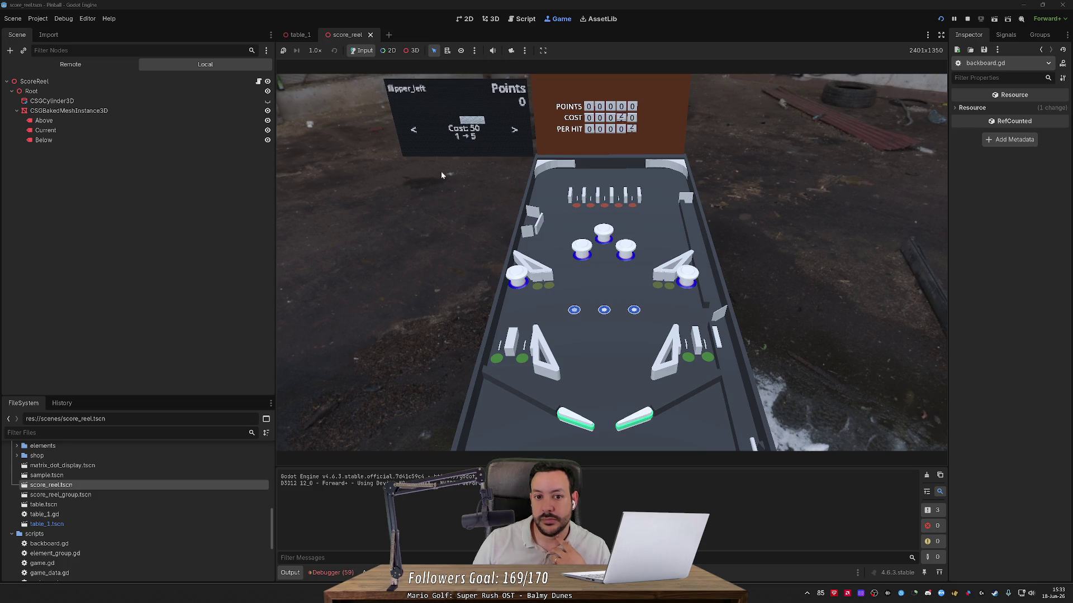
pyautogui.press('Right')
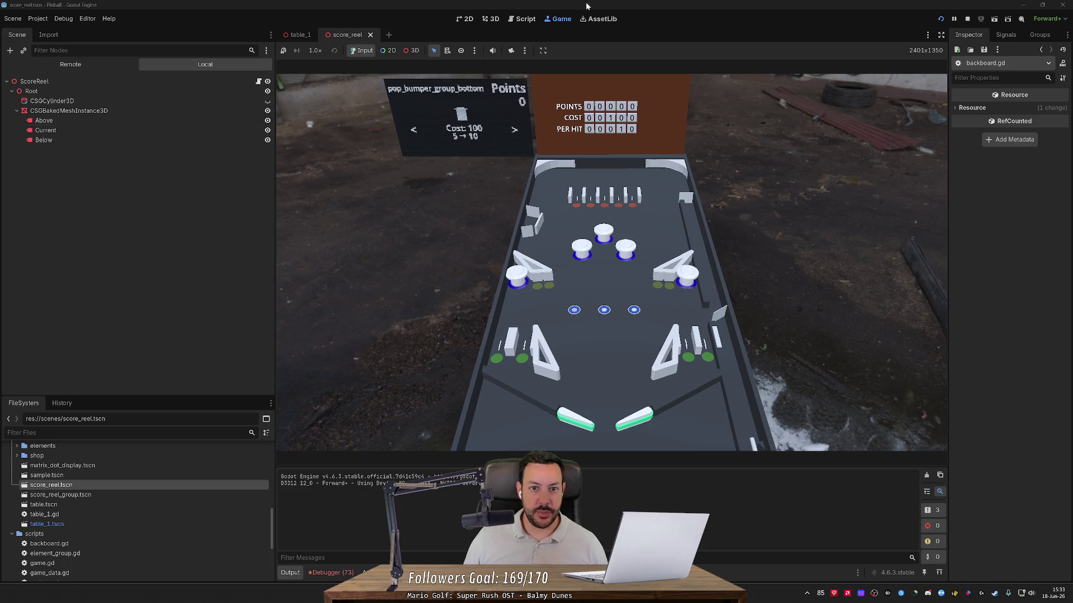
pyautogui.click(967, 19)
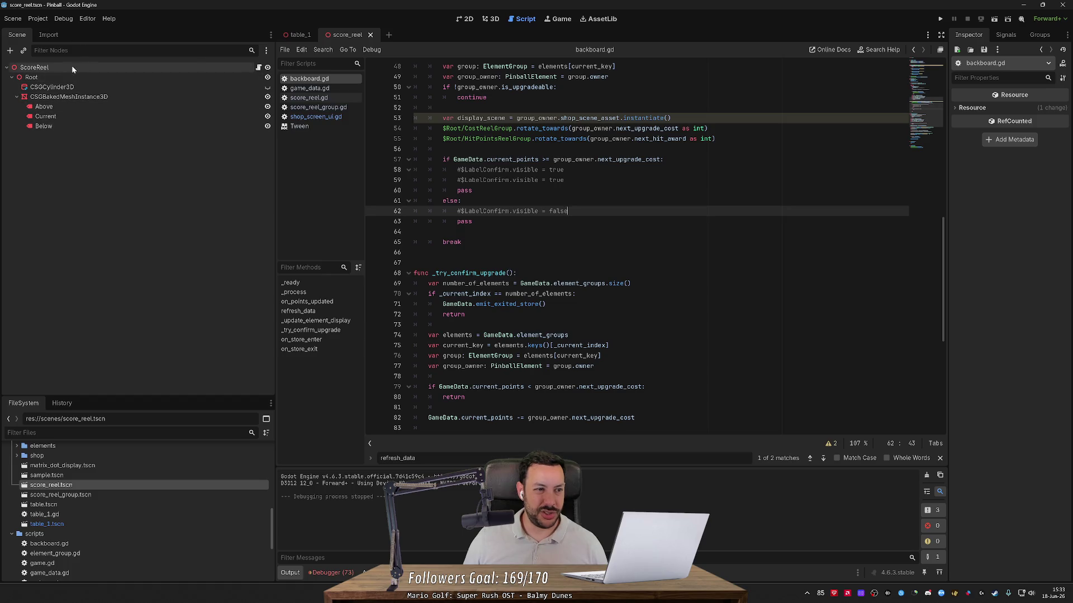
# - In table_1, change the LabelScore text from POINTS to SCORE and run the game
pyautogui.click(298, 34)
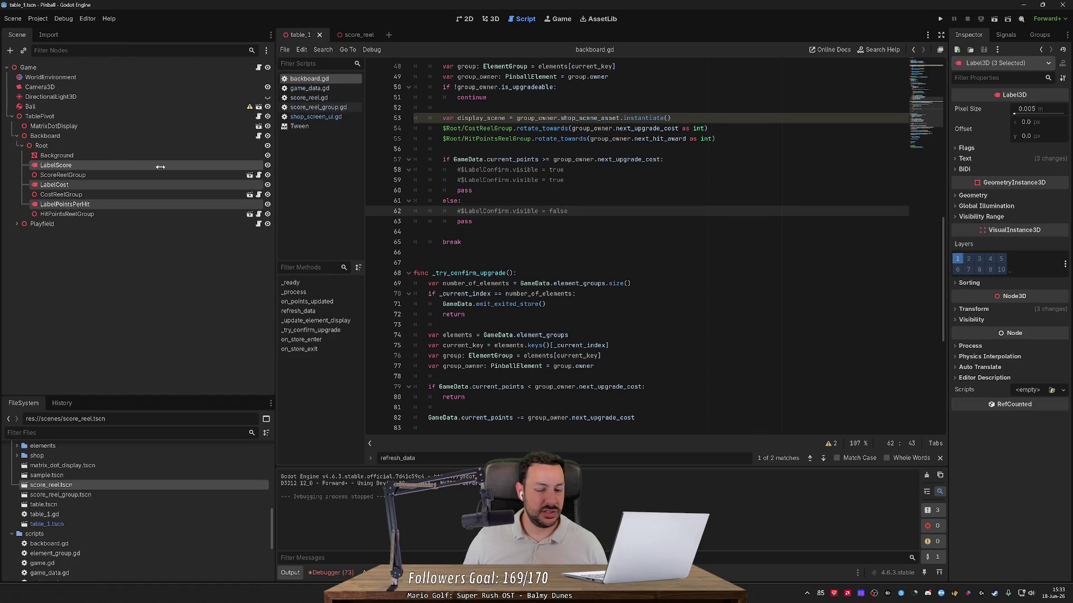
pyautogui.click(979, 200)
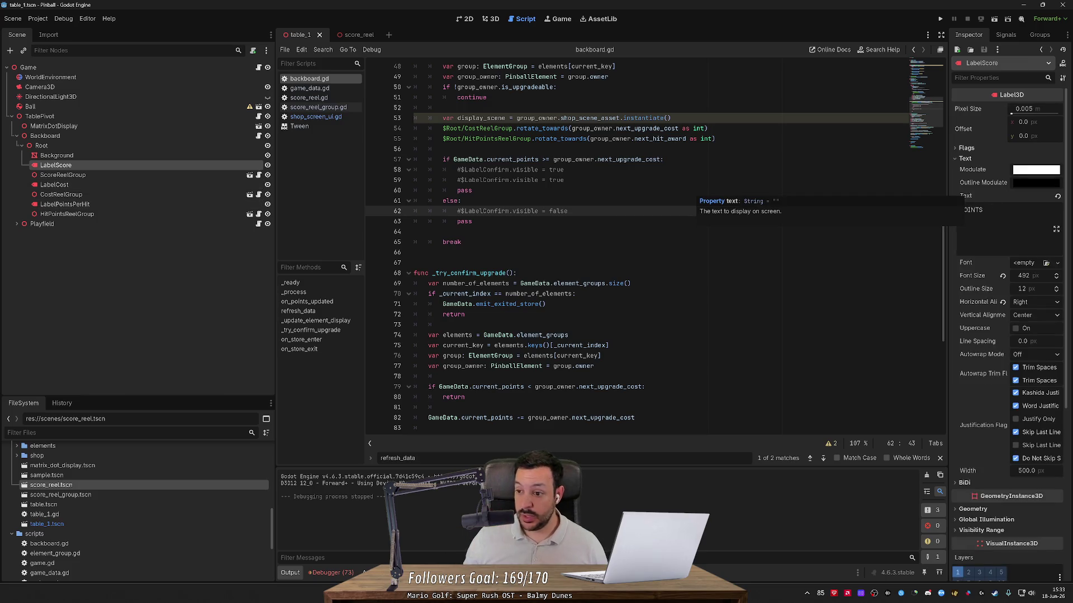
pyautogui.doubleClick(969, 210)
pyautogui.write('SCORE')
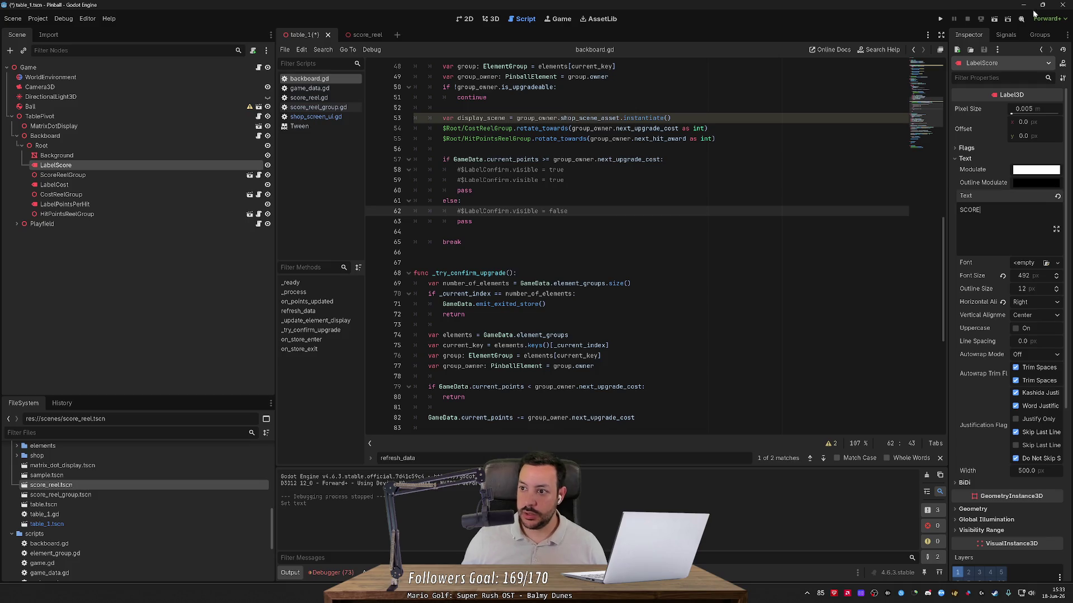
pyautogui.click(945, 22)
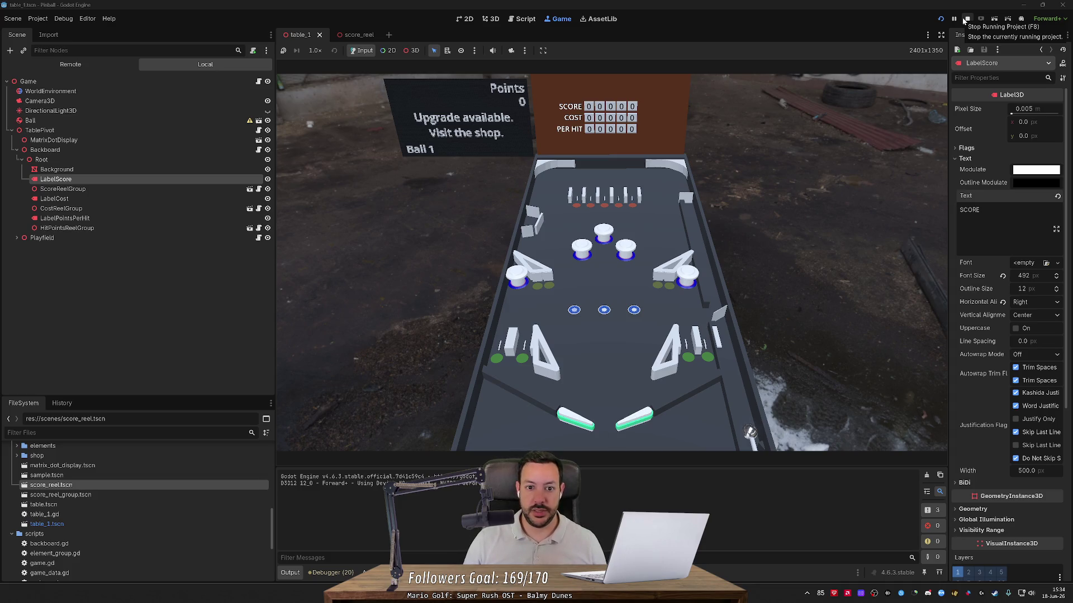
# - Launch the ball and cycle the backboard shop items with the flipper keys
pyautogui.press('space')
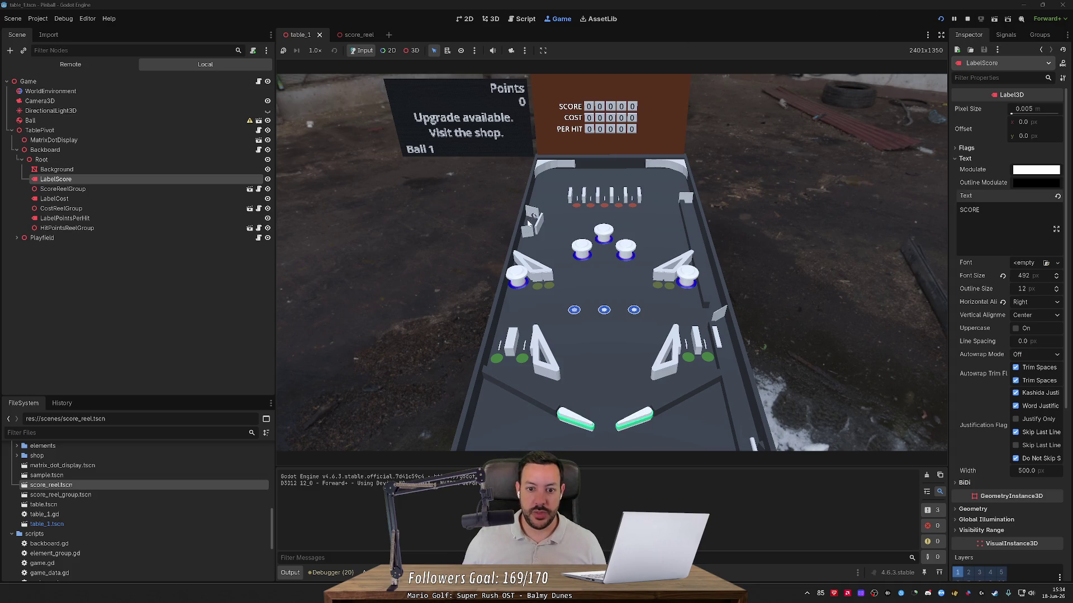
pyautogui.press('Right')
pyautogui.press('Right')
pyautogui.press('Right')
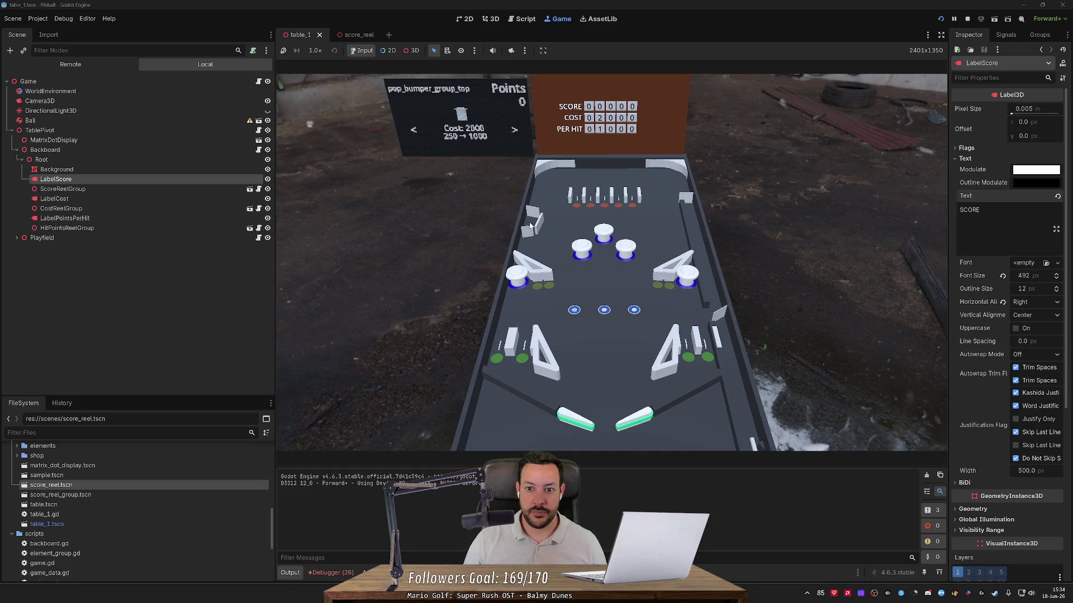
pyautogui.press('Left')
pyautogui.press('Left')
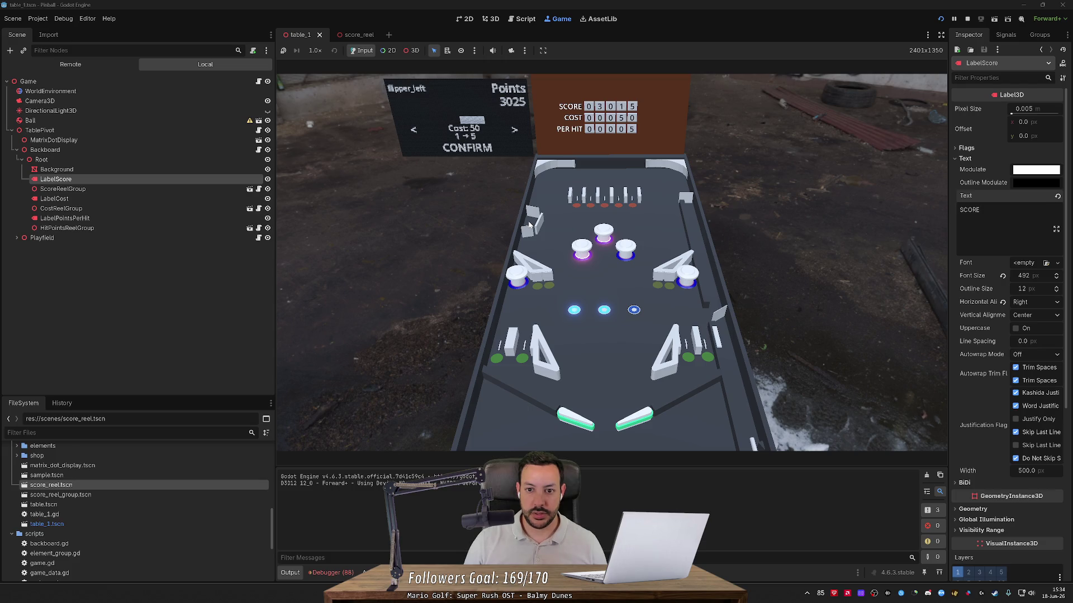
# - Browse the shop to slingshot_group_bottom and buy three slingshot upgrade levels
pyautogui.press('Right')
pyautogui.press('Right')
pyautogui.press('Left')
pyautogui.press('Left')
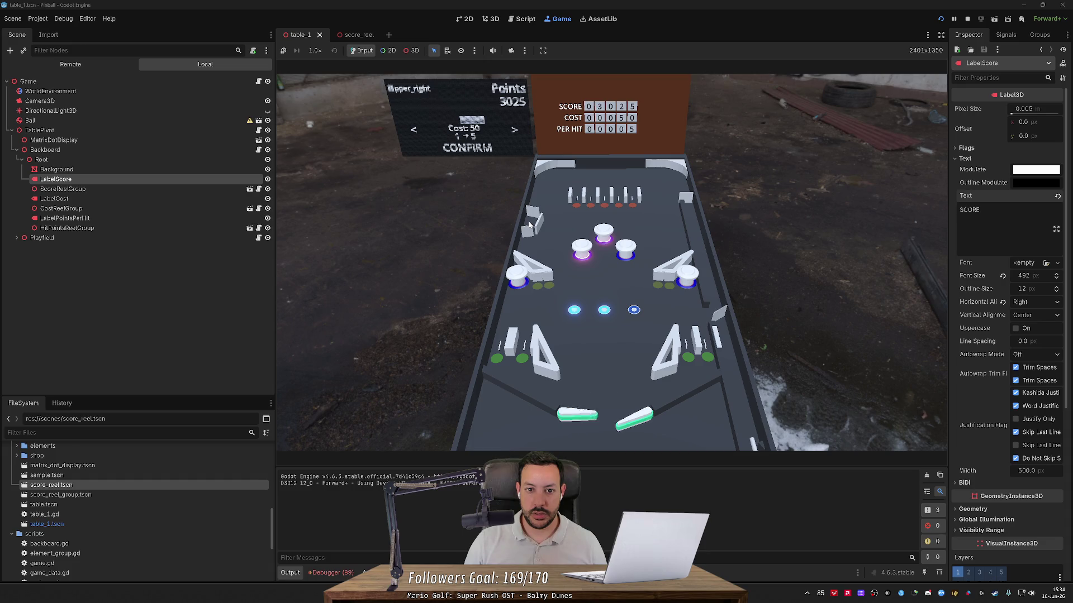
pyautogui.press('Right')
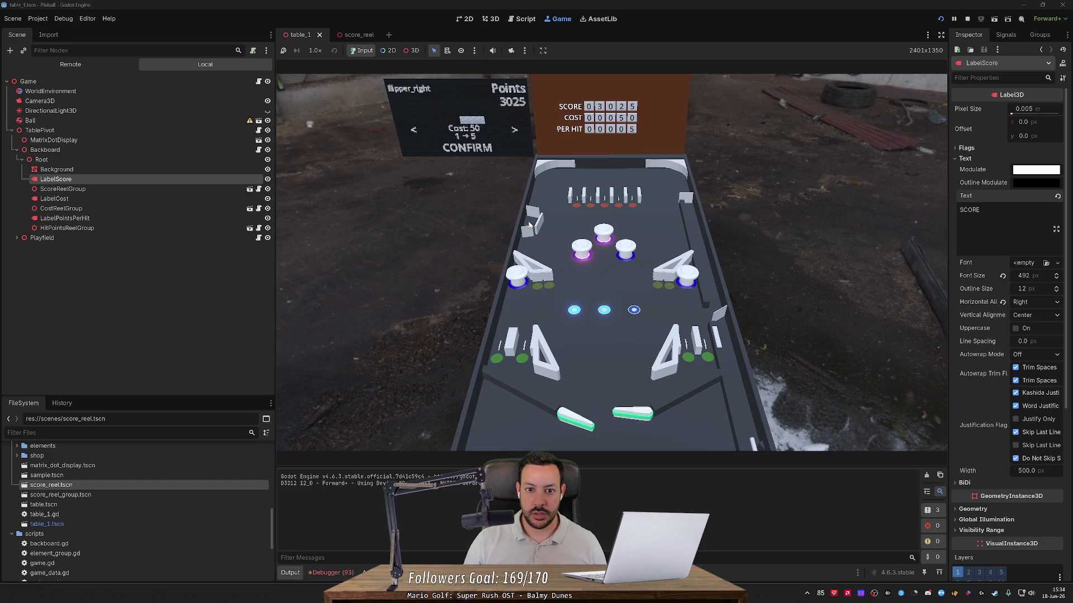
pyautogui.press('Right')
pyautogui.press('Right')
pyautogui.press('Right')
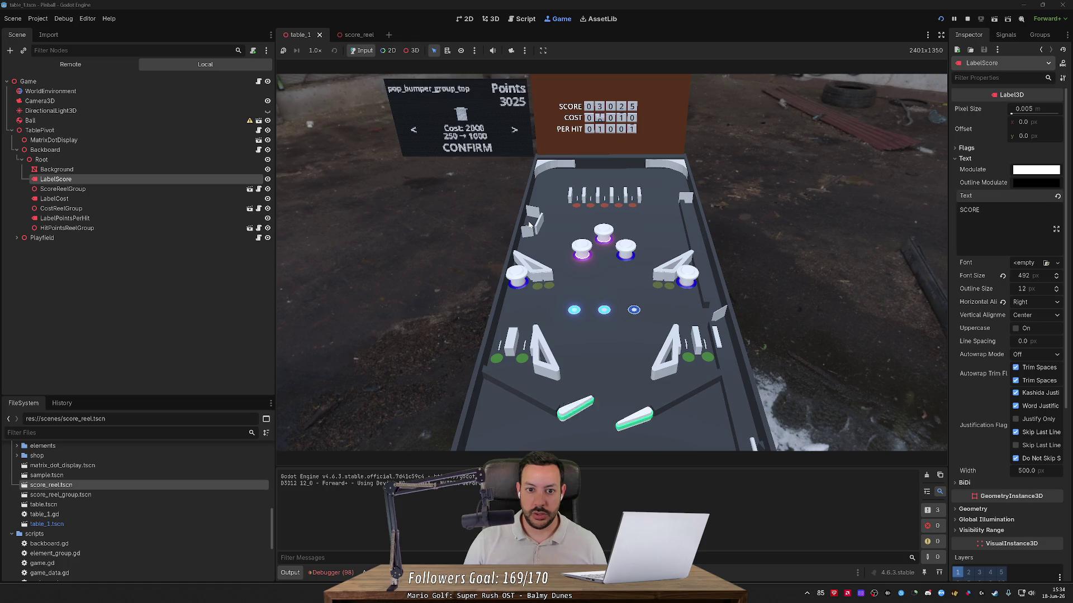
pyautogui.press('Left')
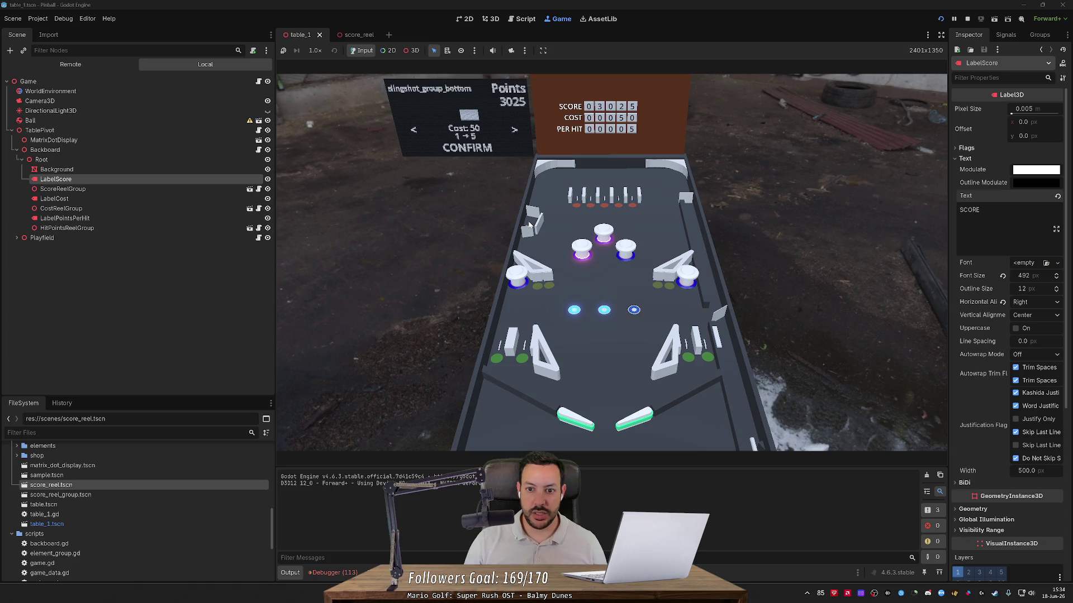
pyautogui.press('Return')
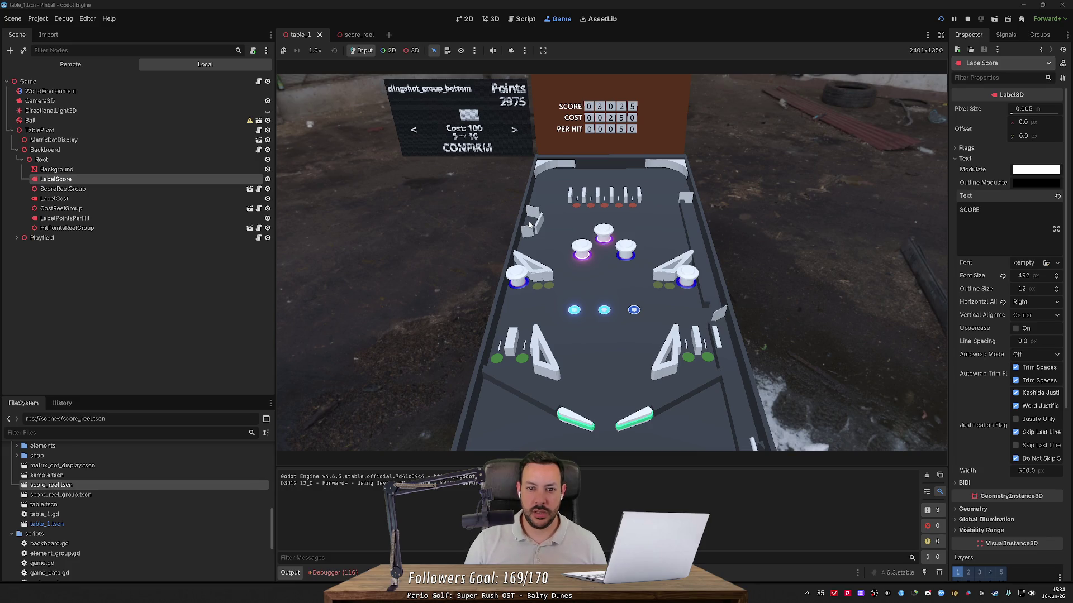
pyautogui.press('Left')
pyautogui.press('Right')
pyautogui.press('Return')
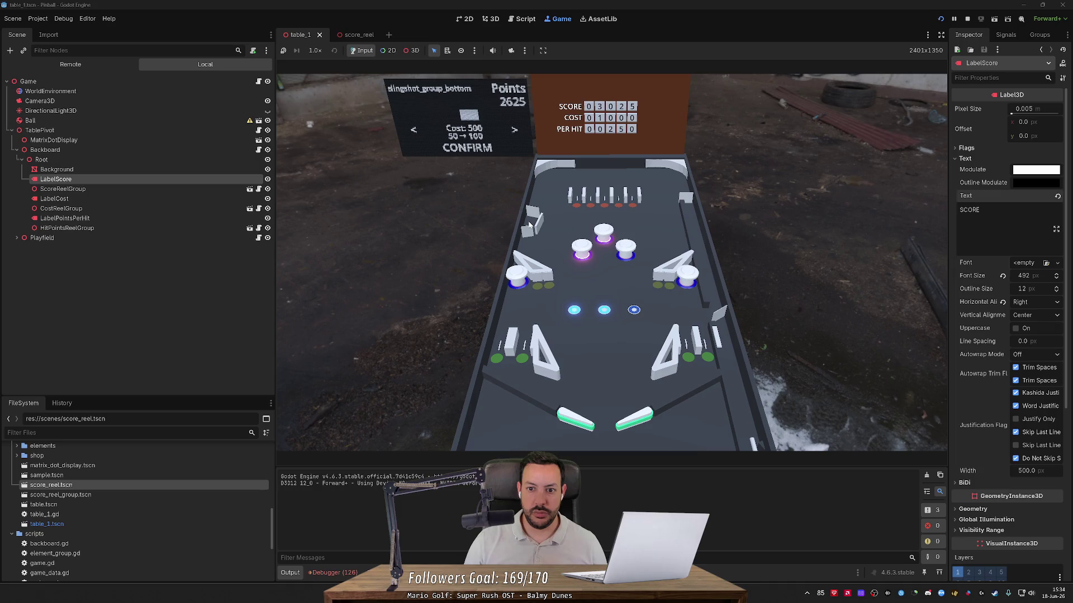
pyautogui.press('Return')
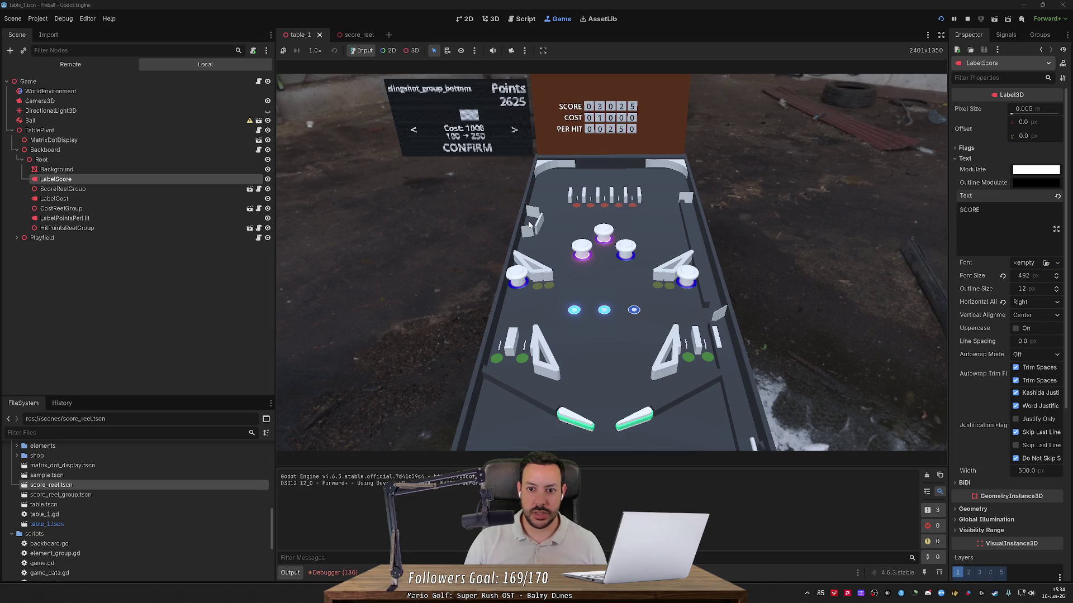
# - Move to flipper_right and buy two flipper_right upgrade levels while flicking the flippers
pyautogui.press('Left')
pyautogui.press('Right')
pyautogui.press('Left')
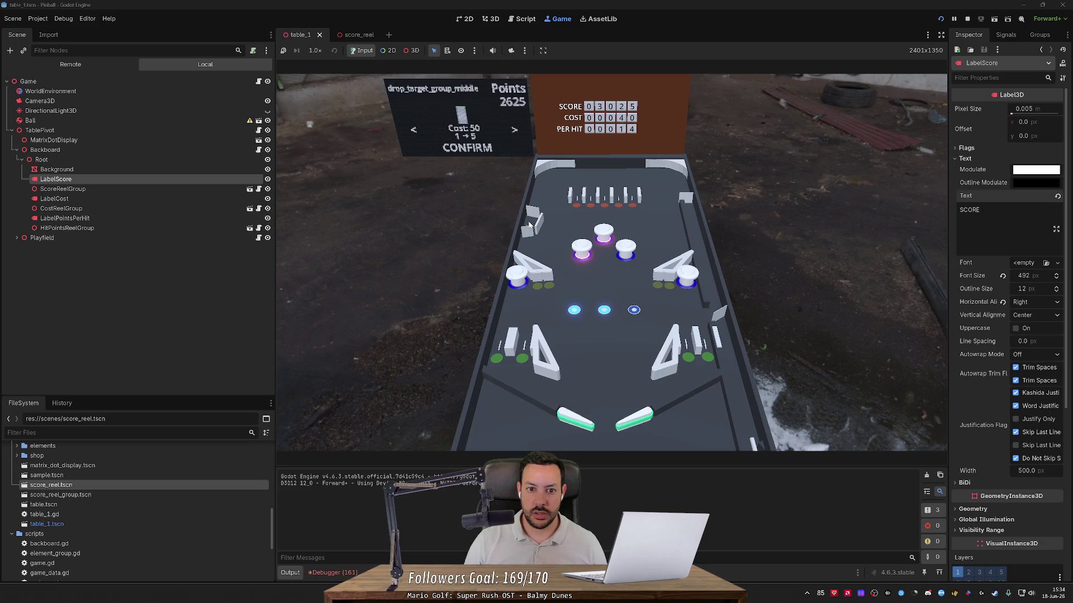
pyautogui.press('Left')
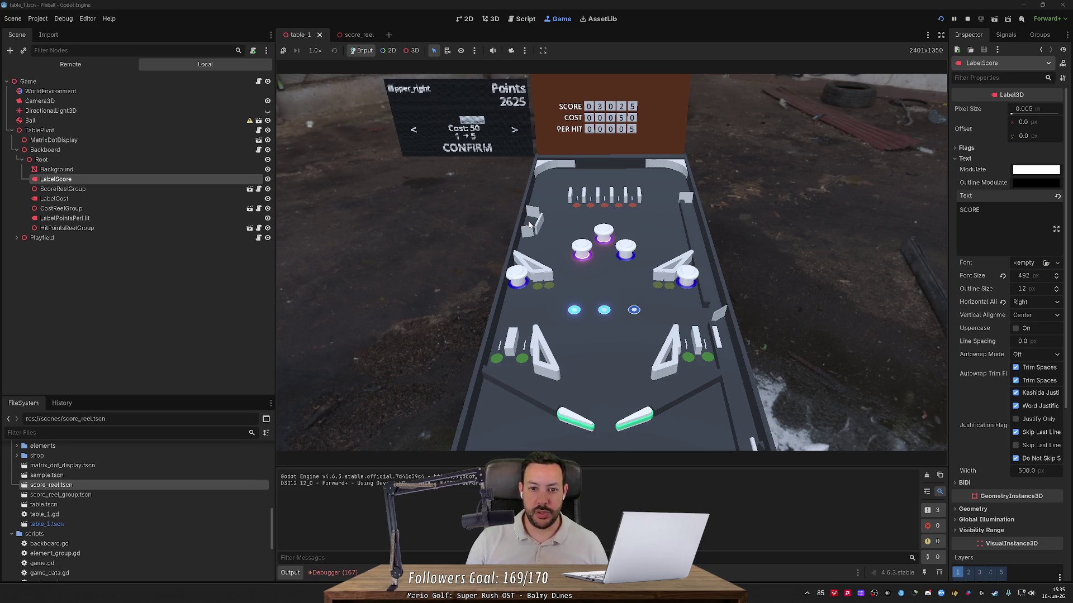
pyautogui.press('Right')
pyautogui.press('Left')
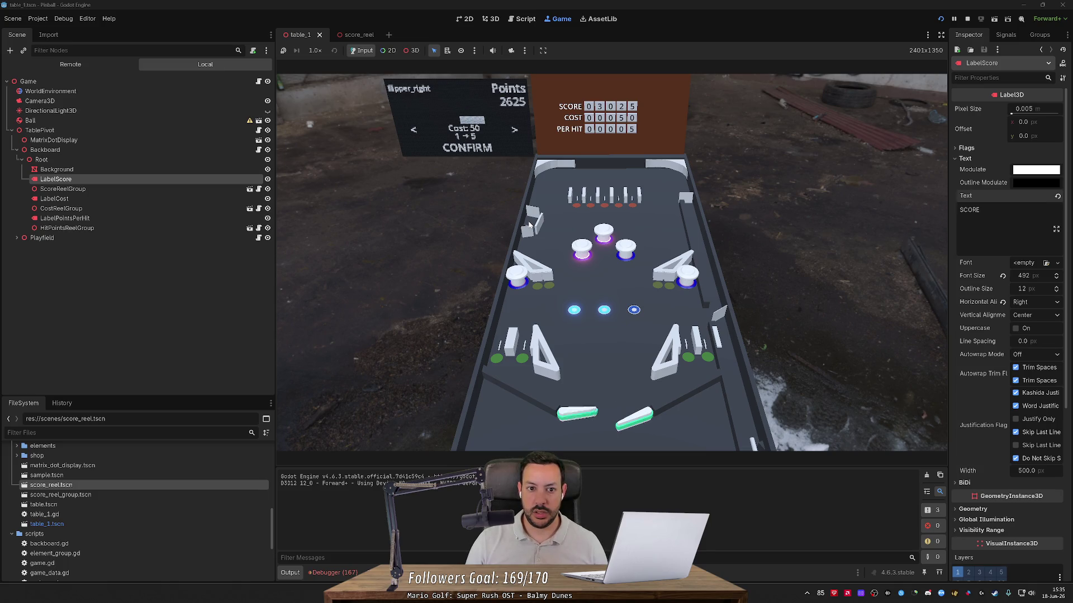
pyautogui.press('Up')
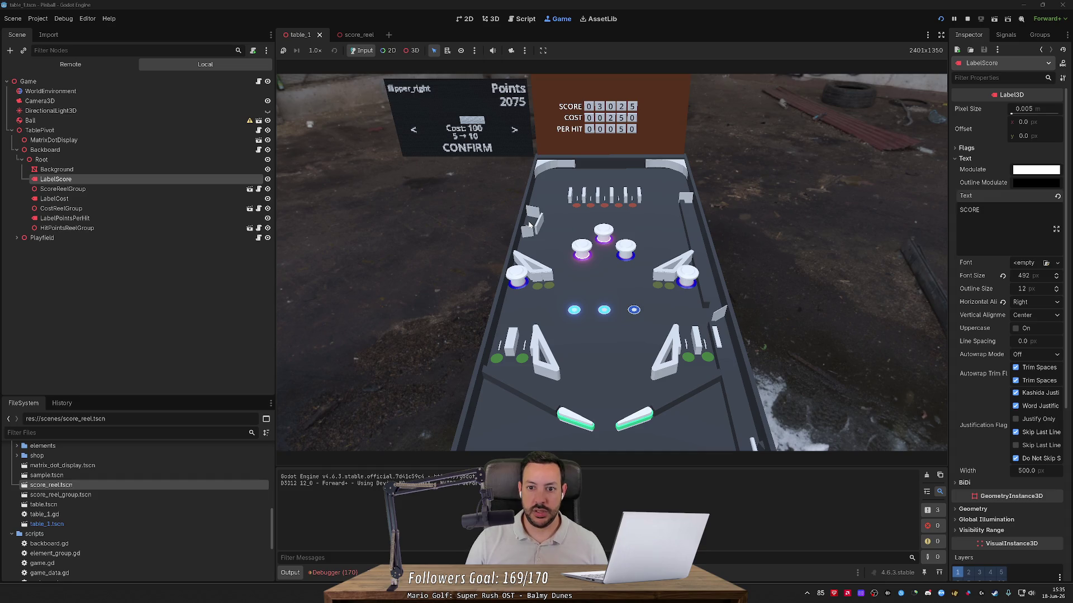
pyautogui.press('Up')
# - Buy further flipper_right upgrade levels, up to the 1000-point one, leaving 225 points
pyautogui.press('Right')
pyautogui.press('Left')
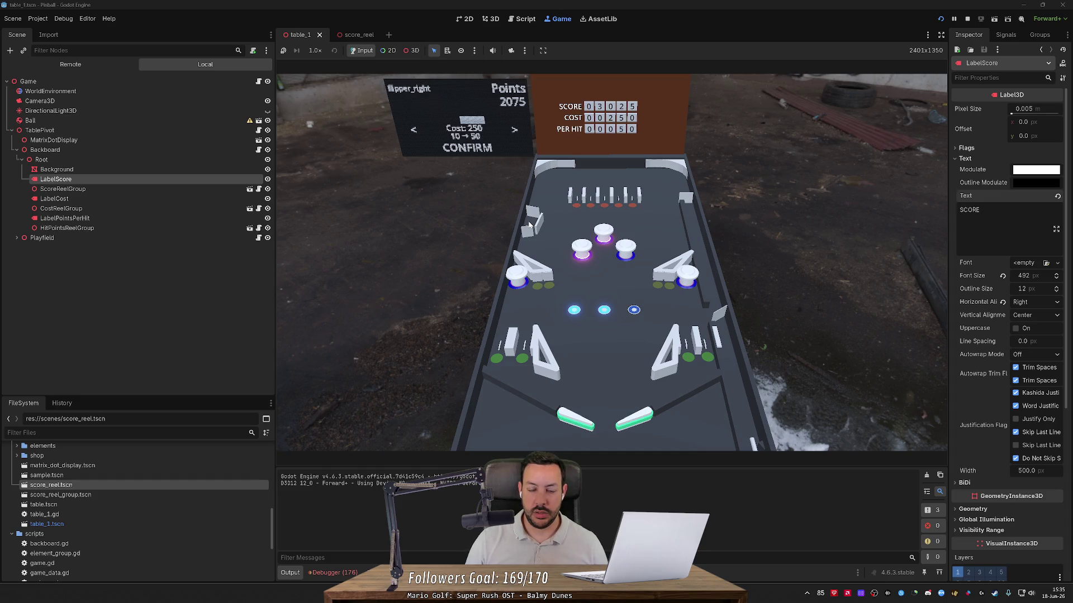
pyautogui.press('Up')
pyautogui.press('Up')
pyautogui.press('Left')
pyautogui.press('Right')
pyautogui.press('Up')
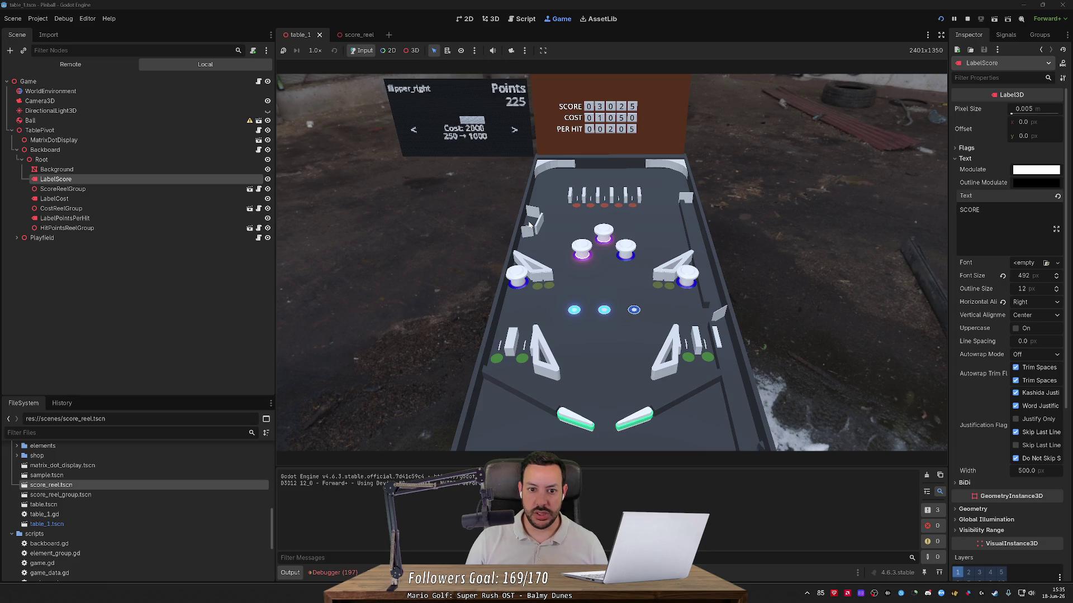
pyautogui.press('Right')
pyautogui.press('Left')
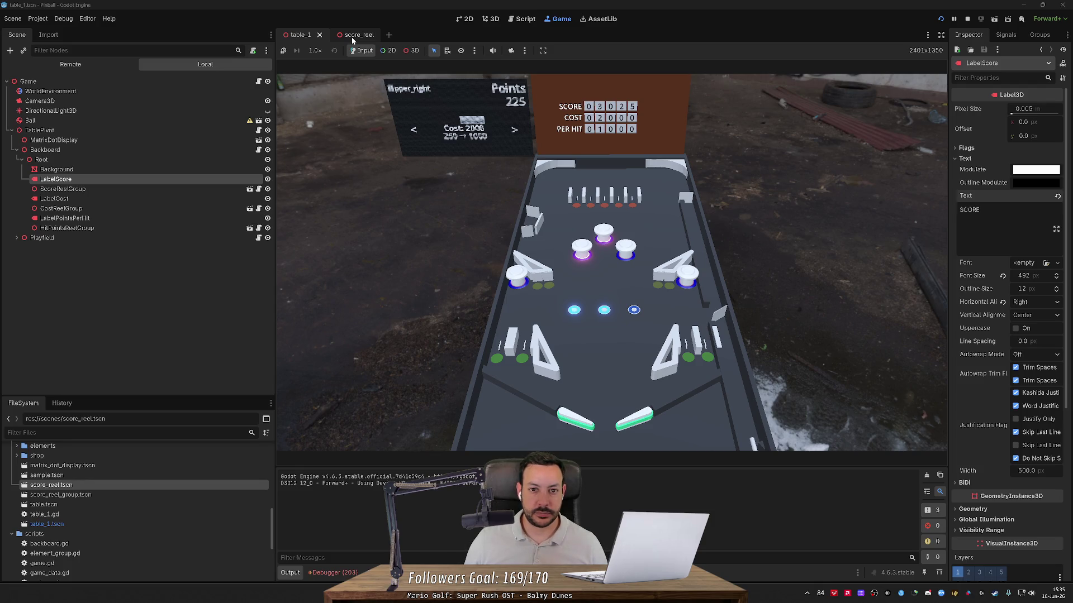
# - In backboard.gd, select GameData.current_points on the line 82 points deduction
pyautogui.click(518, 21)
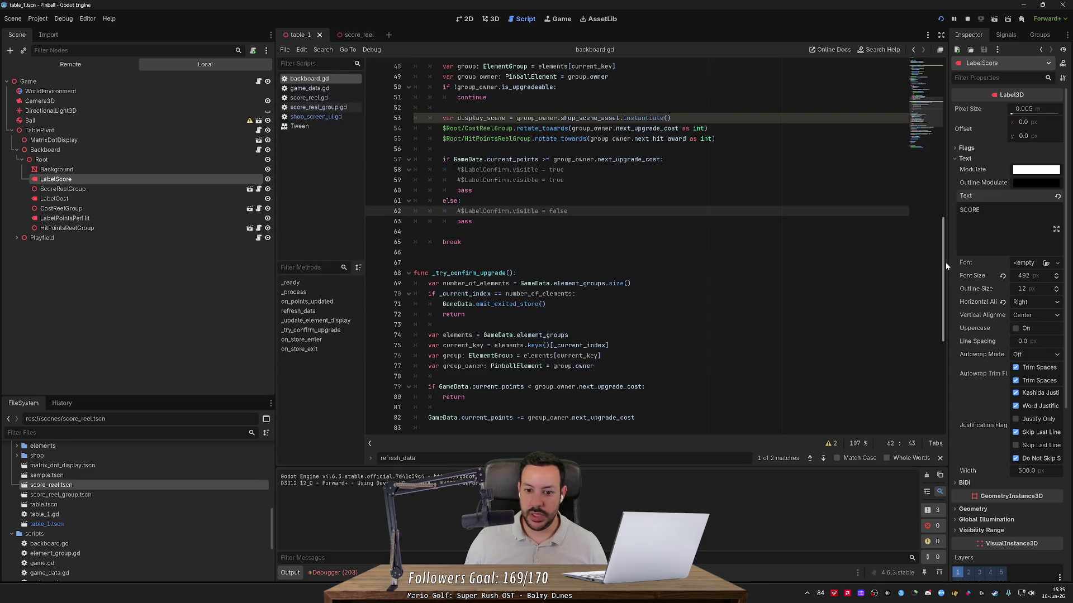
pyautogui.moveTo(946, 266); pyautogui.dragTo(931, 337)
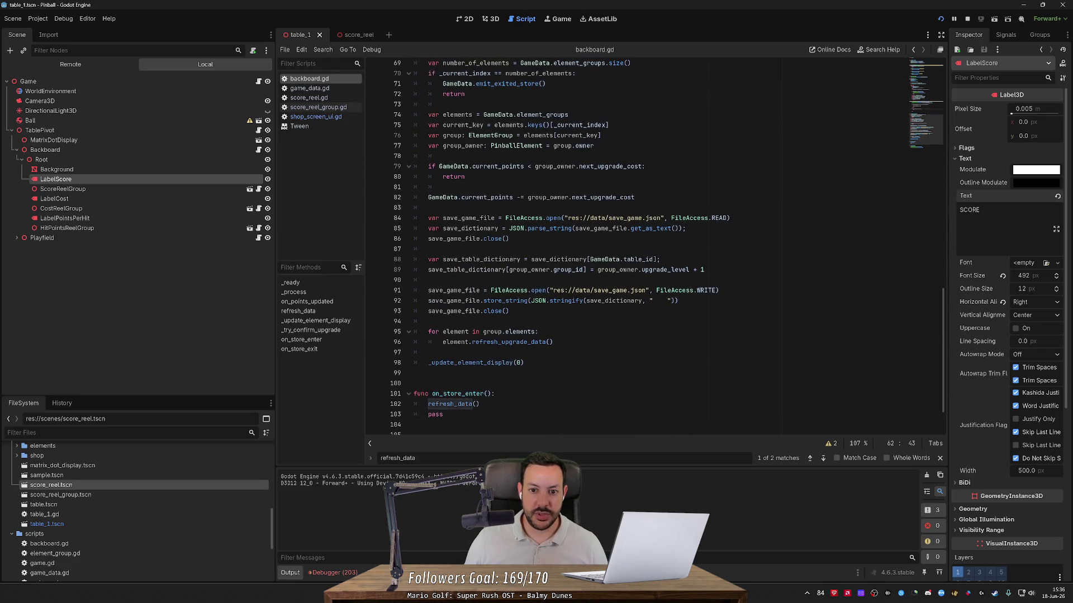
pyautogui.click(486, 197)
pyautogui.doubleClick(443, 197)
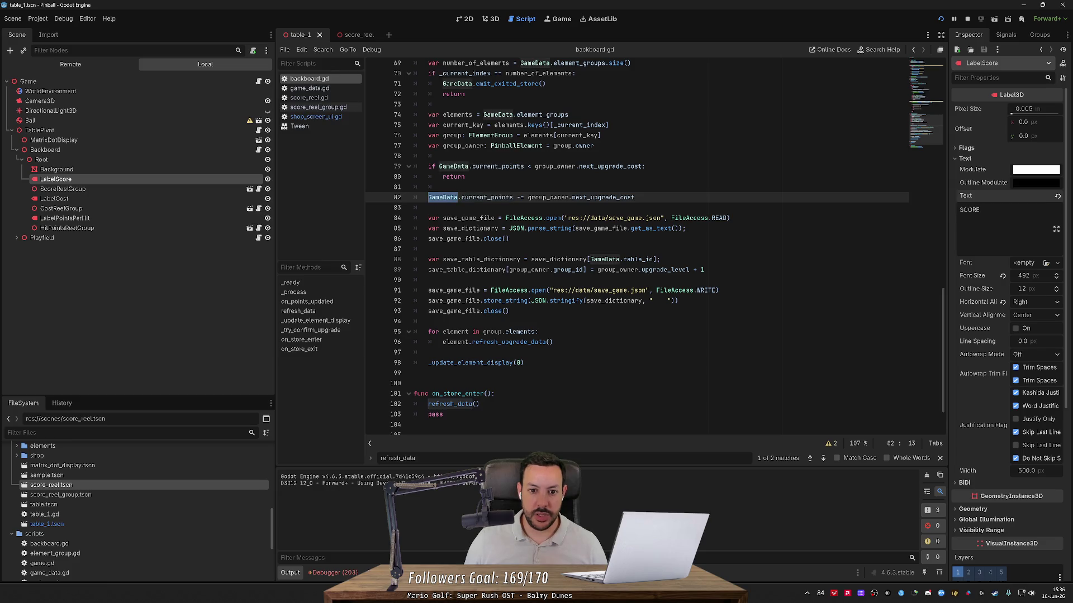
pyautogui.hotkey('ctrl', 'shift', 'Right')
pyautogui.hotkey('ctrl', 'shift', 'Right')
# - Search all project scripts for GameData.current_points, refining the query, to find 2 matches
pyautogui.hotkey('ctrl', 'shift', 'f')
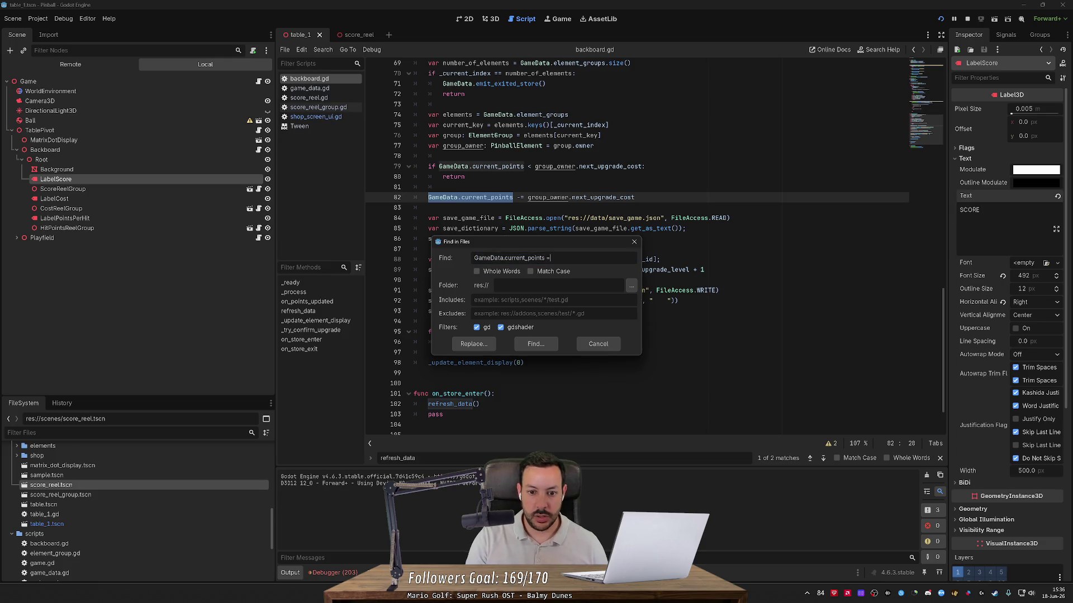
pyautogui.press('Return')
pyautogui.hotkey('ctrl', 'shift', 'f')
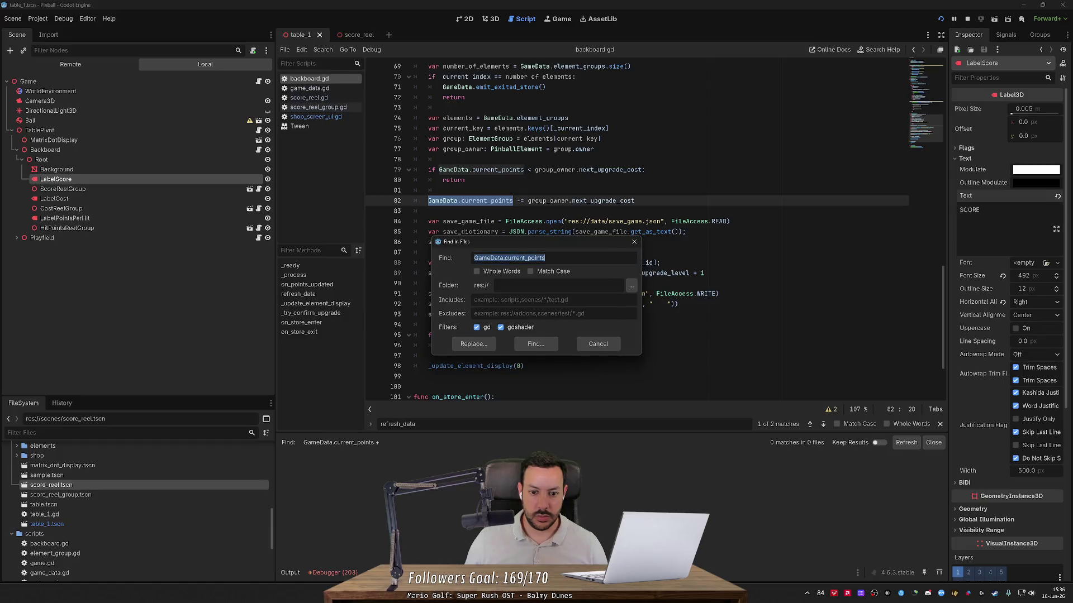
pyautogui.write(' +')
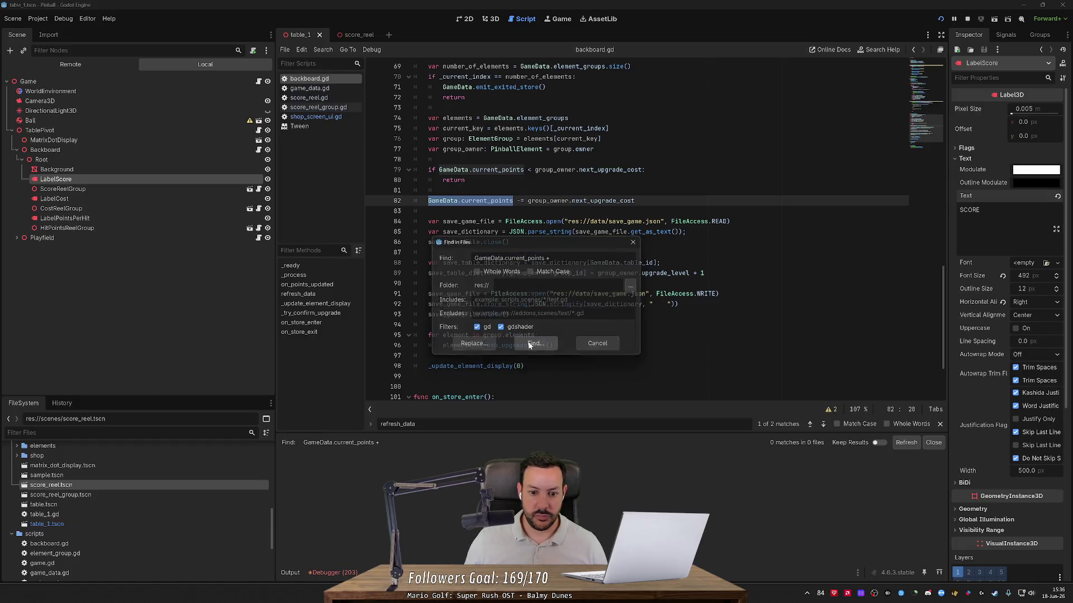
pyautogui.click(535, 343)
pyautogui.hotkey('ctrl', 'shift', 'f')
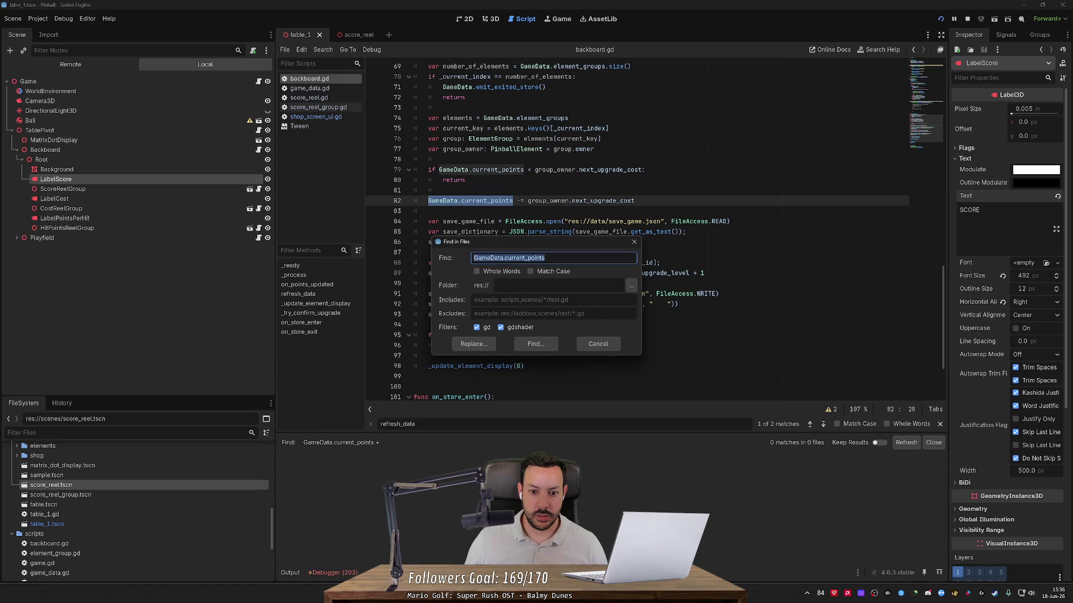
pyautogui.write('-')
pyautogui.press('Return')
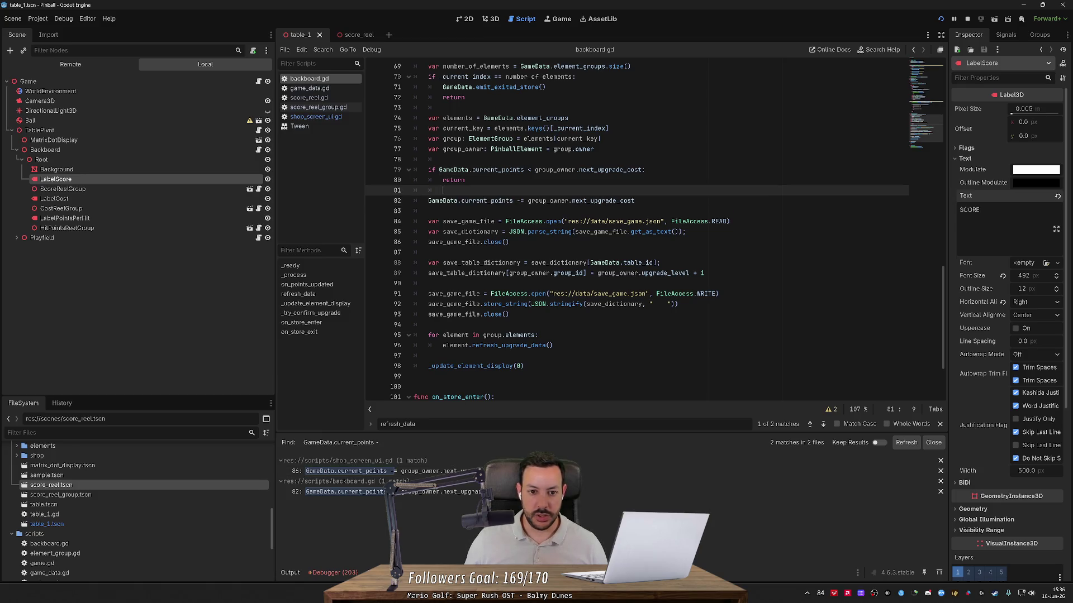
# - In backboard.gd, replace the points subtraction with GameData.spend_points(group_owner.next_upgrade_cost)
pyautogui.hotkey('ctrl', 'shift', 'Return')
pyautogui.write('GameData.')
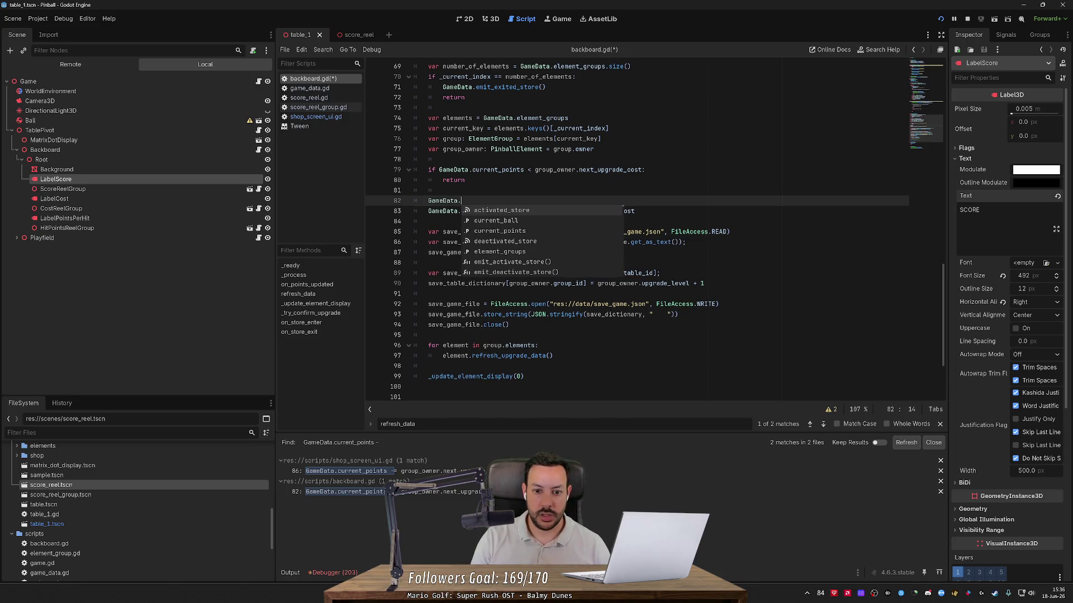
pyautogui.write('spend_points(')
pyautogui.press('Down')
pyautogui.hotkey('shift', 'End')
pyautogui.hotkey('ctrl', 'c')
pyautogui.press('Up')
pyautogui.hotkey('ctrl', 'v')
pyautogui.press('Down')
pyautogui.press('End')
pyautogui.doubleClick(487, 211)
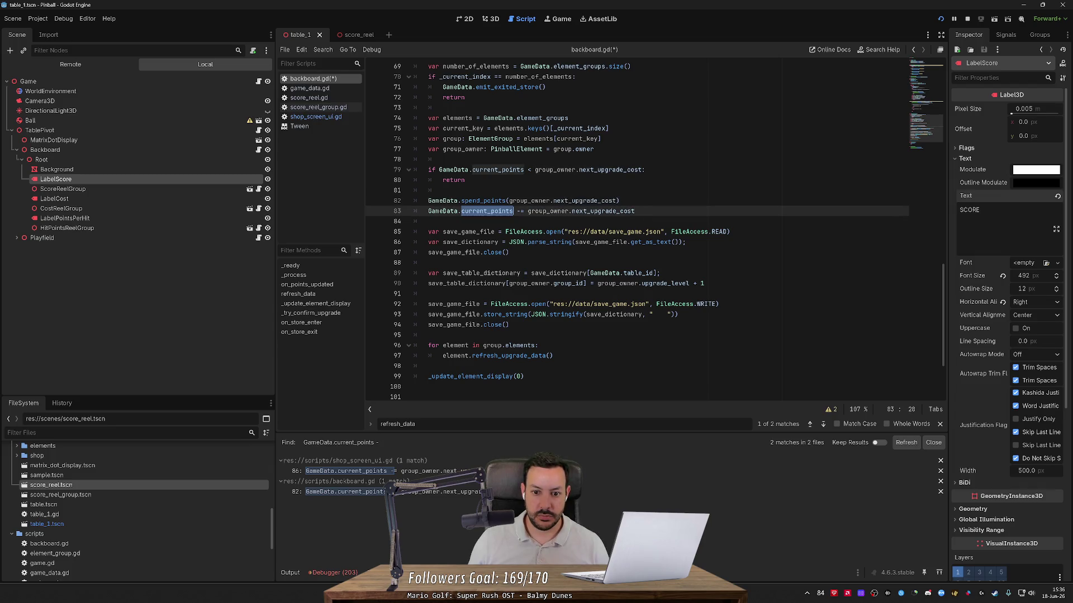
pyautogui.press('End')
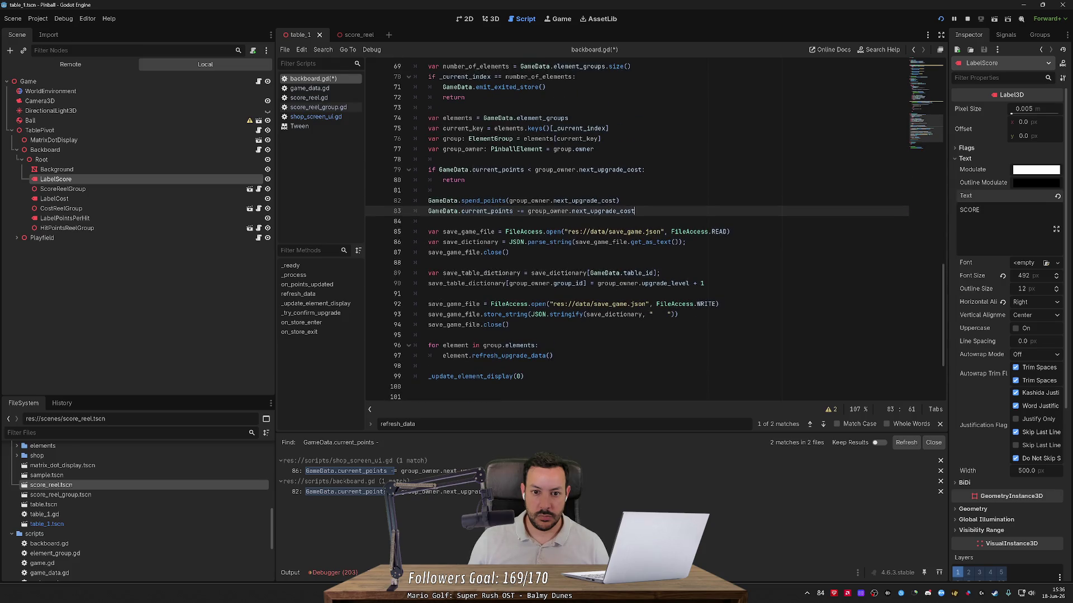
pyautogui.hotkey('ctrl', 'shift', 'k')
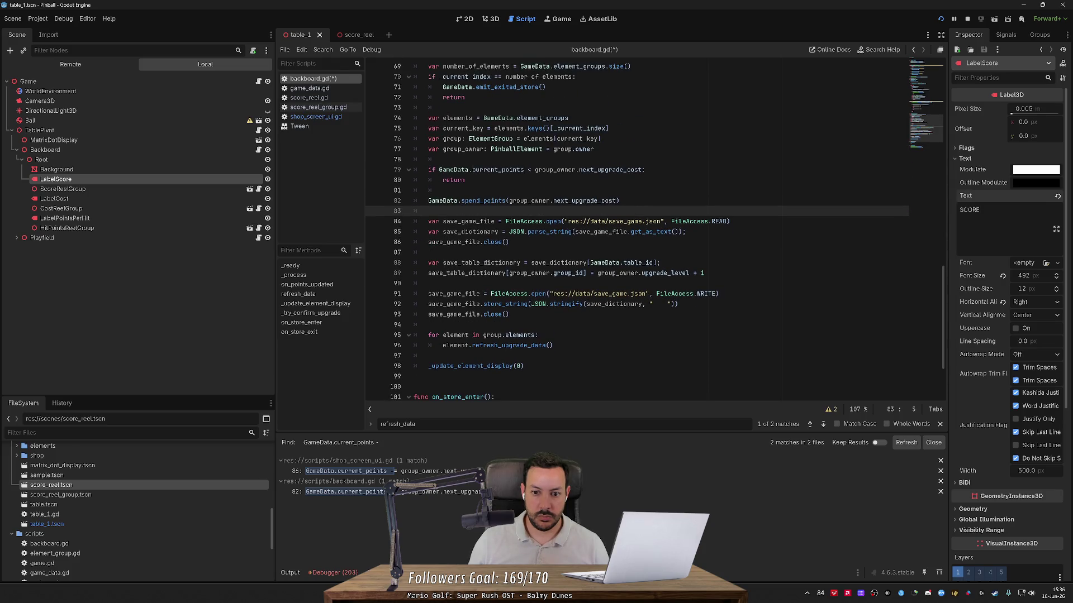
# - Replace the line 86 subtraction in shop_screen_ui.gd with the same spend_points call and save
pyautogui.click(455, 492)
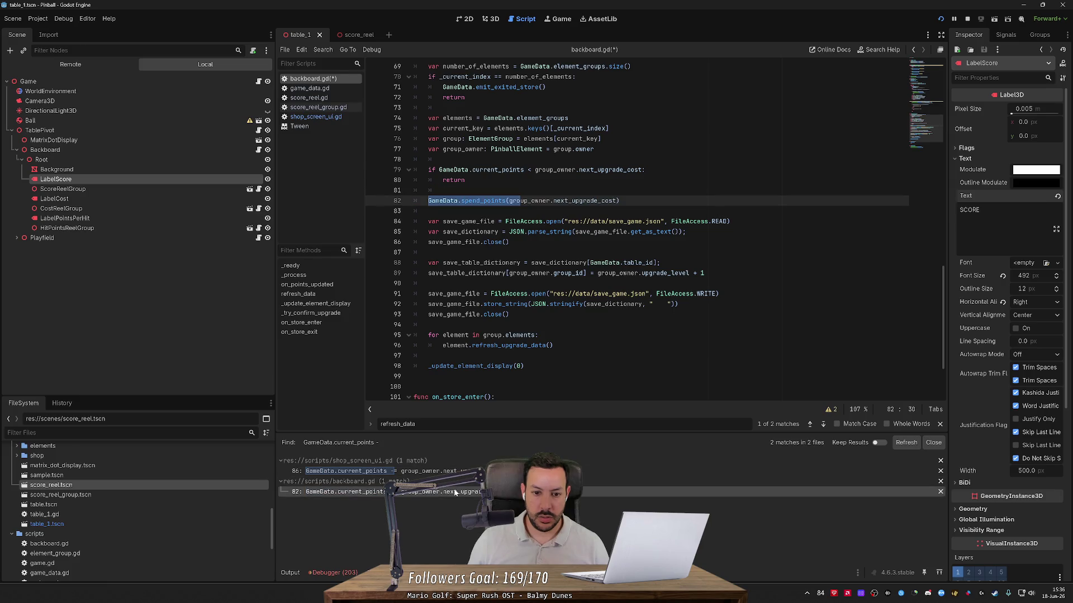
pyautogui.click(455, 471)
pyautogui.press('Up')
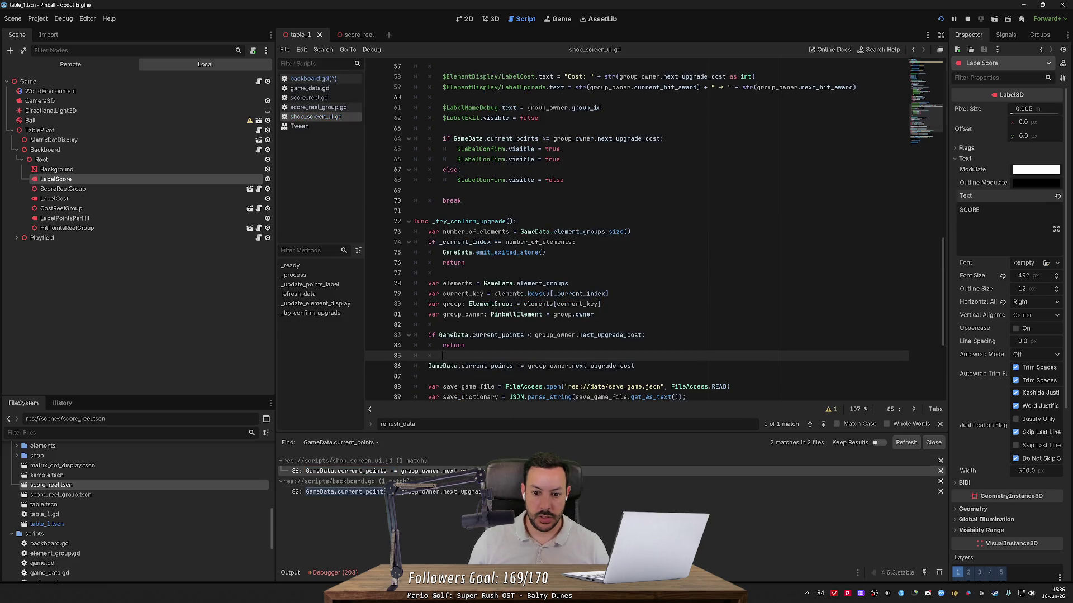
pyautogui.hotkey('ctrl', 'v')
pyautogui.press('Down')
pyautogui.press('Down')
pyautogui.hotkey('ctrl', 'x')
pyautogui.hotkey('ctrl', 's')
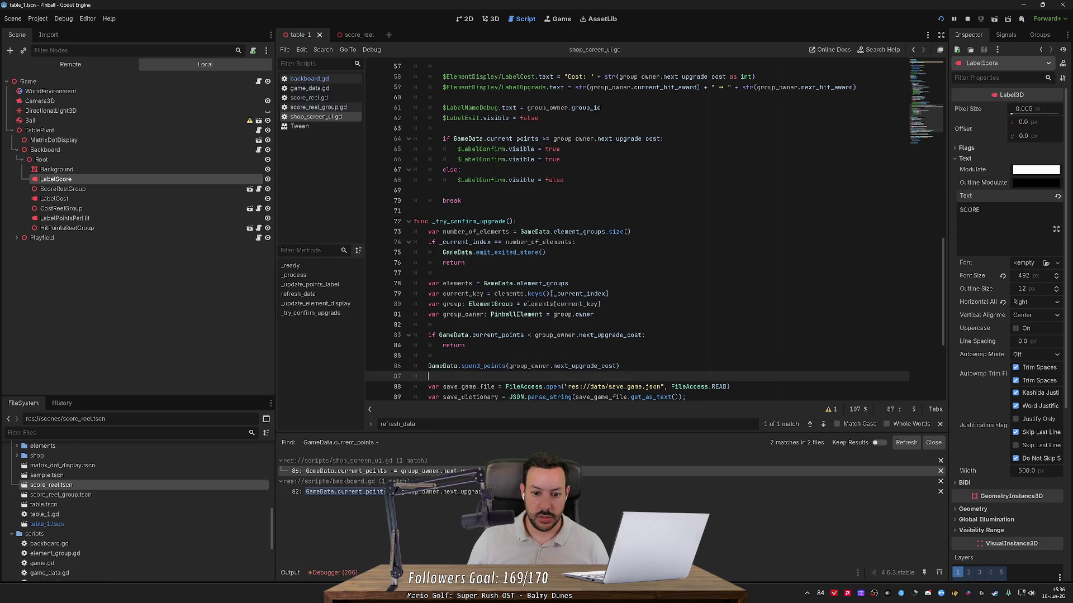
# - In game_data.gd, add func spend_points(points: int) -> void that does current_points -= points
pyautogui.keyDown('ctrl'); pyautogui.click(442, 366); pyautogui.keyUp('ctrl')
pyautogui.scroll(-10, 558, 223)
pyautogui.scroll(-2, 559, 223)
pyautogui.scroll(8, 559, 223)
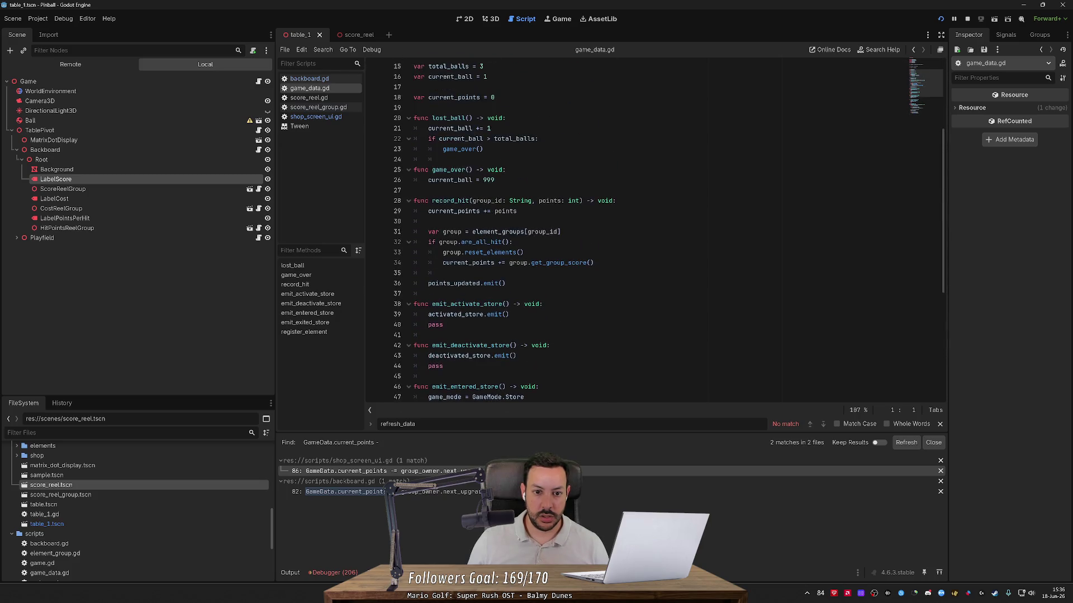
pyautogui.click(506, 314)
pyautogui.press('Return')
pyautogui.press('Return')
pyautogui.write('func spend_points(')
pyautogui.click(356, 36)
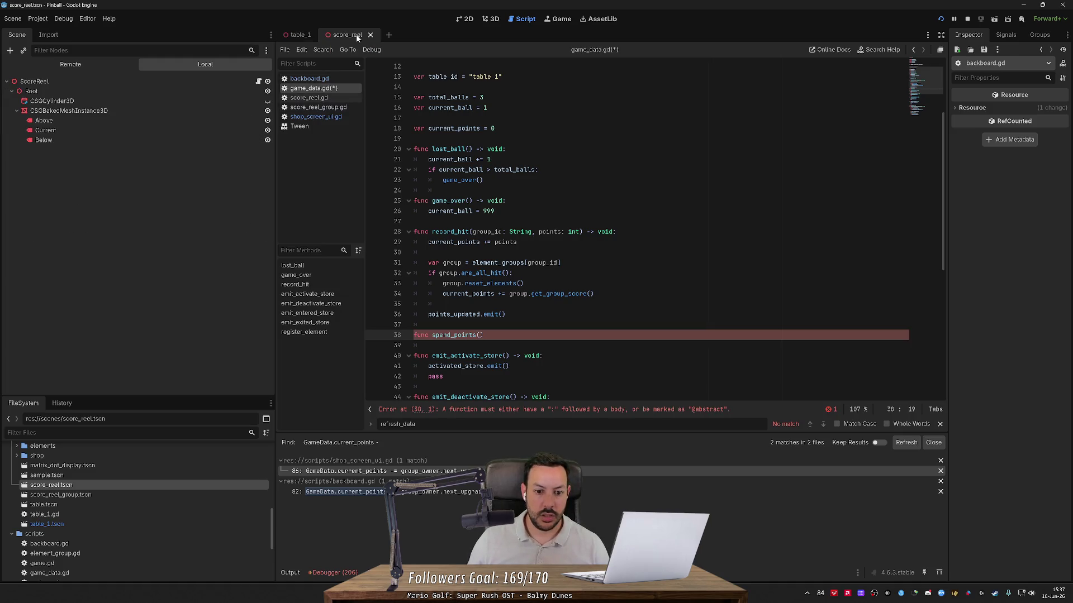
pyautogui.click(479, 335)
pyautogui.write('points: int)')
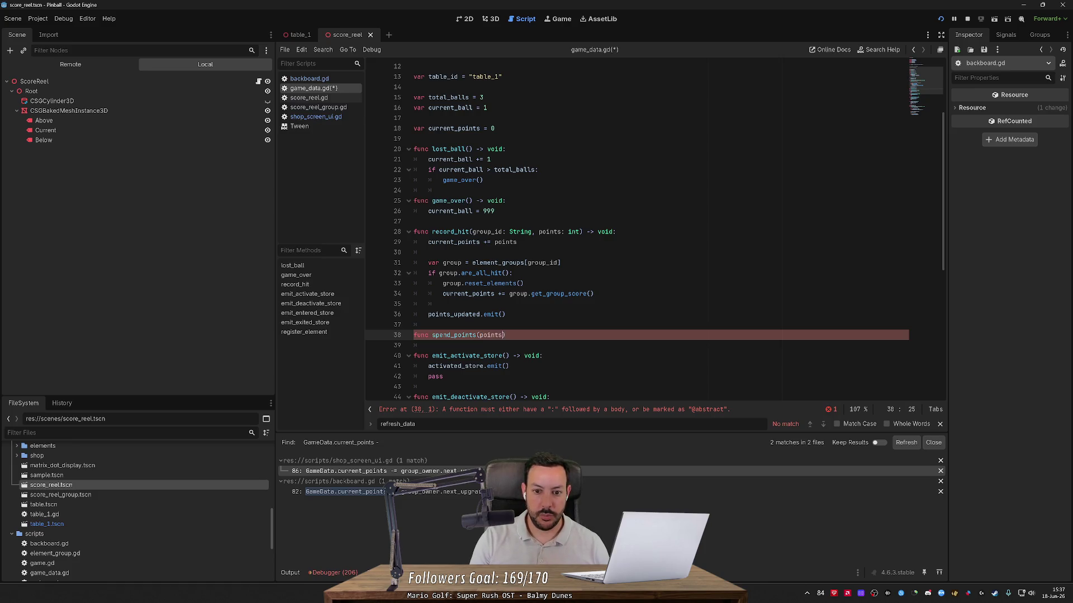
pyautogui.write(' -> void:')
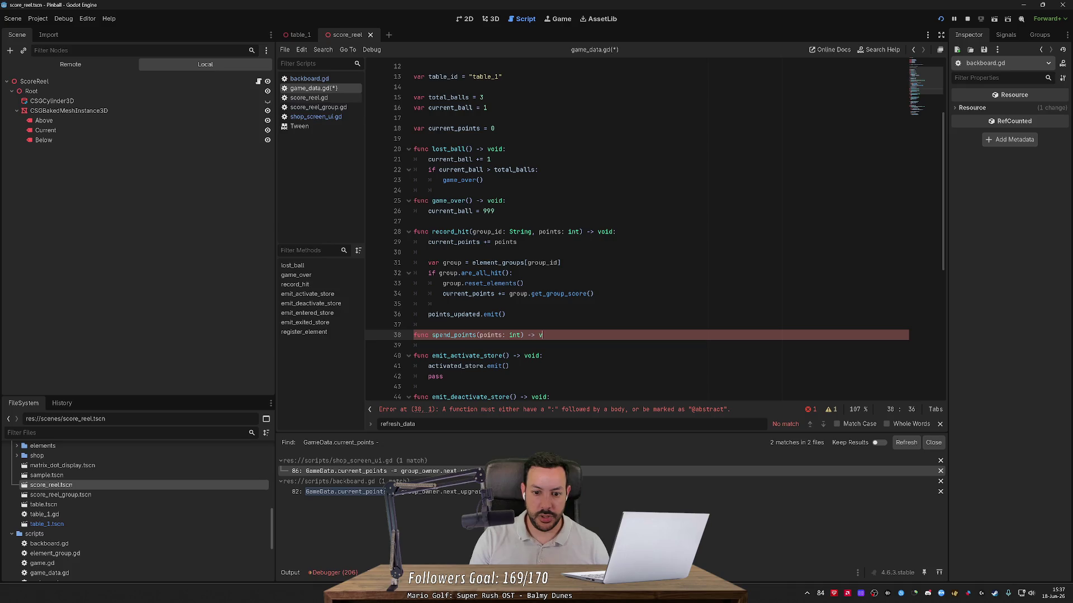
pyautogui.press('Return')
pyautogui.write('current_')
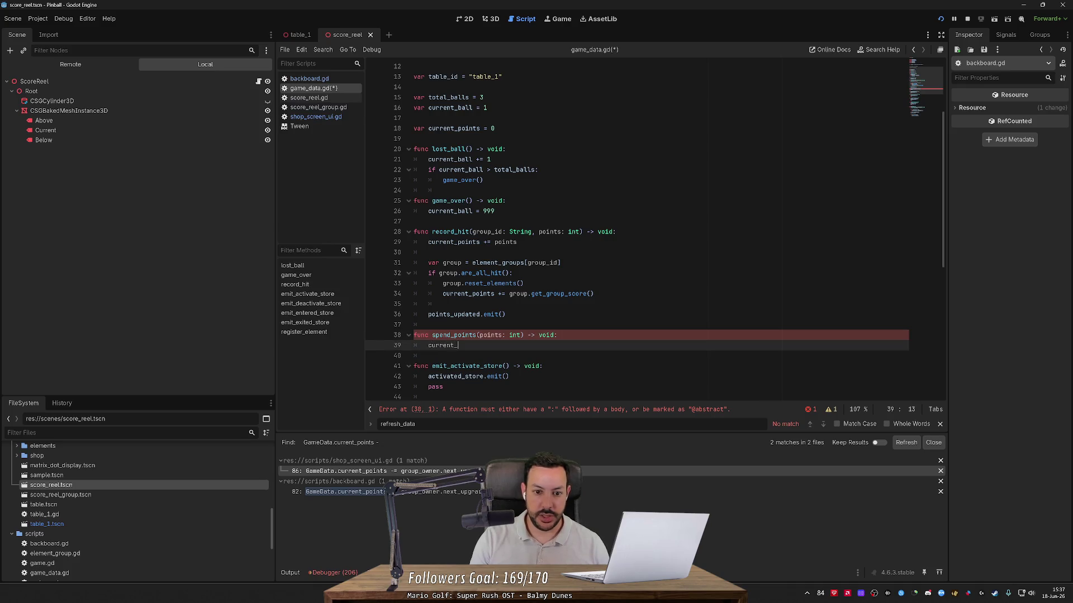
pyautogui.write('points -= points')
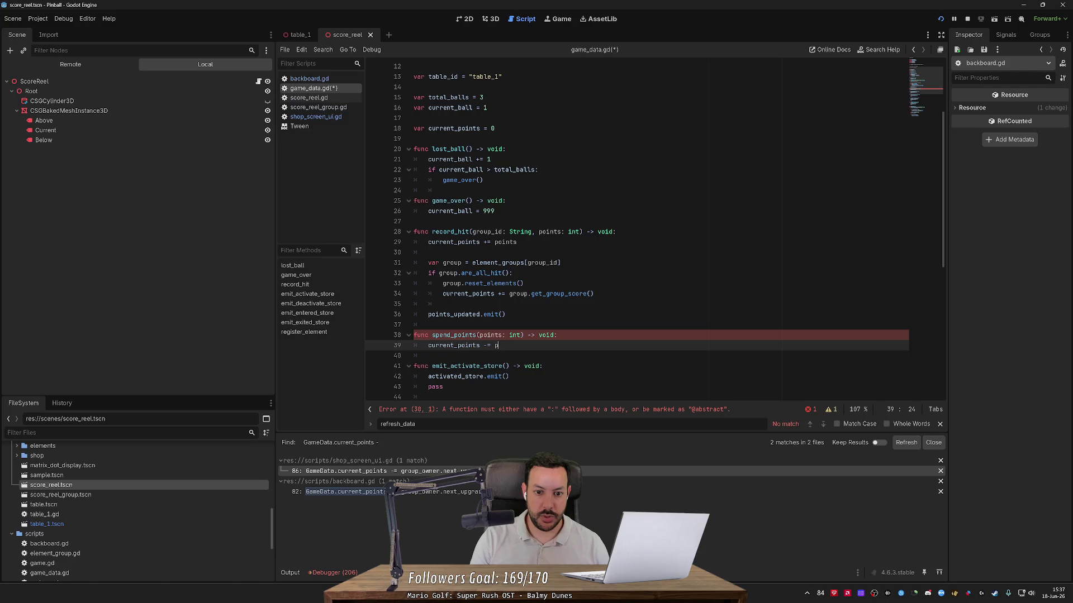
pyautogui.press('Return')
# - Emit points_added in record_hit and points_subtracted.emit() in spend_points
pyautogui.write('oints_')
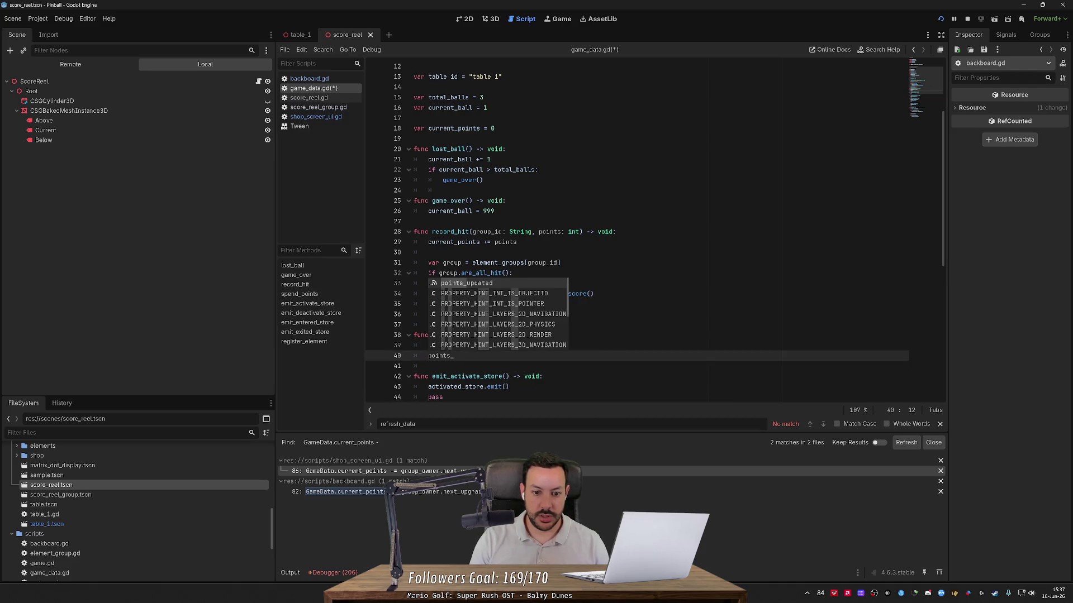
pyautogui.press('Escape')
pyautogui.press('Escape')
pyautogui.press('Up')
pyautogui.press('Up')
pyautogui.press('Up')
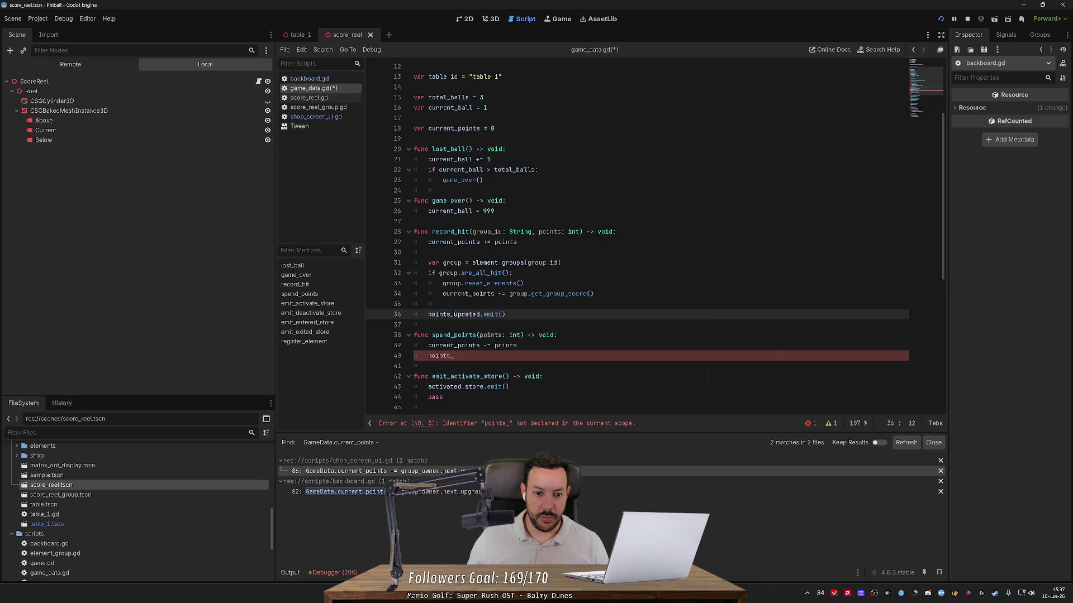
pyautogui.hotkey('ctrl', 'shift', 'Right')
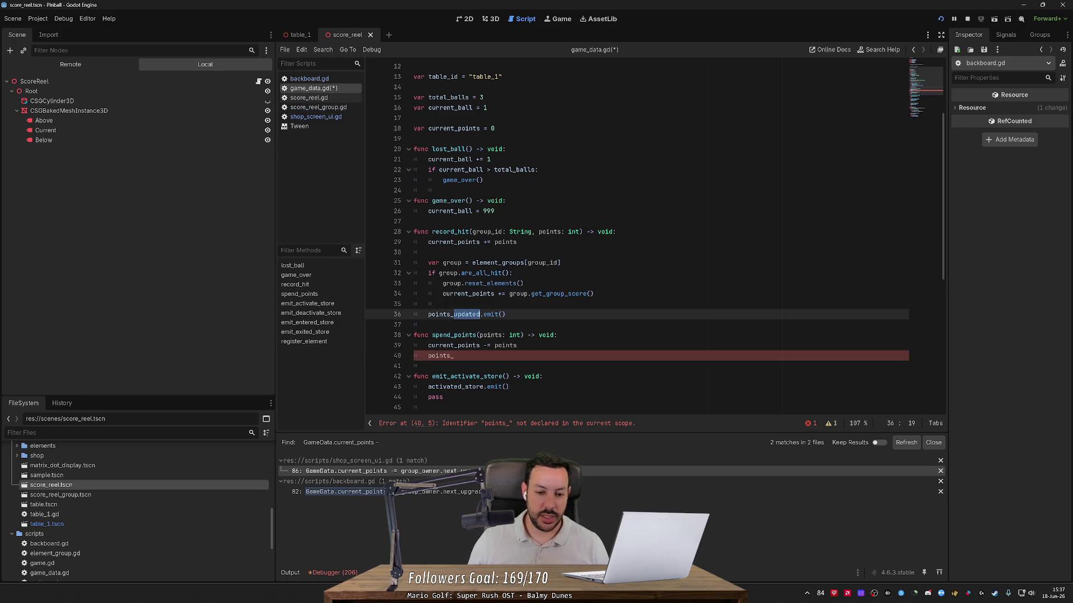
pyautogui.write('added')
pyautogui.click(454, 356)
pyautogui.write('subtracted')
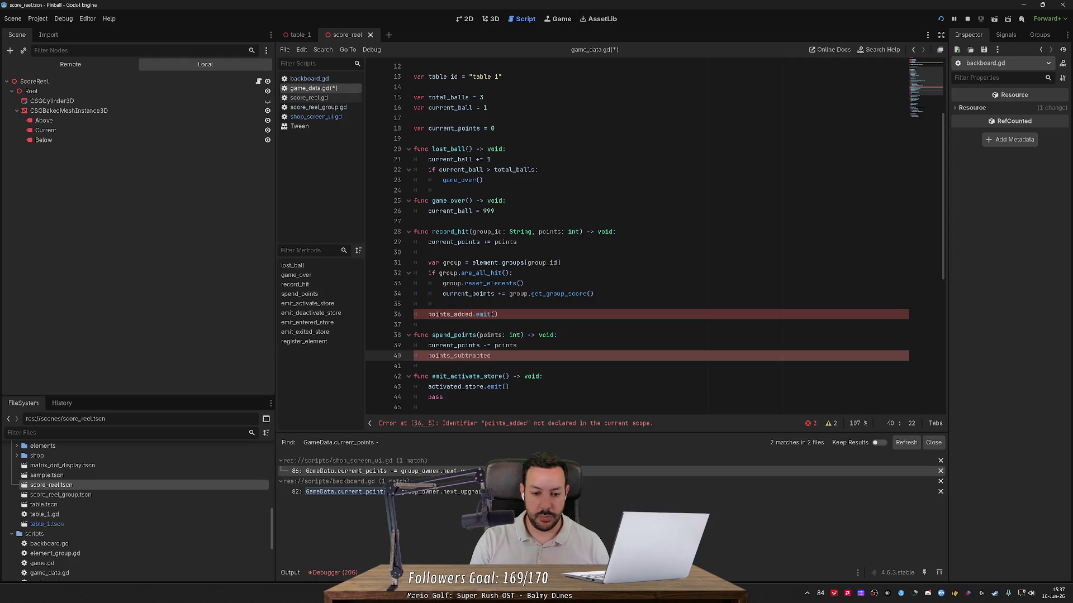
pyautogui.write('.emit(')
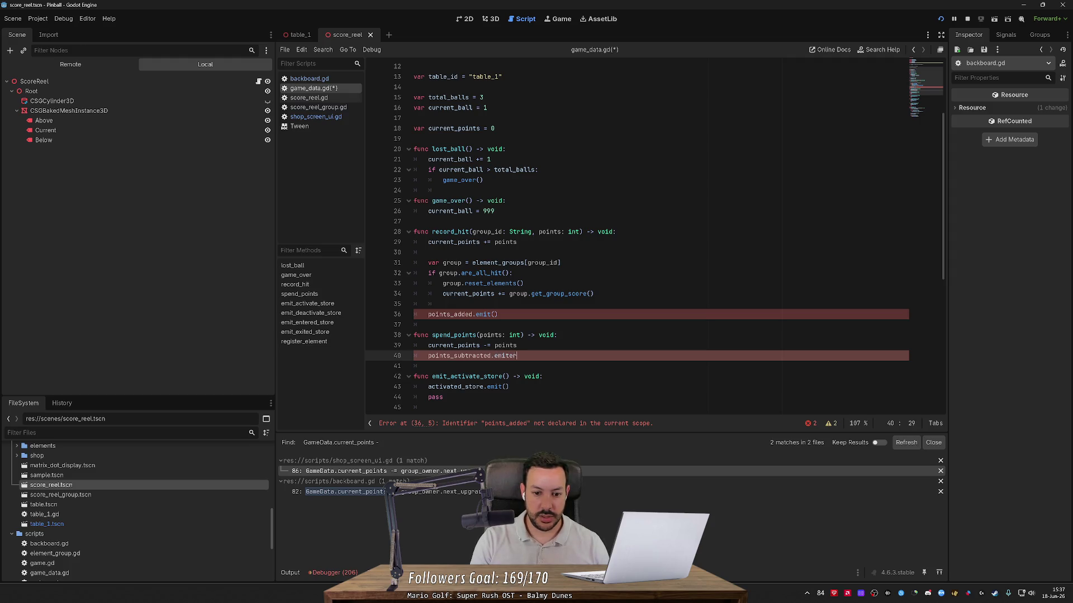
pyautogui.write(')')
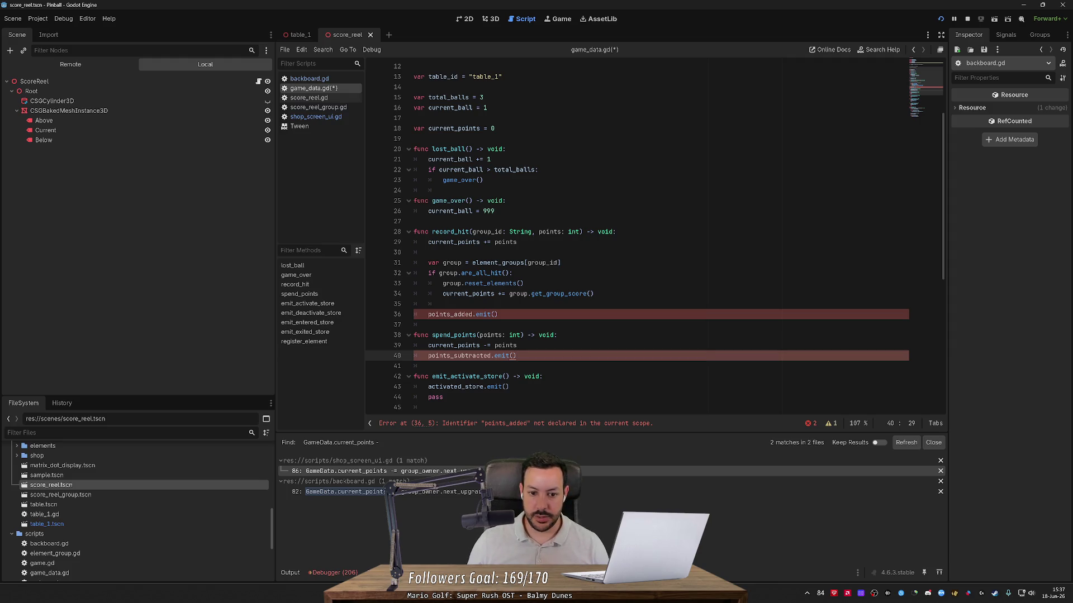
# - Rename the signal declaration to points_added, add a points_subtracted signal, and save game_data.gd
pyautogui.scroll(4, 943, 233)
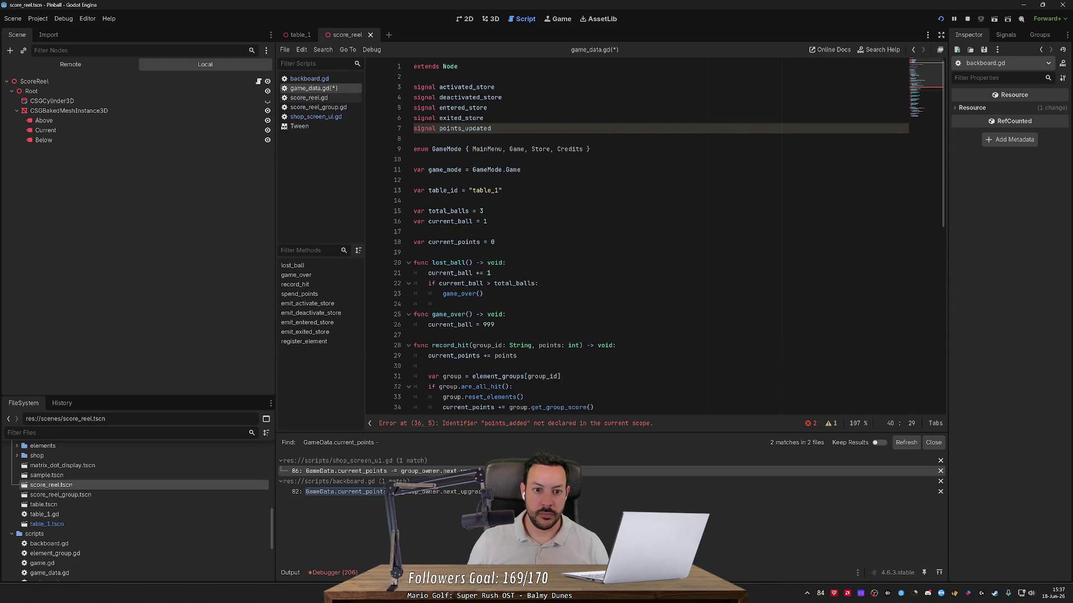
pyautogui.doubleClick(478, 127)
pyautogui.write('added')
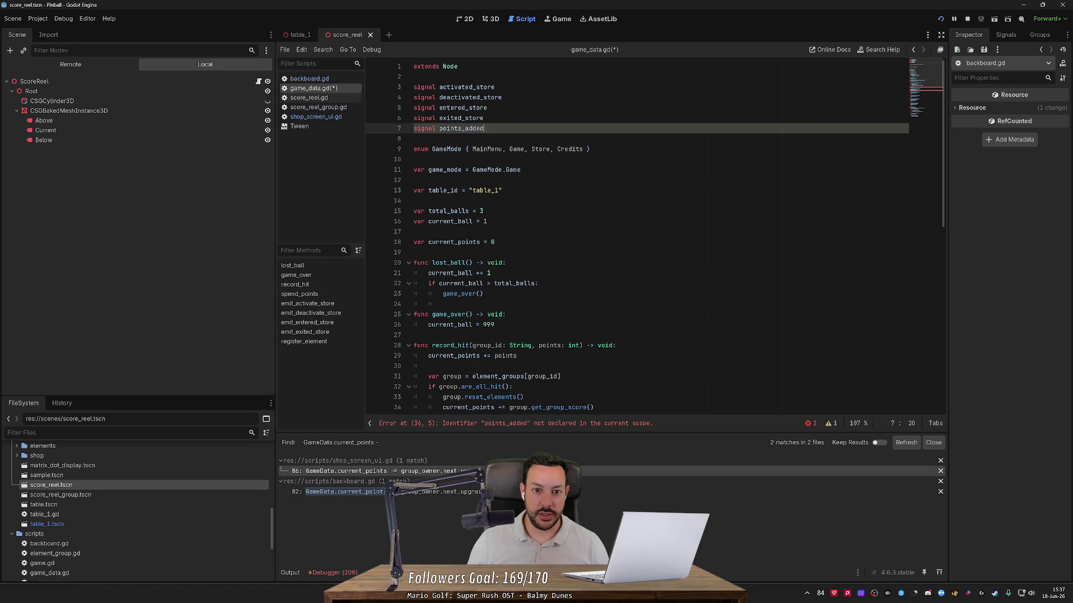
pyautogui.hotkey('ctrl', 'shift', 'd')
pyautogui.press('BackSpace')
pyautogui.press('BackSpace')
pyautogui.press('BackSpace')
pyautogui.write('su')
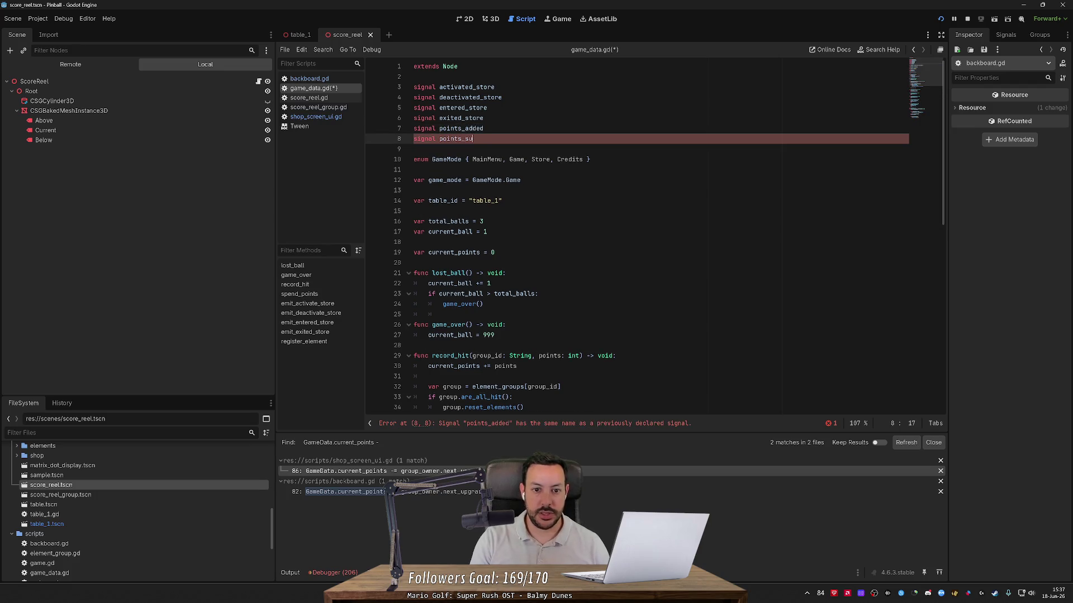
pyautogui.write('btracted')
pyautogui.hotkey('ctrl', 's')
pyautogui.doubleClick(461, 128)
pyautogui.scroll(-4, 559, 238)
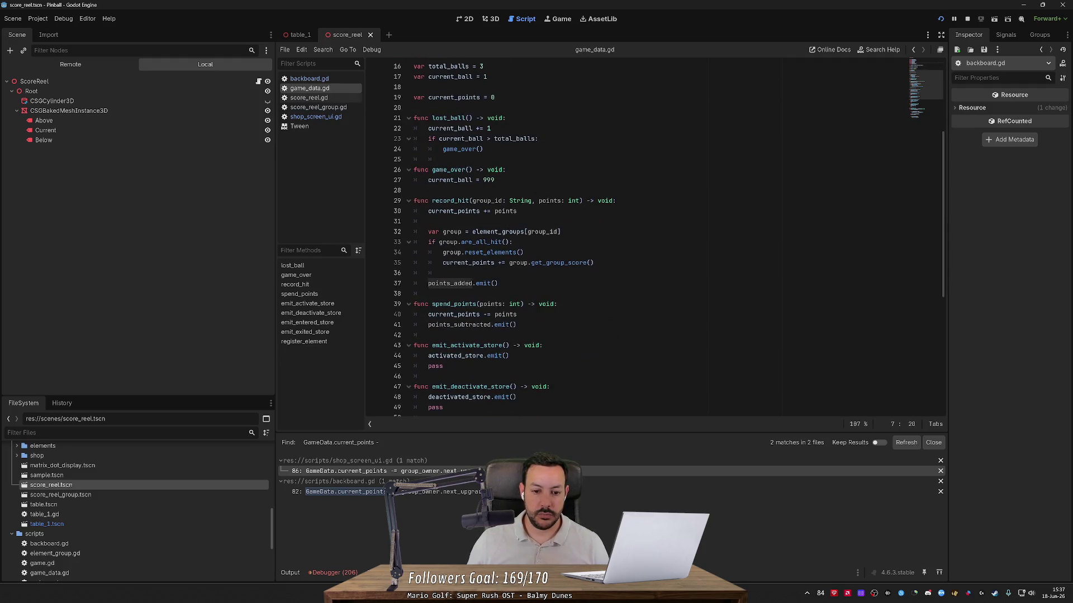
# - Connect points_added to on_points_added, plus a duplicate connecting points_subtracted to on_points_subtracted
pyautogui.click(941, 19)
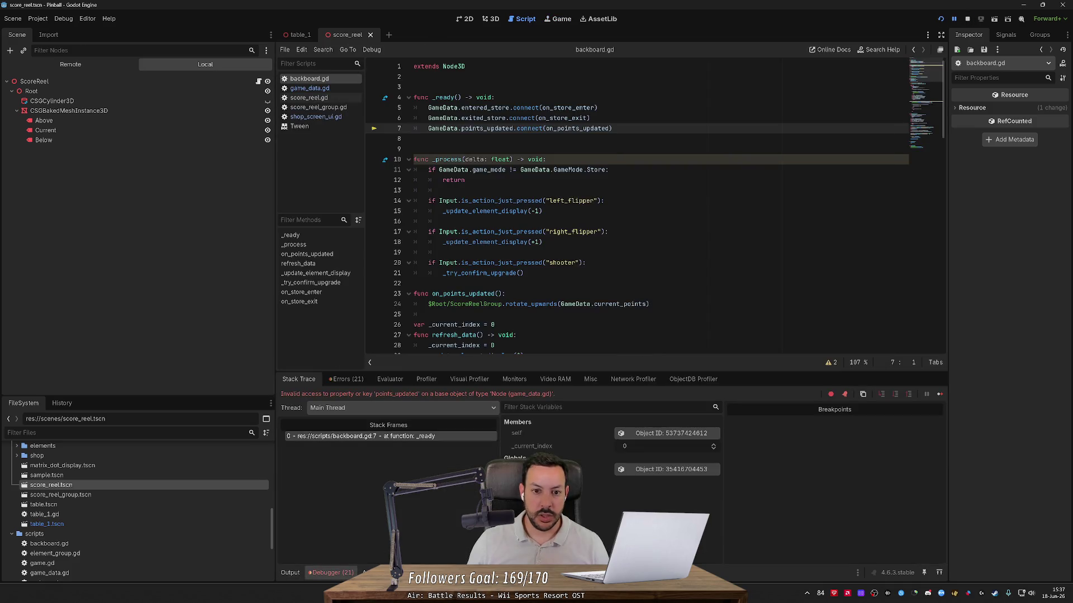
pyautogui.hotkey('ctrl', 'shift', 'Right')
pyautogui.write('added')
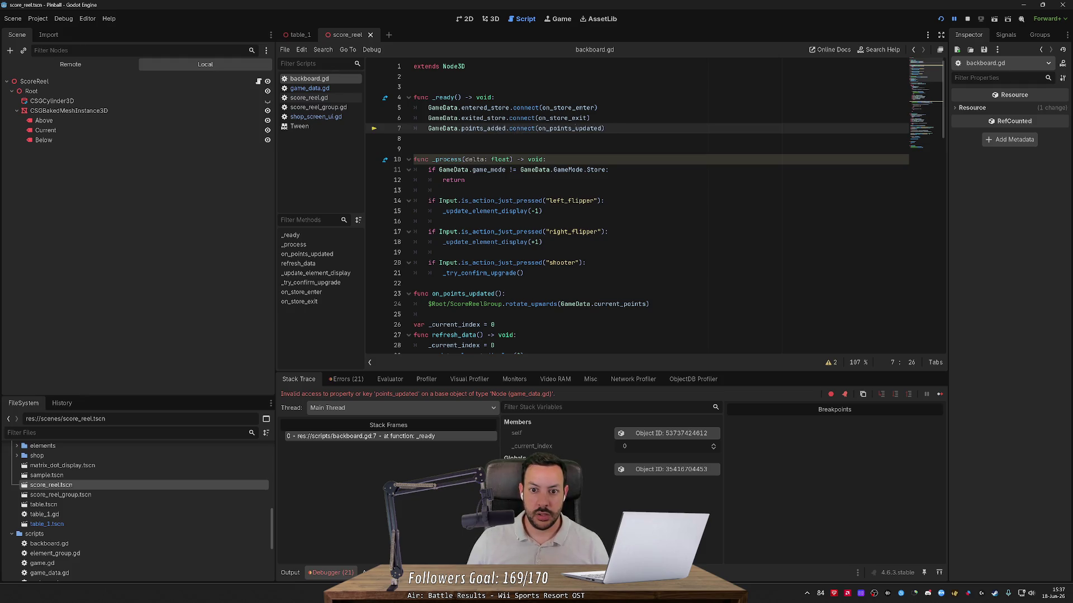
pyautogui.hotkey('ctrl', 'shift', 'Right')
pyautogui.write('added')
pyautogui.hotkey('ctrl', 'shift', 'd')
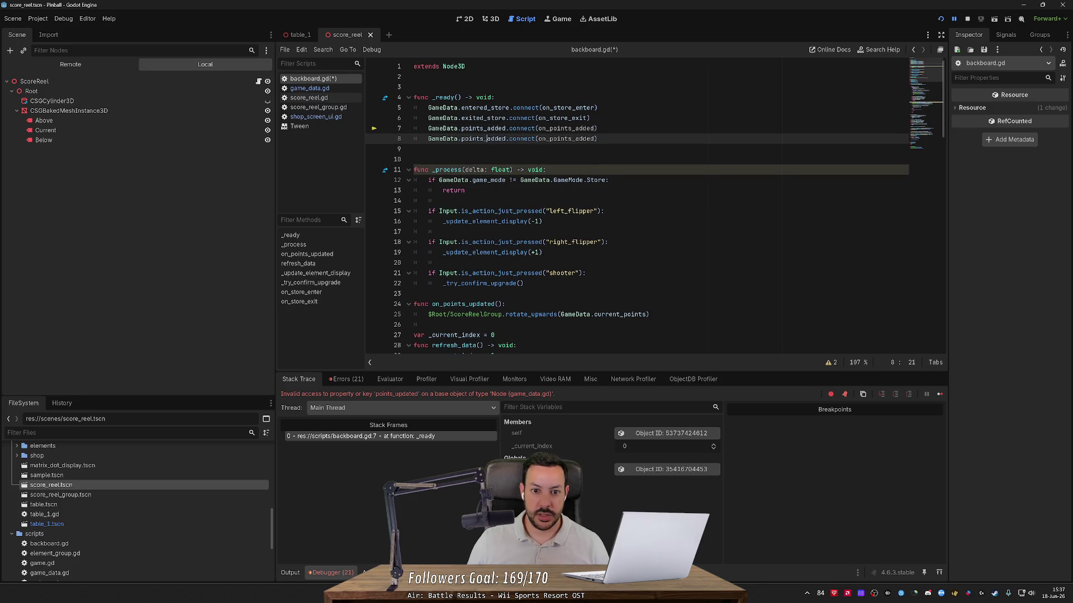
pyautogui.hotkey('ctrl', 'shift', 'Right')
pyautogui.write('subt')
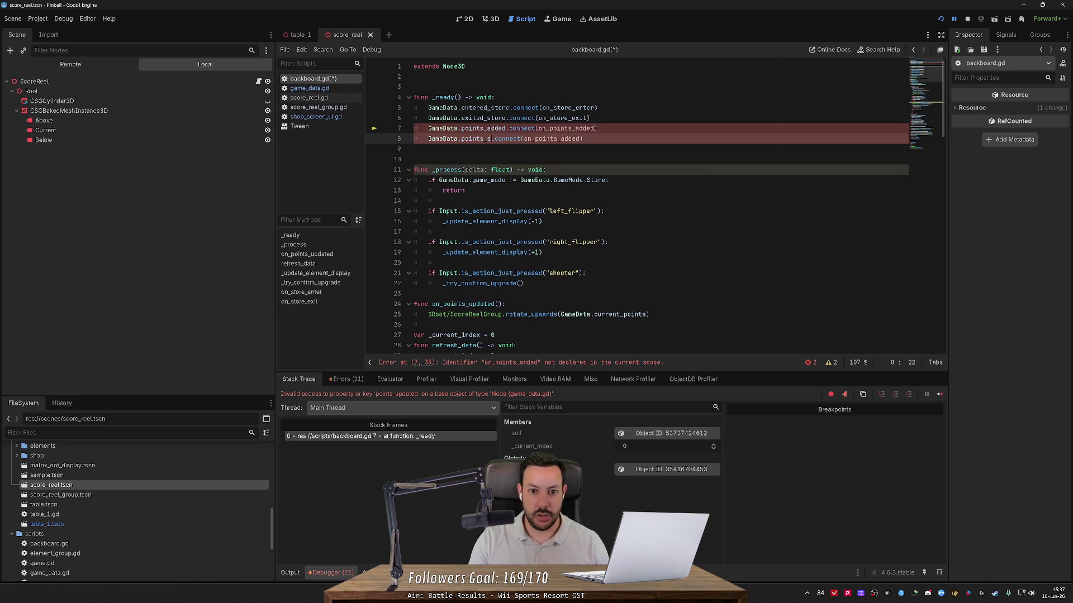
pyautogui.write('racted')
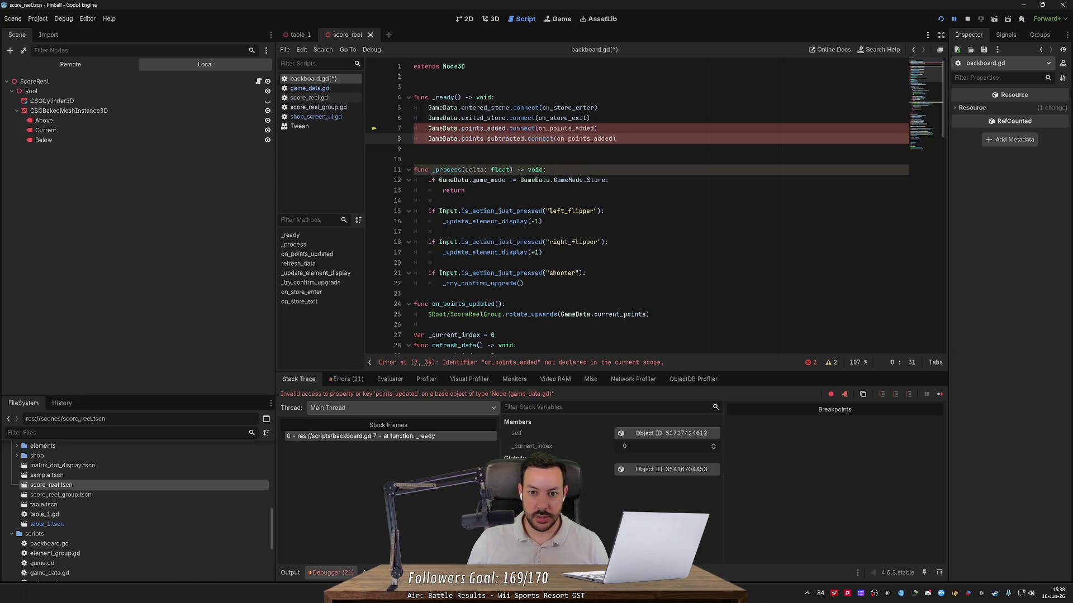
pyautogui.press('BackSpace')
pyautogui.press('BackSpace')
pyautogui.press('BackSpace')
pyautogui.write('sub')
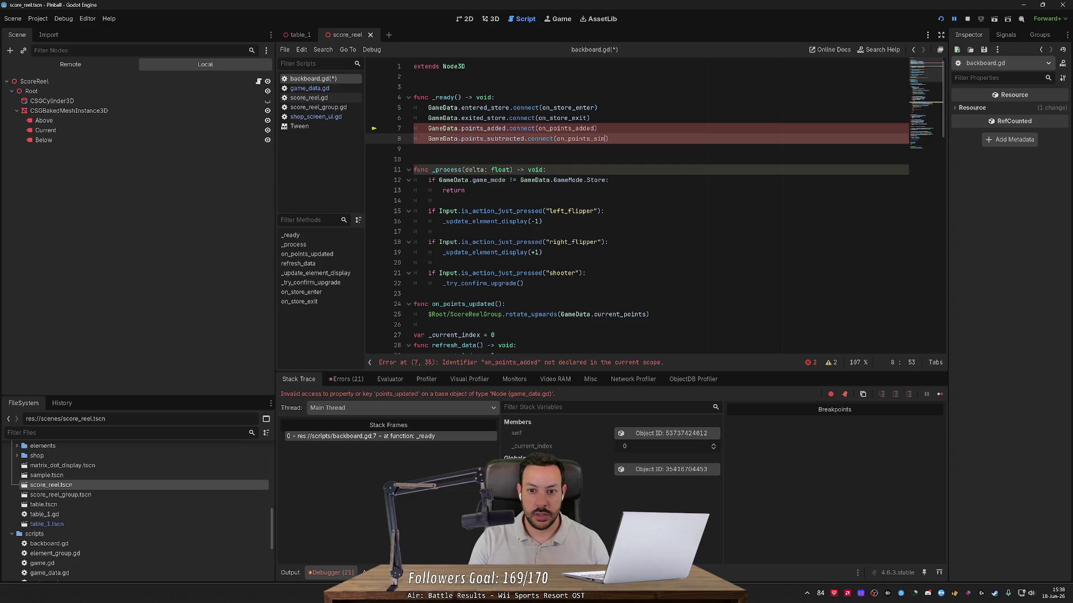
pyautogui.write('tracted')
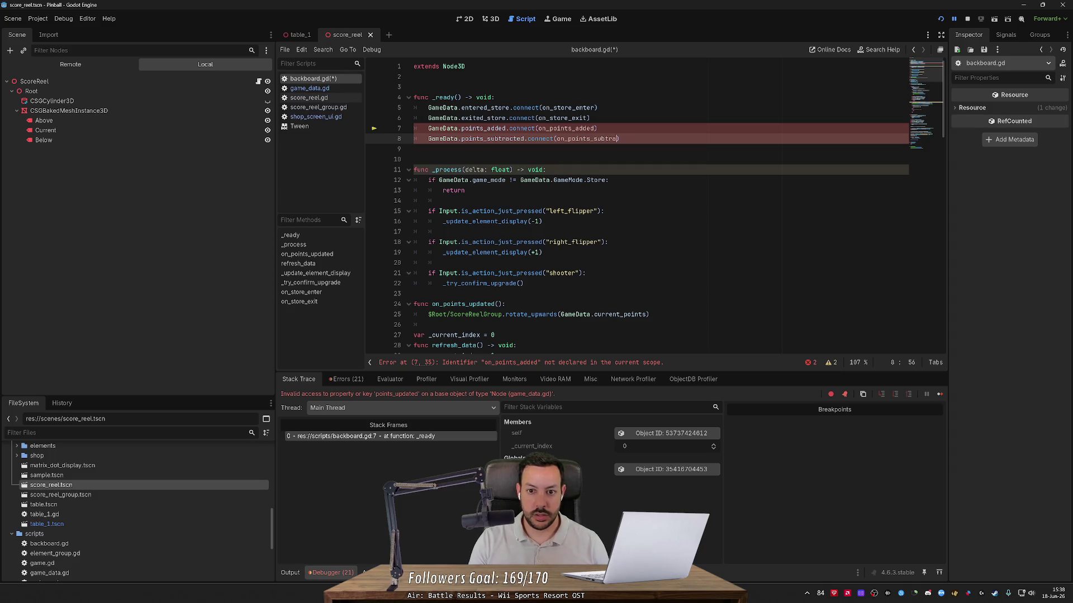
# - Rename the on_points_updated handler function to on_points_added
pyautogui.moveTo(557, 139); pyautogui.dragTo(594, 139)
pyautogui.scroll(-2, 655, 203)
pyautogui.doubleClick(463, 242)
pyautogui.hotkey('ctrl', 'space')
pyautogui.press('Right')
pyautogui.hotkey('shift', 'Left')
pyautogui.hotkey('shift', 'Left')
pyautogui.hotkey('shift', 'Left')
pyautogui.write('added')
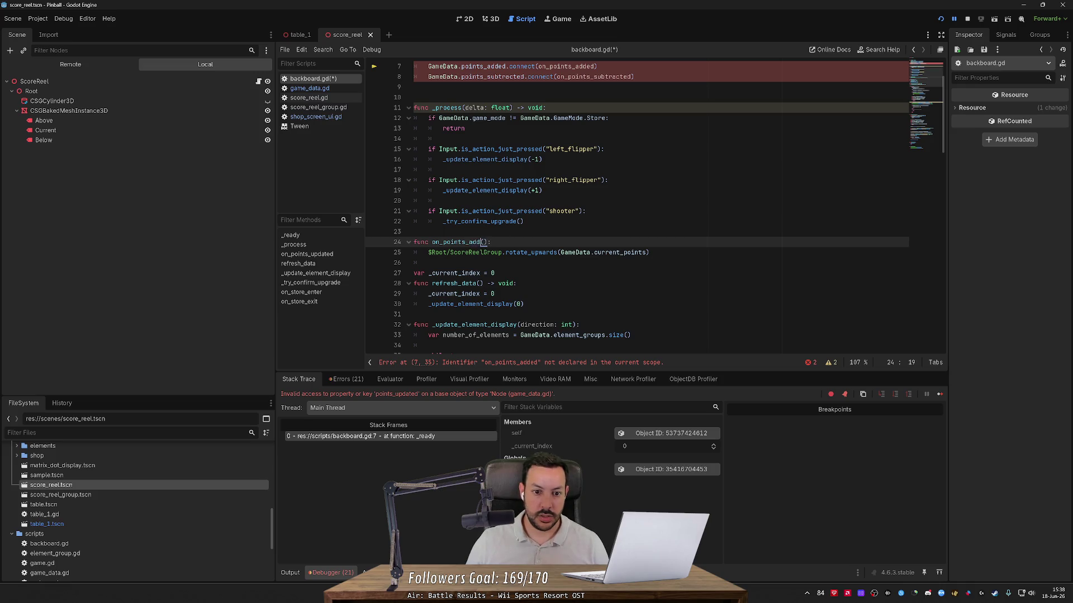
pyautogui.press('Down')
pyautogui.press('End')
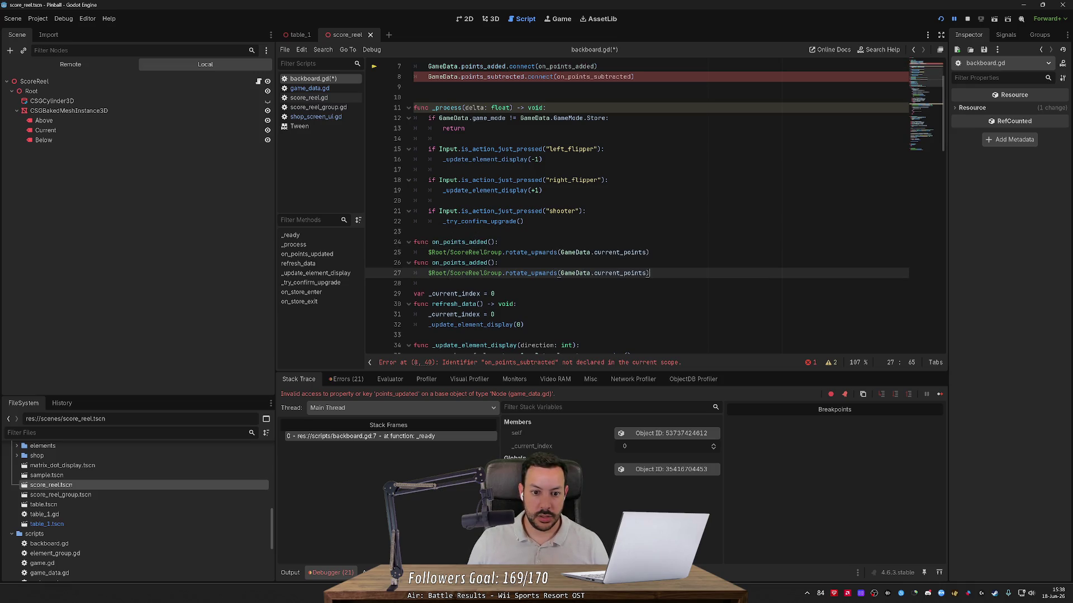
# - Add an on_points_subtracted copy calling rotate_downwards, save backboard.gd, and run the project
pyautogui.hotkey('ctrl', 'shift', 'd')
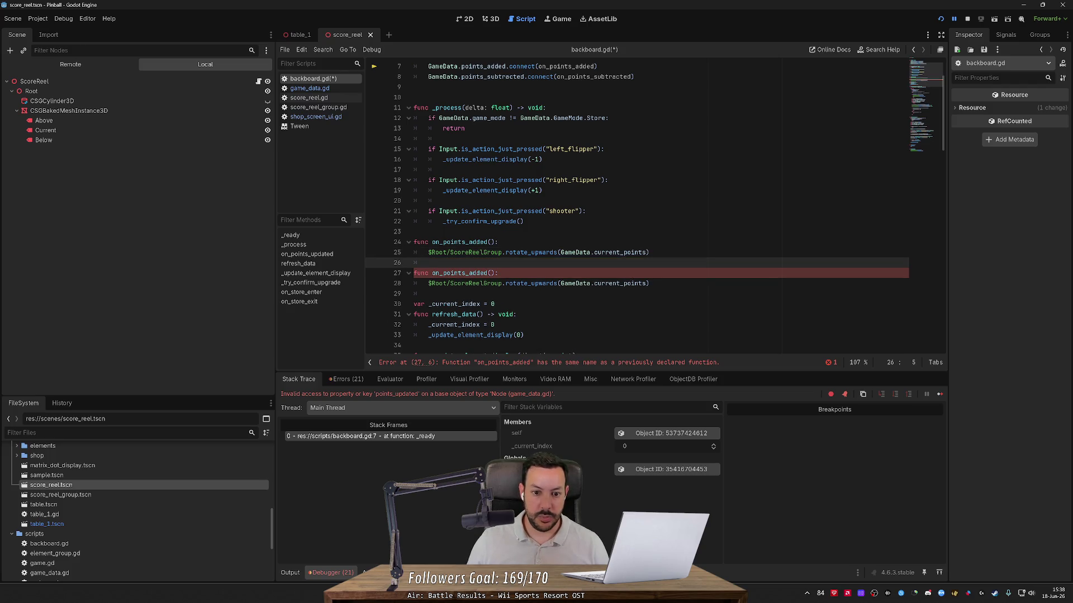
pyautogui.click(470, 273)
pyautogui.hotkey('ctrl', 'shift', 'Right')
pyautogui.write('subtracted')
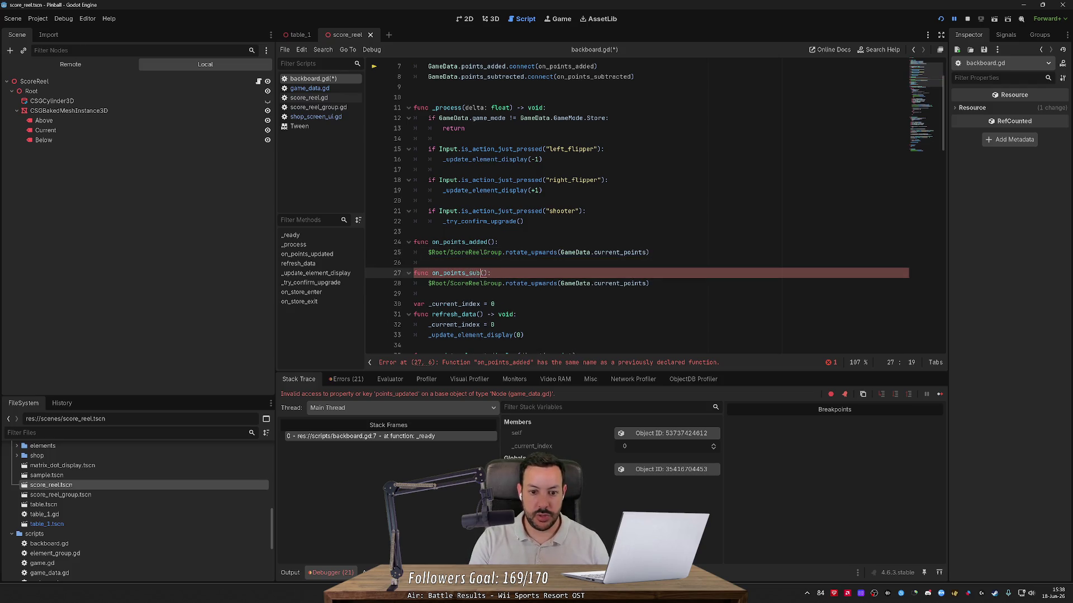
pyautogui.press('Down')
pyautogui.hotkey('ctrl', 'Right')
pyautogui.hotkey('ctrl', 'shift', 'Right')
pyautogui.write('downwards')
pyautogui.hotkey('ctrl', 's')
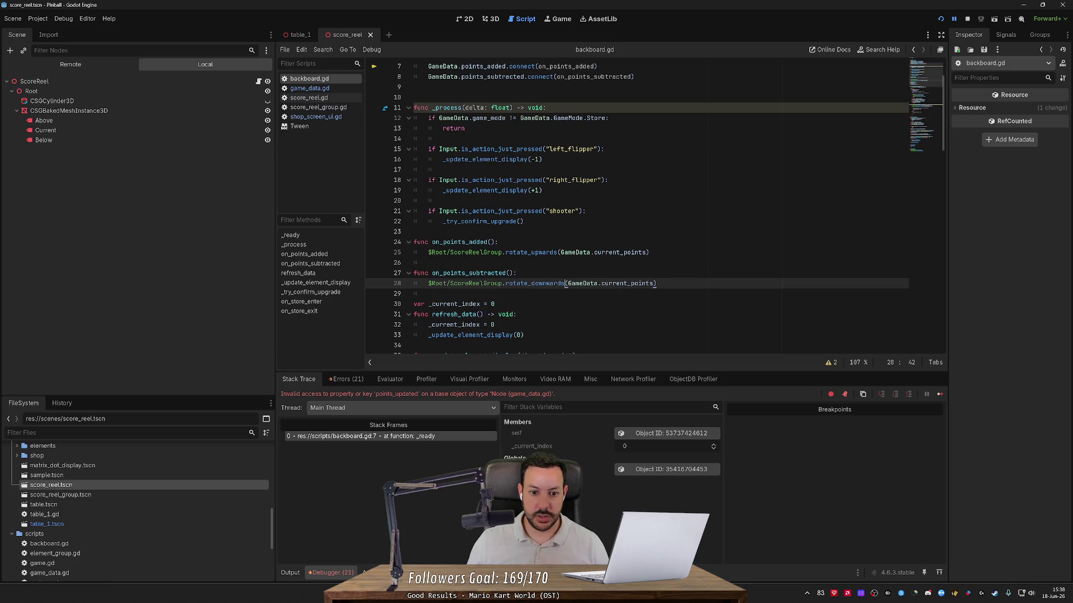
pyautogui.click(943, 19)
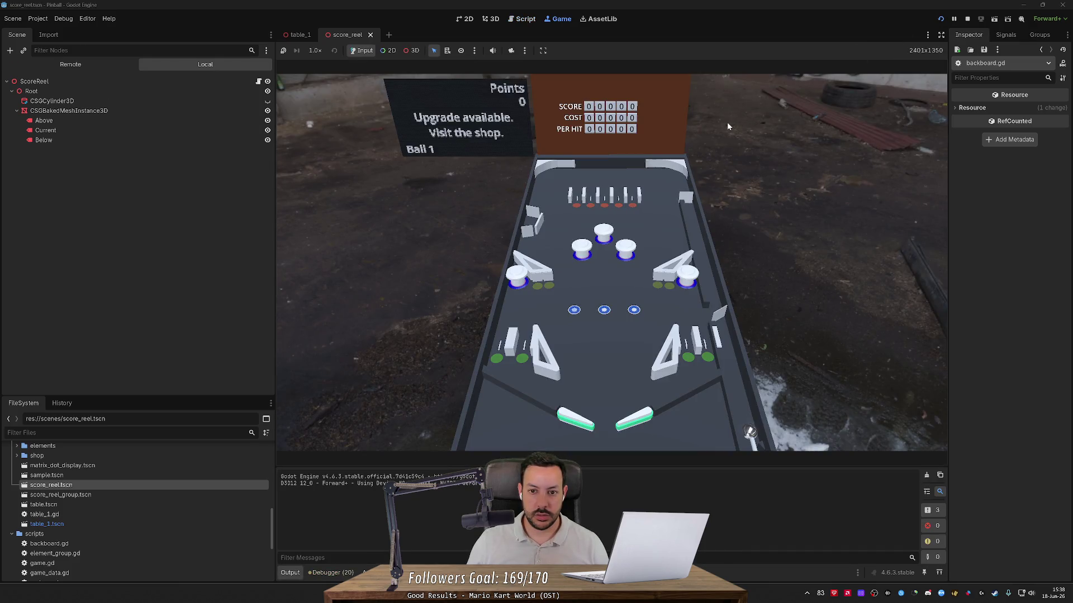
# - Launch the ball, enter the backboard shop and cycle through the upgrade items
pyautogui.press('space')
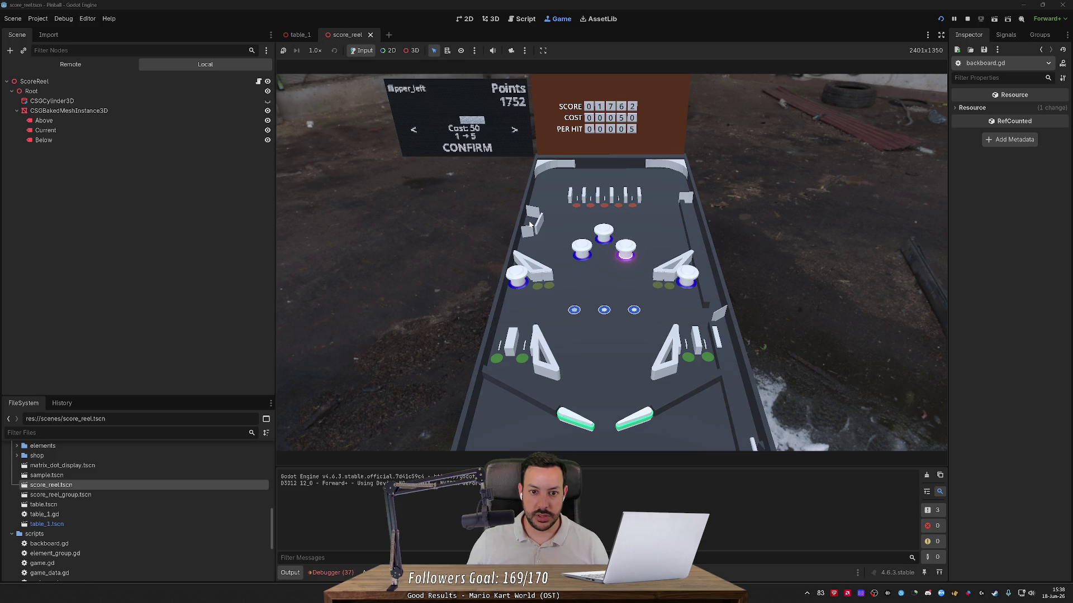
pyautogui.press('Left')
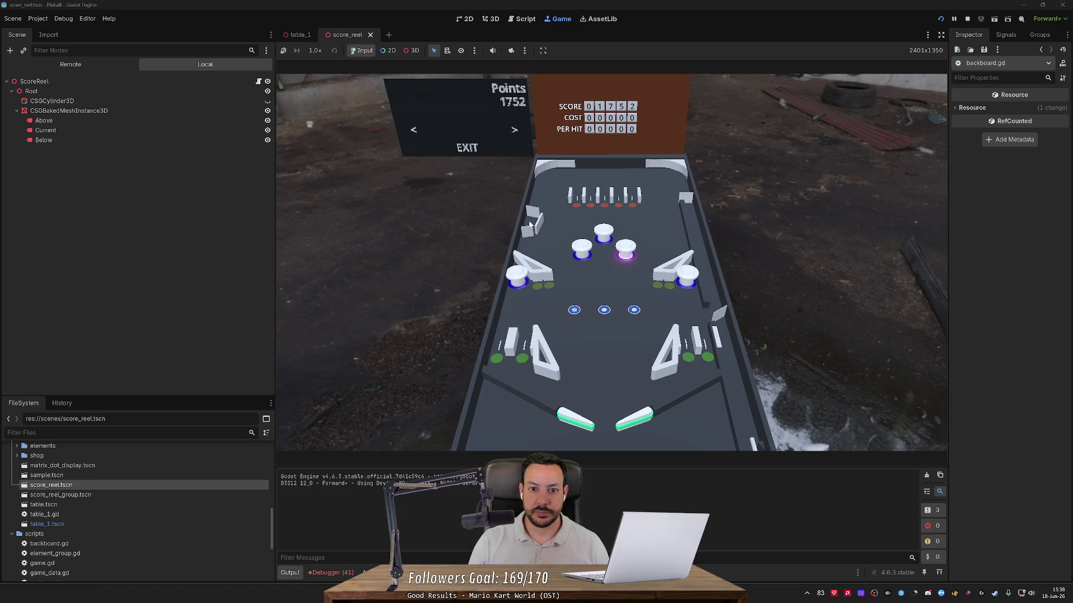
pyautogui.press('Right')
pyautogui.press('Right')
pyautogui.press('Right')
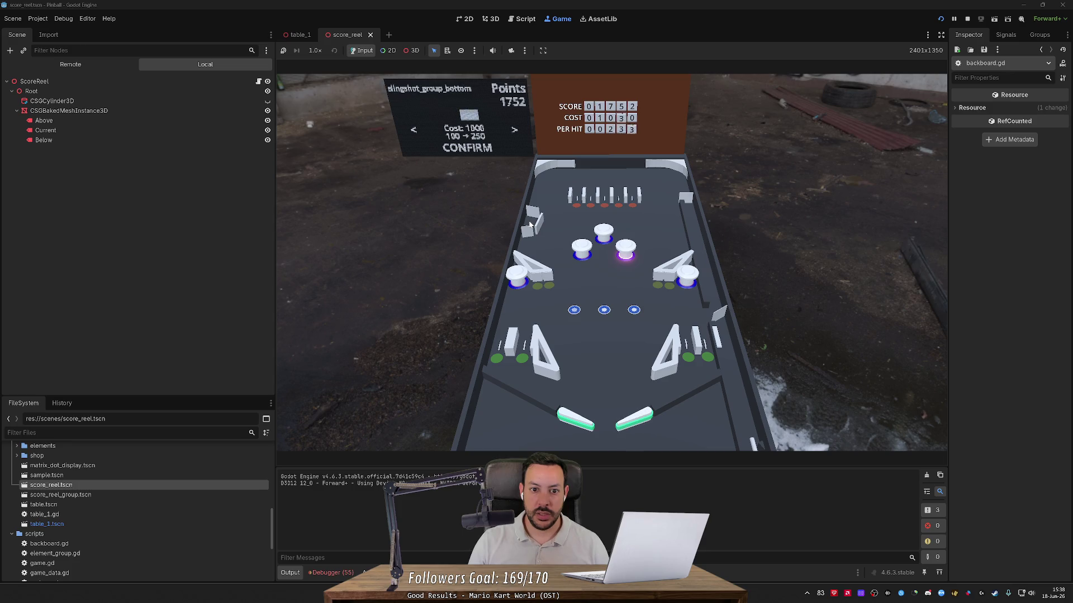
pyautogui.press('Right')
pyautogui.press('Left')
pyautogui.press('Left')
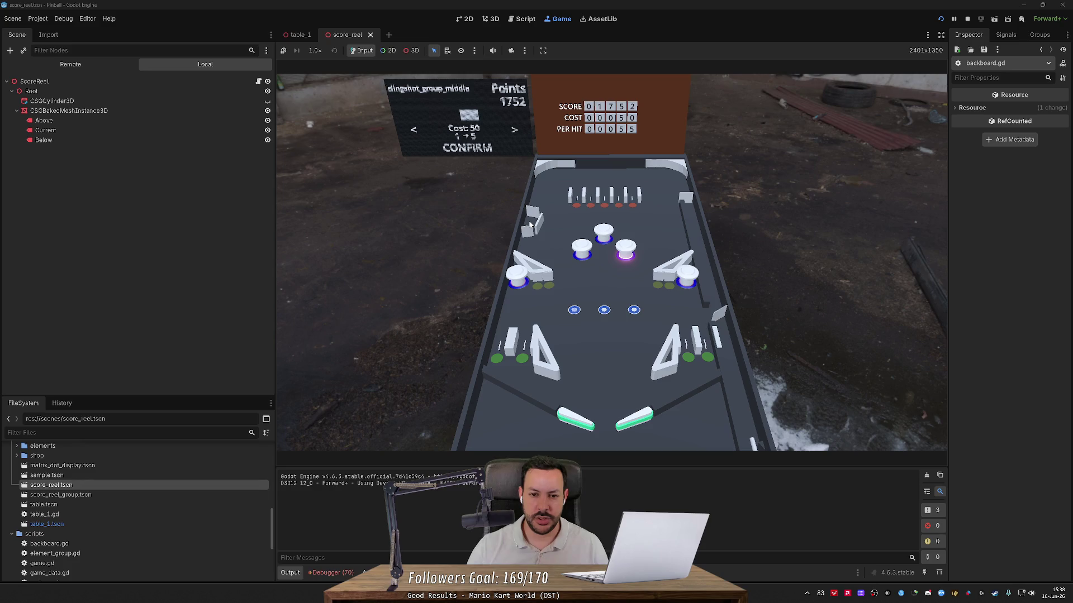
# - Cycle the shop items back to slingshot_group_middle
pyautogui.press('Right')
pyautogui.press('Left')
pyautogui.press('Left')
pyautogui.press('Right')
pyautogui.press('Left')
pyautogui.press('Right')
pyautogui.press('Left')
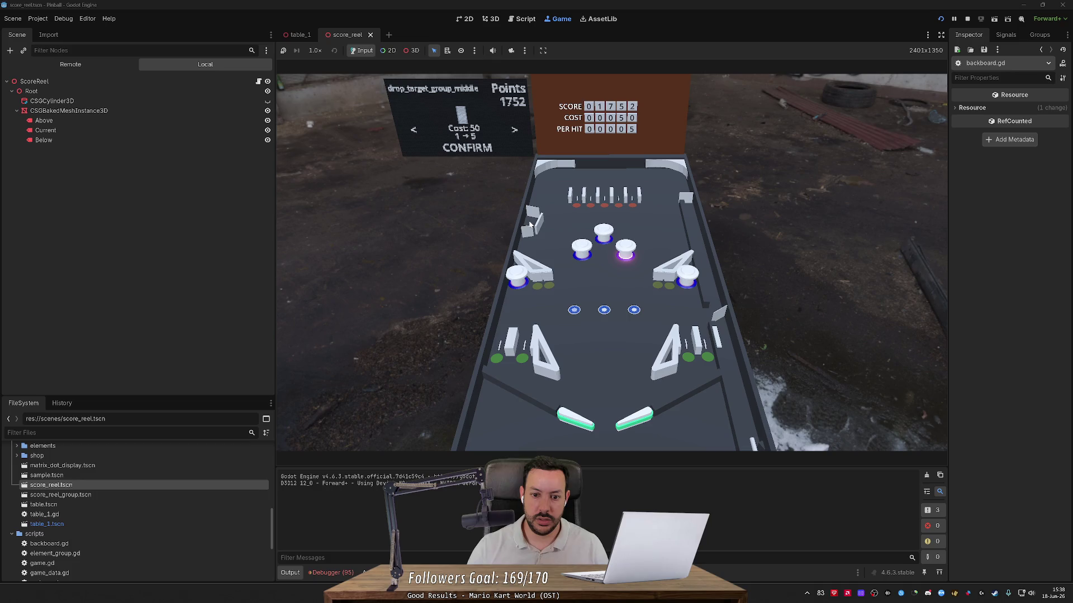
# - Buy slingshot_group_middle and drop_target_group_middle, dropping Points to 1352
pyautogui.press('space')
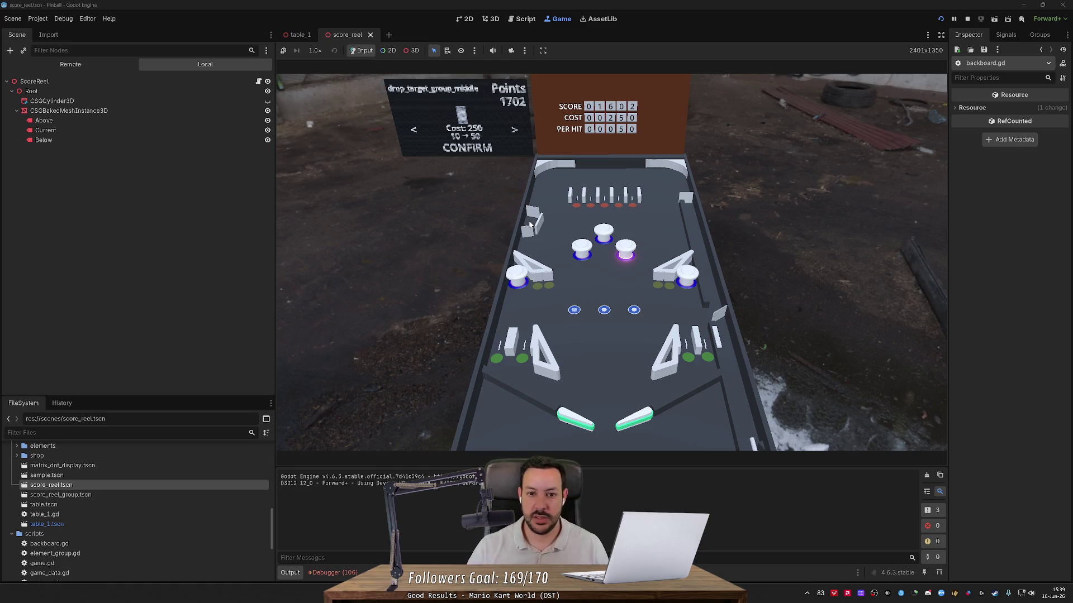
pyautogui.press('Right')
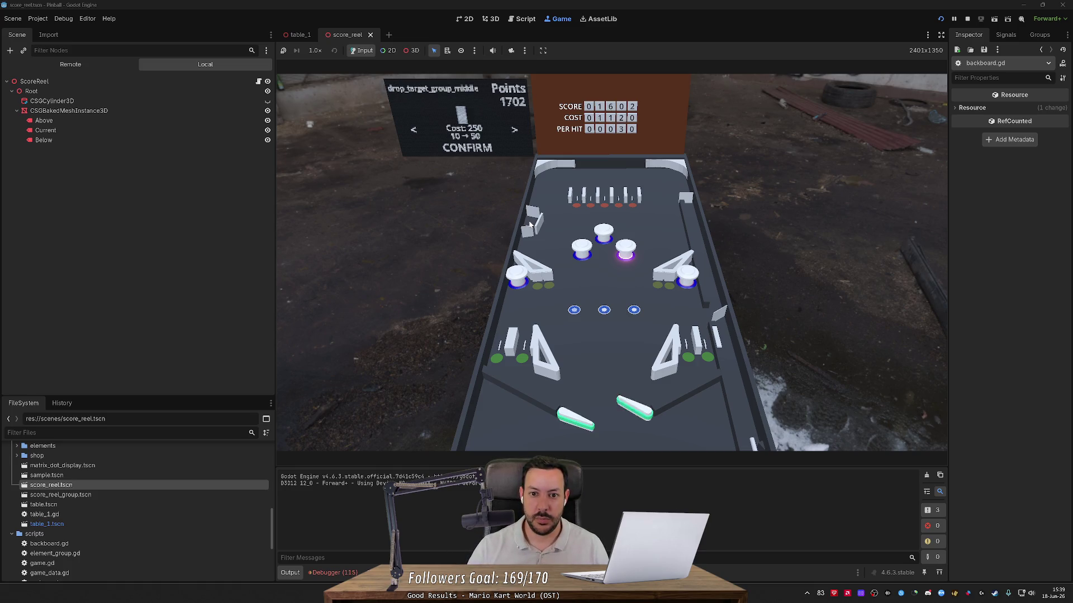
pyautogui.press('space')
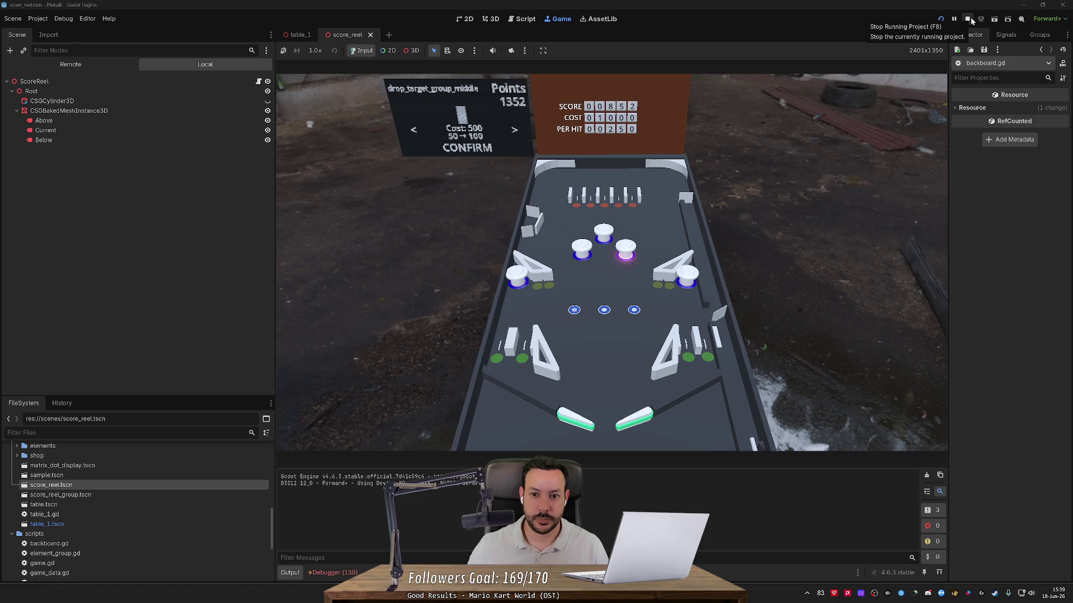
# - Stop the running game and scroll through the current script's upgrade code
pyautogui.click(968, 20)
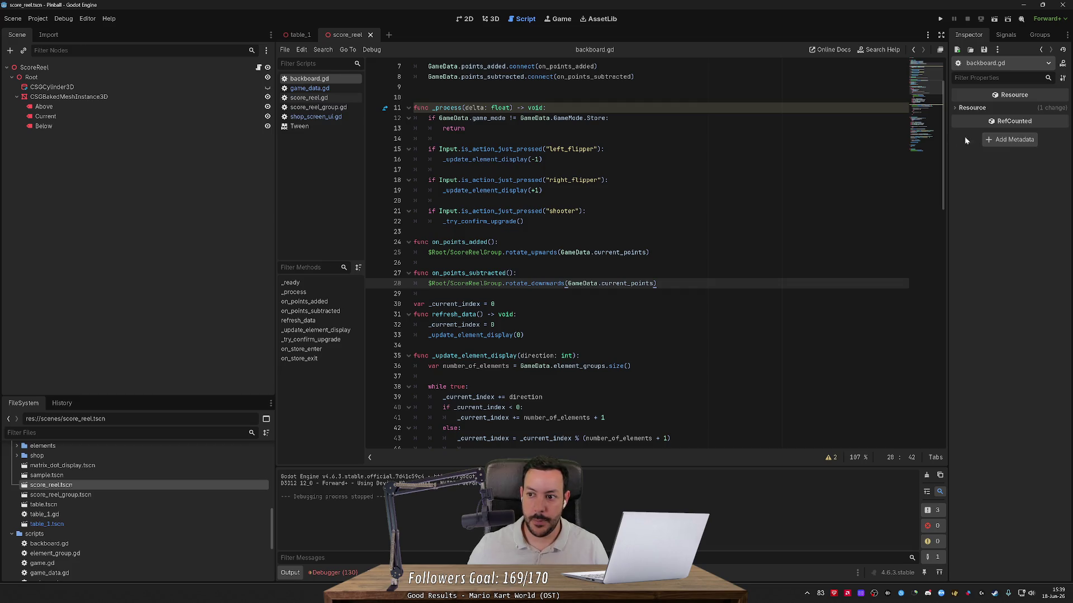
pyautogui.click(941, 126)
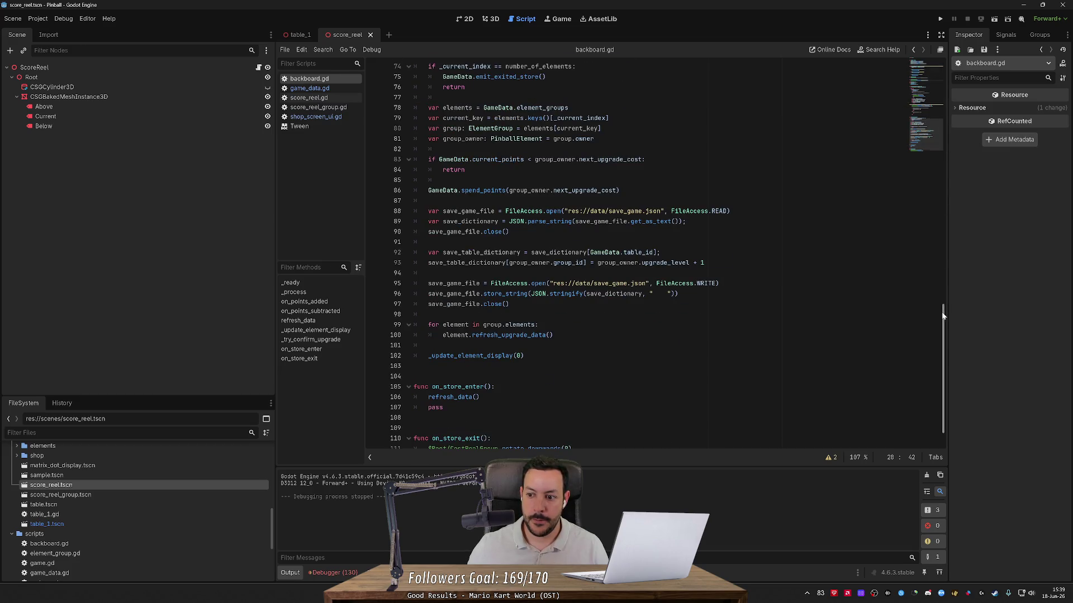
pyautogui.moveTo(942, 315); pyautogui.dragTo(942, 84)
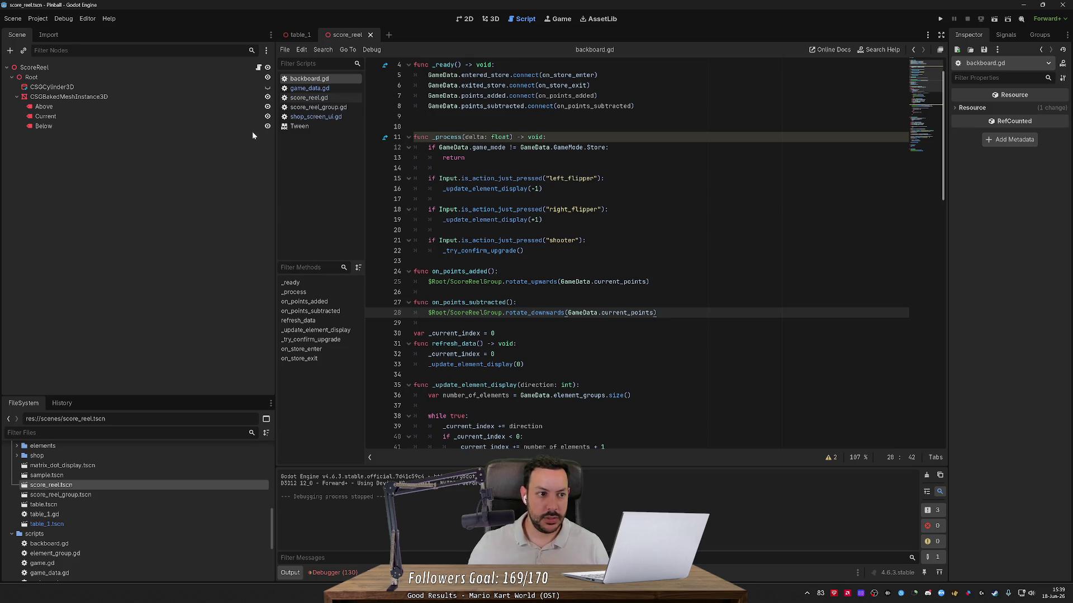
pyautogui.scroll(1, 656, 258)
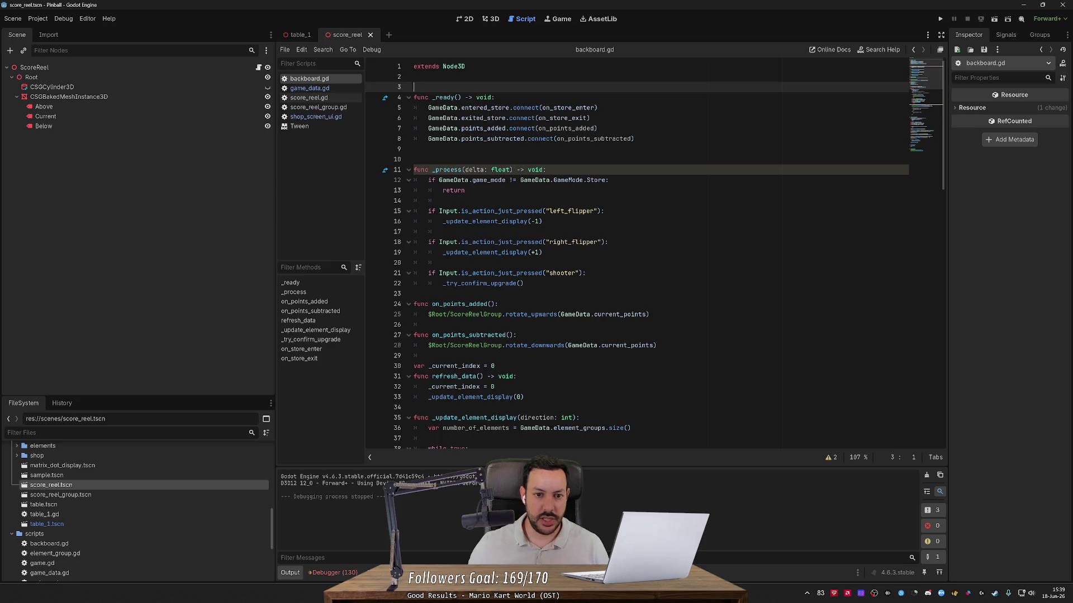
pyautogui.click(414, 149)
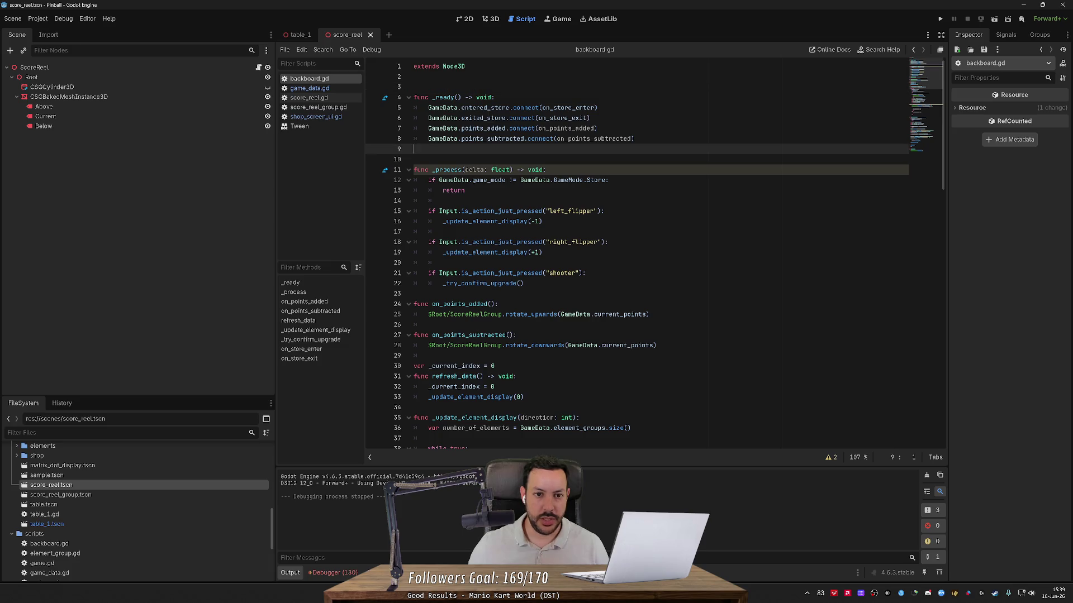
# - Open shop_screen_ui.gd and locate its _try_confirm_upgrade function on line 72
pyautogui.click(311, 119)
pyautogui.scroll(-3, 637, 253)
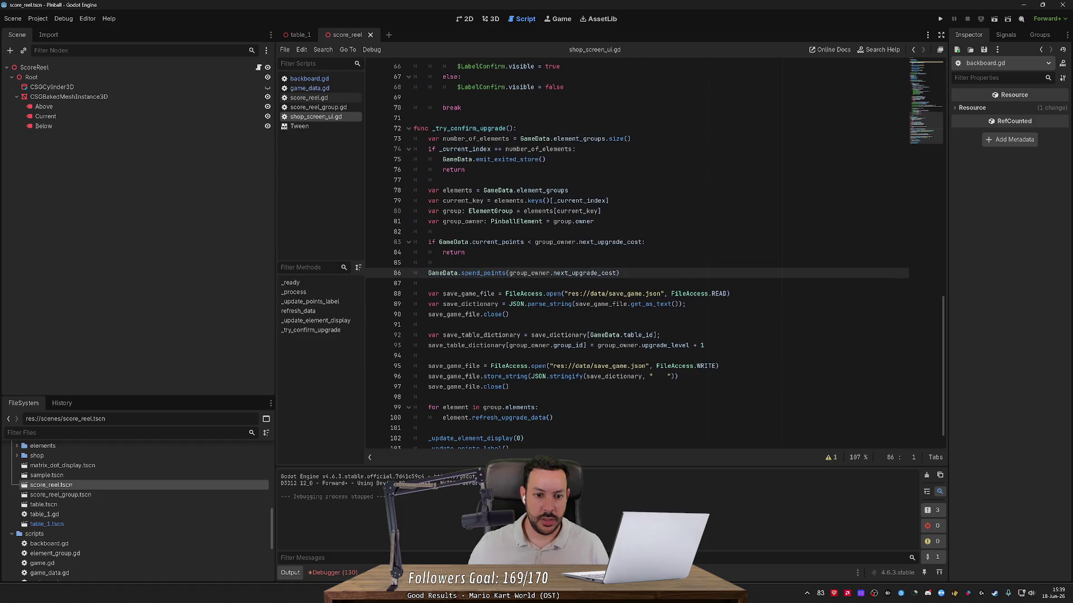
pyautogui.scroll(1, 655, 256)
pyautogui.doubleClick(469, 159)
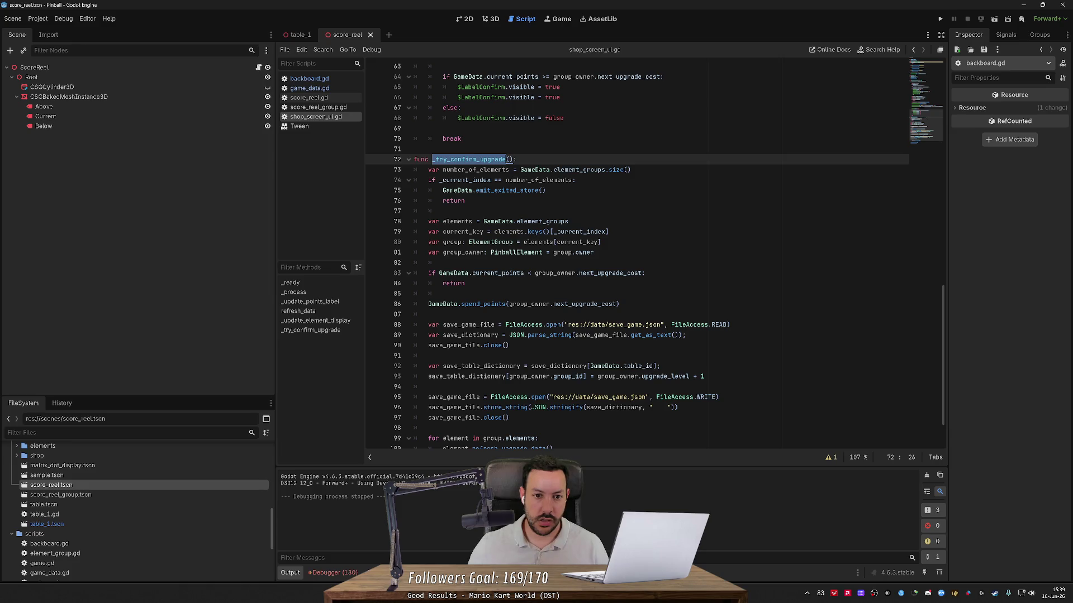
pyautogui.click(414, 160)
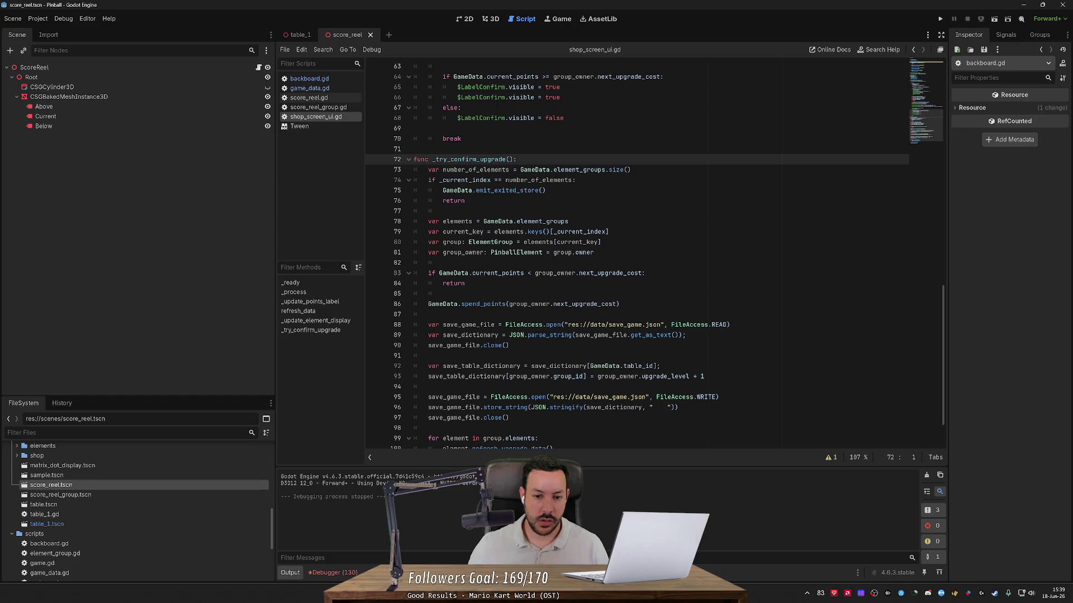
pyautogui.scroll(-2, 637, 251)
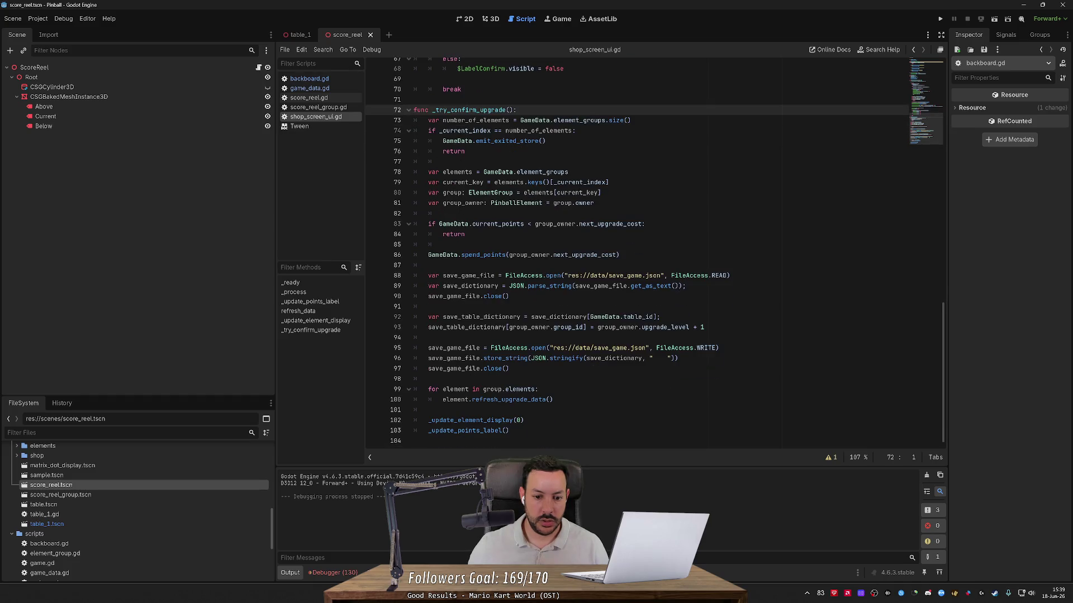
# - Select the _try_confirm_upgrade function on lines 72–104, then deselect it
pyautogui.keyDown('shift'); pyautogui.click(509, 431); pyautogui.keyUp('shift')
pyautogui.hotkey('shift', 'Down')
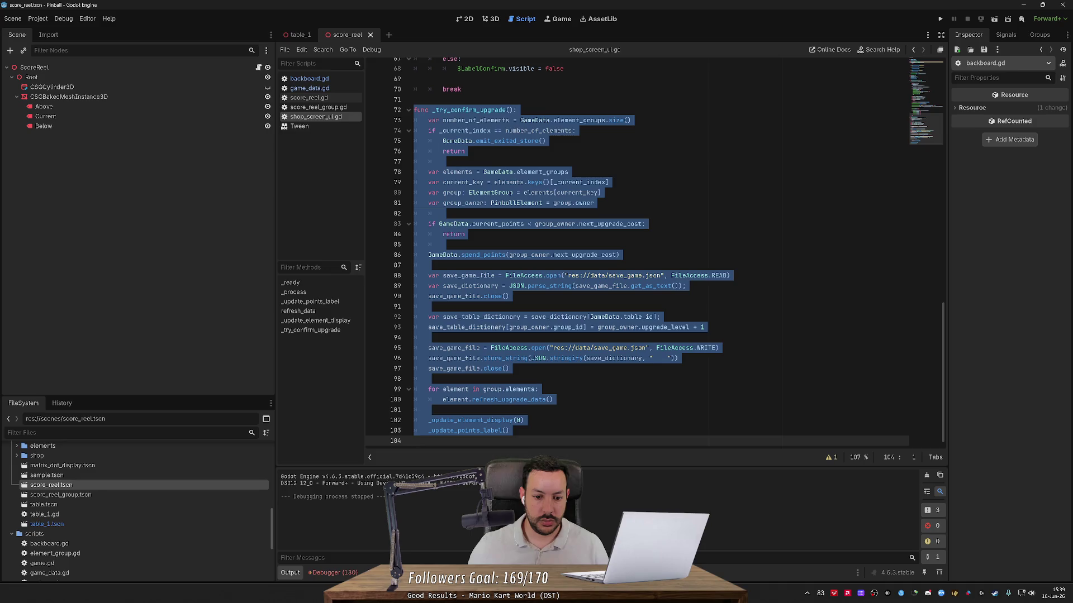
pyautogui.press('Escape')
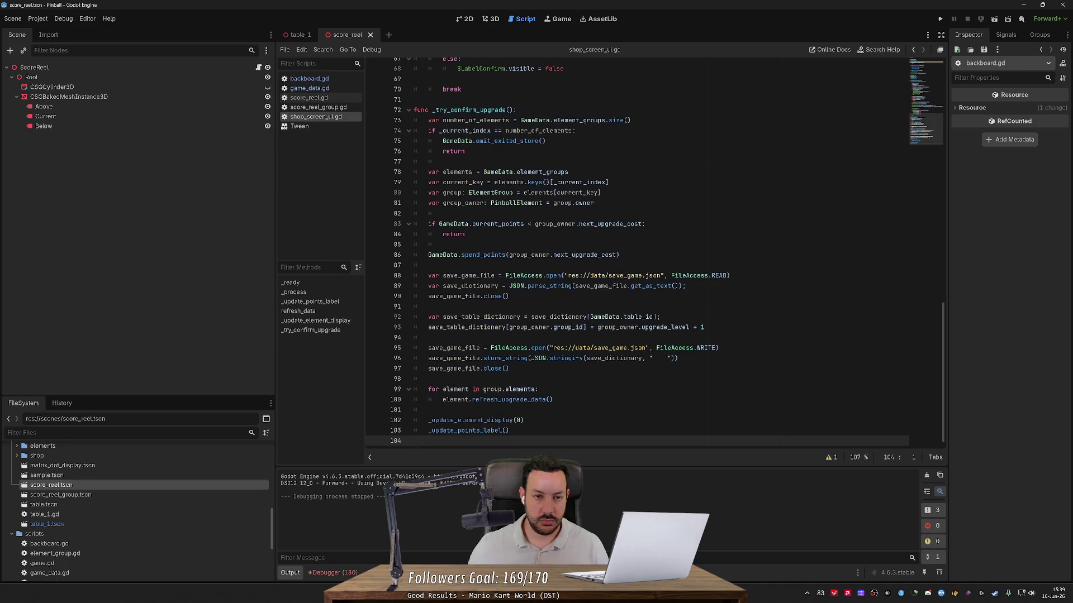
# - Switch back to backboard.gd, place the caret on line 103 and scroll to the top
pyautogui.click(316, 79)
pyautogui.scroll(-15, 654, 251)
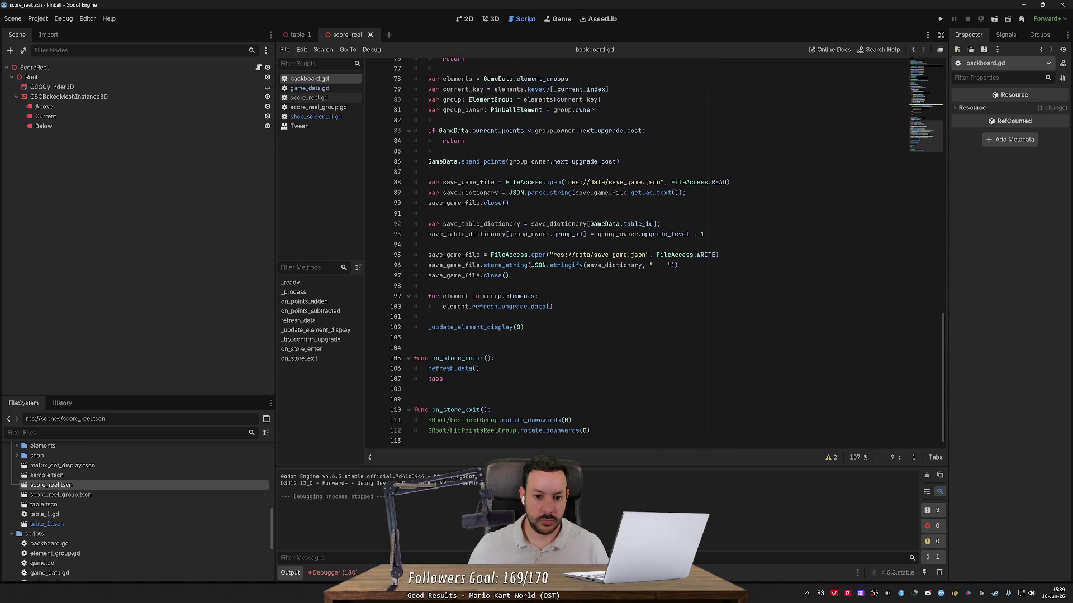
pyautogui.click(414, 338)
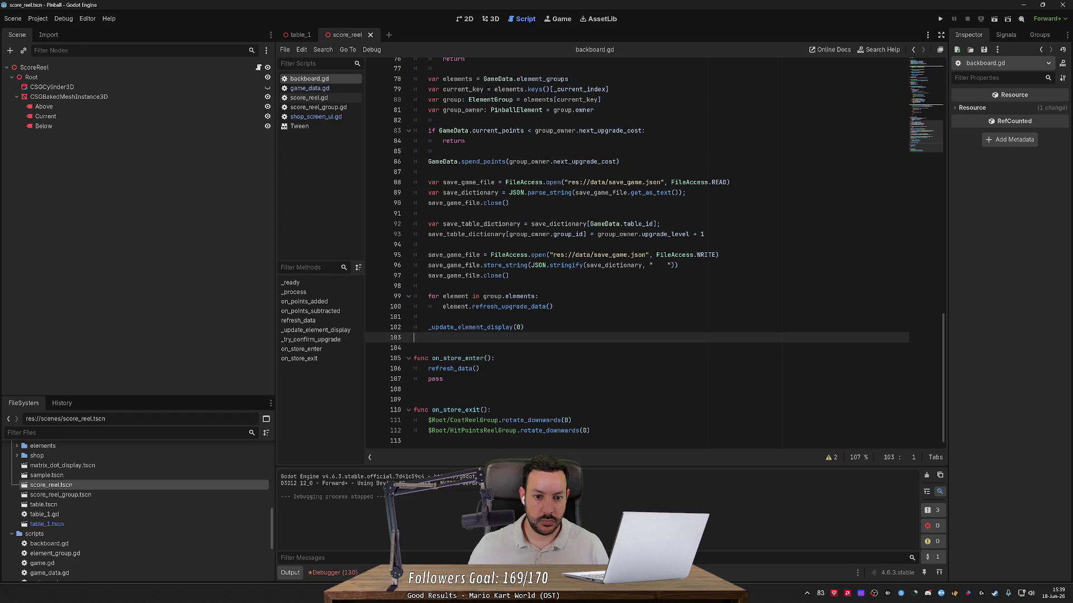
pyautogui.scroll(3, 654, 252)
pyautogui.scroll(-3, 654, 252)
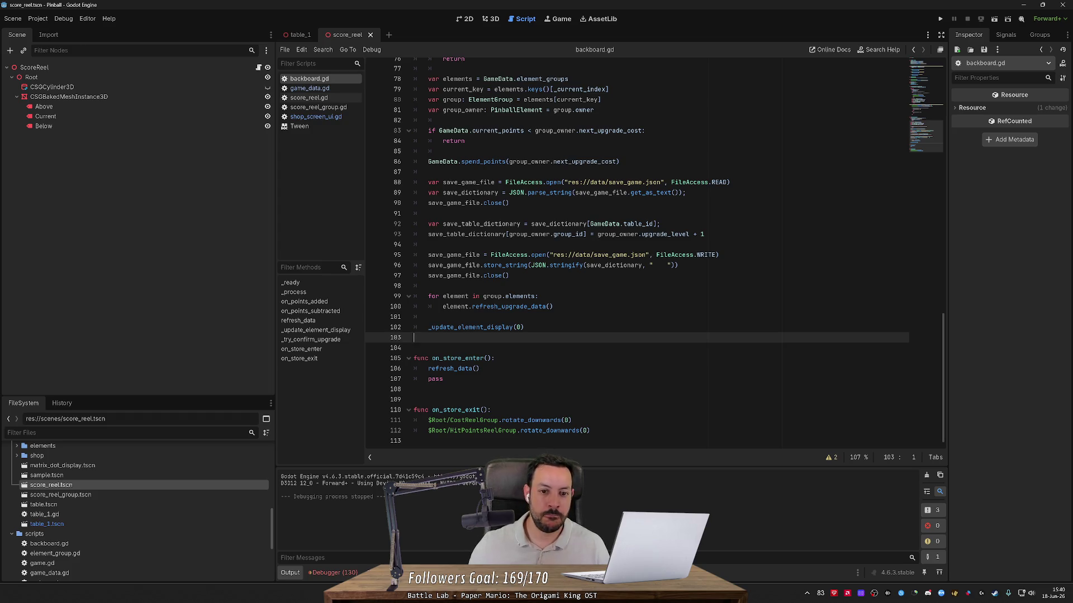
pyautogui.scroll(10, 637, 252)
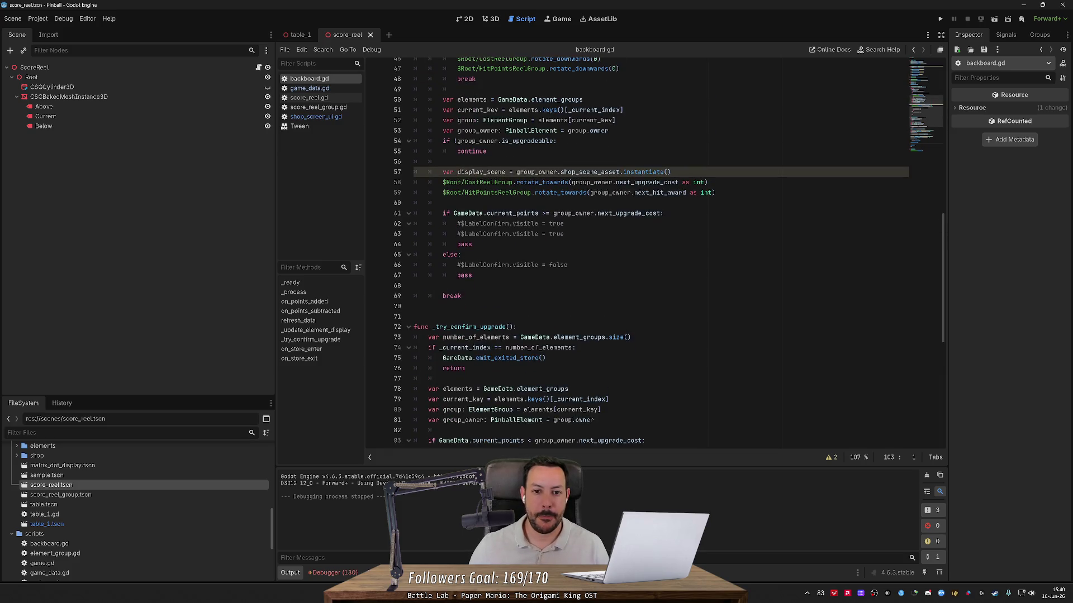
pyautogui.scroll(8, 637, 251)
pyautogui.scroll(7, 636, 252)
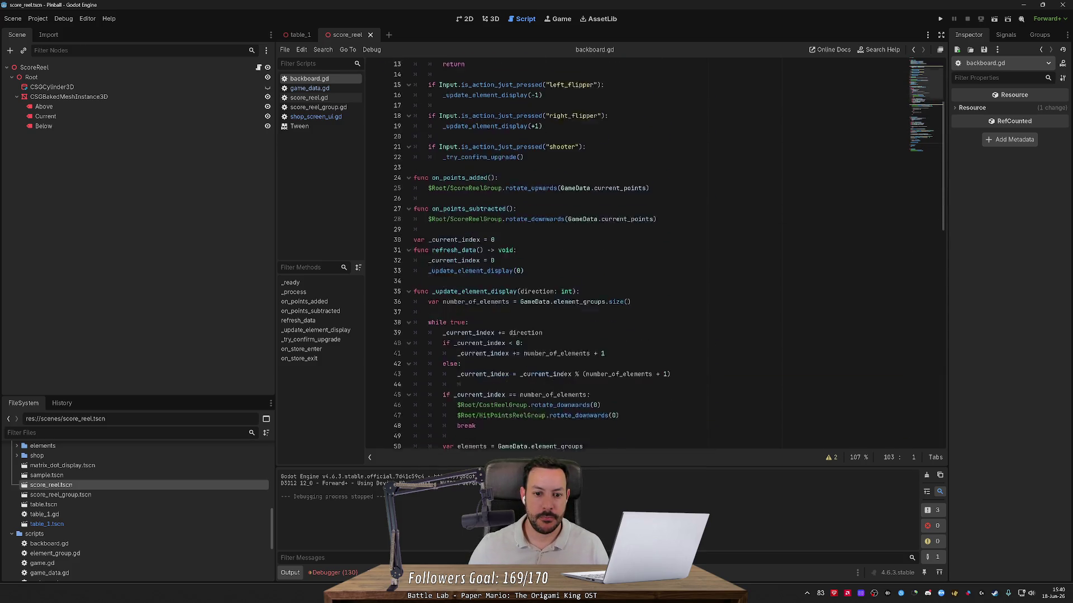
# - In table_1, set MatrixDotDisplay's Process Mode to Disabled
pyautogui.click(300, 36)
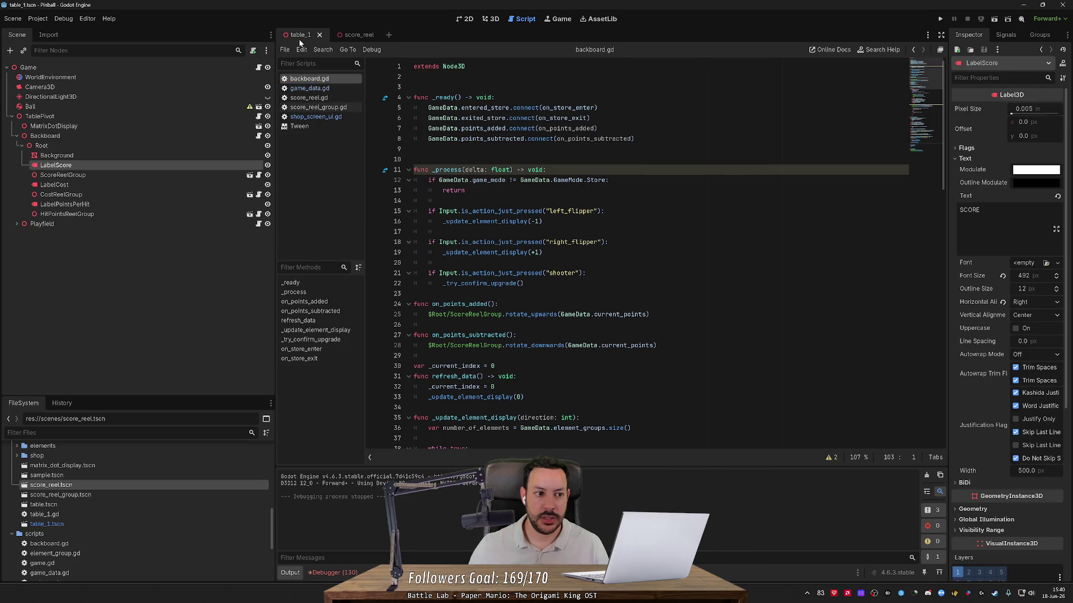
pyautogui.click(202, 129)
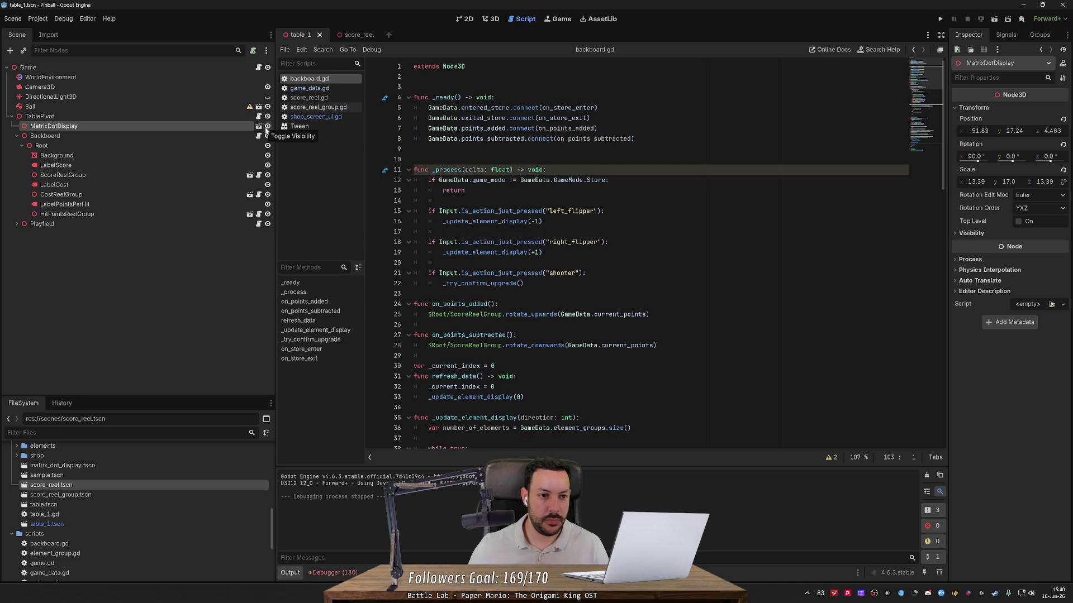
pyautogui.rightClick(241, 131)
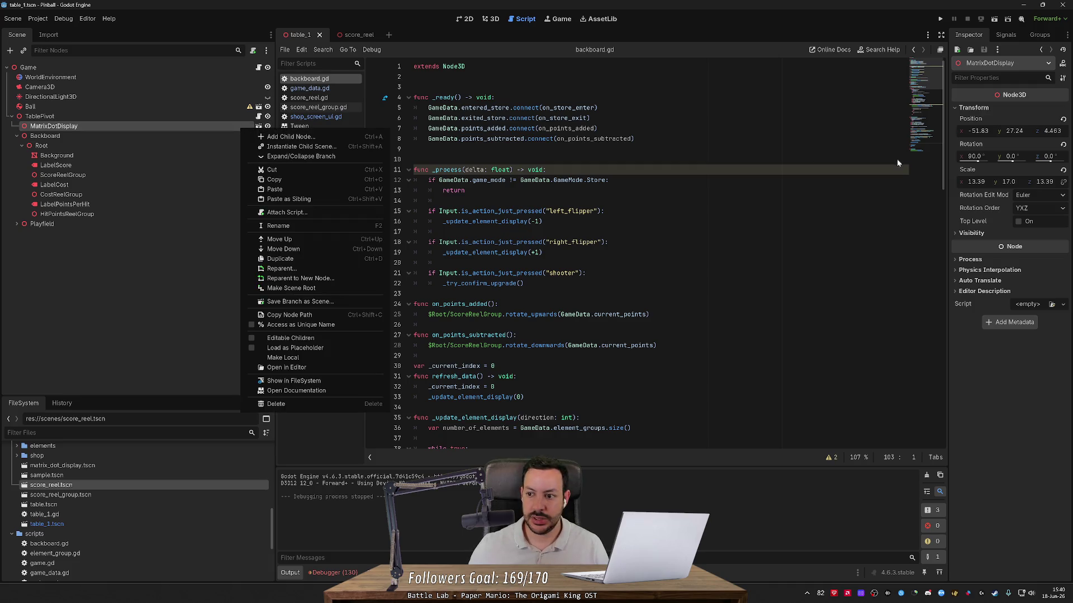
pyautogui.click(957, 261)
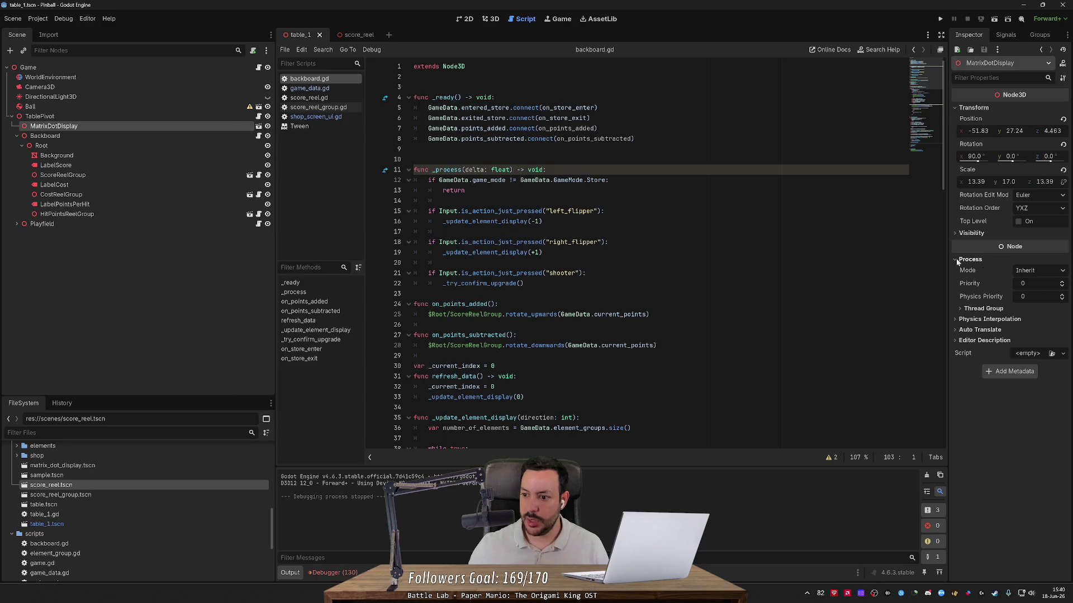
pyautogui.click(1025, 270)
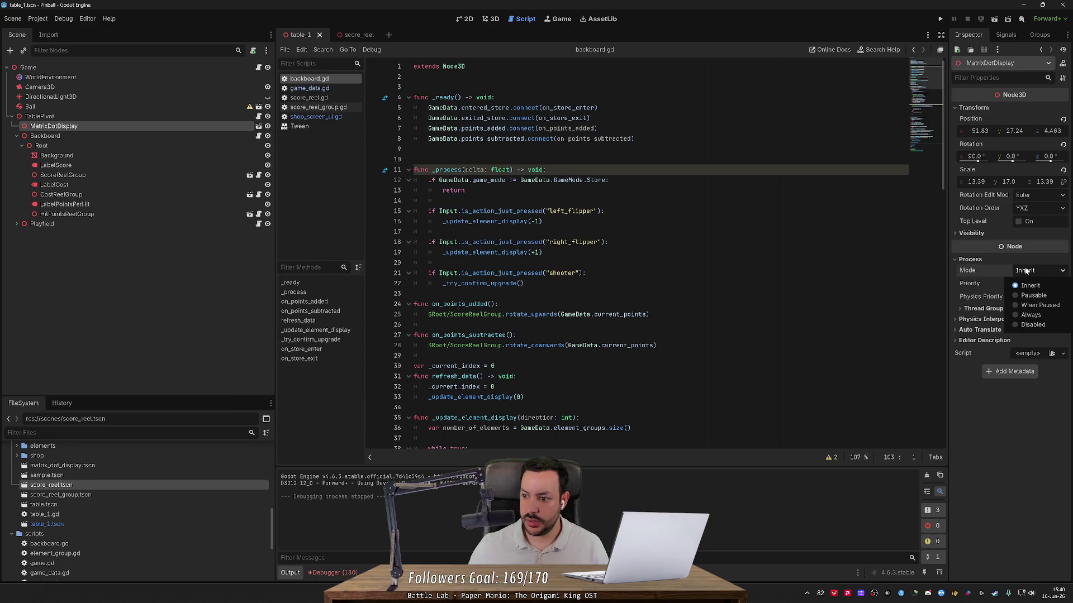
pyautogui.click(1034, 325)
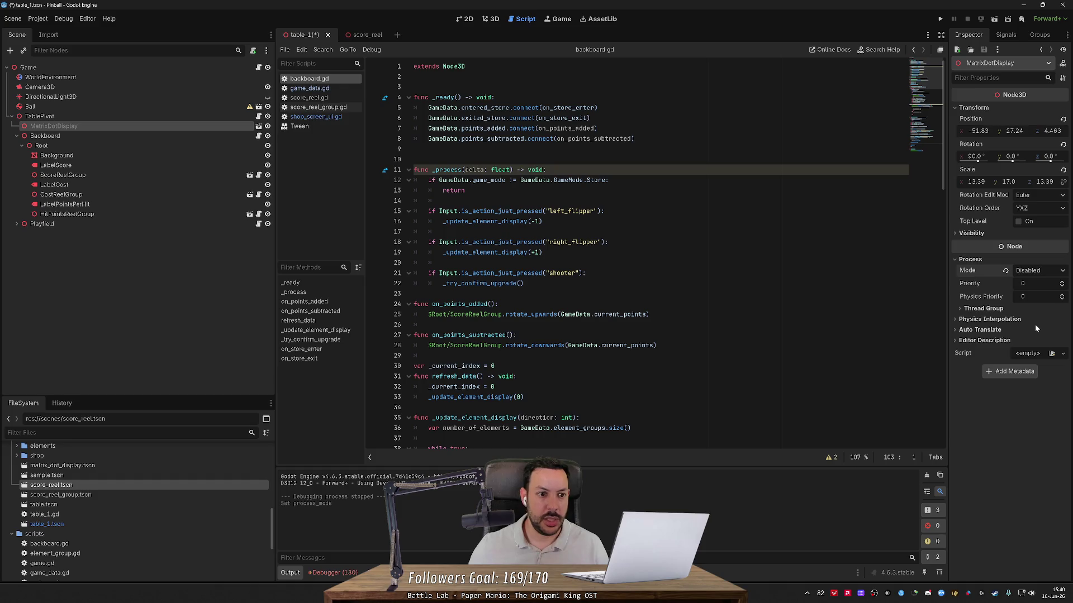
# - Select Backboard, save the scene with Ctrl+S and run the pinball game
pyautogui.click(183, 136)
pyautogui.hotkey('ctrl', 's')
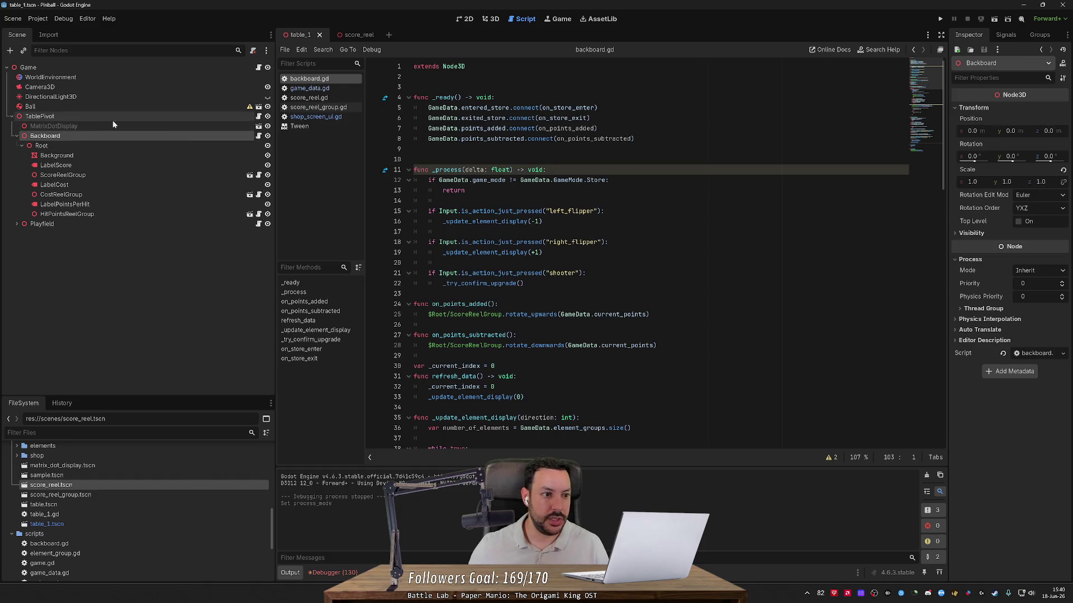
pyautogui.click(939, 20)
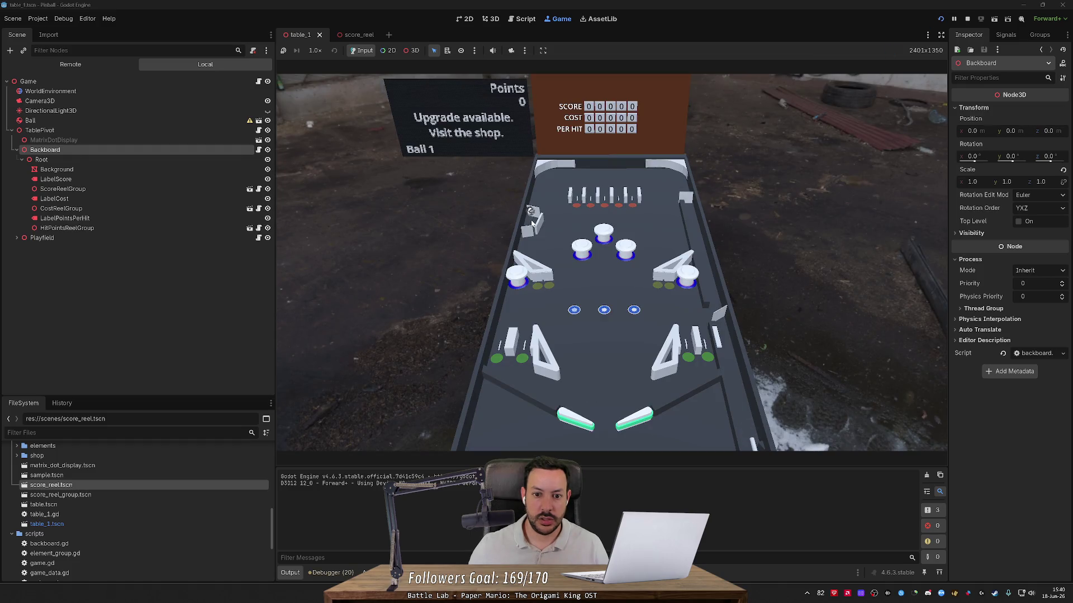
# - Enter the shop in the running game, step to another element, then stop with F8
pyautogui.press('s')
pyautogui.press('Left')
pyautogui.press('Left')
pyautogui.press('F8')
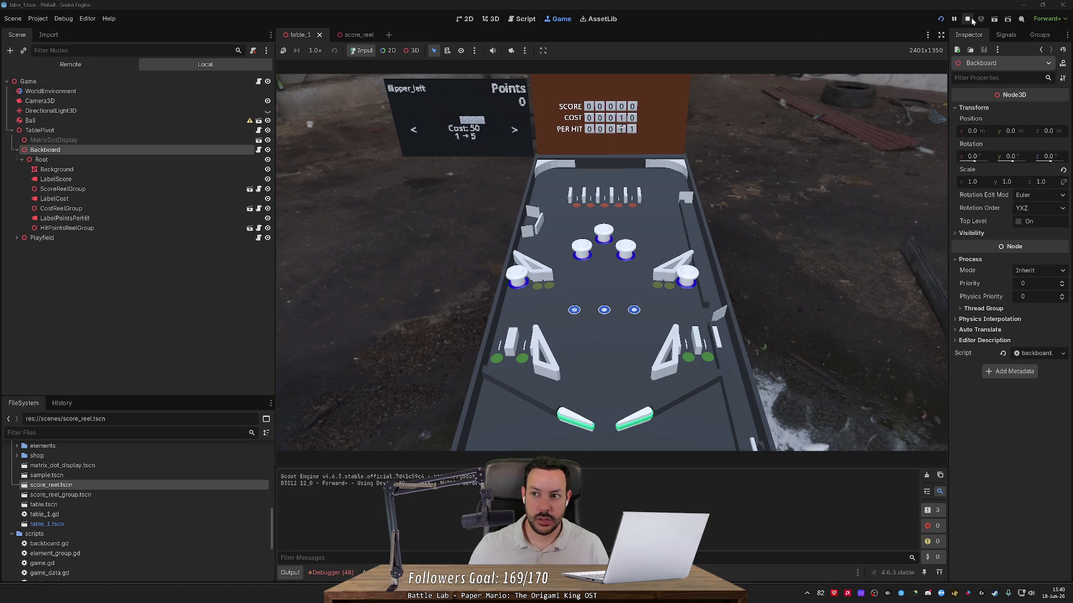
# - Keep Backboard visible, hide MatrixDotDisplay, and save the scene
pyautogui.click(268, 136)
pyautogui.hotkey('ctrl', 's')
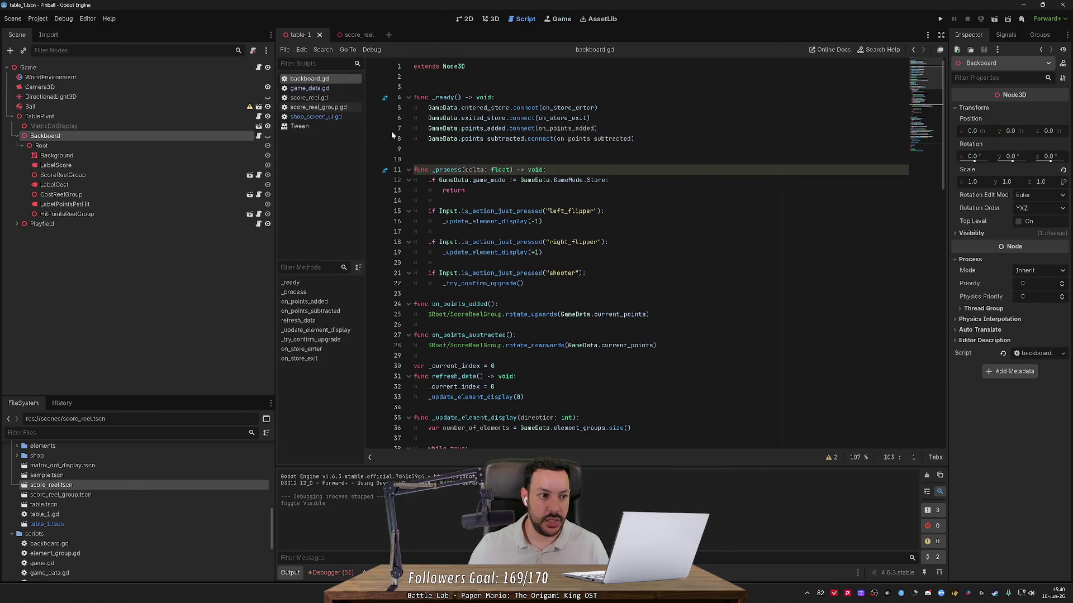
pyautogui.click(267, 136)
pyautogui.click(268, 126)
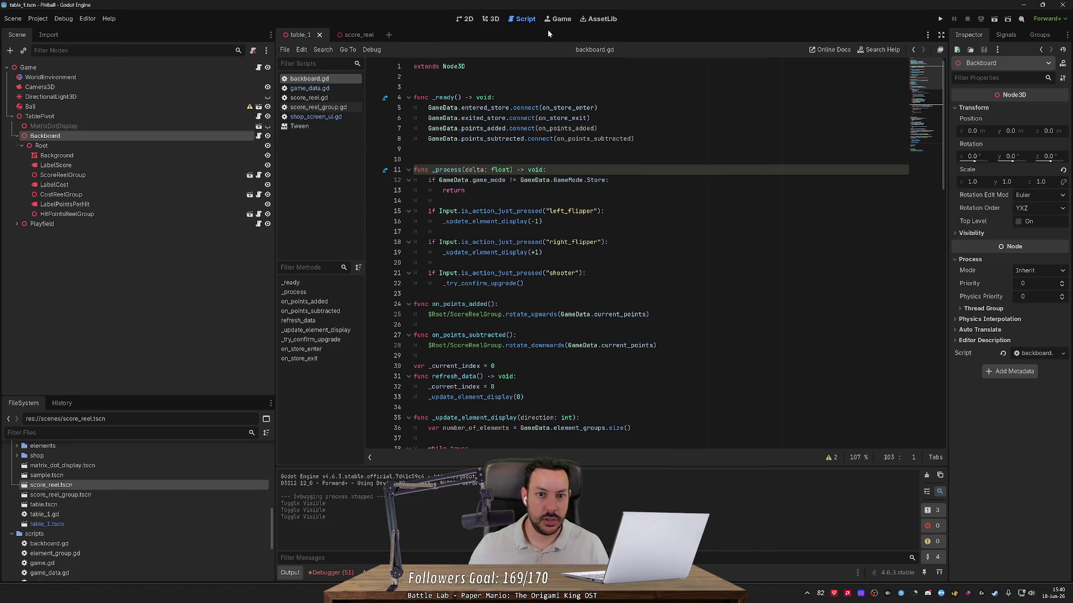
# - Run the game again, cycle shop elements to check the cost reels, then stop it
pyautogui.click(941, 19)
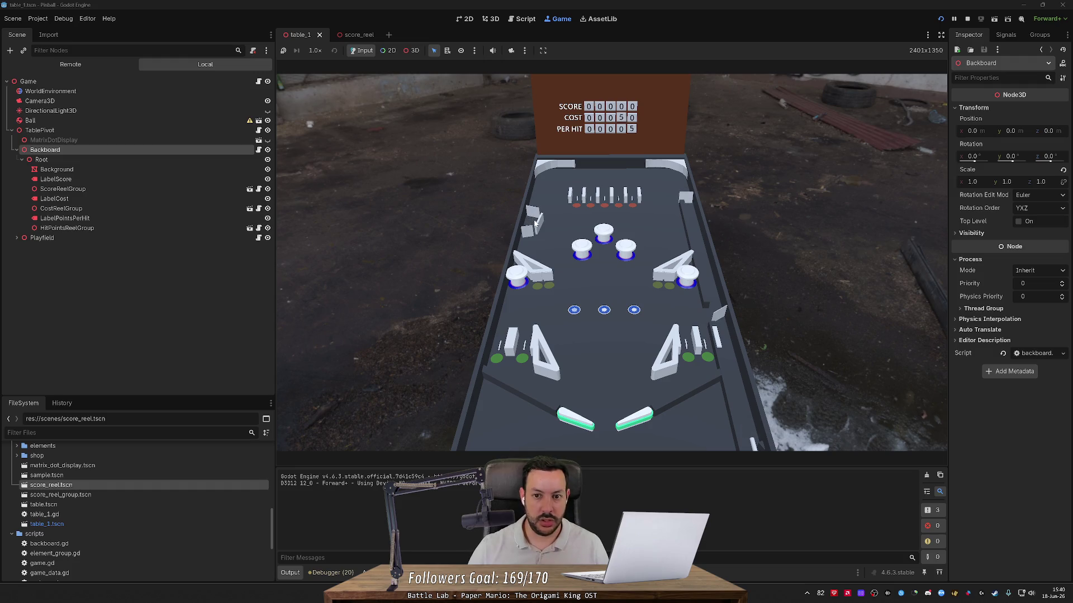
pyautogui.press('Right')
pyautogui.press('Right')
pyautogui.press('Right')
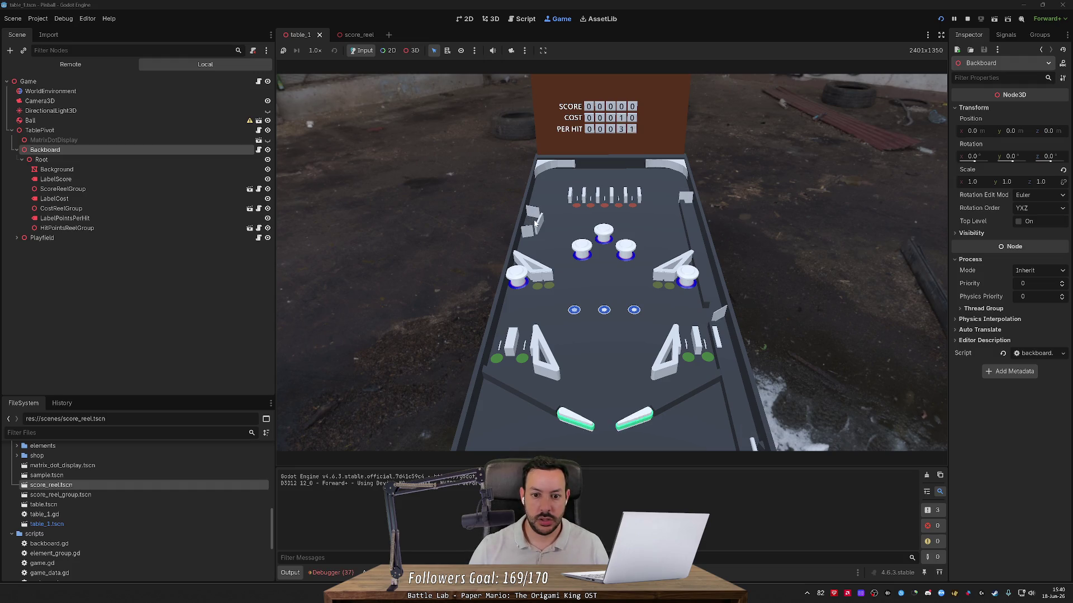
pyautogui.press('F8')
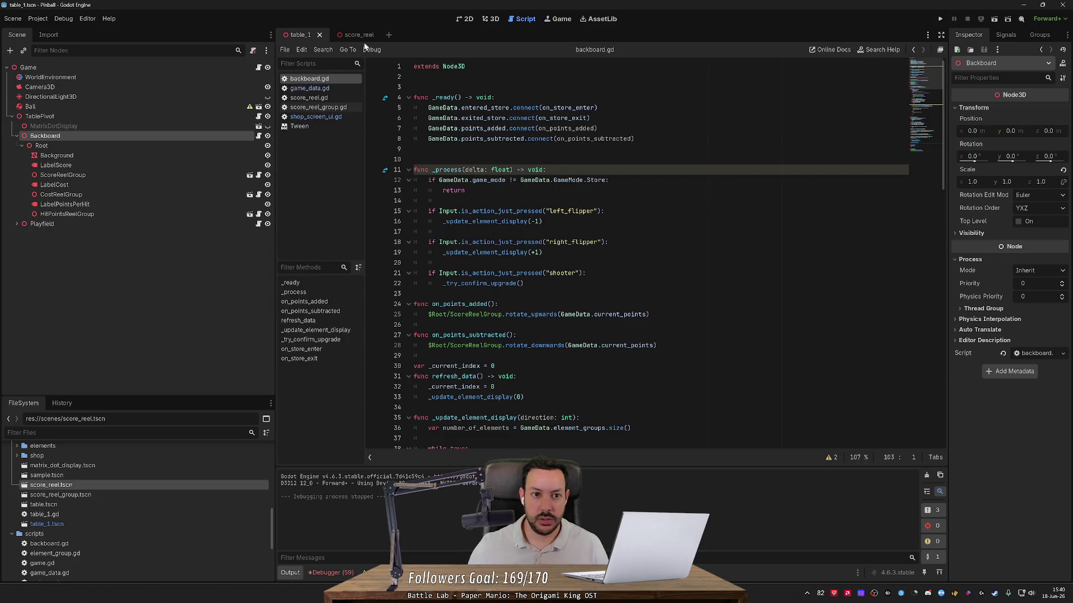
pyautogui.click(500, 20)
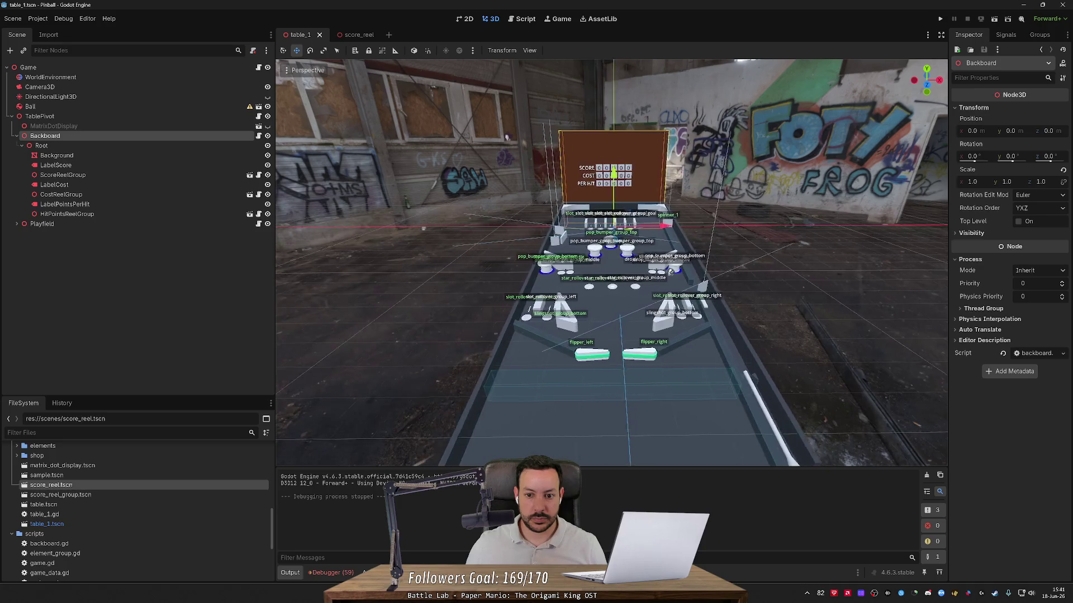
# - Zoom and orbit the 3D viewport to see the whole playfield from above
pyautogui.scroll(6, 507, 137)
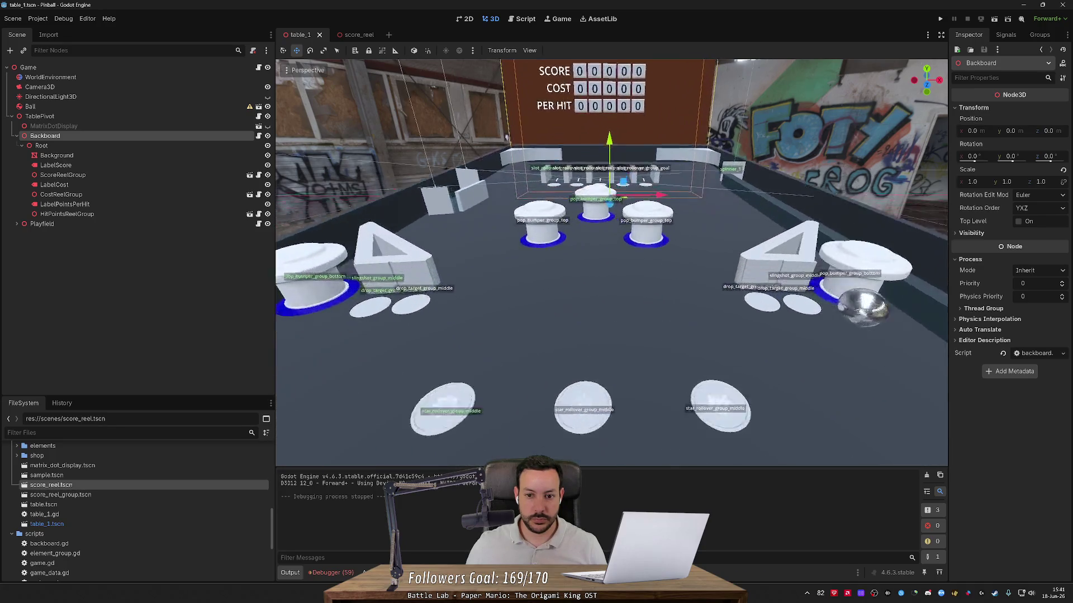
pyautogui.scroll(-2, 507, 137)
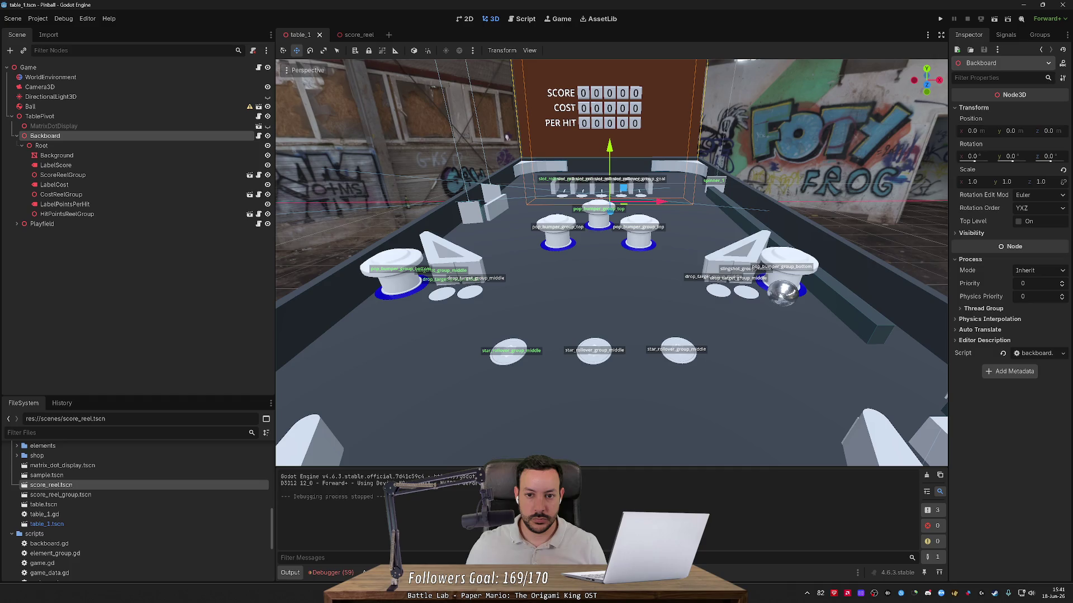
pyautogui.scroll(3, 507, 136)
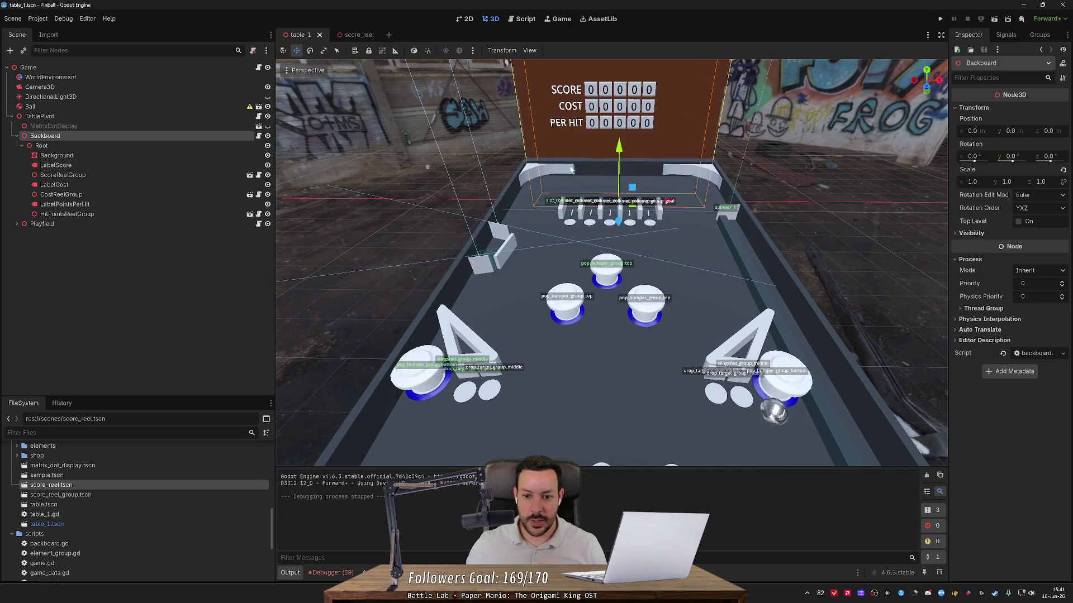
pyautogui.scroll(4, 571, 168)
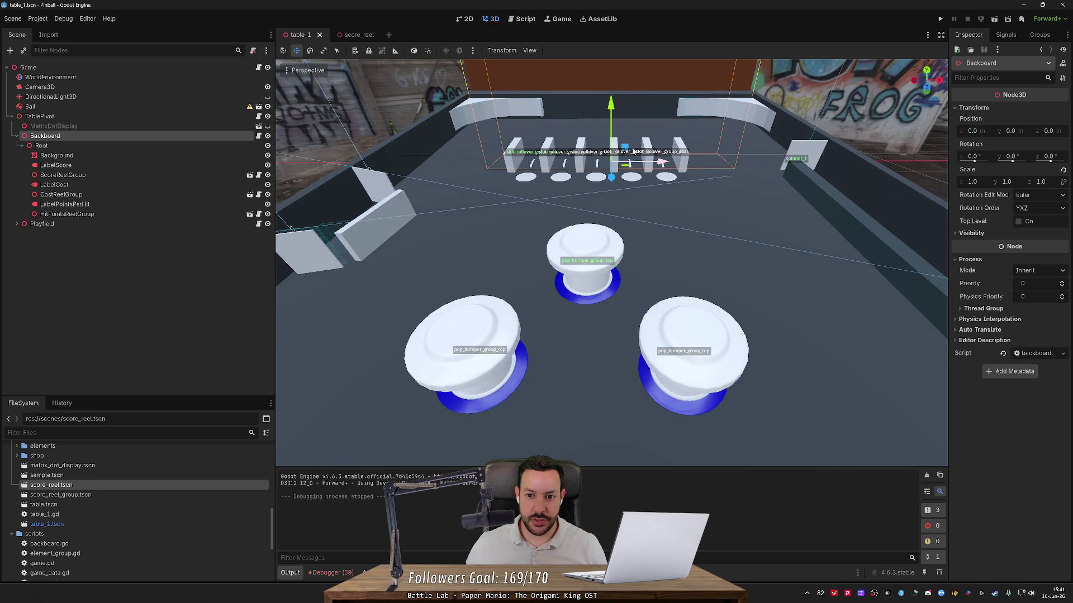
pyautogui.scroll(-5, 548, 315)
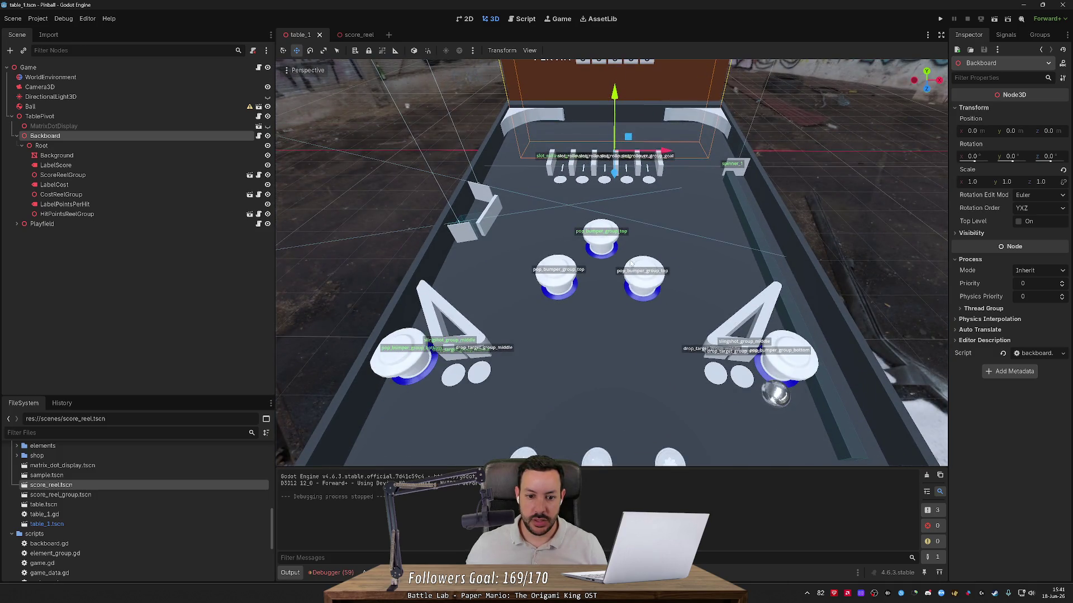
pyautogui.moveTo(631, 263); pyautogui.dragTo(527, 303)
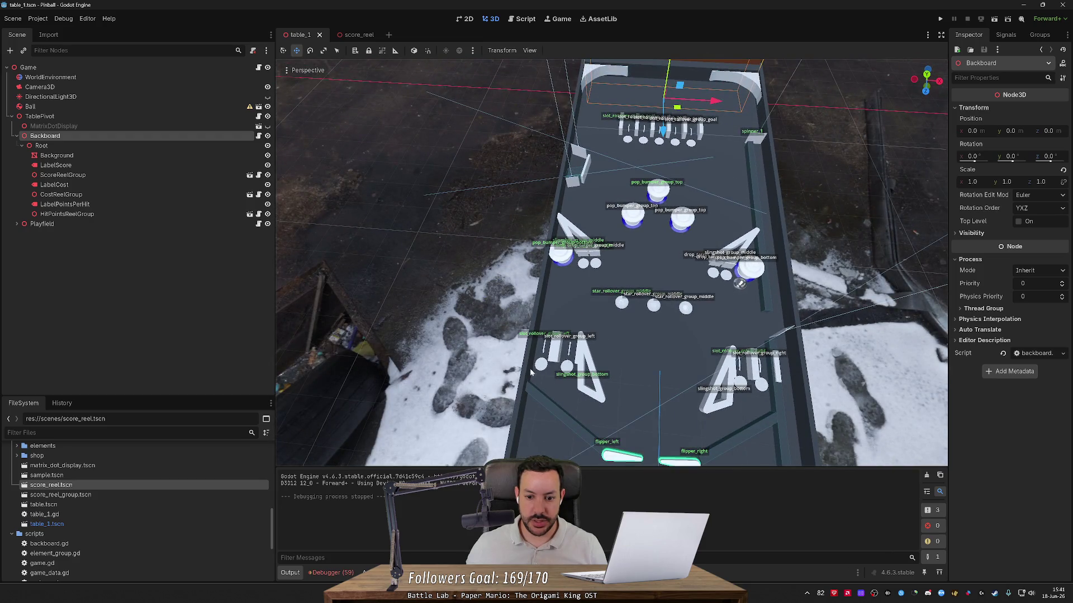
pyautogui.scroll(5, 469, 298)
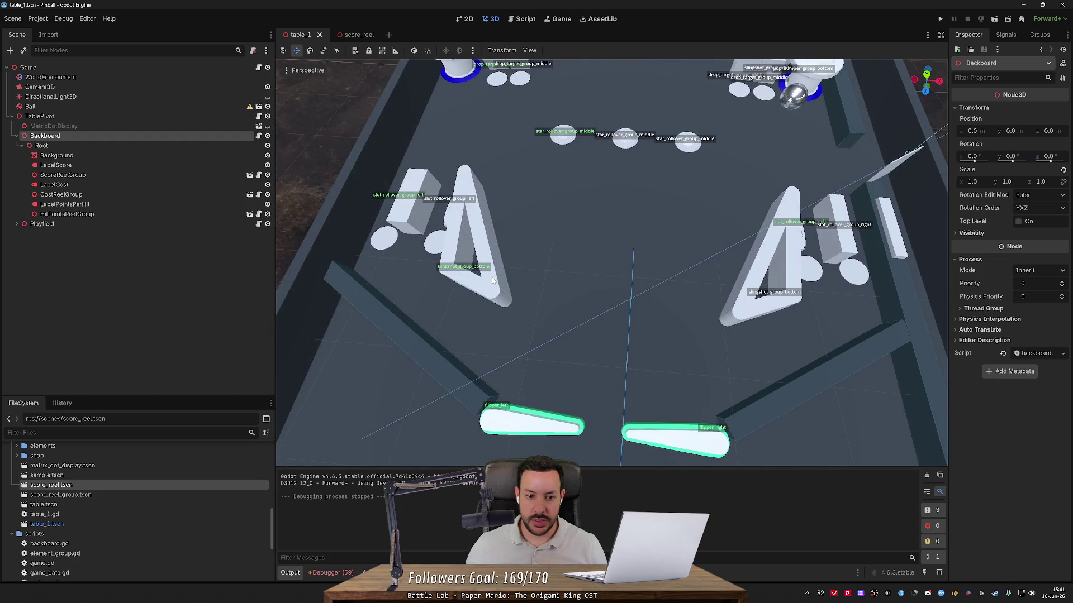
pyautogui.moveTo(492, 279); pyautogui.dragTo(492, 257)
# - Fly the view to the rollover lanes and select the leftmost slot rollover
pyautogui.press('f')
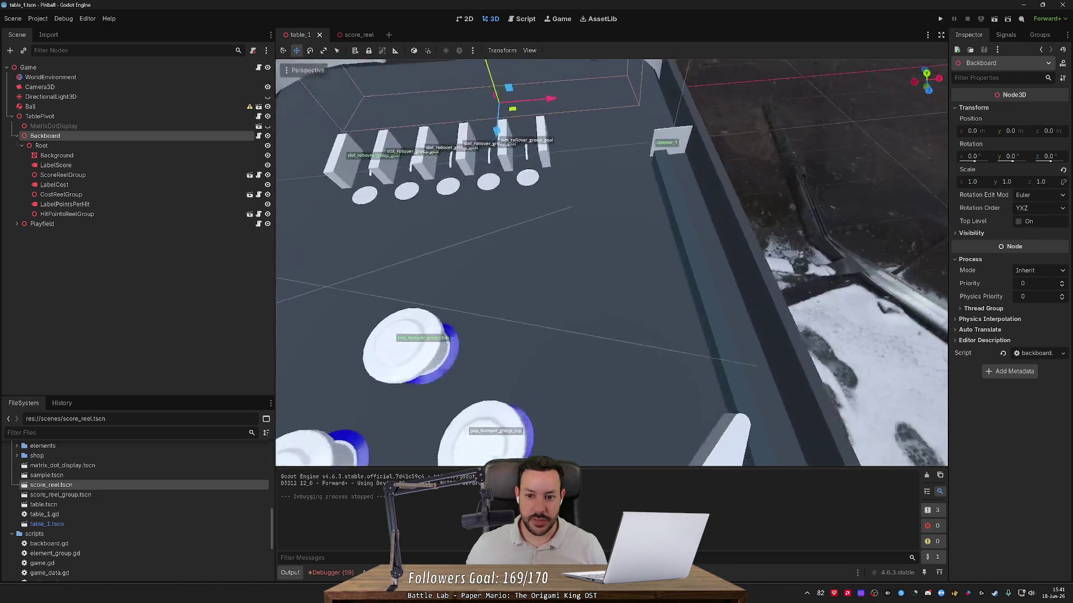
pyautogui.press('f')
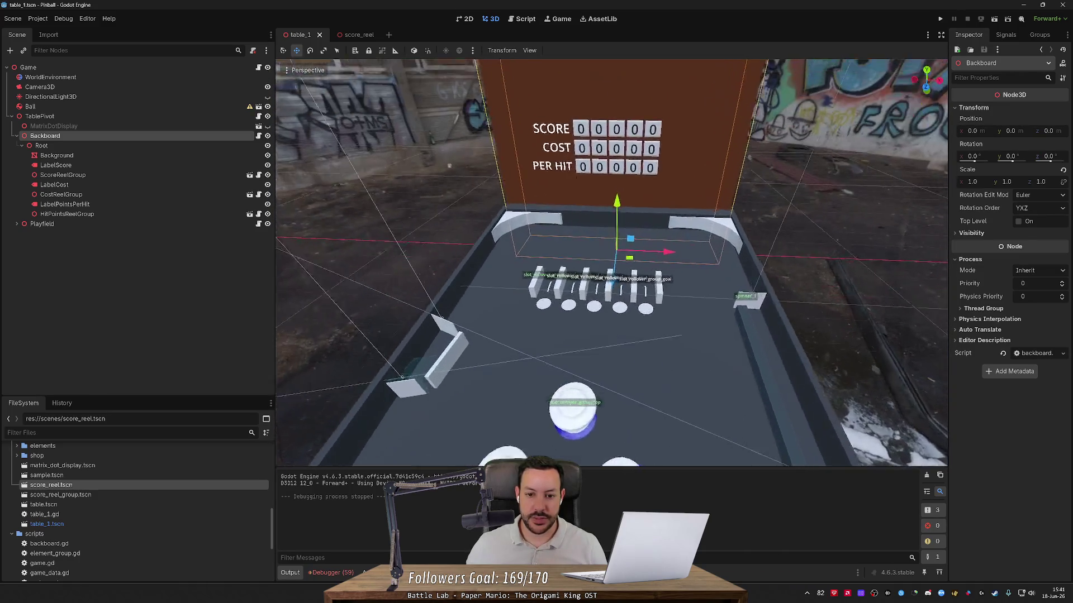
pyautogui.press('s')
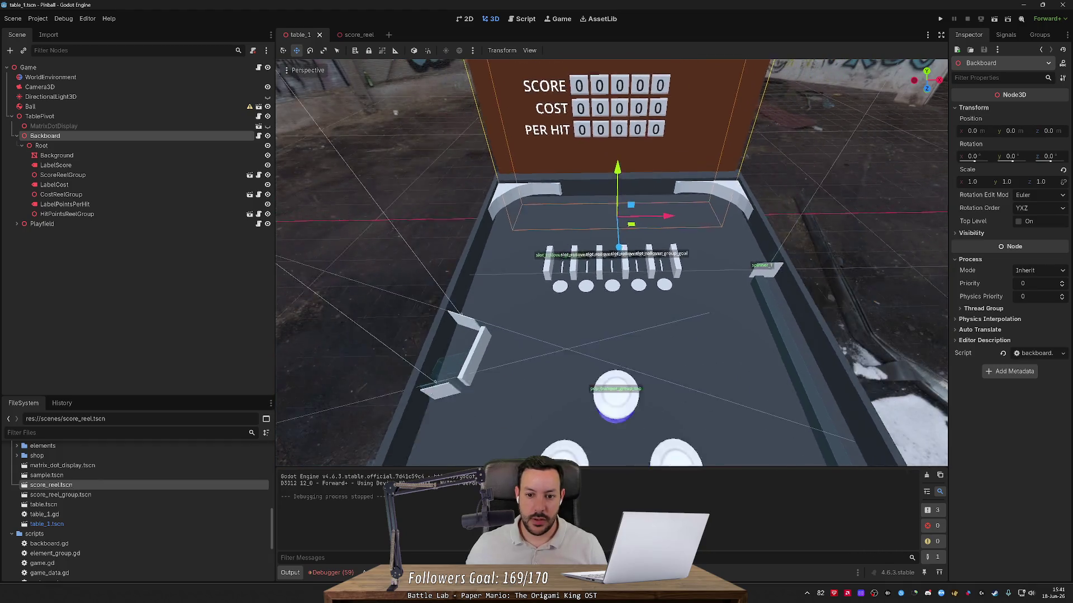
pyautogui.press('w')
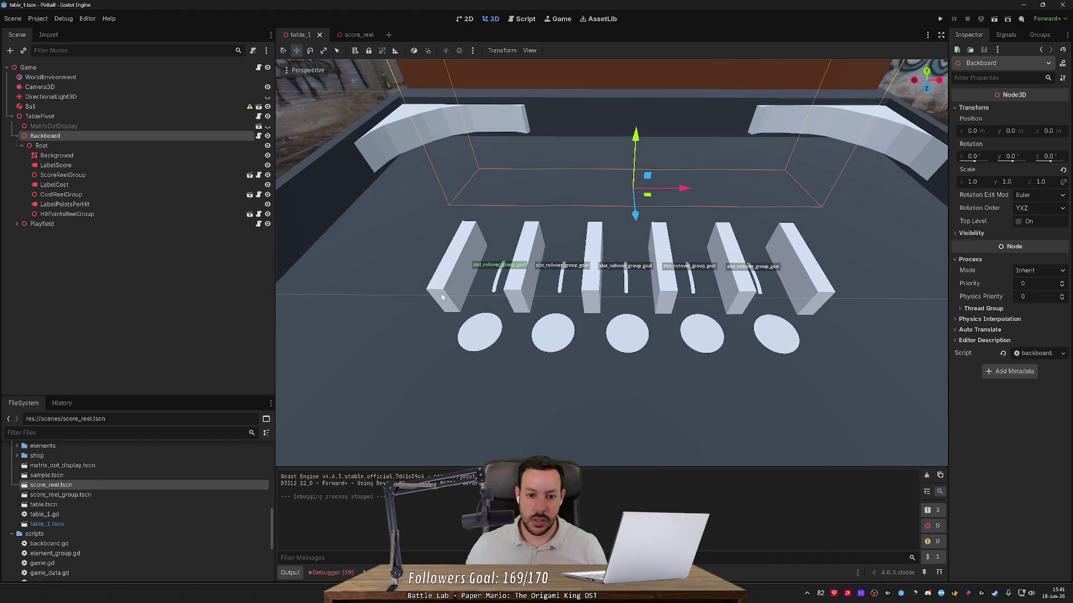
pyautogui.click(446, 292)
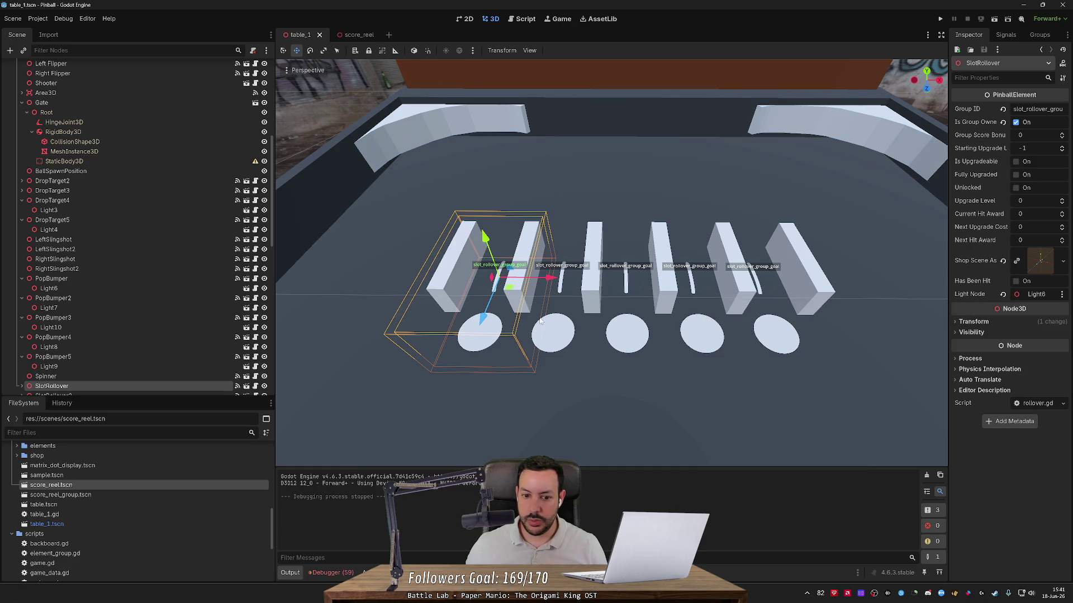
pyautogui.scroll(-3, 121, 323)
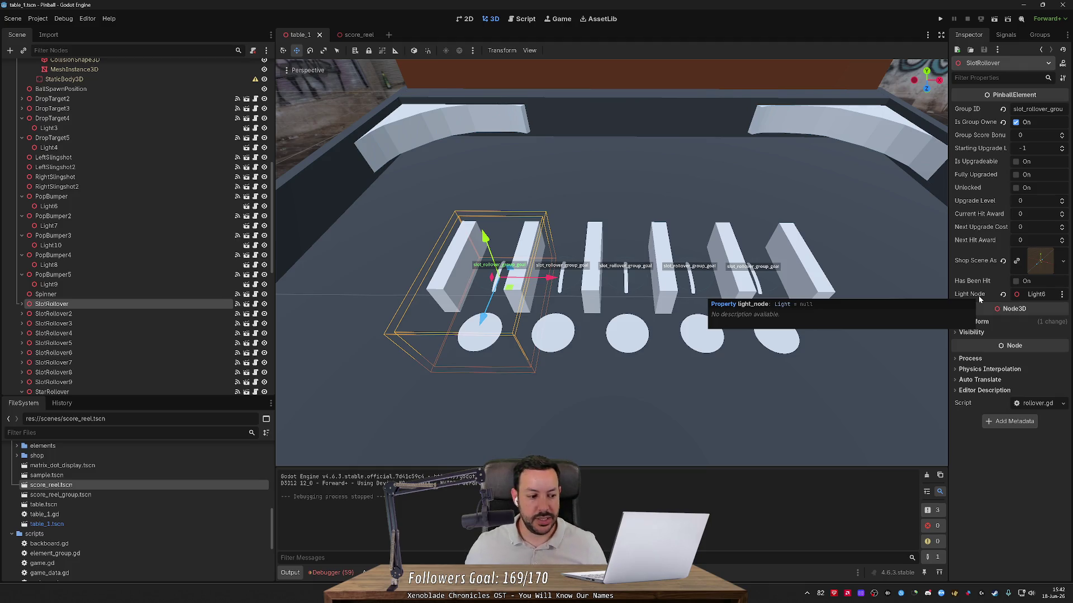
pyautogui.moveTo(671, 279)
pyautogui.mouseDown()
pyautogui.moveTo(604, 263)
pyautogui.moveTo(681, 262)
pyautogui.mouseUp()
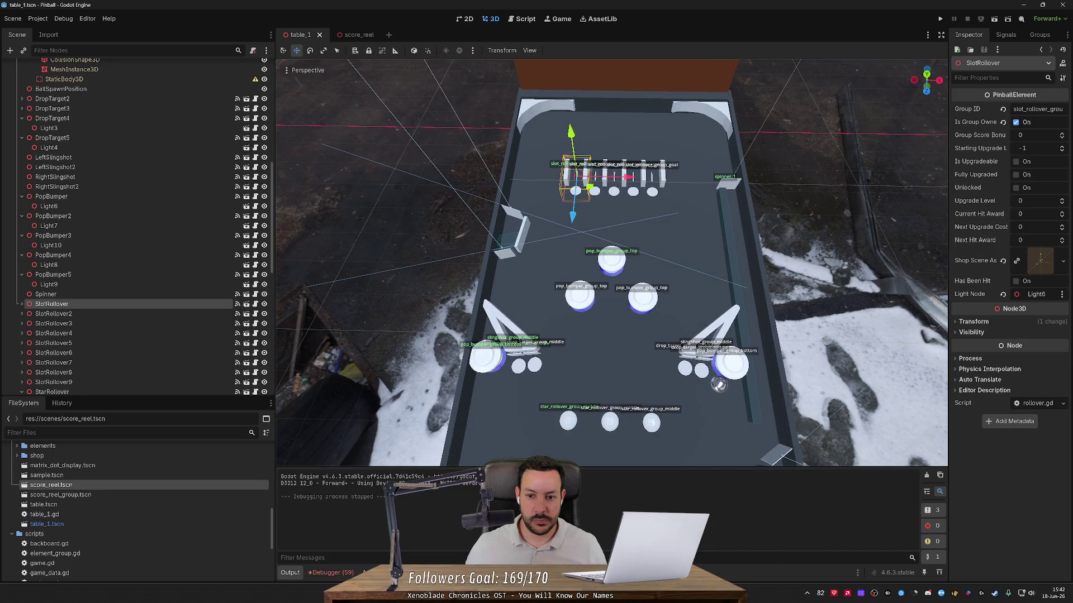
pyautogui.moveTo(682, 262)
pyautogui.mouseDown()
pyautogui.moveTo(682, 224)
pyautogui.moveTo(682, 280)
pyautogui.moveTo(682, 218)
pyautogui.mouseUp()
pyautogui.scroll(-3, 612, 263)
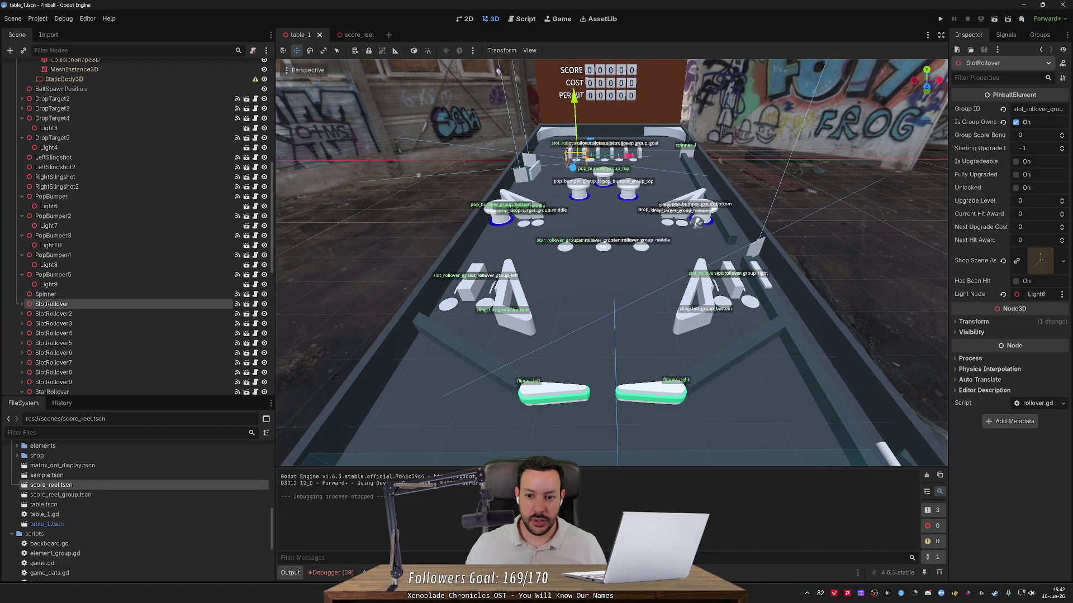
pyautogui.scroll(5, 612, 262)
pyautogui.moveTo(611, 263)
pyautogui.mouseDown()
pyautogui.moveTo(612, 240)
pyautogui.moveTo(612, 268)
pyautogui.moveTo(611, 252)
pyautogui.mouseUp()
pyautogui.scroll(5, 390, 204)
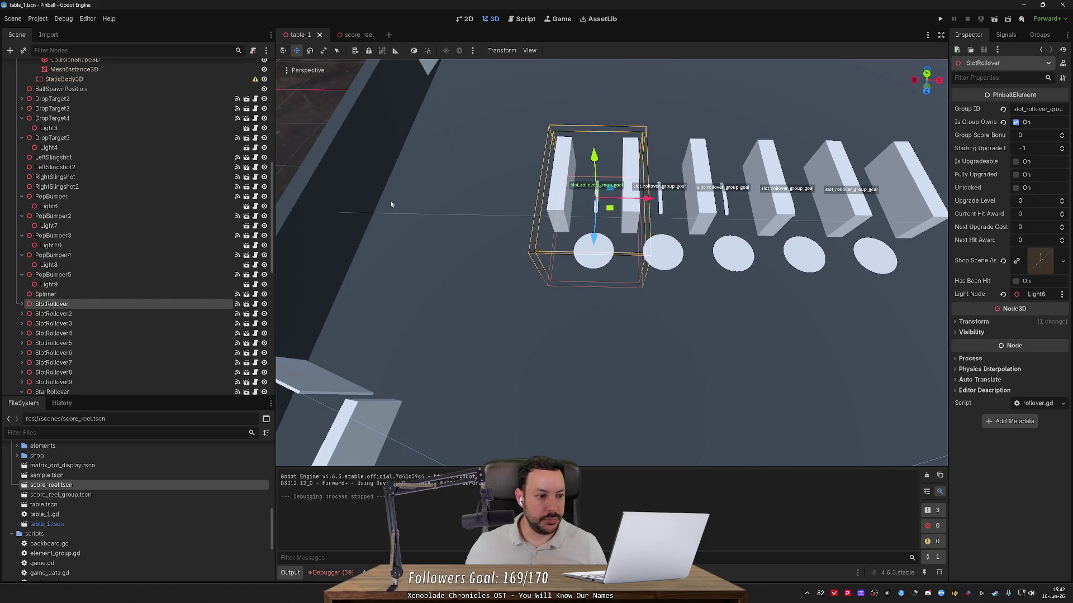
# - Duplicate SlotRollover's Light6 and try moving the copy, then undo it
pyautogui.click(22, 304)
pyautogui.click(84, 314)
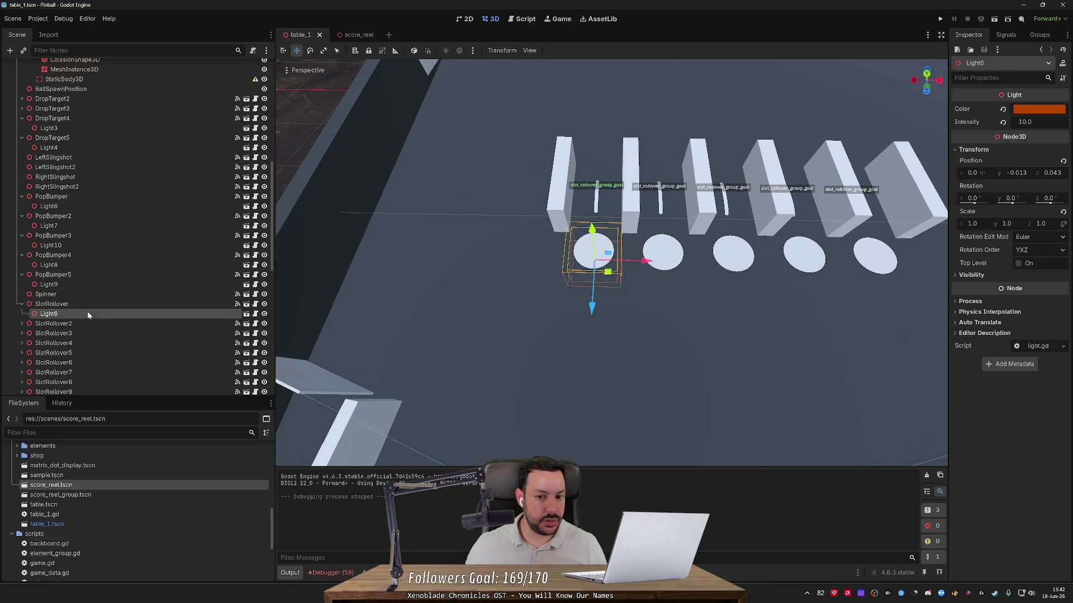
pyautogui.hotkey('ctrl', 'd')
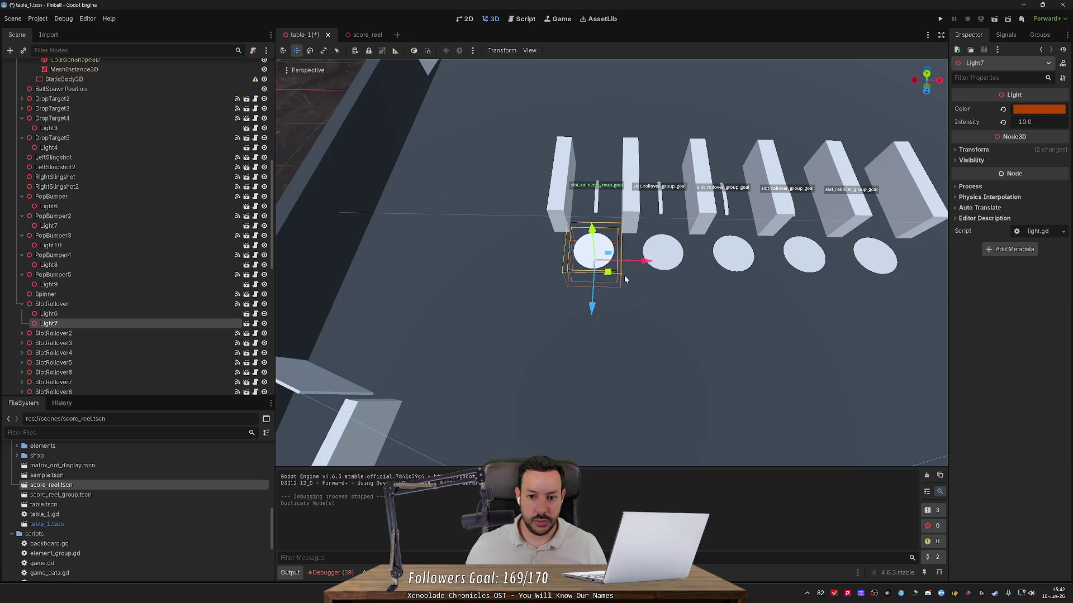
pyautogui.moveTo(608, 273)
pyautogui.mouseDown()
pyautogui.moveTo(740, 173)
pyautogui.moveTo(739, 148)
pyautogui.mouseUp()
pyautogui.scroll(-5, 611, 263)
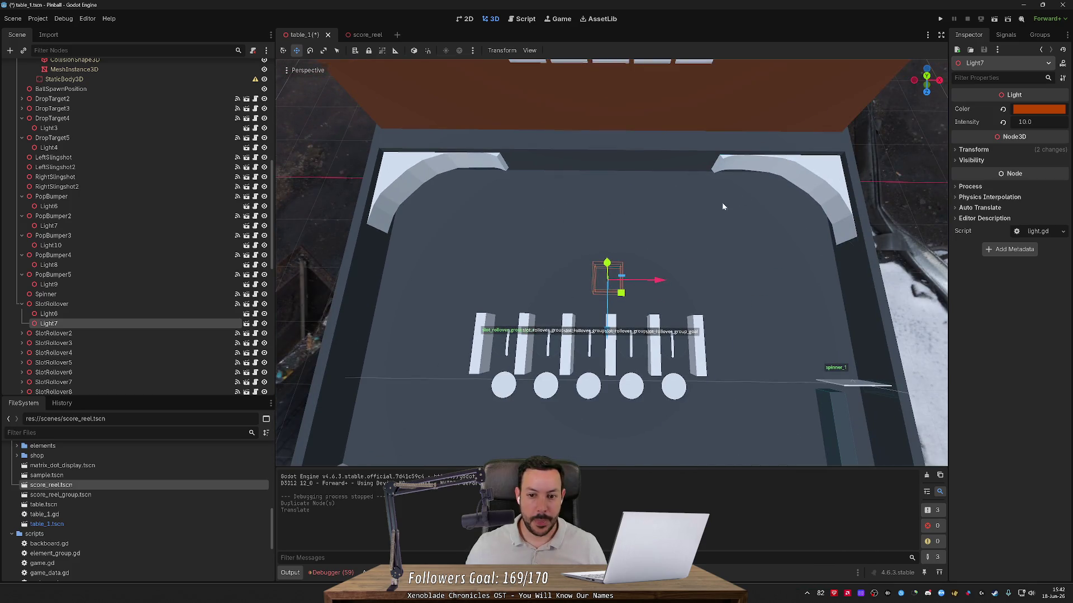
pyautogui.moveTo(614, 267); pyautogui.dragTo(558, 207)
pyautogui.hotkey('ctrl', 'z')
pyautogui.hotkey('ctrl', 'z')
pyautogui.hotkey('ctrl', 'z')
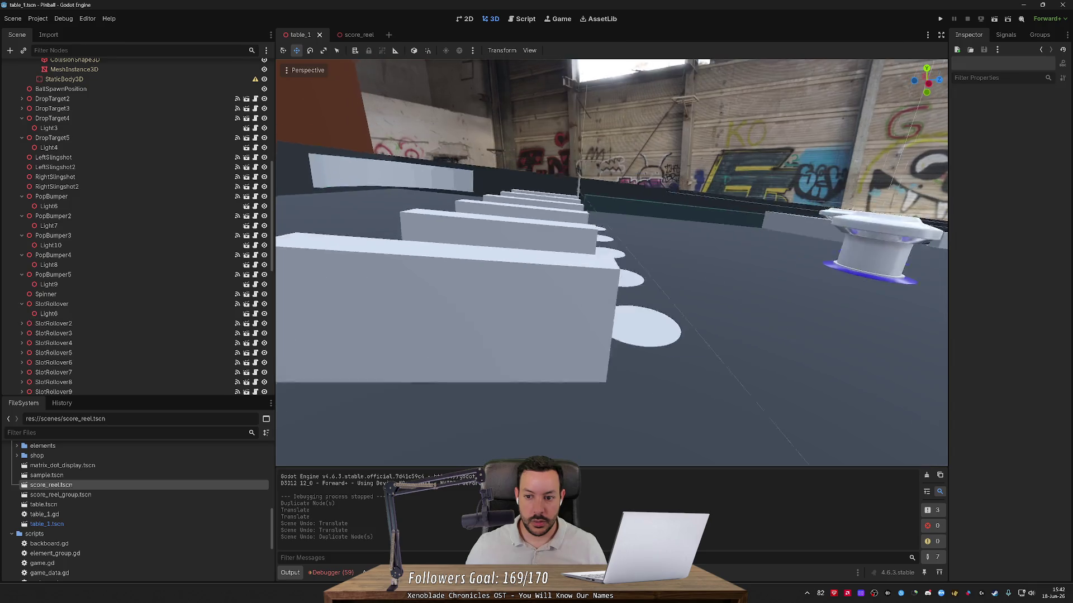
# - Duplicate Light6 again as Light7 and place it just below the five rollover circles
pyautogui.click(151, 315)
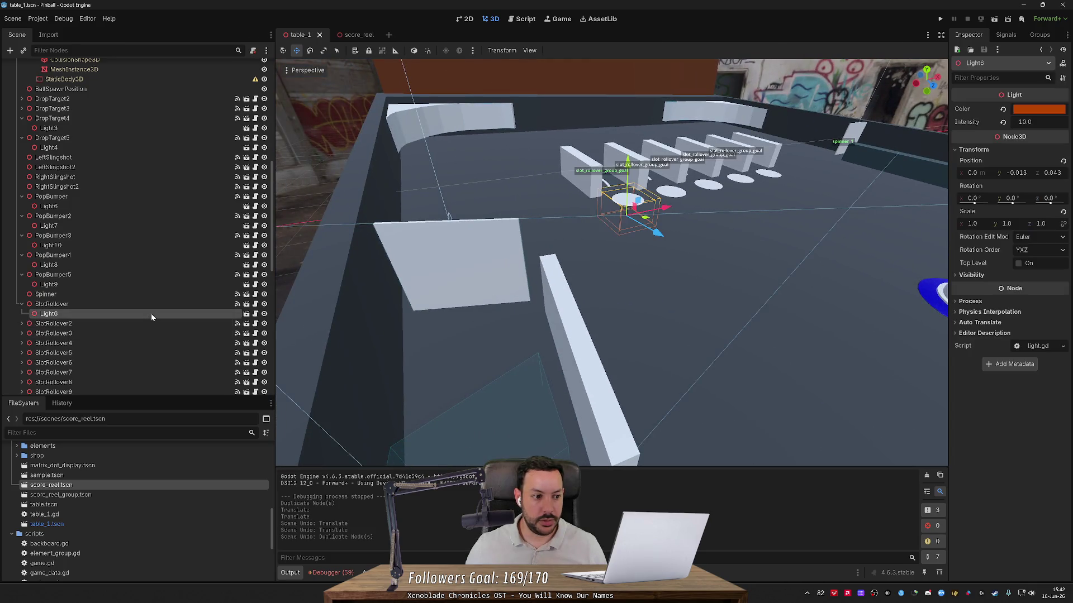
pyautogui.hotkey('ctrl', 'd')
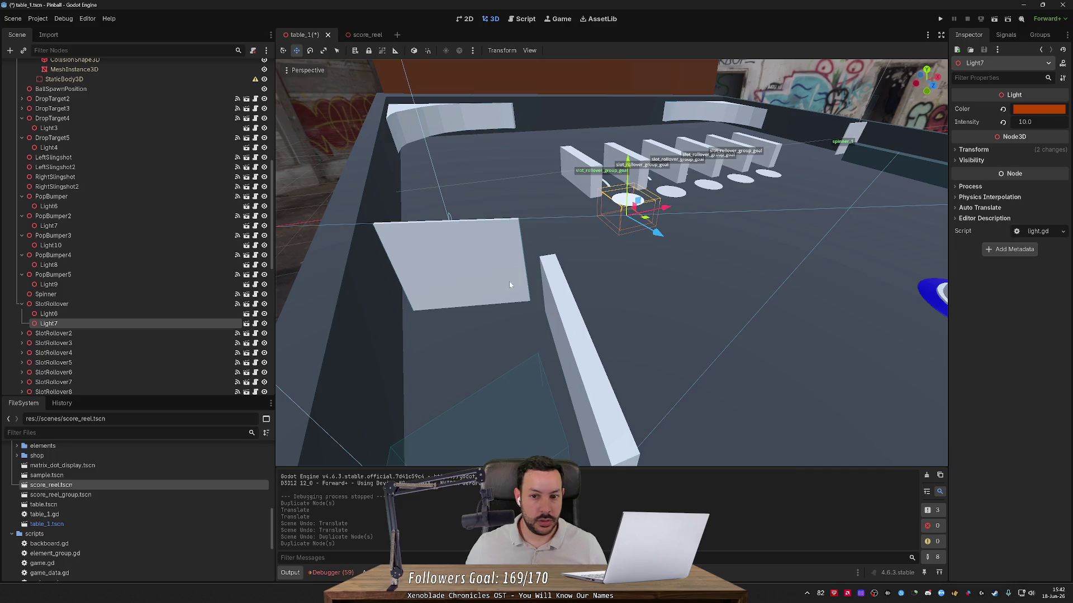
pyautogui.press('t')
pyautogui.press('f')
pyautogui.scroll(-3, 670, 261)
pyautogui.moveTo(586, 347); pyautogui.dragTo(755, 191)
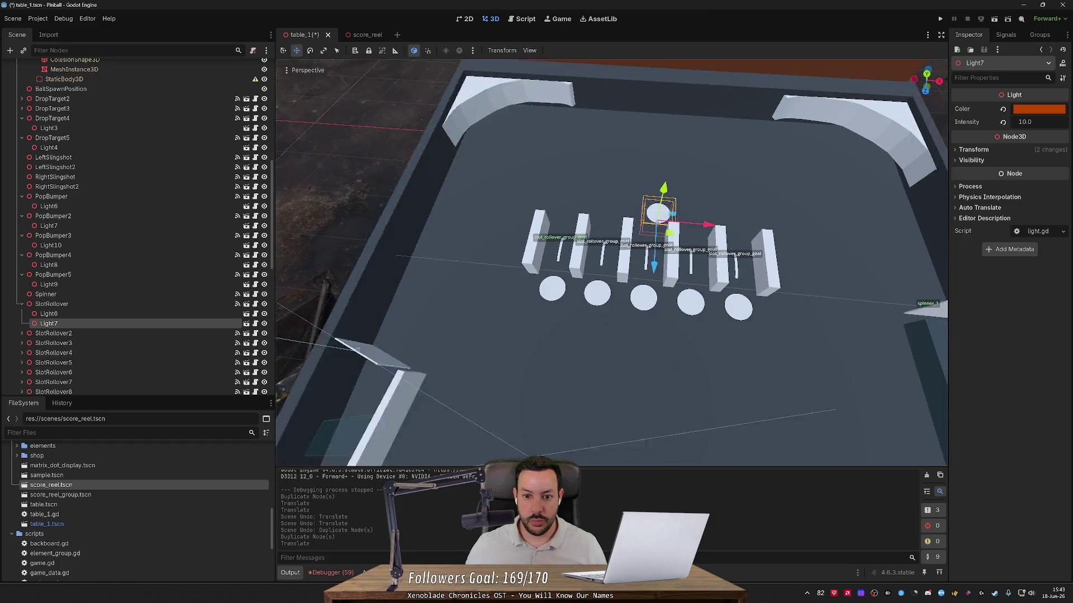
pyautogui.moveTo(631, 218); pyautogui.dragTo(622, 360)
pyautogui.scroll(3, 623, 339)
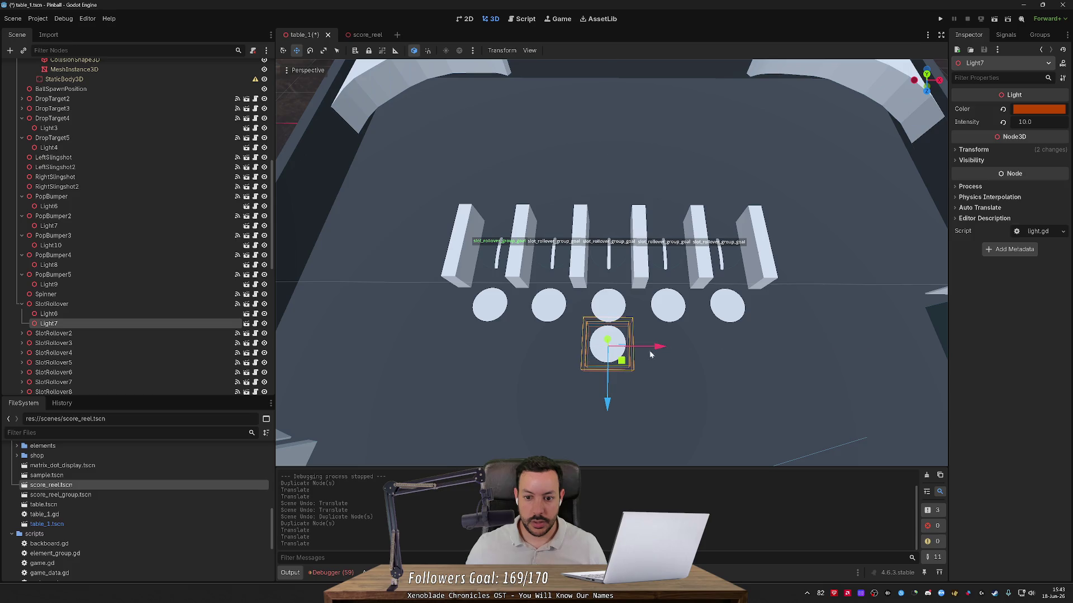
# - Change Light7's Light Color from orange to bright green and save the table_1 scene
pyautogui.click(1032, 112)
pyautogui.moveTo(1004, 190); pyautogui.dragTo(933, 223)
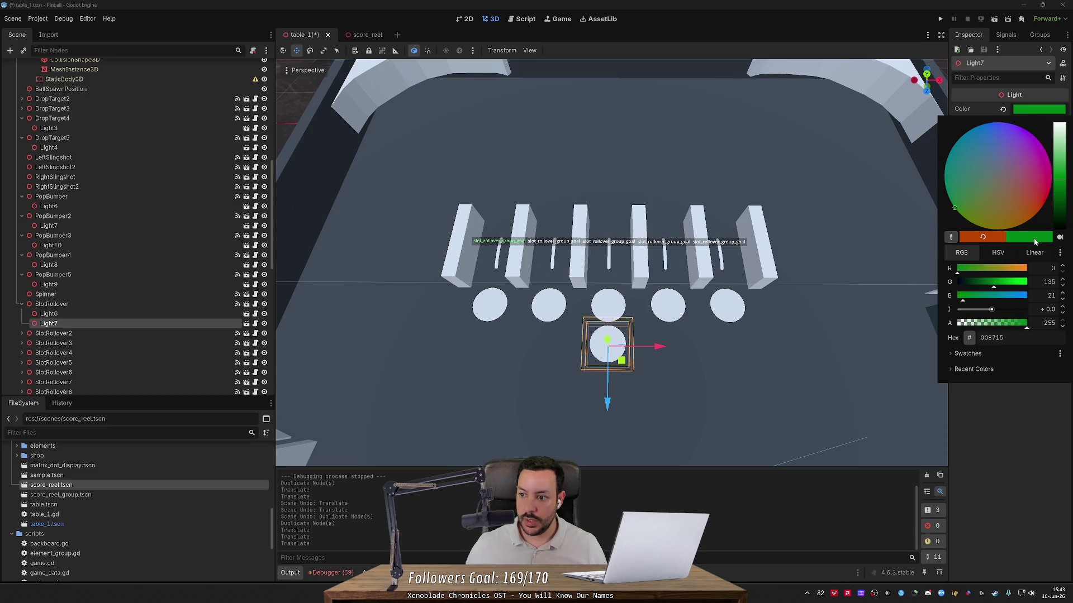
pyautogui.moveTo(1006, 283); pyautogui.dragTo(1007, 289)
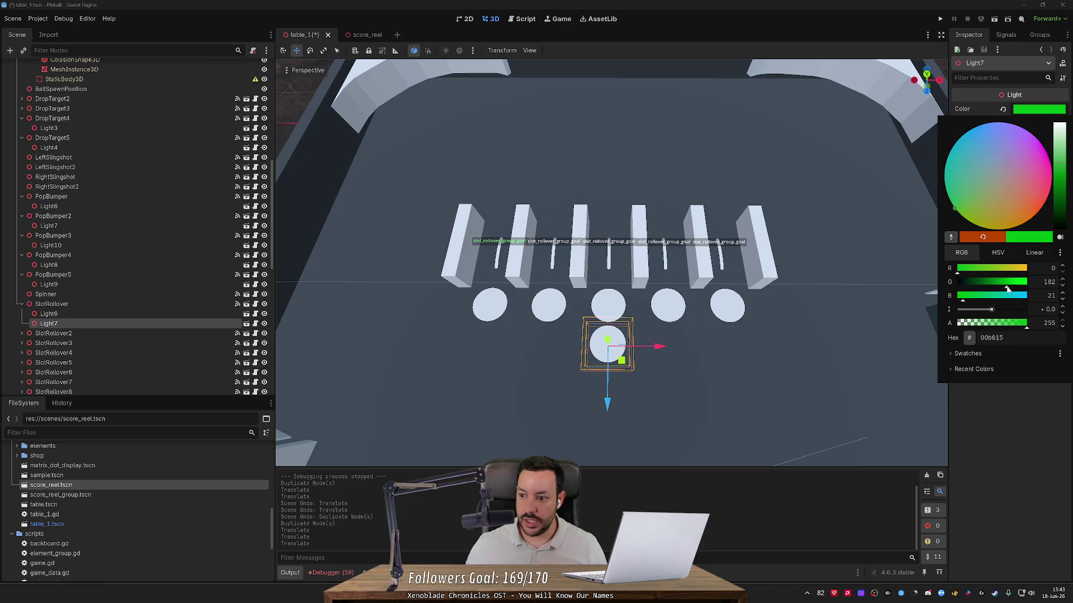
pyautogui.click(1007, 428)
pyautogui.hotkey('ctrl', 's')
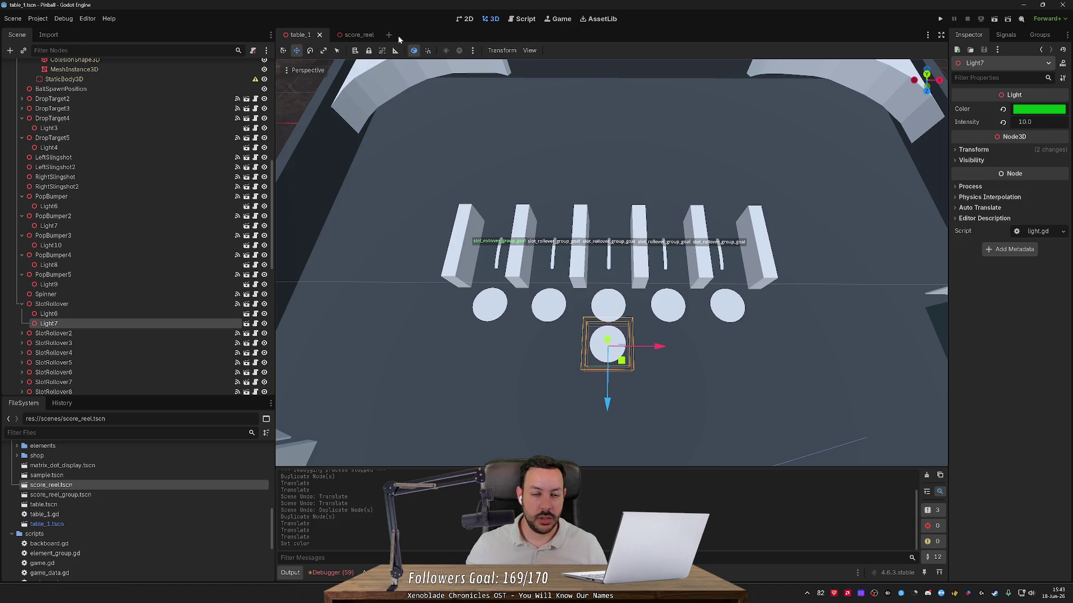
pyautogui.click(512, 21)
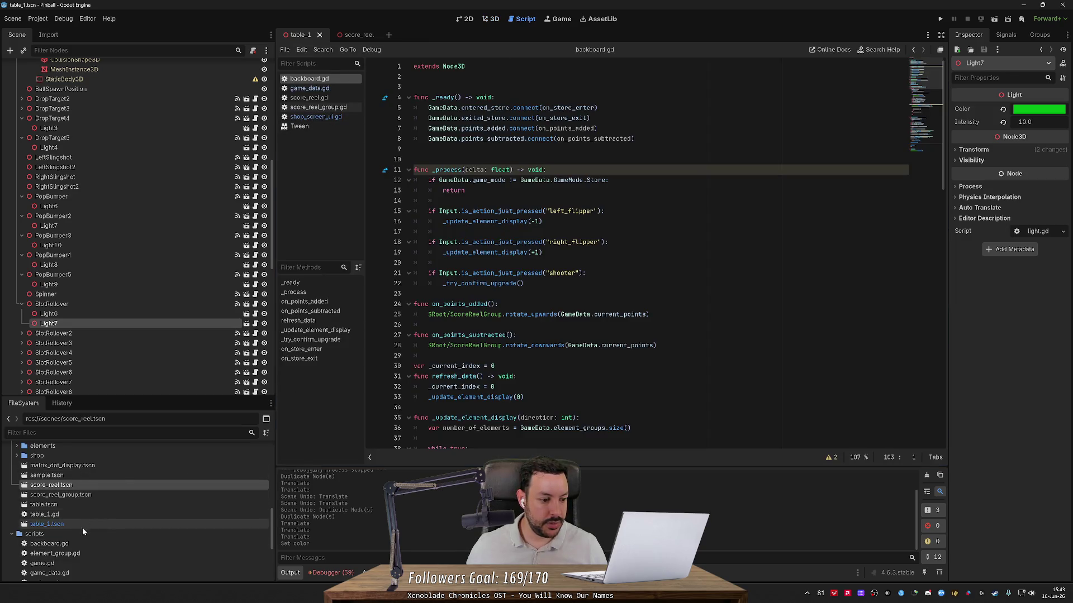
# - In pinball_element.gd, duplicate the line 17 light_node export and rename it shop_light_node
pyautogui.scroll(-3, 82, 527)
pyautogui.doubleClick(56, 543)
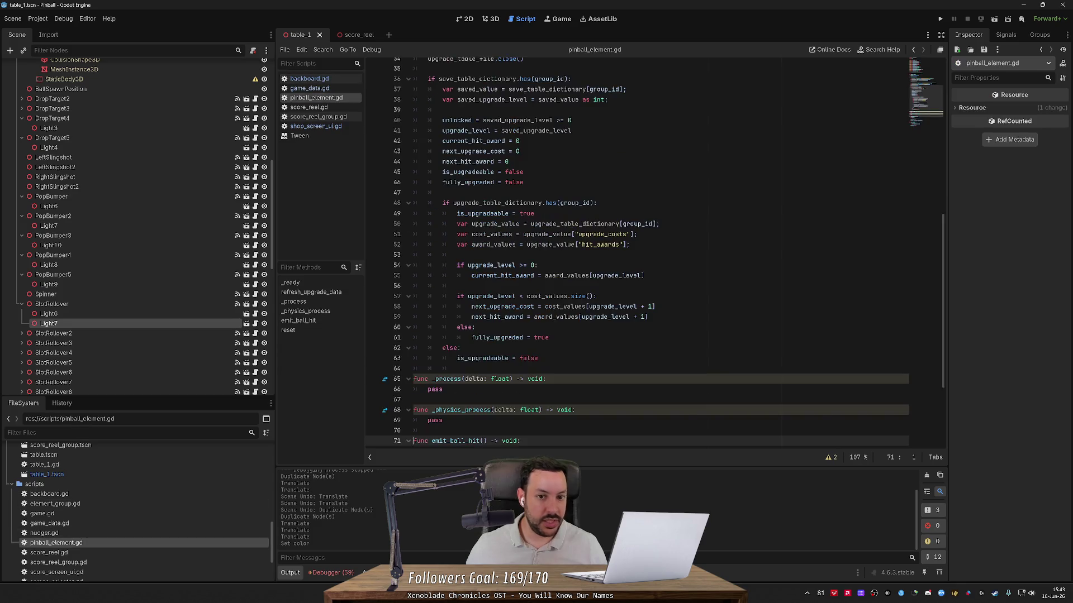
pyautogui.scroll(2, 614, 252)
pyautogui.click(545, 232)
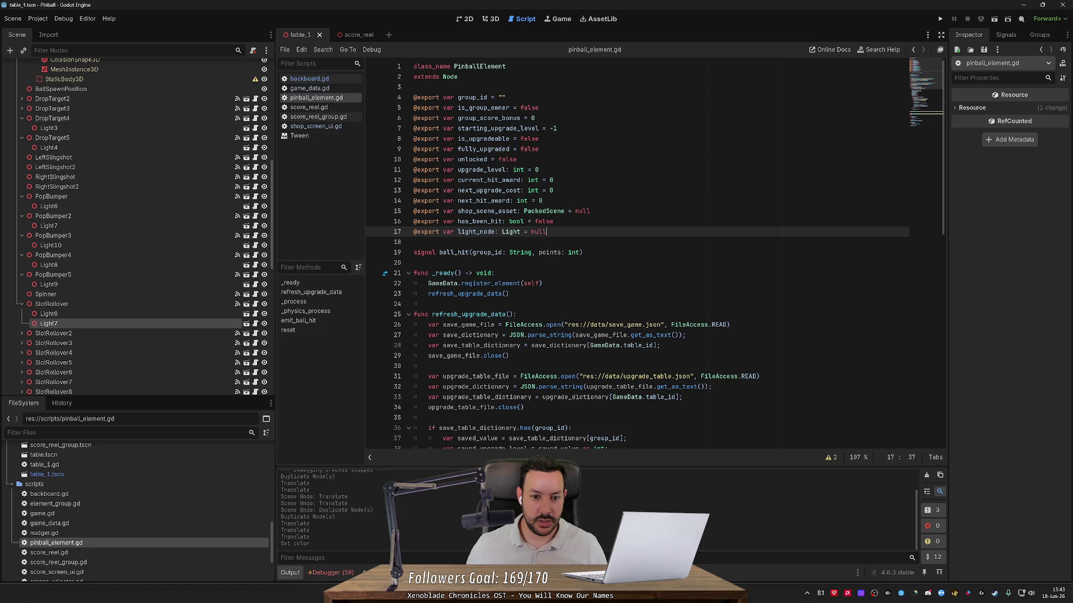
pyautogui.hotkey('ctrl', 'shift', 'd')
pyautogui.click(458, 242)
pyautogui.write('shop')
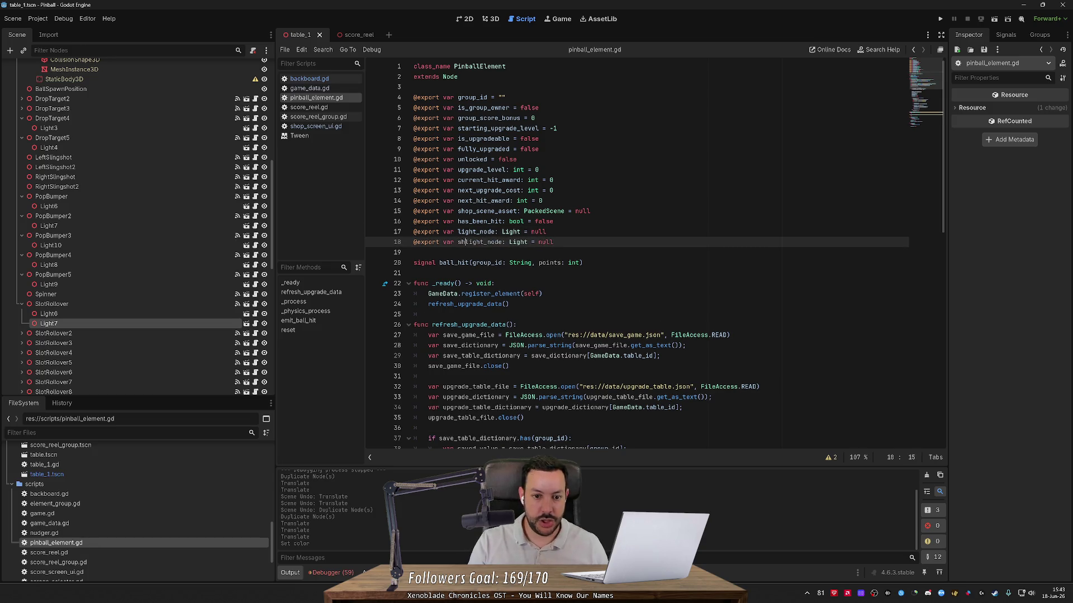
pyautogui.write('_')
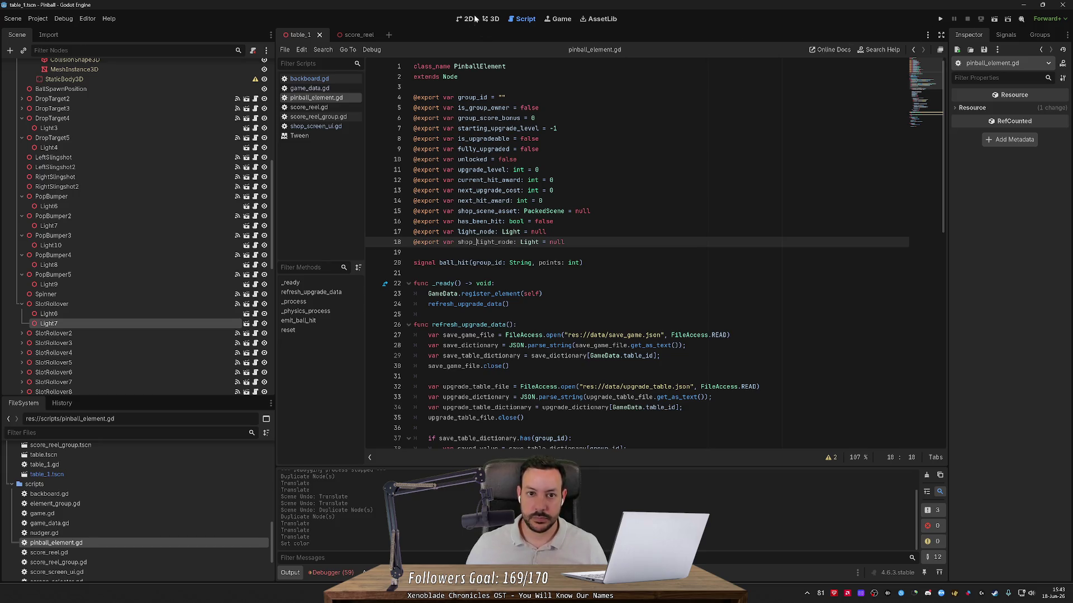
pyautogui.click(492, 19)
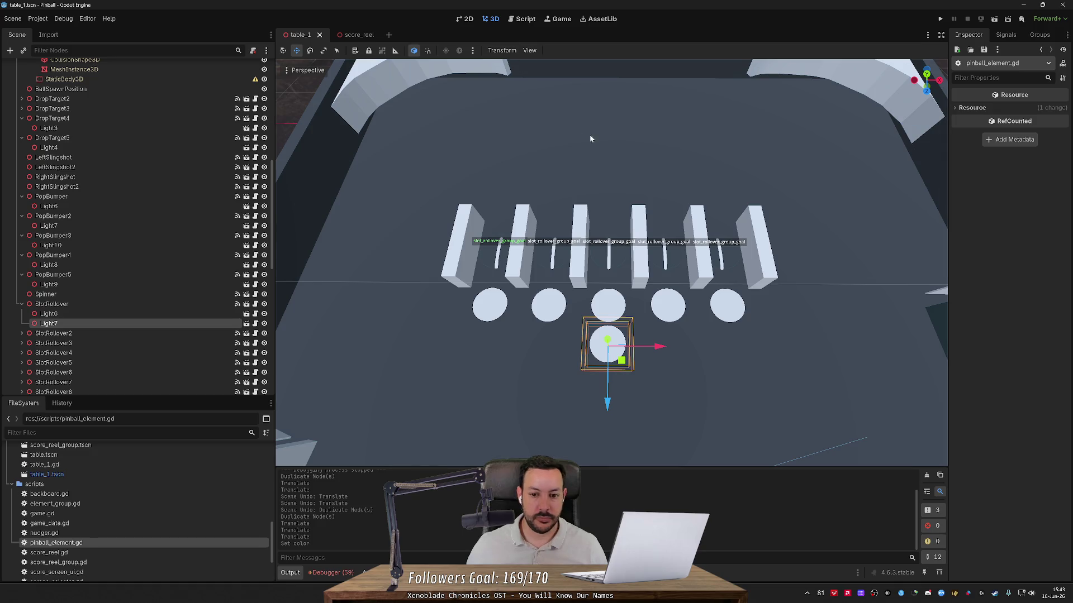
# - Drag Light7 into SlotRollover's Shop Light Node slot in the Inspector and save the scene
pyautogui.scroll(-3, 589, 134)
pyautogui.scroll(2, 571, 410)
pyautogui.moveTo(661, 307); pyautogui.dragTo(664, 311)
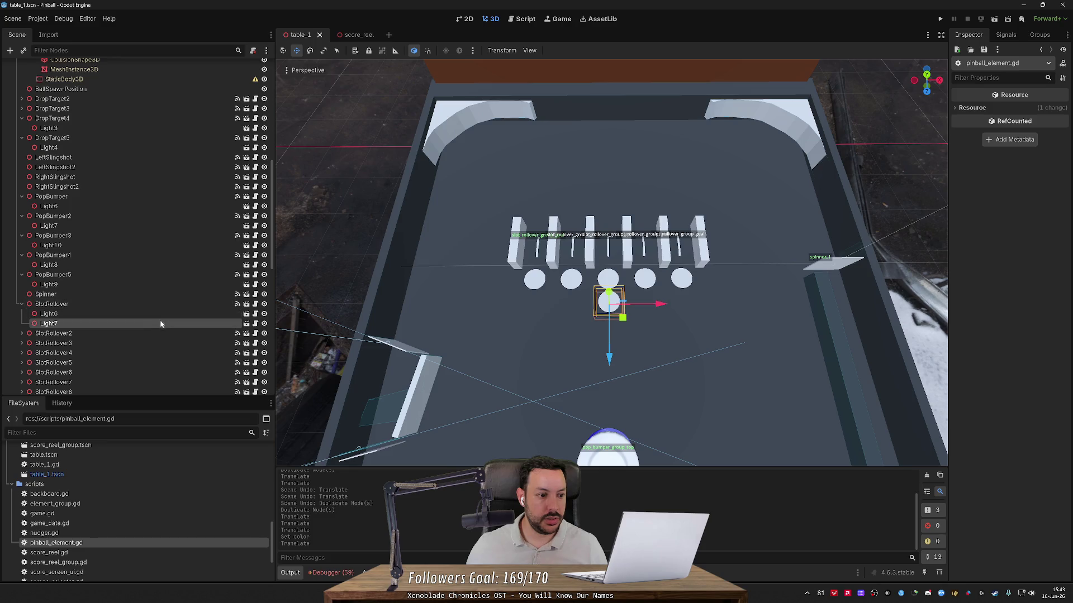
pyautogui.click(146, 304)
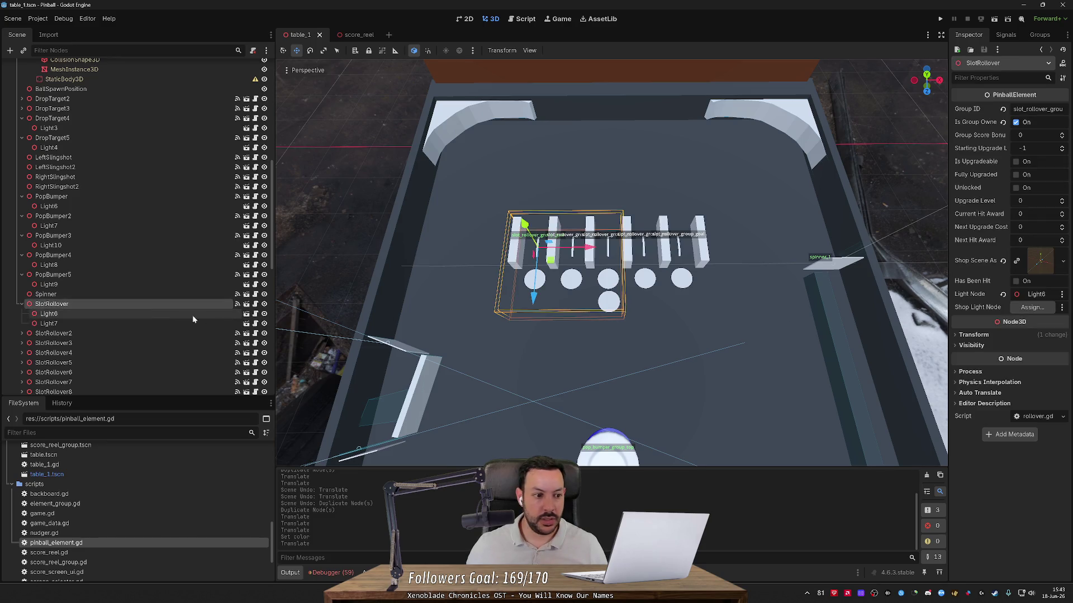
pyautogui.moveTo(115, 323)
pyautogui.mouseDown()
pyautogui.moveTo(1005, 322)
pyautogui.moveTo(1031, 308)
pyautogui.mouseUp()
pyautogui.hotkey('ctrl', 's')
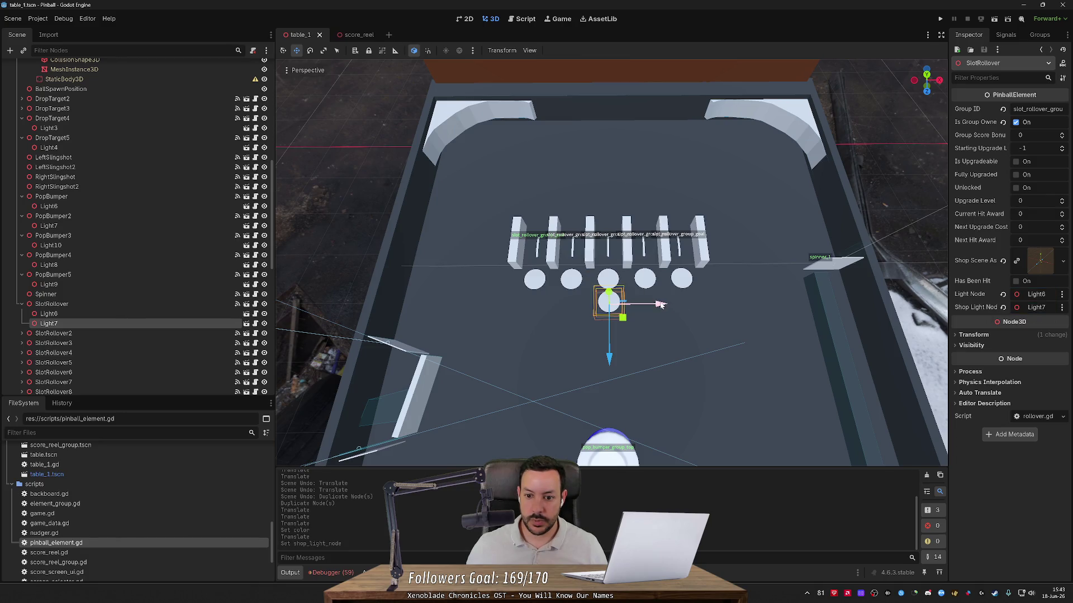
pyautogui.moveTo(660, 304); pyautogui.dragTo(658, 305)
pyautogui.scroll(3, 699, 330)
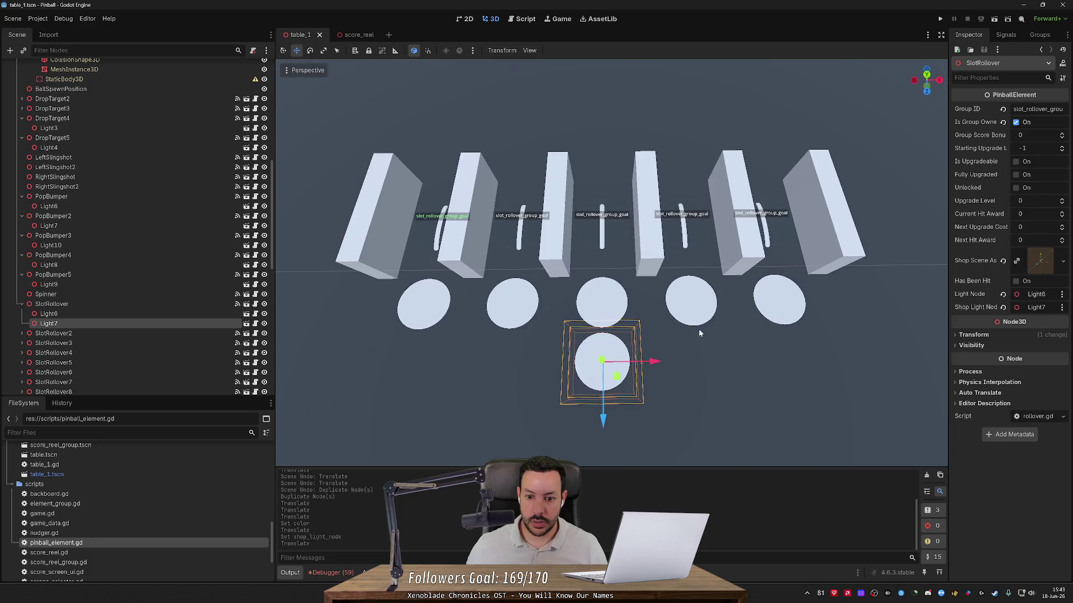
pyautogui.click(739, 354)
pyautogui.scroll(-5, 739, 353)
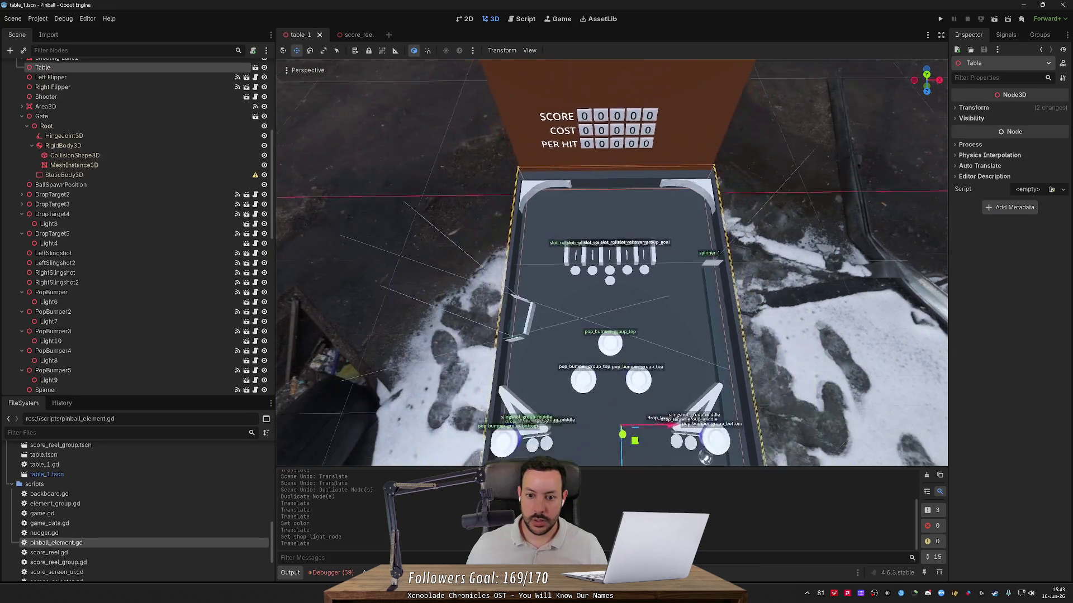
pyautogui.scroll(6, 741, 357)
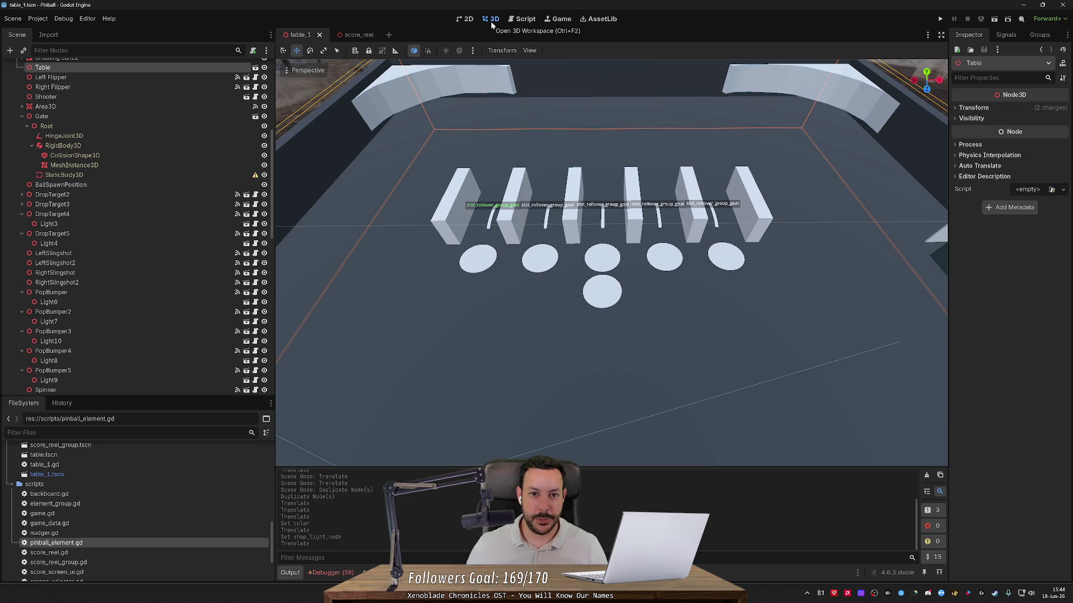
pyautogui.click(943, 19)
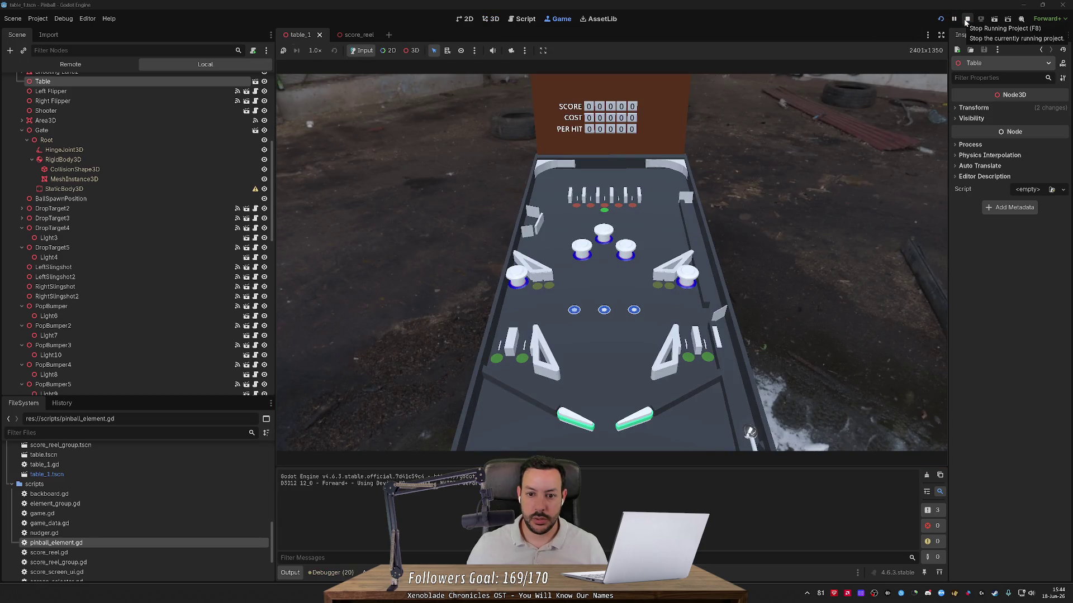
pyautogui.click(966, 20)
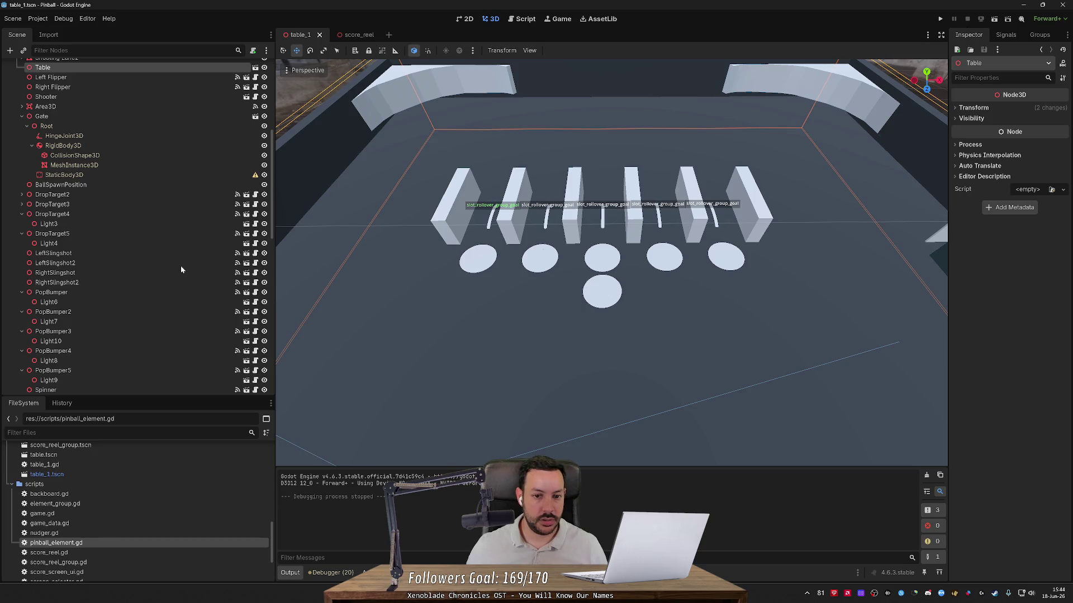
# - Select SlotRollover's Light7, darken its green Color, and open its light.gd script
pyautogui.click(120, 306)
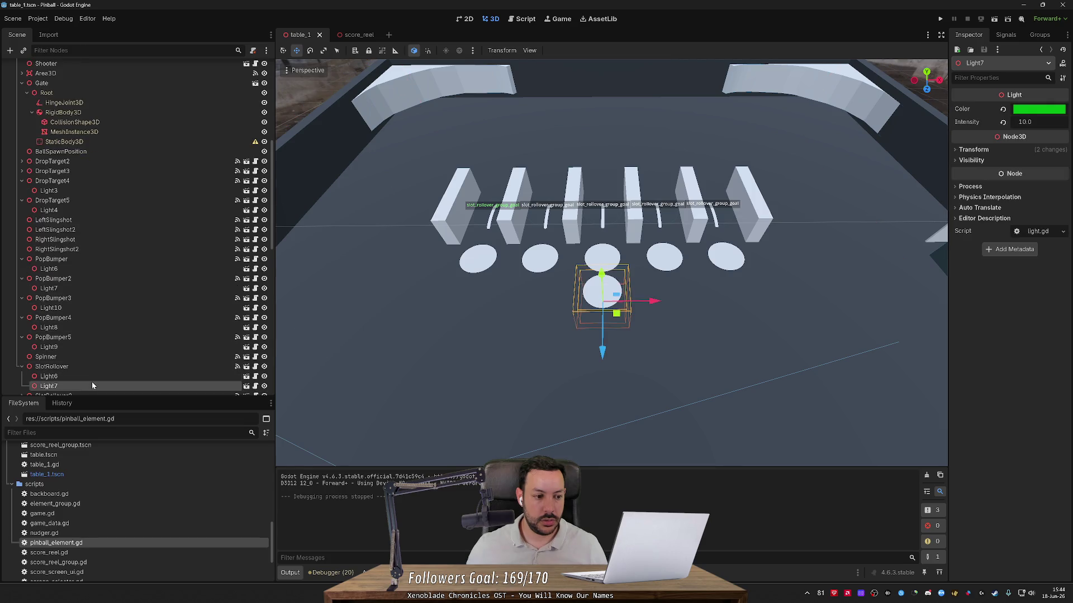
pyautogui.click(1040, 112)
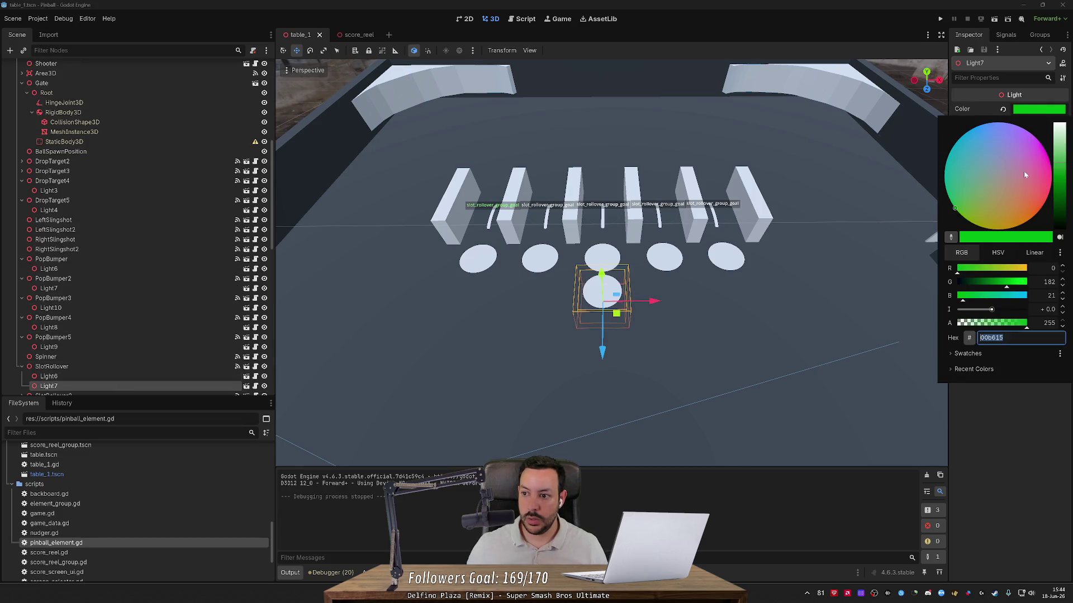
pyautogui.click(1064, 178)
pyautogui.moveTo(1063, 178)
pyautogui.mouseDown()
pyautogui.moveTo(1065, 218)
pyautogui.moveTo(1064, 179)
pyautogui.mouseUp()
pyautogui.click(1031, 435)
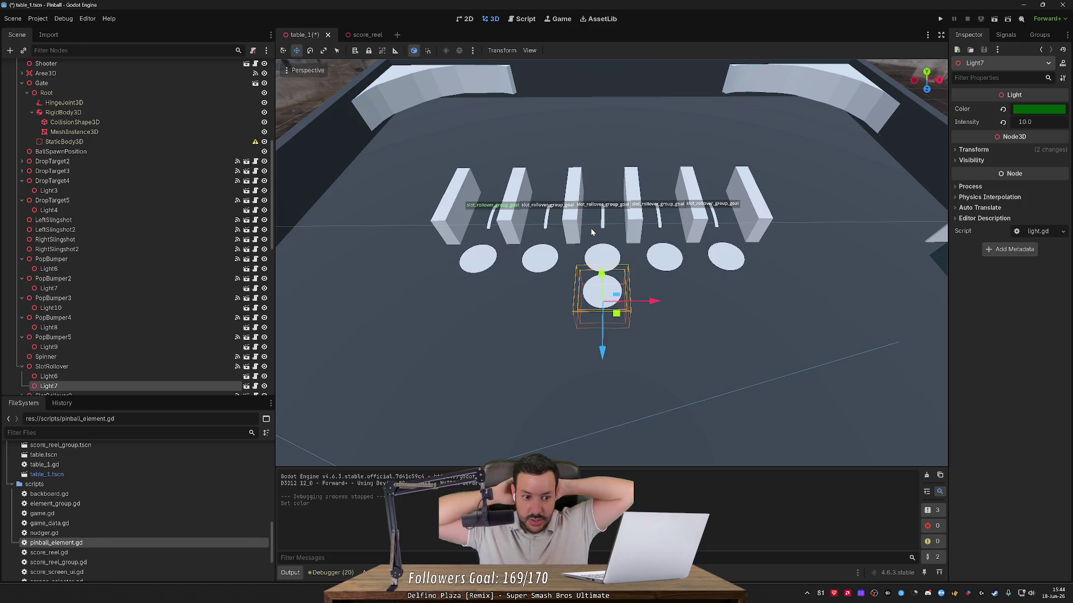
pyautogui.scroll(-3, 591, 228)
pyautogui.click(255, 387)
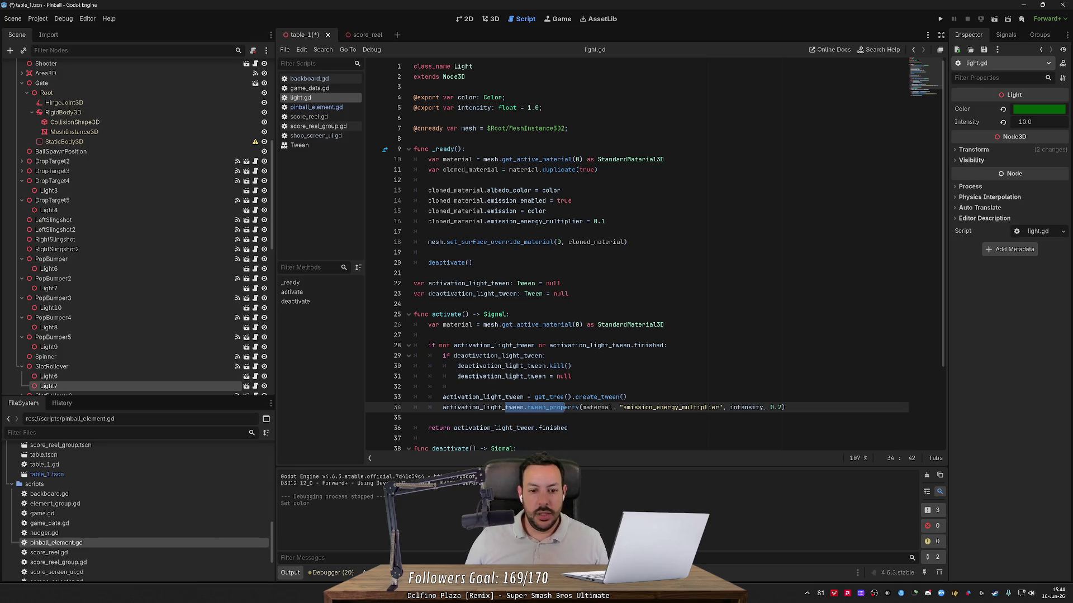
# - Type, then erase, stray letters before color on line 4 of light.gd
pyautogui.scroll(-3, 637, 257)
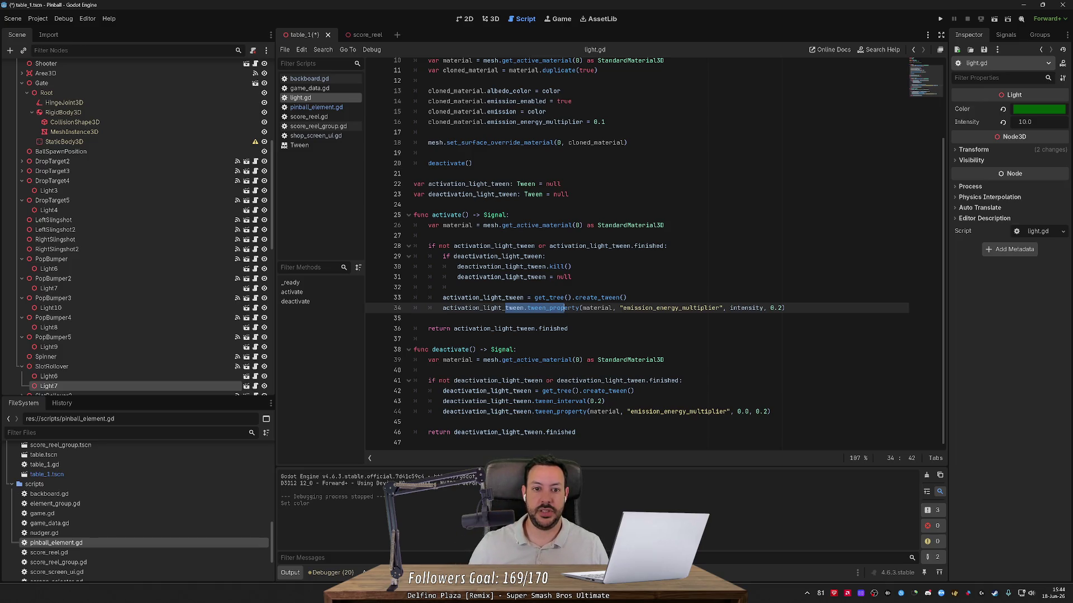
pyautogui.scroll(3, 637, 251)
pyautogui.click(458, 97)
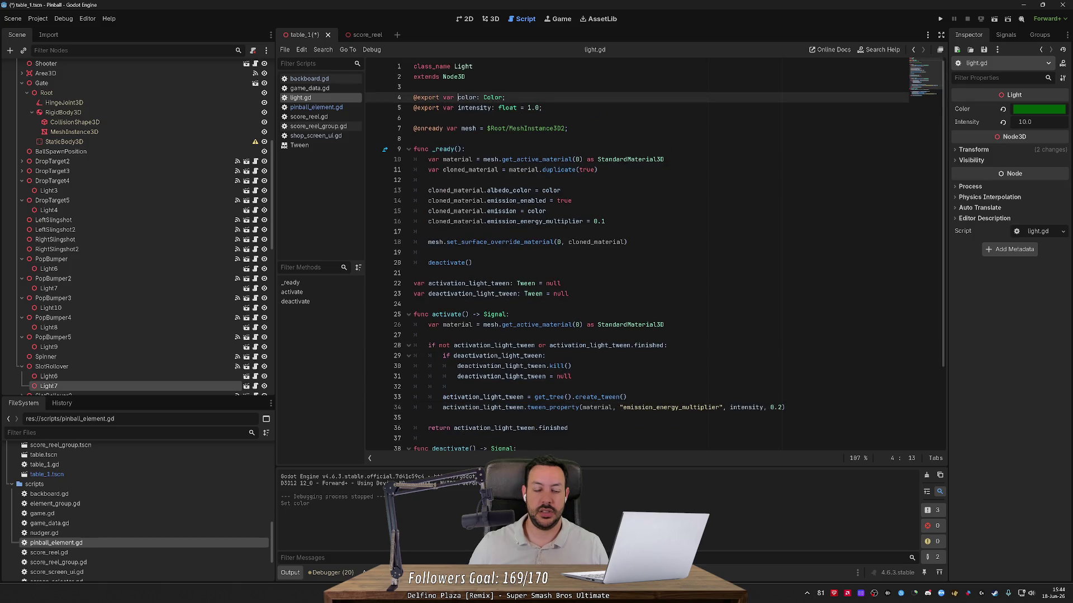
pyautogui.write('ac')
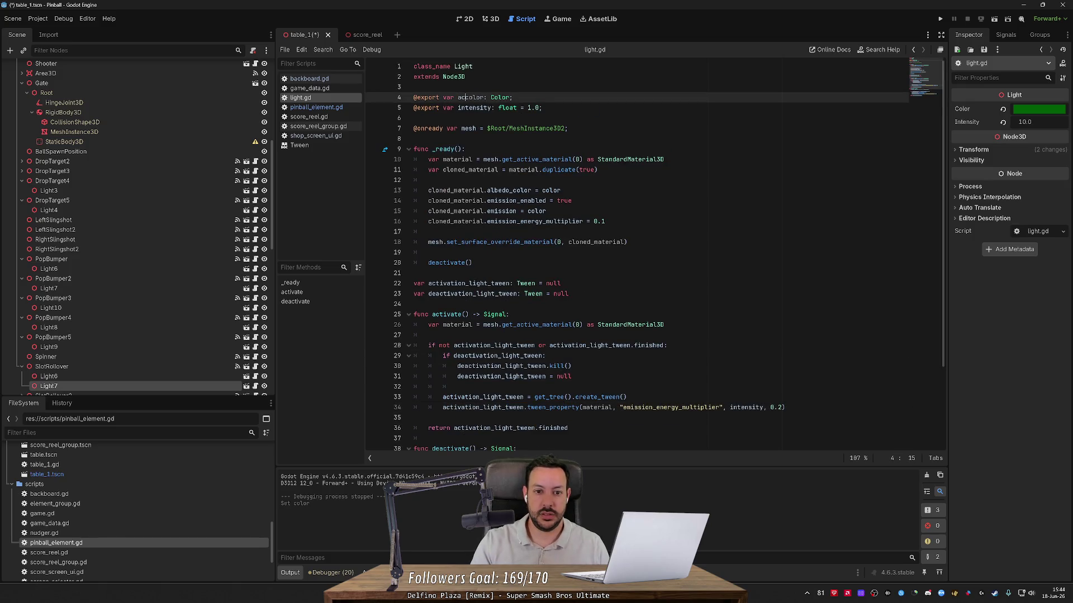
pyautogui.press('BackSpace')
pyautogui.press('BackSpace')
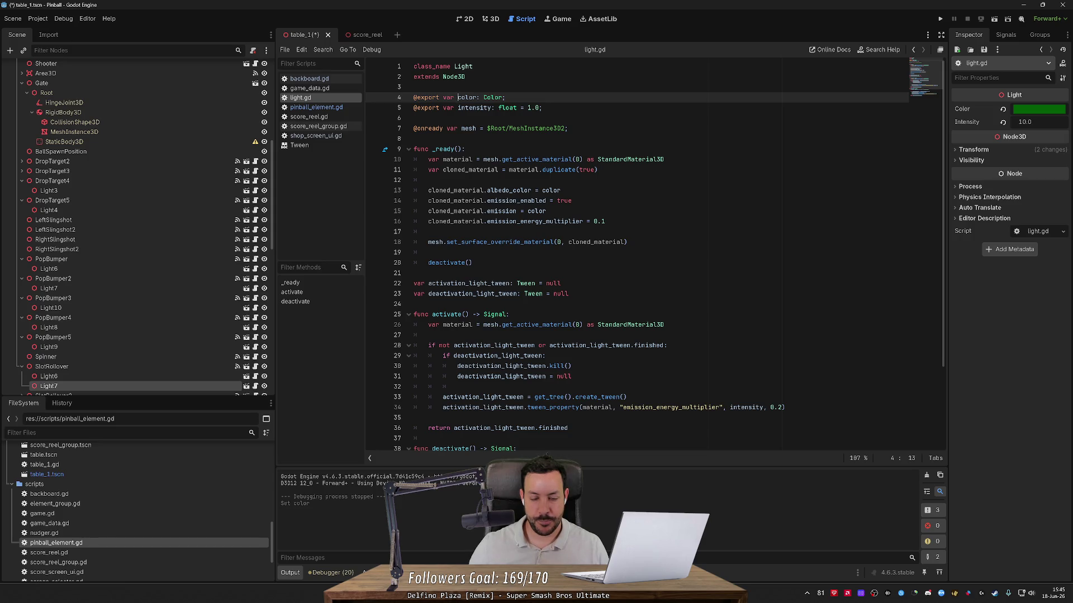
# - Set Light7's Intensity to 0 and run the game to test the light
pyautogui.click(1024, 122)
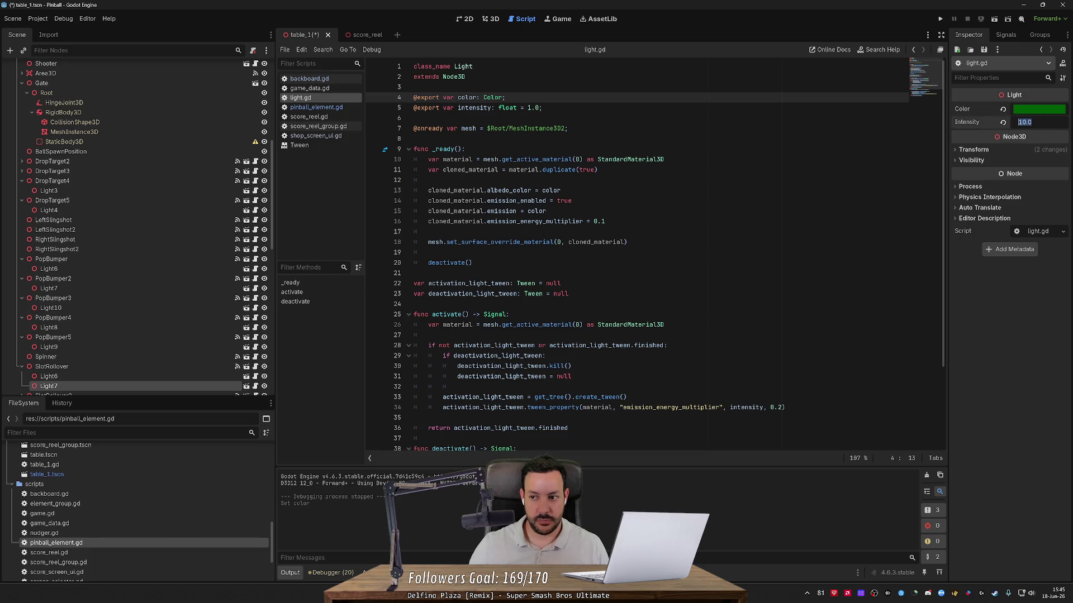
pyautogui.write('0')
pyautogui.click(941, 18)
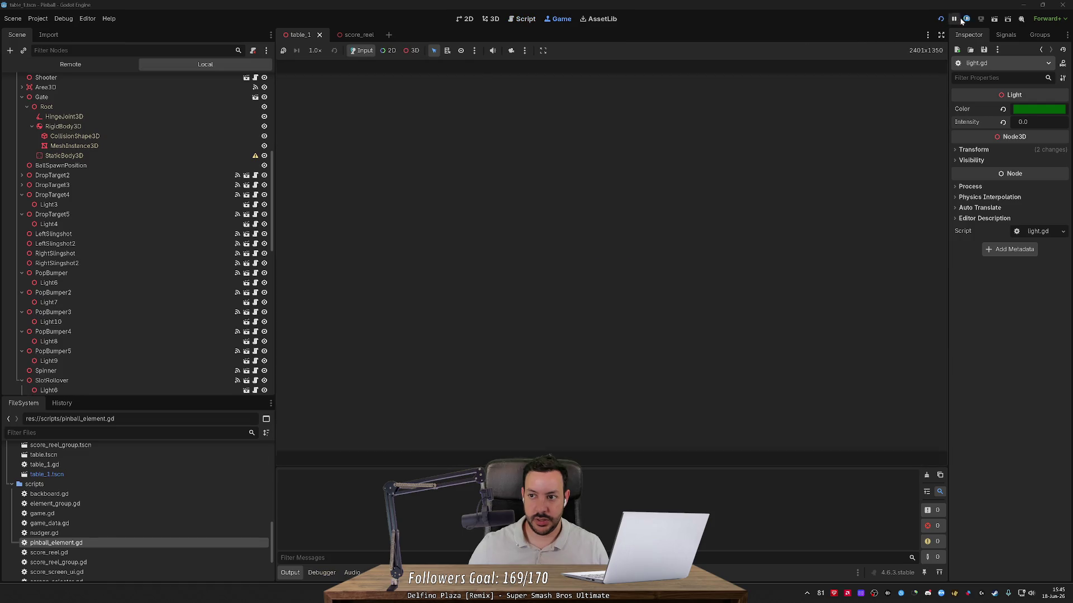
# - Stop the running game and set Light7's colour to black
pyautogui.click(967, 18)
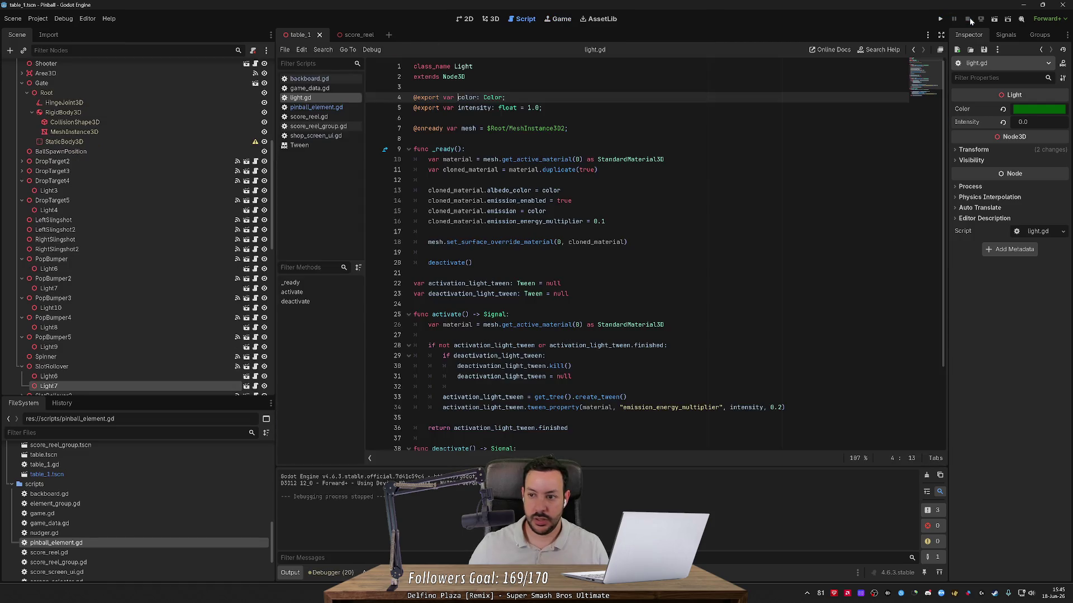
pyautogui.click(1028, 111)
pyautogui.moveTo(1059, 195)
pyautogui.mouseDown()
pyautogui.moveTo(1058, 151)
pyautogui.moveTo(1059, 229)
pyautogui.mouseUp()
pyautogui.click(1013, 411)
# - Set Light7's Intensity to 10, test-run the game, then stop it
pyautogui.click(1022, 122)
pyautogui.write('10')
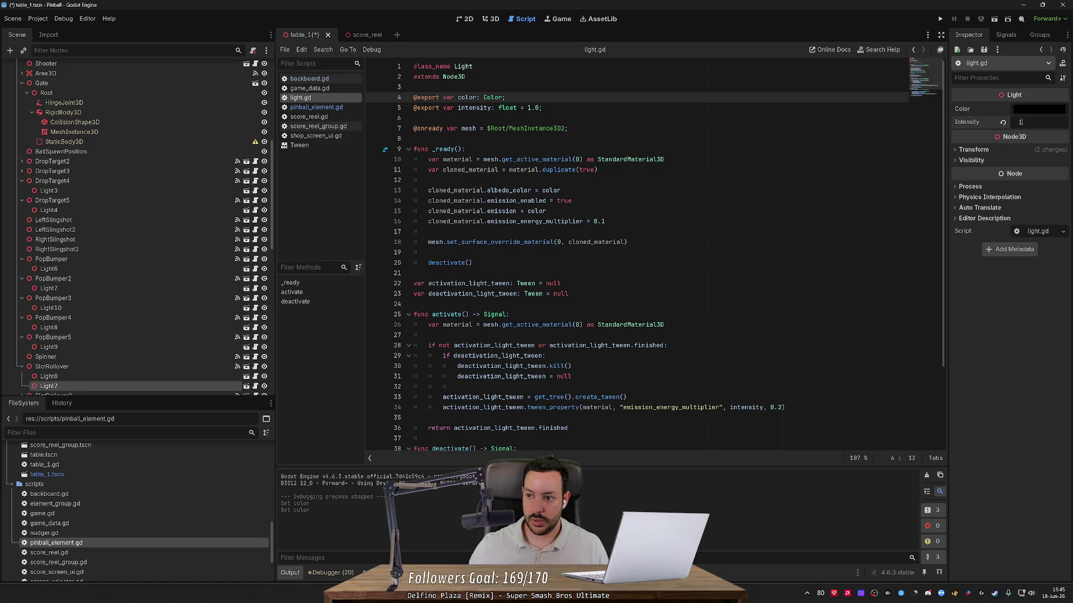
pyautogui.click(940, 18)
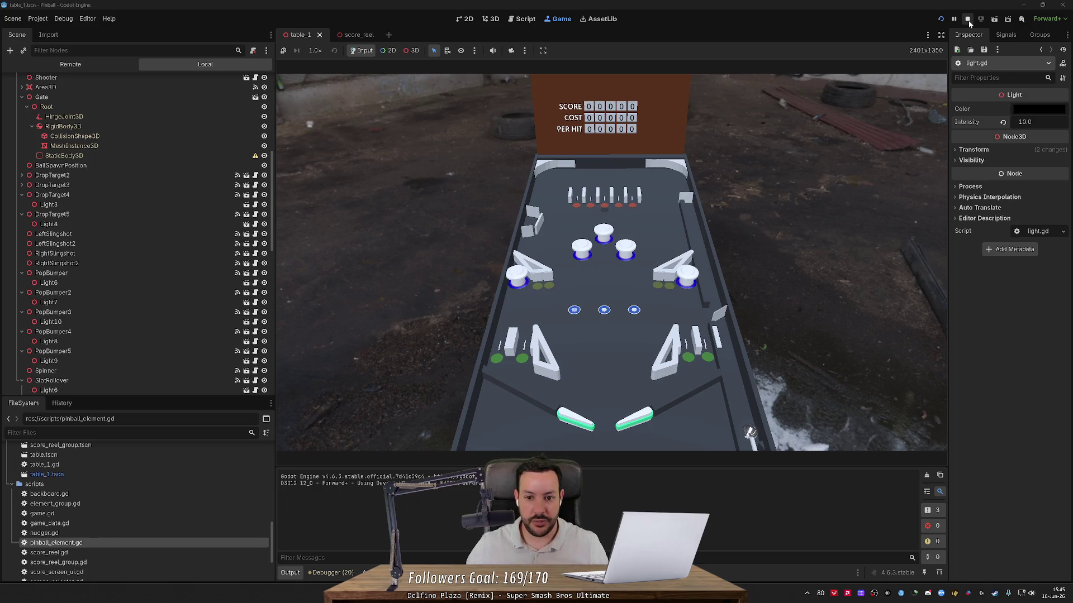
pyautogui.click(967, 19)
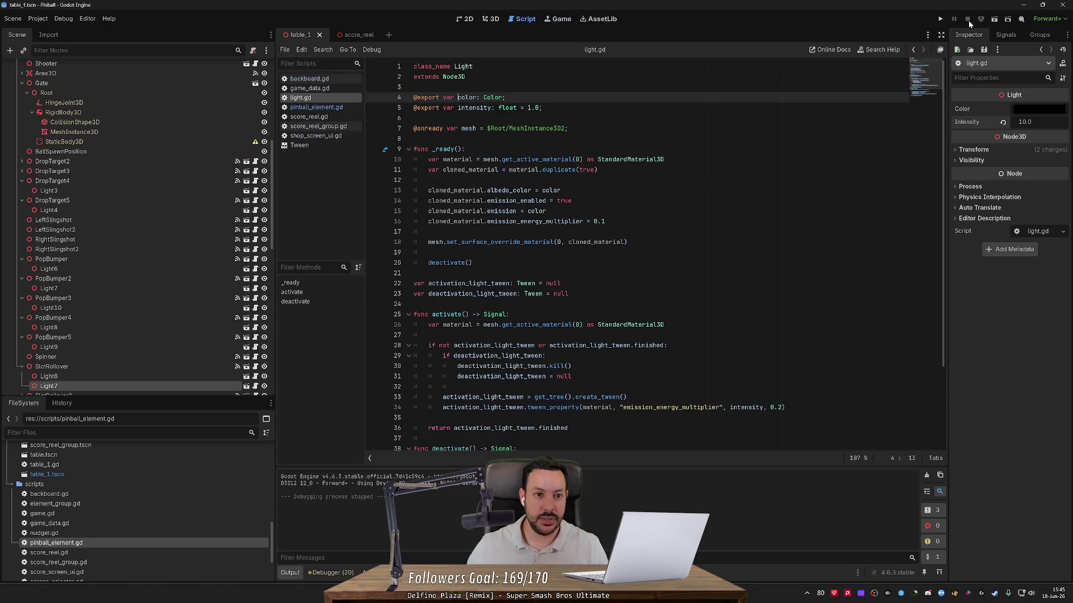
# - Open backboard.gd and go to the affordable branch of _update_element_display
pyautogui.click(318, 80)
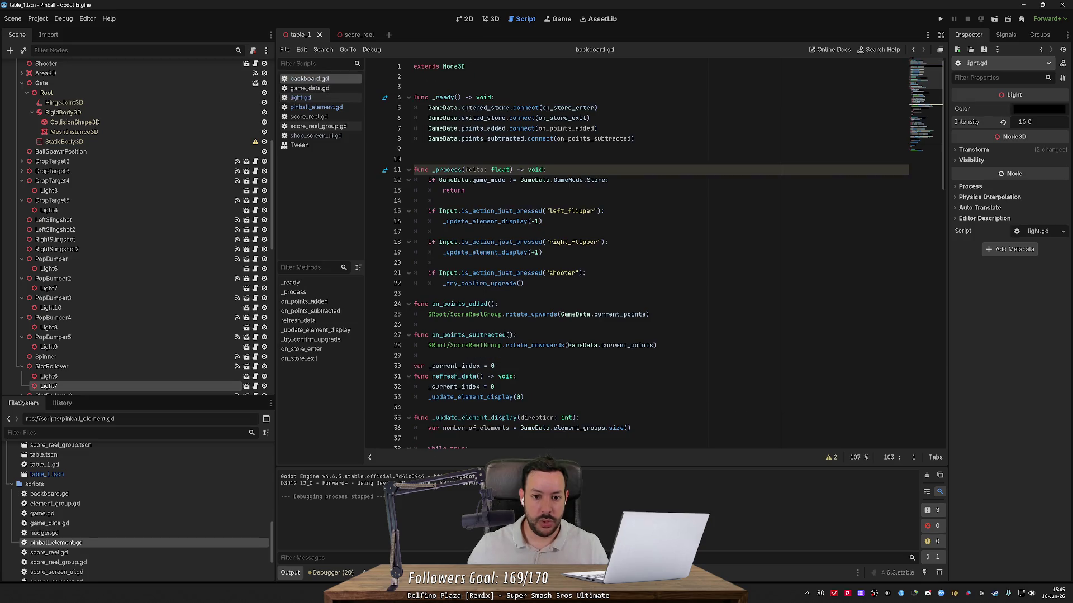
pyautogui.keyDown('ctrl'); pyautogui.click(500, 222); pyautogui.keyUp('ctrl')
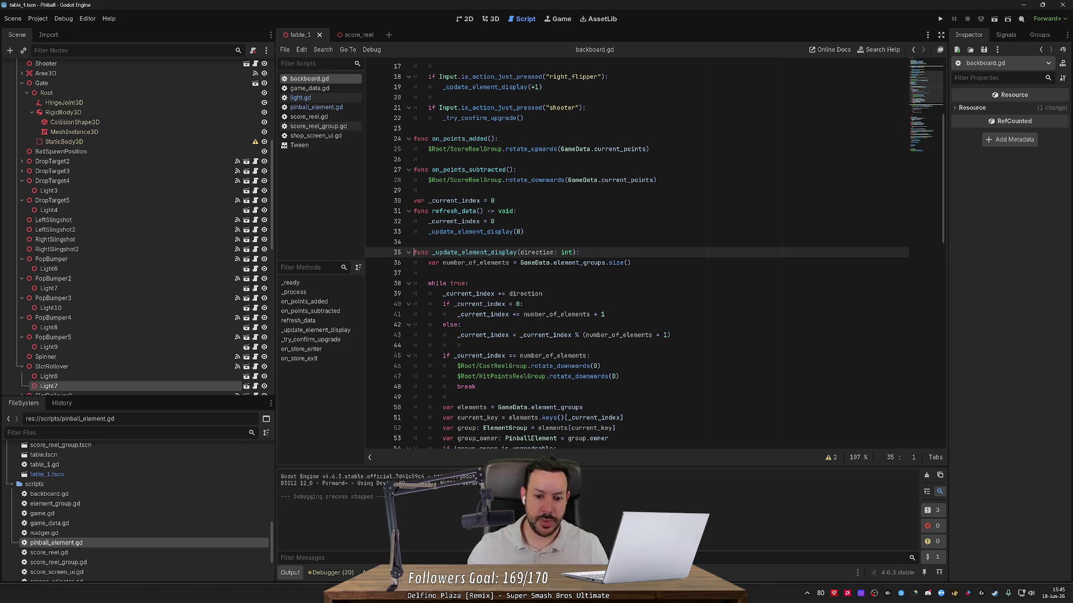
pyautogui.scroll(-1, 654, 260)
pyautogui.scroll(-4, 577, 283)
pyautogui.doubleClick(577, 283)
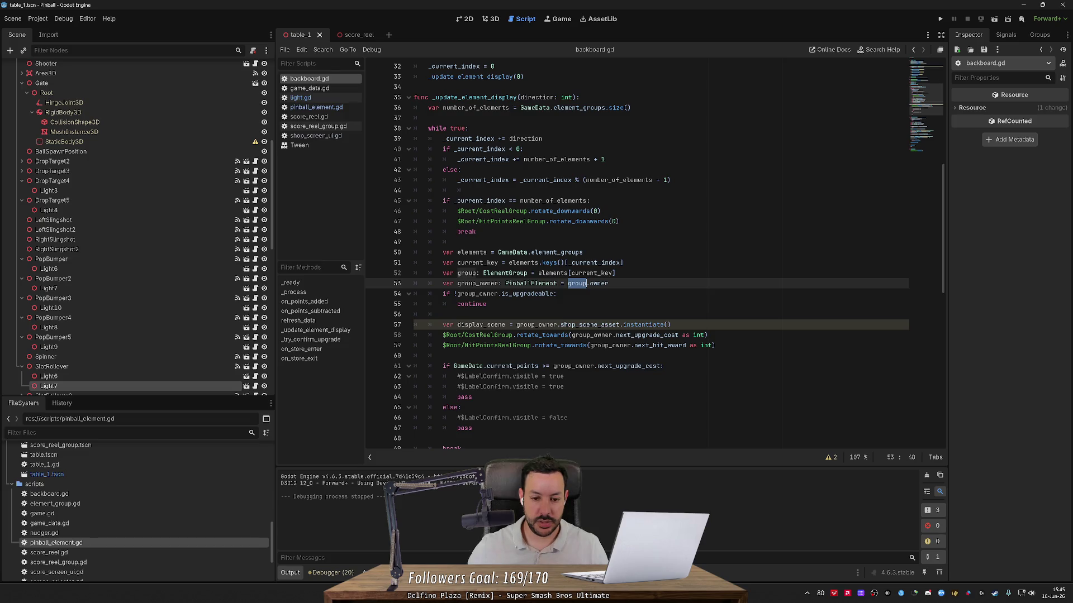
pyautogui.scroll(-1, 653, 257)
pyautogui.click(716, 314)
# - Add an 'if group_owner.shop_light_node:' check with the reference pasted on the next line
pyautogui.press('Return')
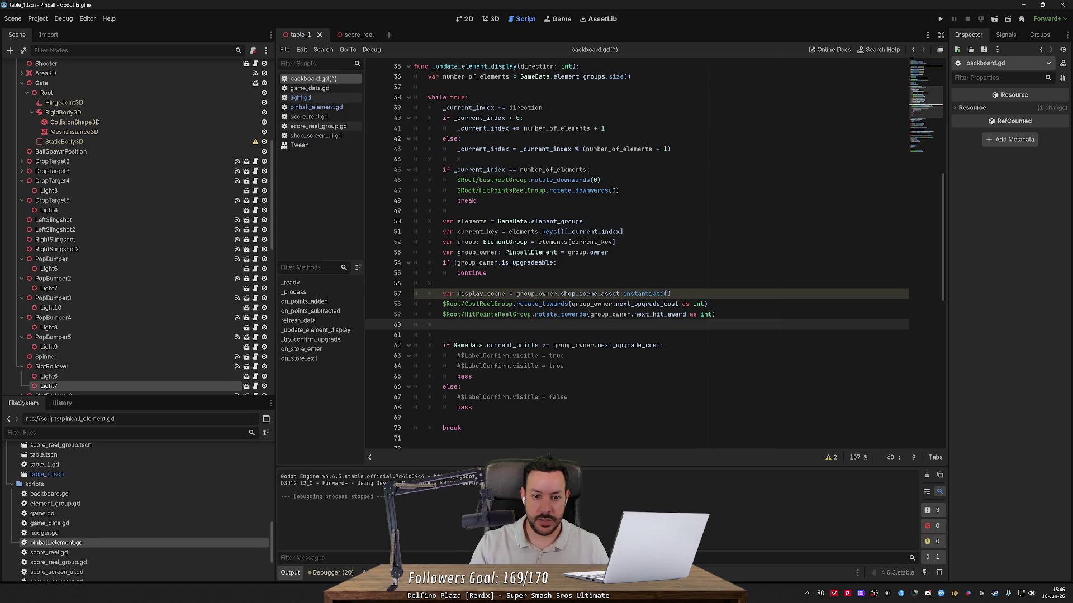
pyautogui.write('g')
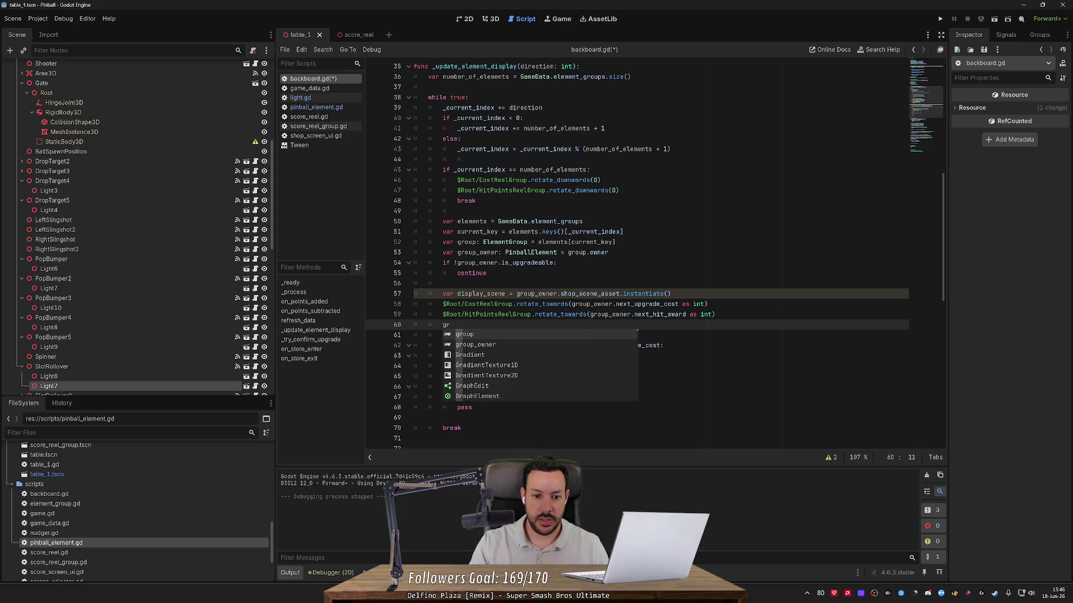
pyautogui.press('BackSpace')
pyautogui.write('if group_owner')
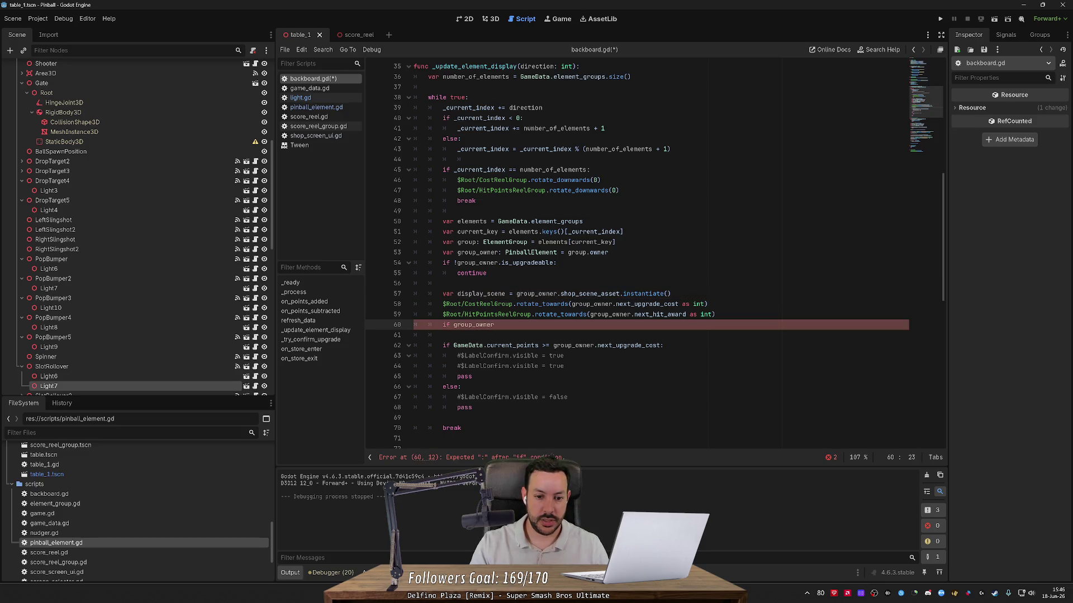
pyautogui.write('.shop_light_node')
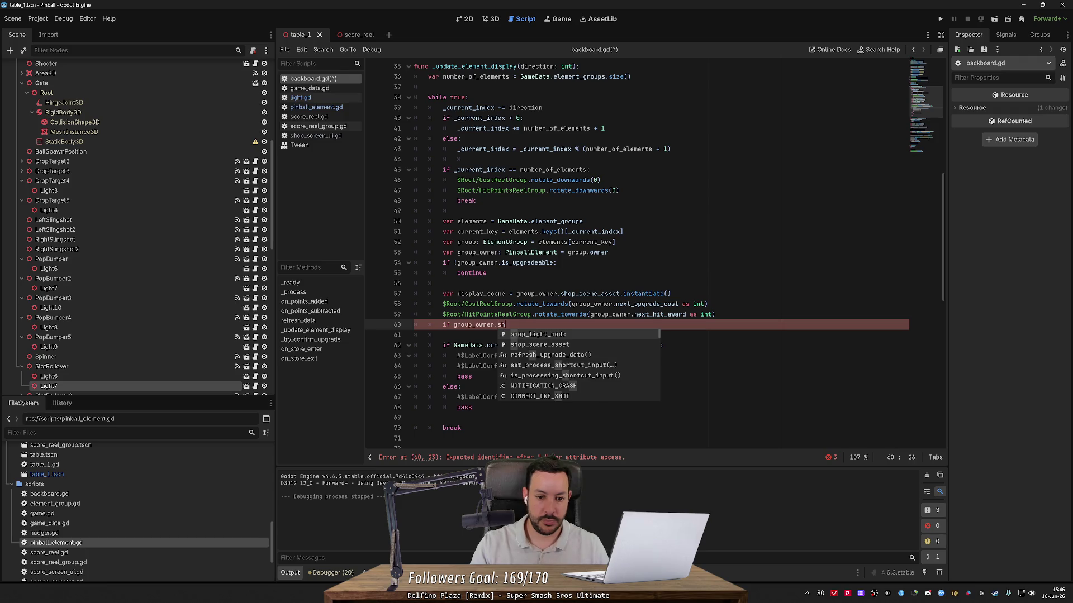
pyautogui.write(':')
pyautogui.press('Return')
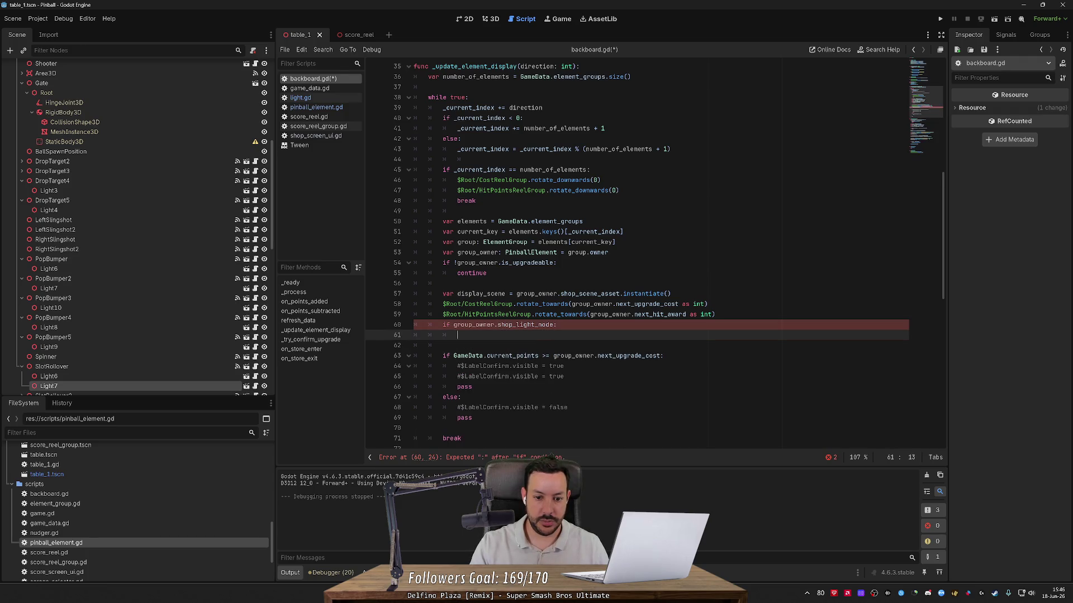
pyautogui.moveTo(454, 324); pyautogui.dragTo(554, 324)
pyautogui.hotkey('ctrl', 'c')
pyautogui.press('Down')
pyautogui.hotkey('ctrl', 'v')
pyautogui.write('.')
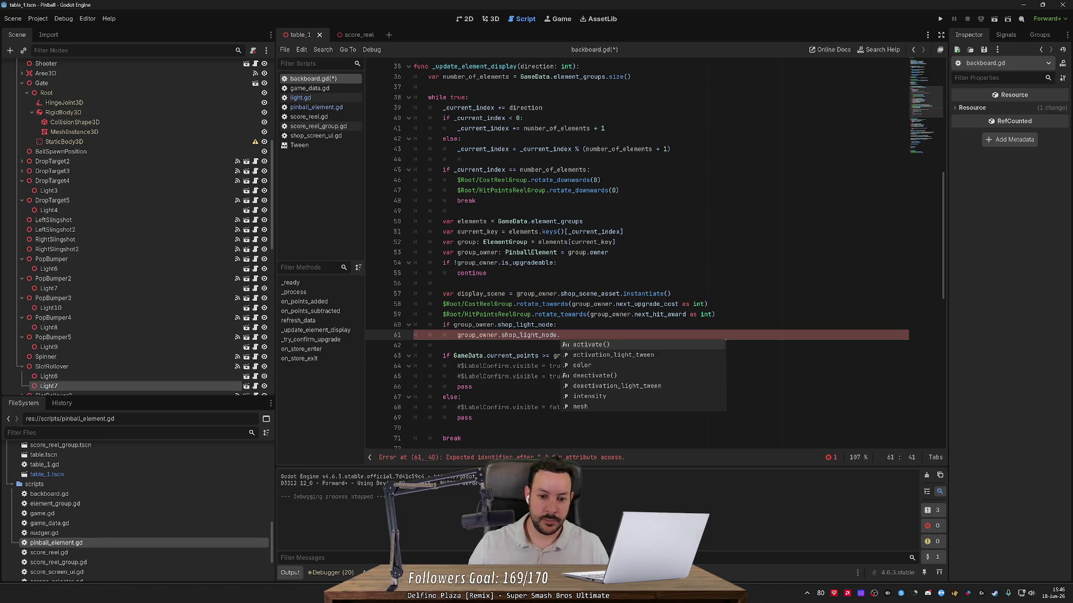
pyautogui.press('Escape')
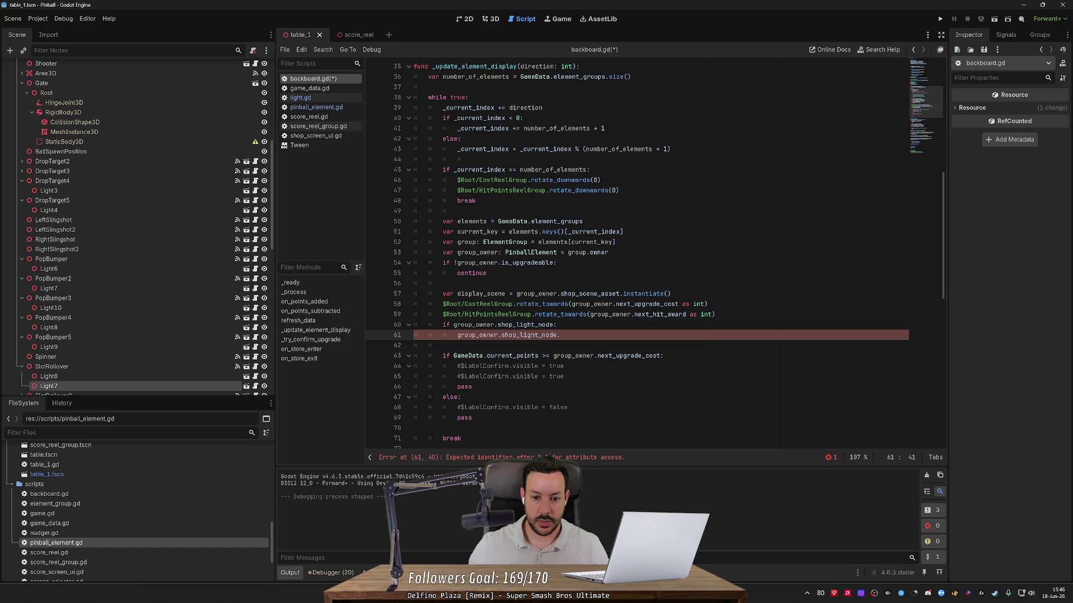
# - Move the light condition over the commented LabelConfirm lines and fix its indentation
pyautogui.click(450, 325)
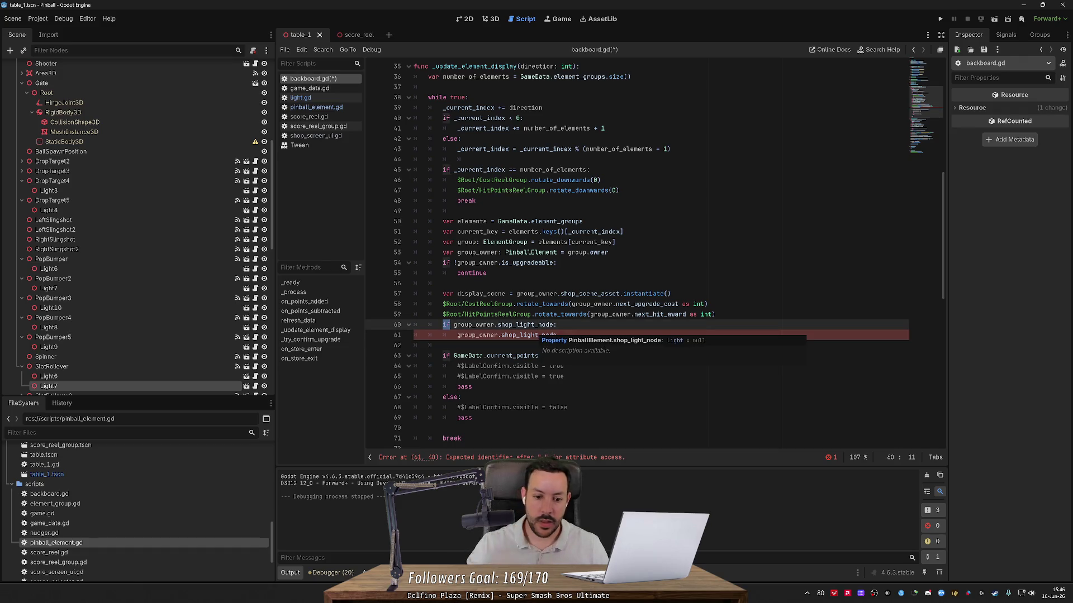
pyautogui.moveTo(560, 336); pyautogui.dragTo(414, 325)
pyautogui.press('BackSpace')
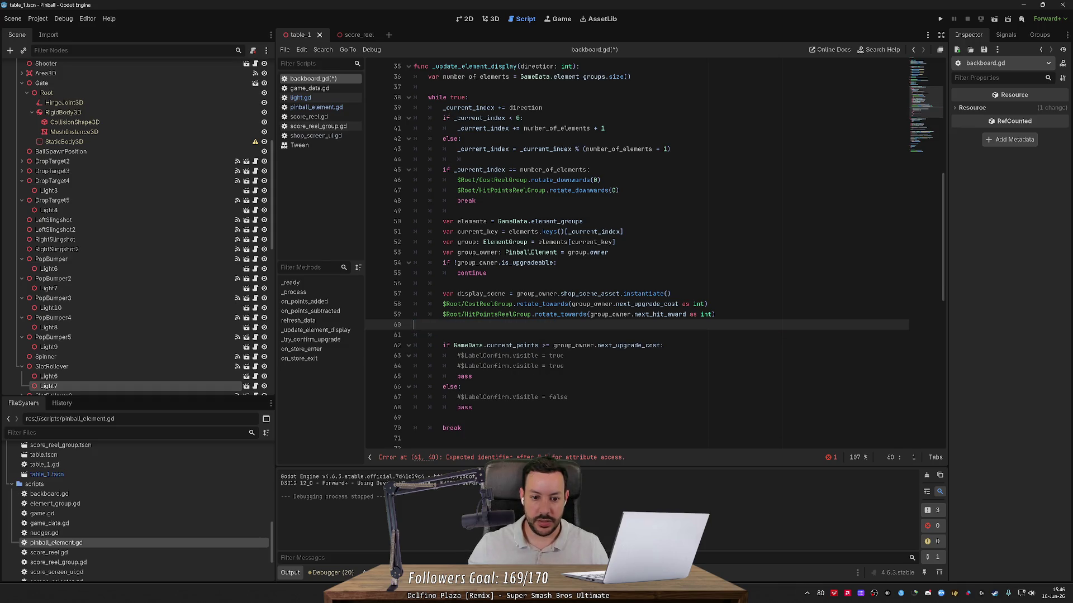
pyautogui.moveTo(564, 366); pyautogui.dragTo(415, 355)
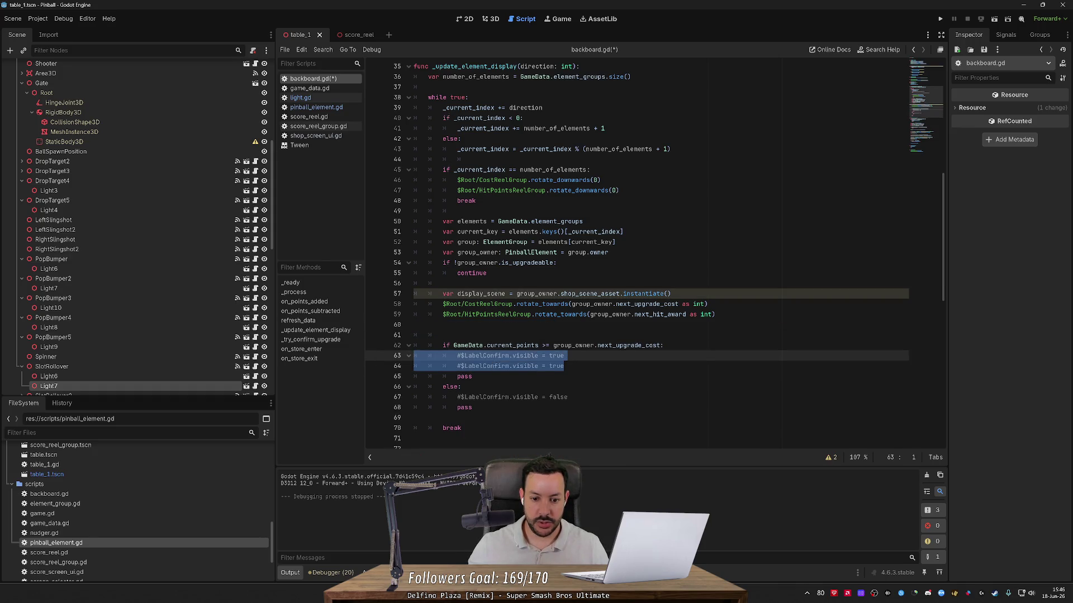
pyautogui.hotkey('ctrl', 'v')
pyautogui.click(415, 325)
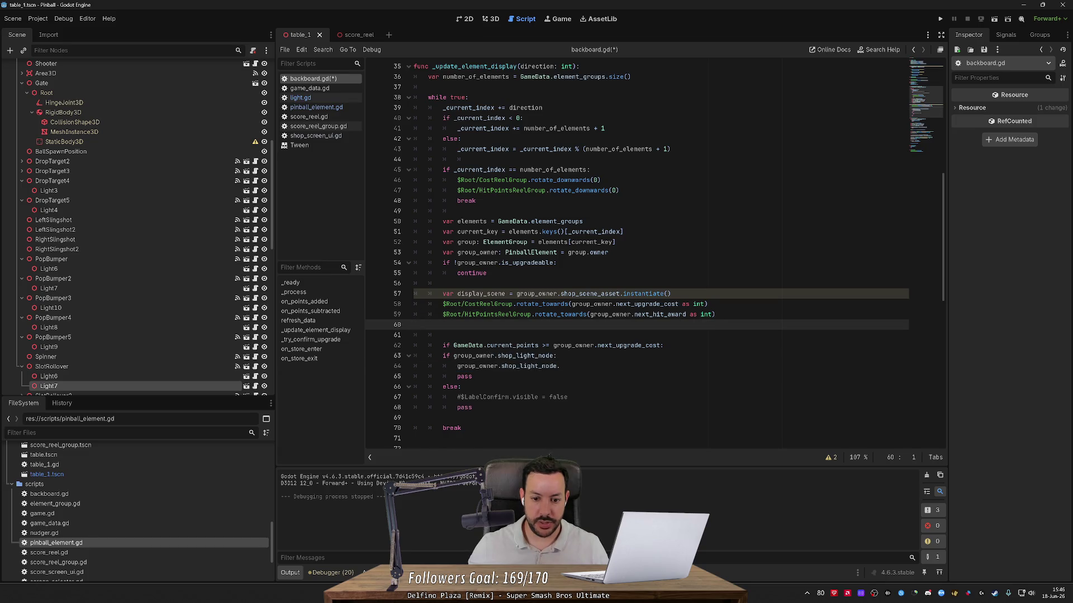
pyautogui.moveTo(561, 366); pyautogui.dragTo(415, 356)
pyautogui.press('Tab')
pyautogui.click(415, 325)
pyautogui.press('Delete')
# - Set the shop light's color to Color.GREEN
pyautogui.click(575, 355)
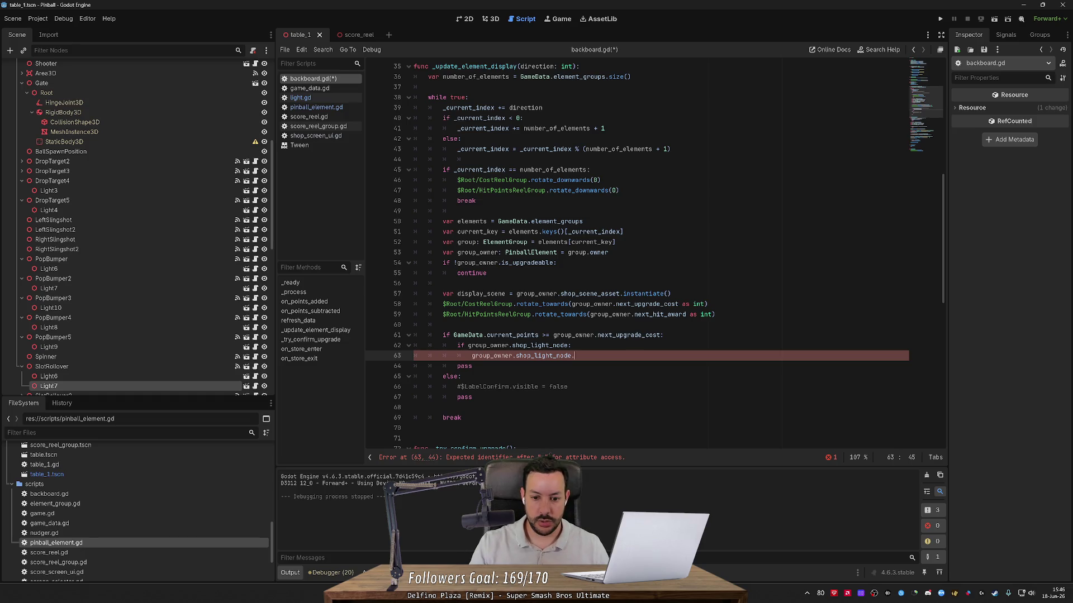
pyautogui.write('light')
pyautogui.press('BackSpace')
pyautogui.press('BackSpace')
pyautogui.press('BackSpace')
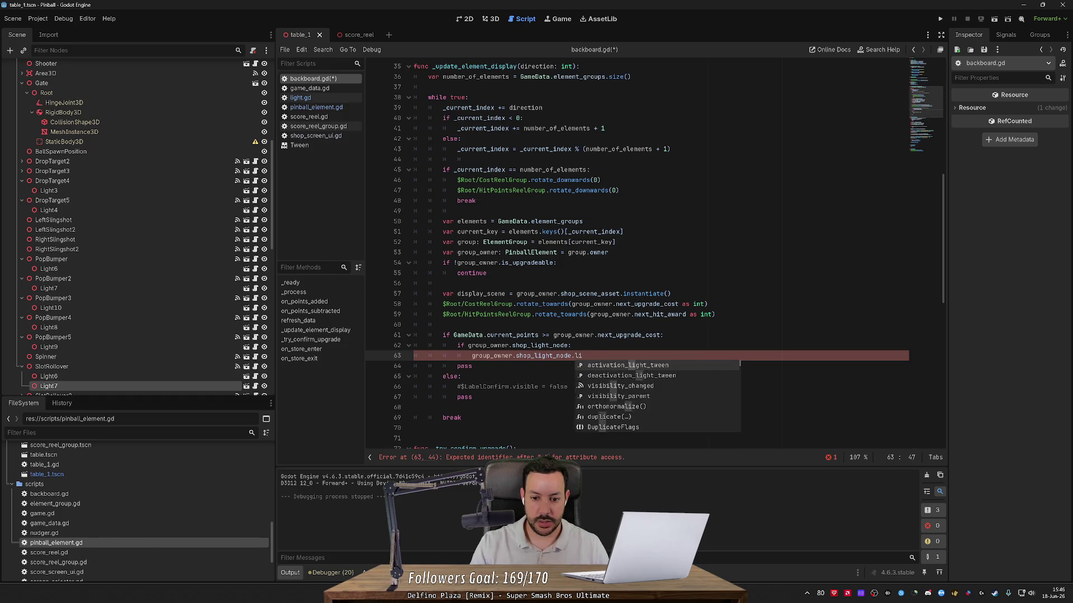
pyautogui.write('color =')
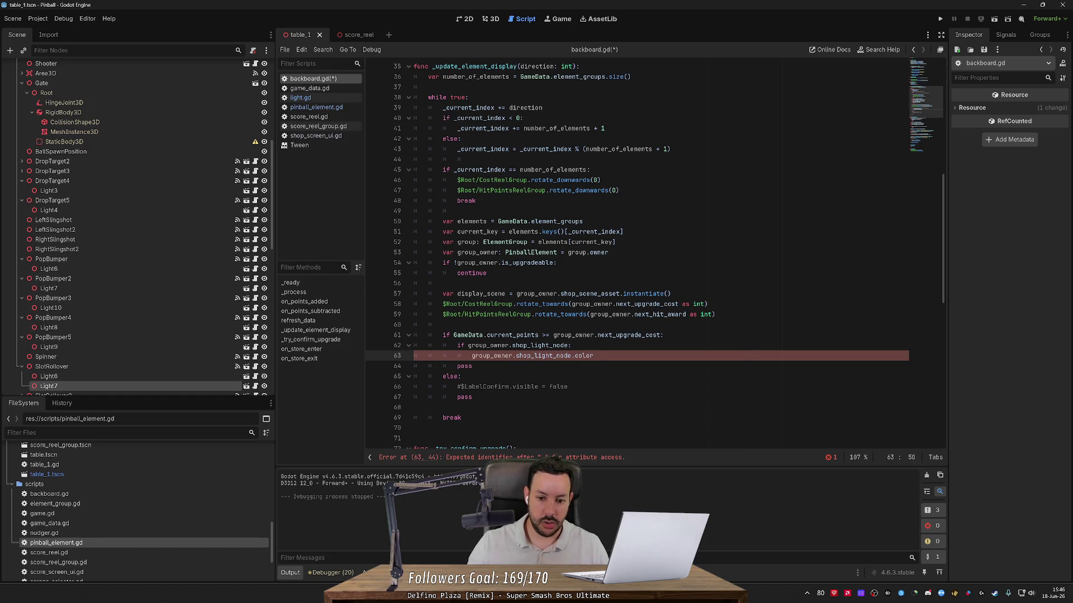
pyautogui.keyDown('ctrl'); pyautogui.click(583, 356); pyautogui.keyUp('ctrl')
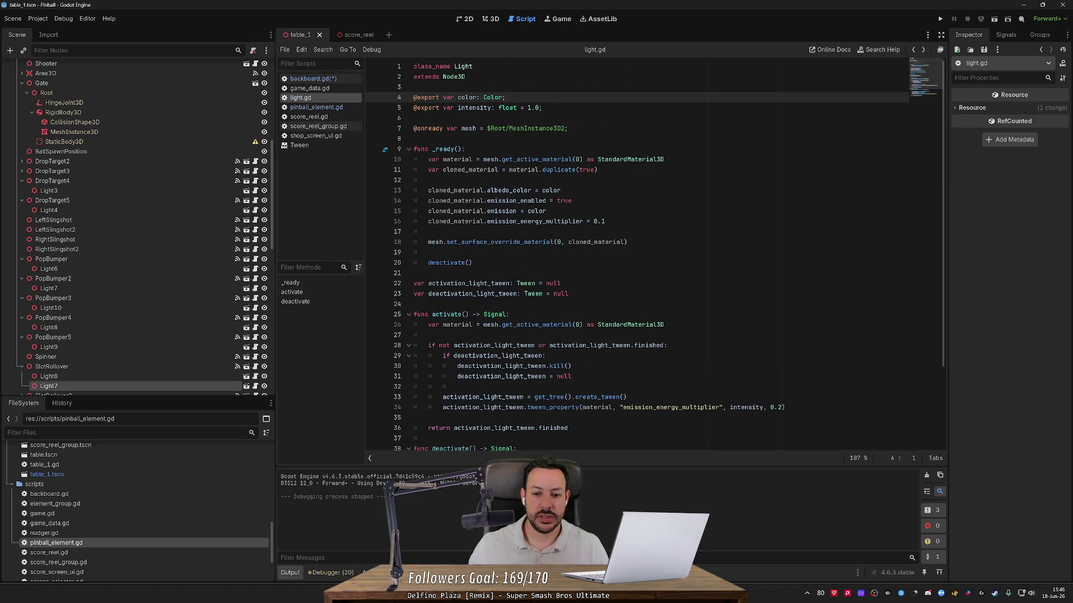
pyautogui.hotkey('alt', 'Left')
pyautogui.write('Color.')
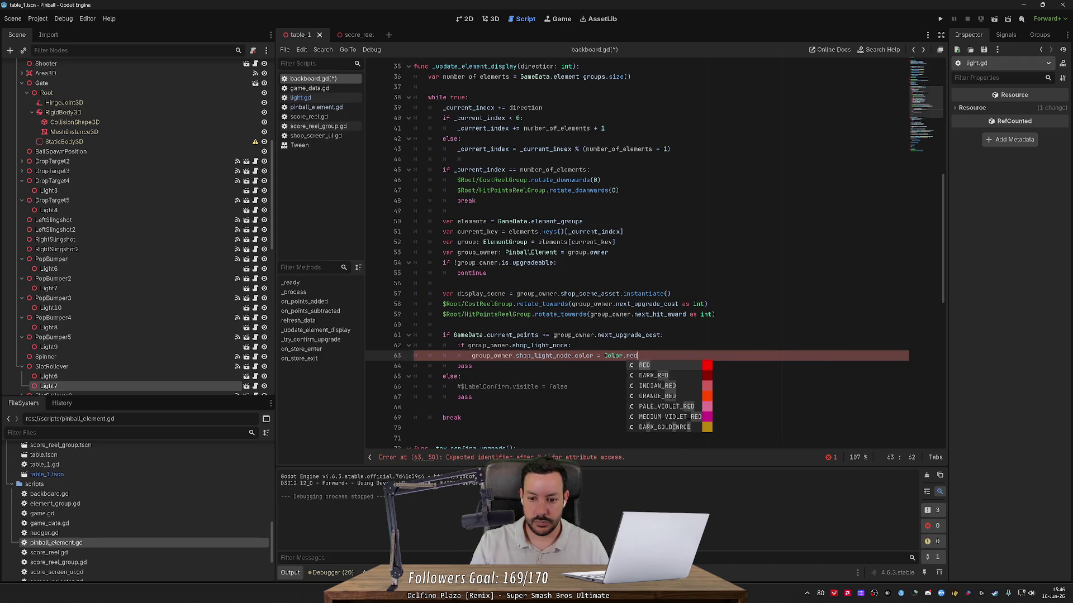
pyautogui.write('gree')
pyautogui.press('Return')
pyautogui.press('Return')
# - Set group_owner.shop_light_node.intensity to 10.0
pyautogui.write('group_owner.')
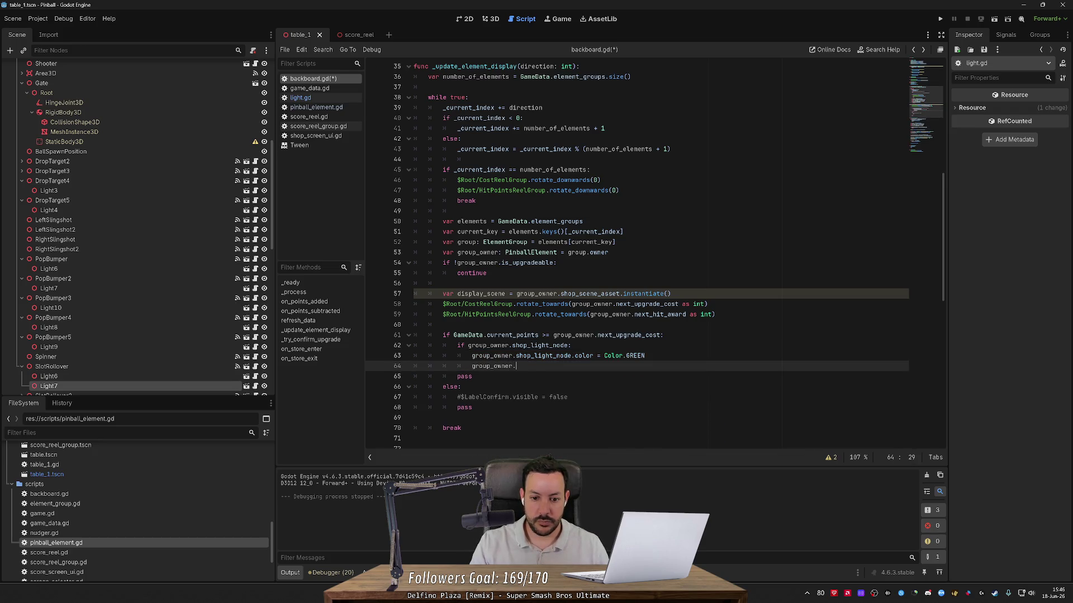
pyautogui.write('shop_k')
pyautogui.write('li')
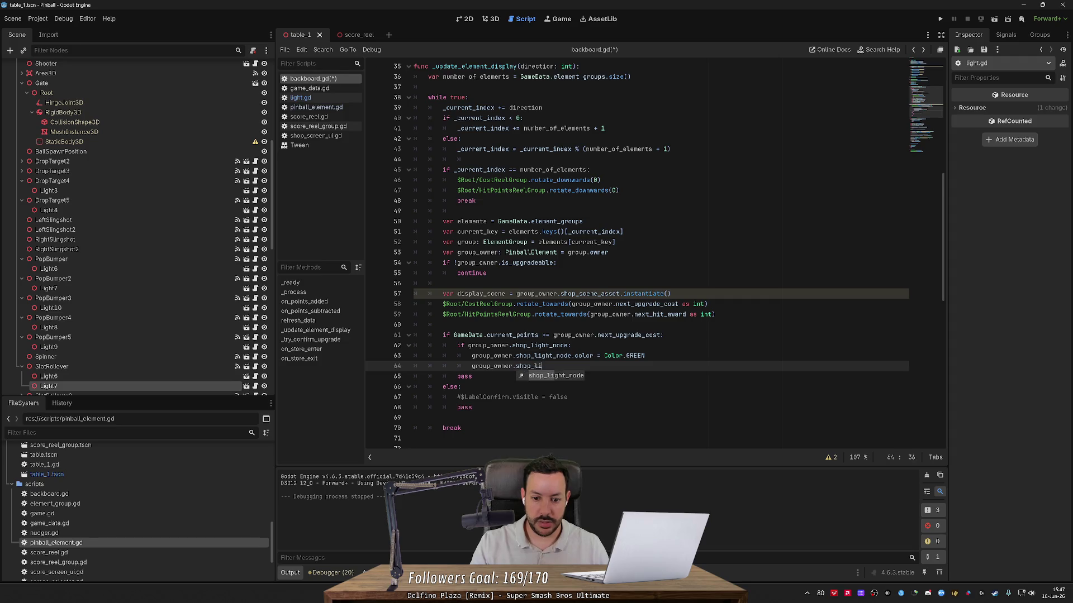
pyautogui.press('Return')
pyautogui.write('.')
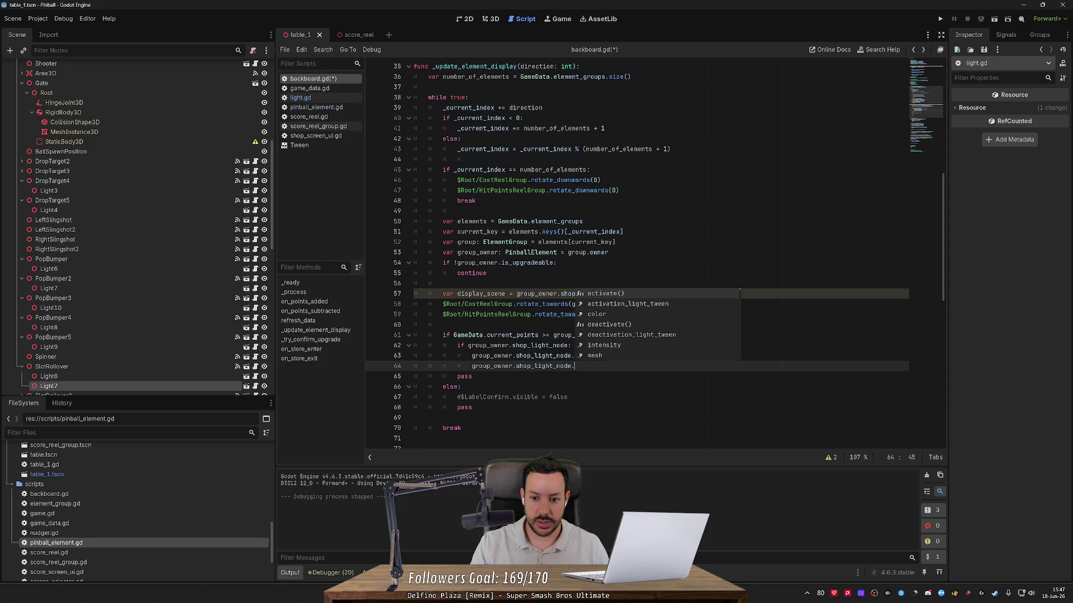
pyautogui.press('Down')
pyautogui.press('Down')
pyautogui.press('Down')
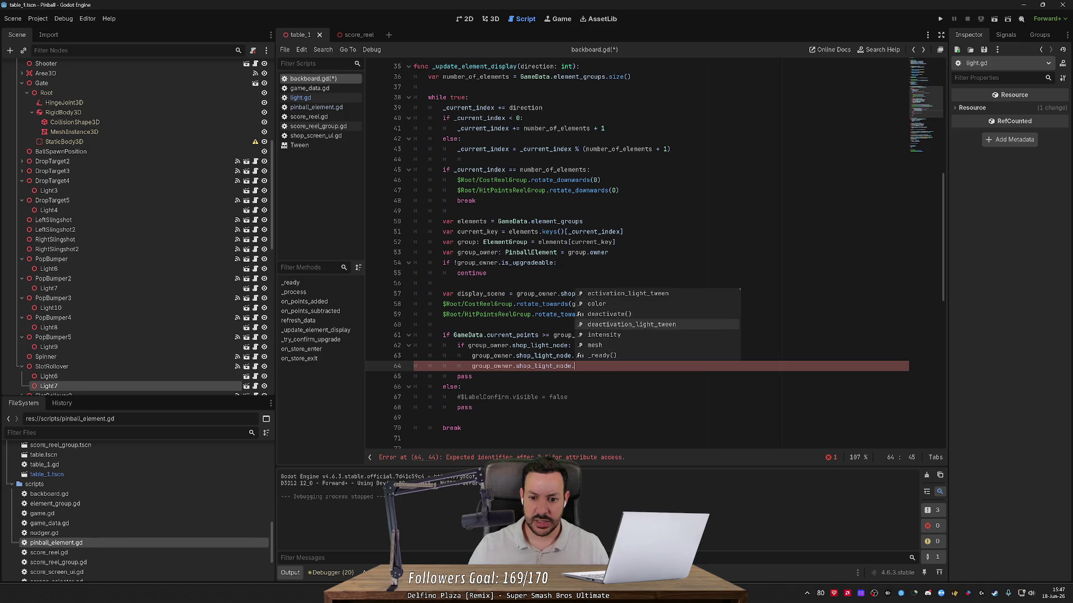
pyautogui.press('Return')
pyautogui.write('= 10.0')
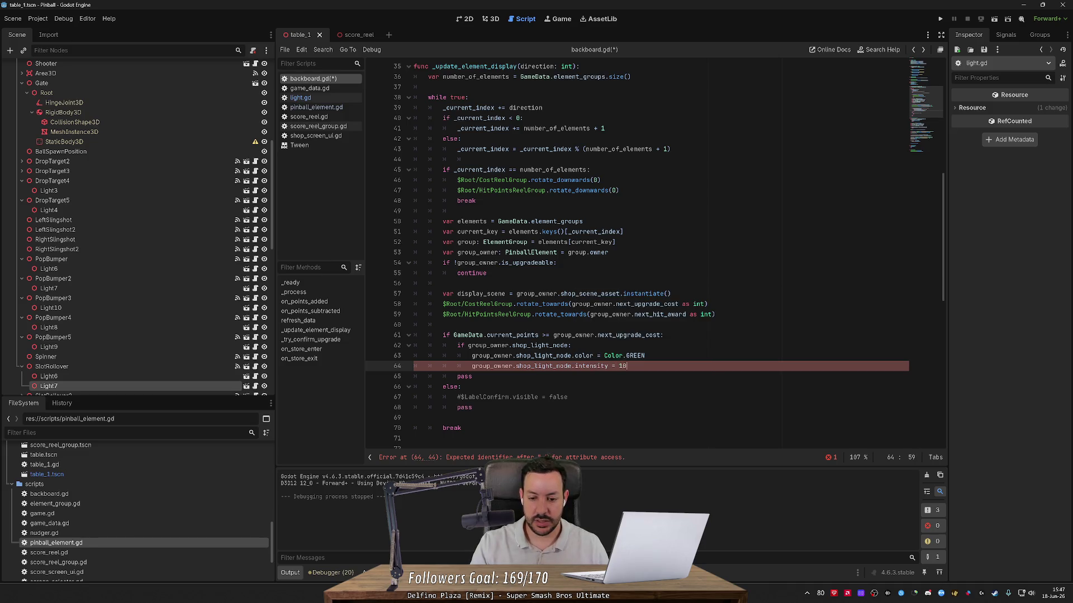
pyautogui.press('Return')
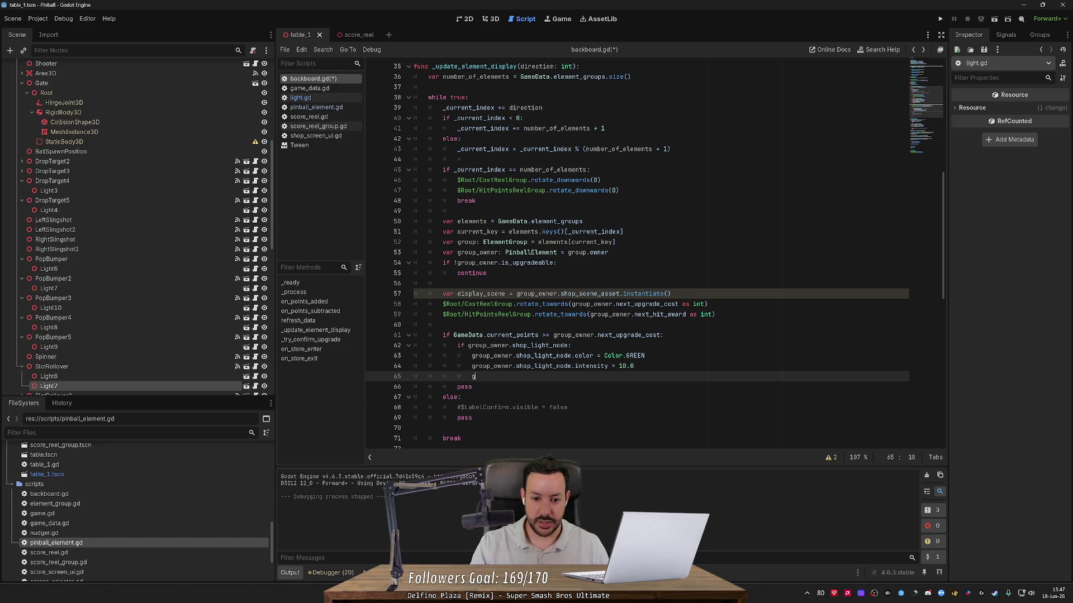
# - Add a group_owner.shop_light_node.activate() call on the next line
pyautogui.press('Escape')
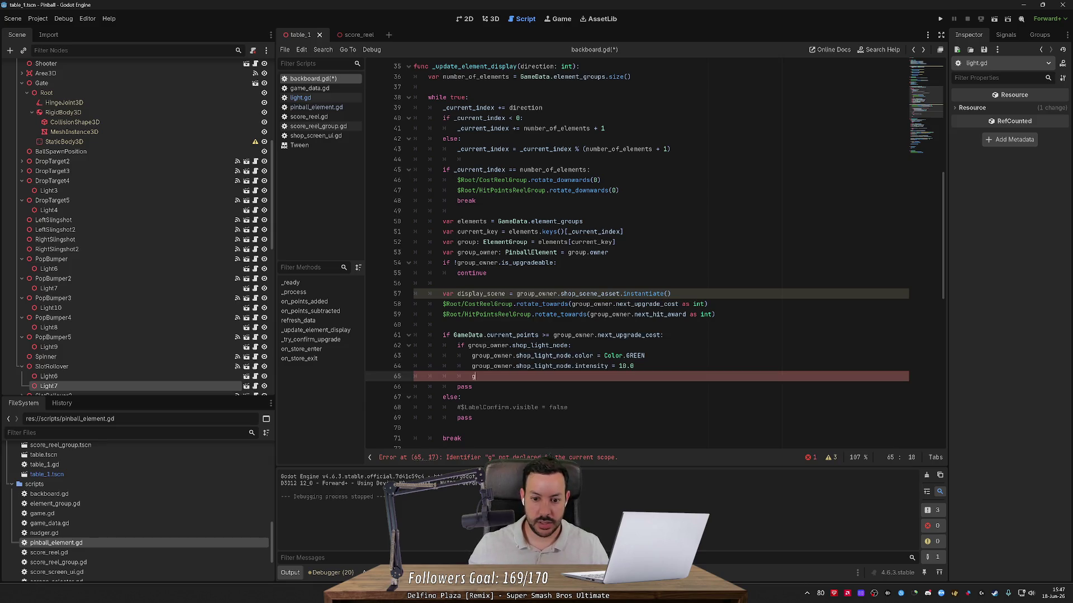
pyautogui.press('Escape')
pyautogui.press('BackSpace')
pyautogui.write('group_owner.shop_light_node.activate()')
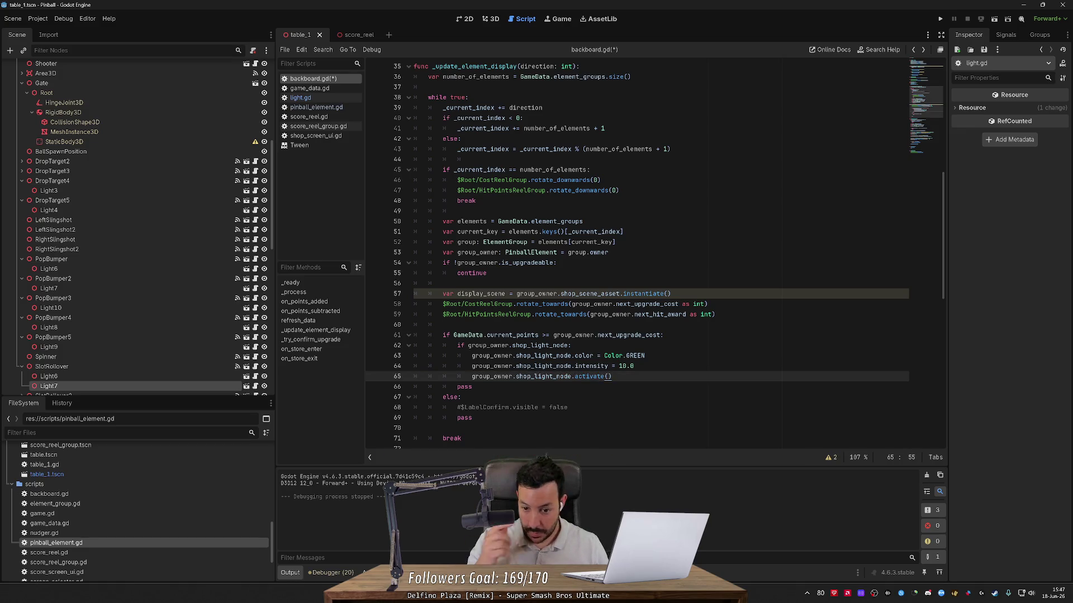
pyautogui.scroll(-1, 611, 345)
pyautogui.moveTo(612, 345); pyautogui.dragTo(414, 324)
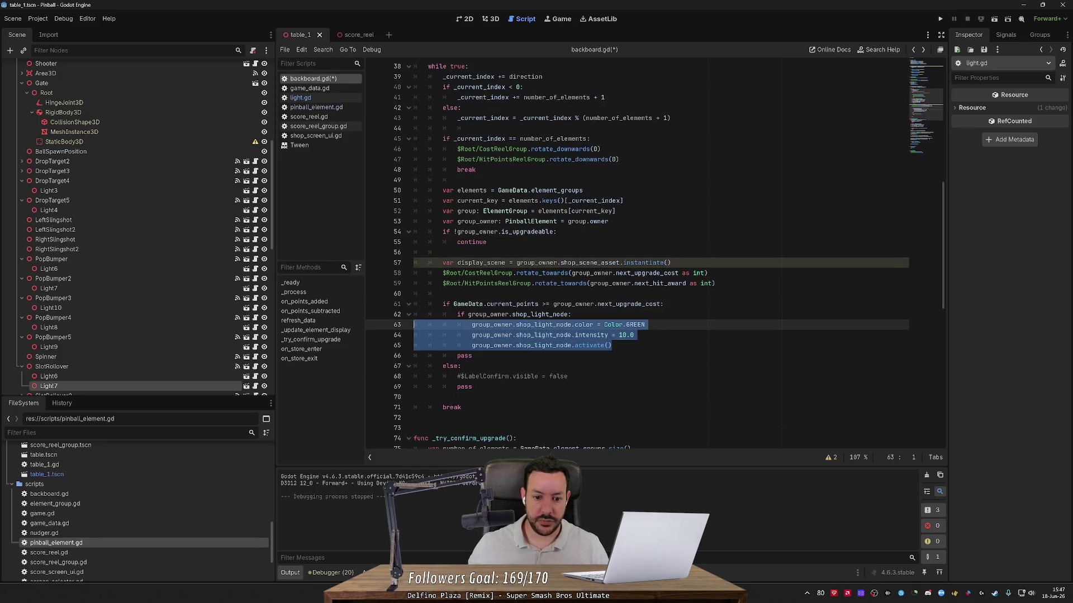
# - Copy the three light lines into the else branch using Color.RED and fix indentation
pyautogui.hotkey('ctrl', 'c')
pyautogui.moveTo(567, 376); pyautogui.dragTo(457, 376)
pyautogui.hotkey('ctrl', 'v')
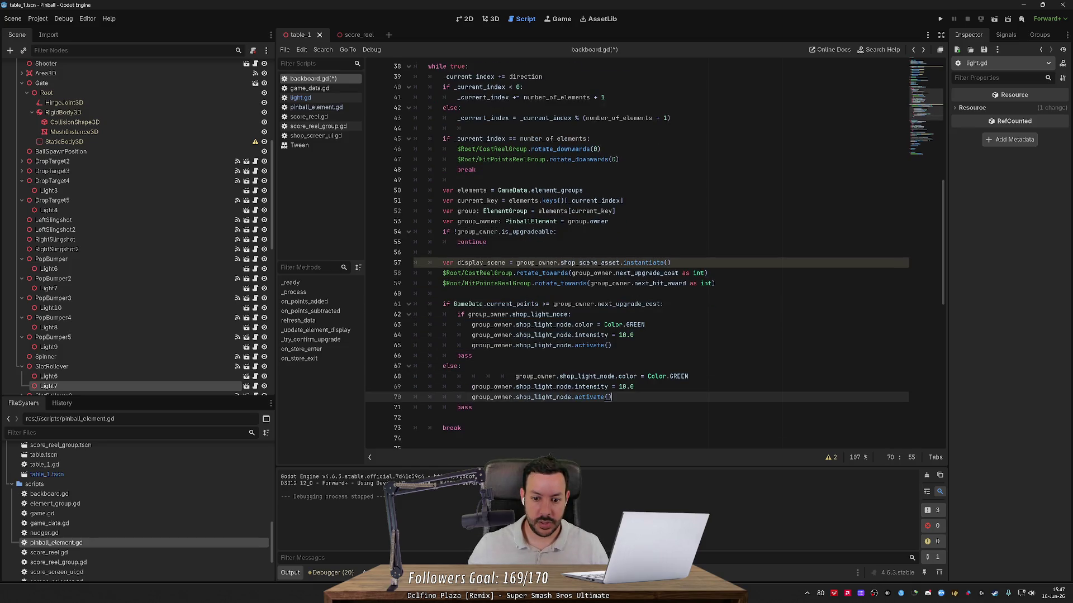
pyautogui.doubleClick(678, 376)
pyautogui.write('RED')
pyautogui.moveTo(515, 376)
pyautogui.mouseDown()
pyautogui.moveTo(501, 376)
pyautogui.moveTo(523, 386)
pyautogui.moveTo(523, 376)
pyautogui.mouseUp()
pyautogui.hotkey('shift', 'Tab')
pyautogui.hotkey('shift', 'Tab')
pyautogui.hotkey('shift', 'Tab')
pyautogui.press('Tab')
pyautogui.hotkey('shift', 'Tab')
pyautogui.hotkey('shift', 'Tab')
pyautogui.click(472, 355)
# - Delete the two leftover pass statements
pyautogui.hotkey('ctrl', 'shift', 'k')
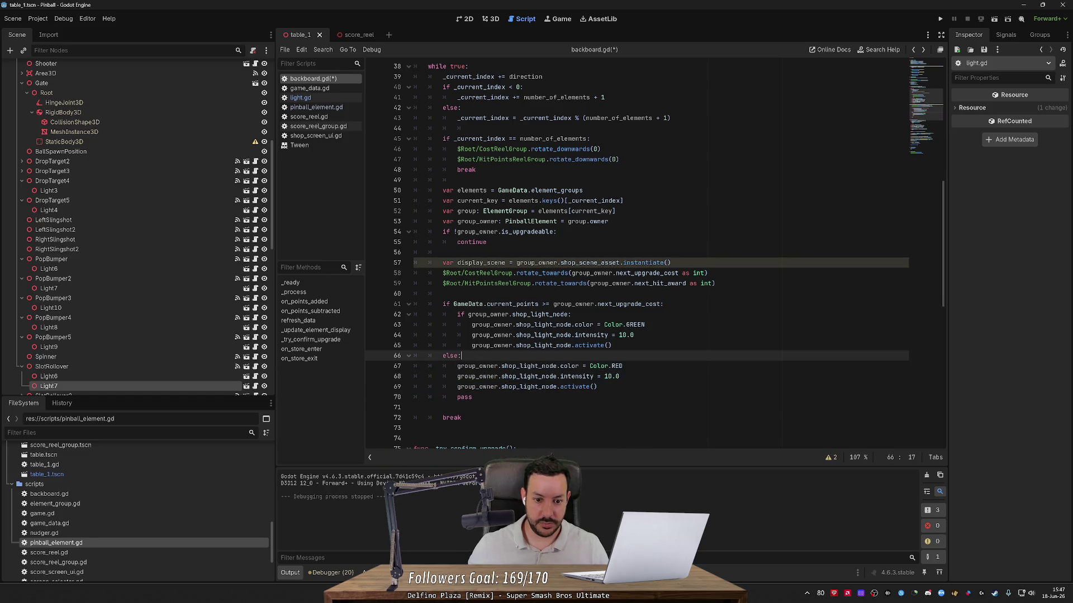
pyautogui.click(472, 397)
pyautogui.hotkey('ctrl', 'shift', 'k')
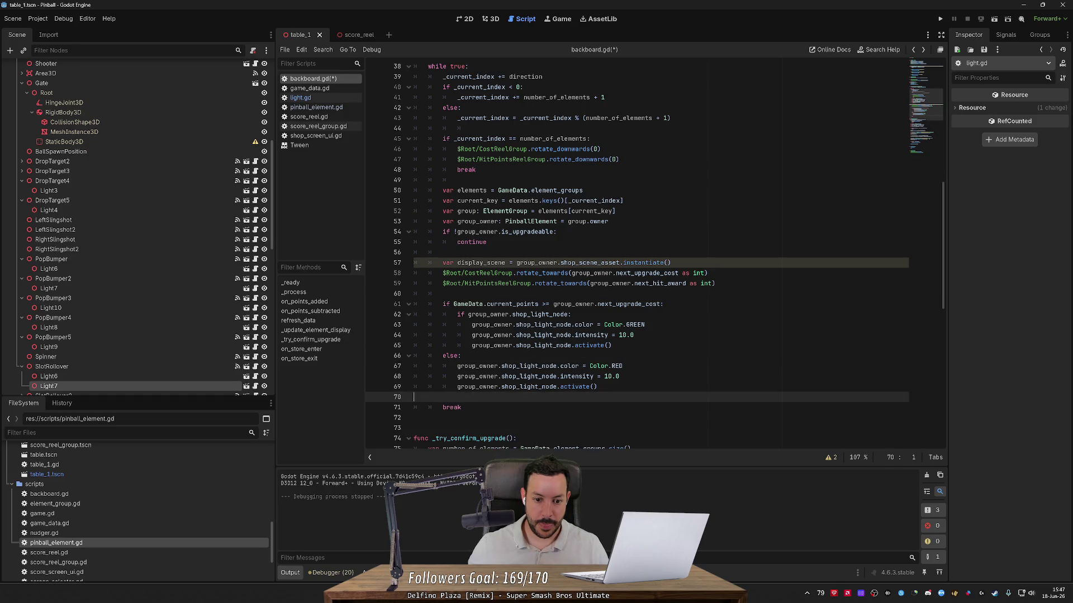
pyautogui.click(571, 314)
pyautogui.click(461, 355)
# - Add the shop_light_node check above the affordability if/else and delete the inner copy
pyautogui.click(442, 294)
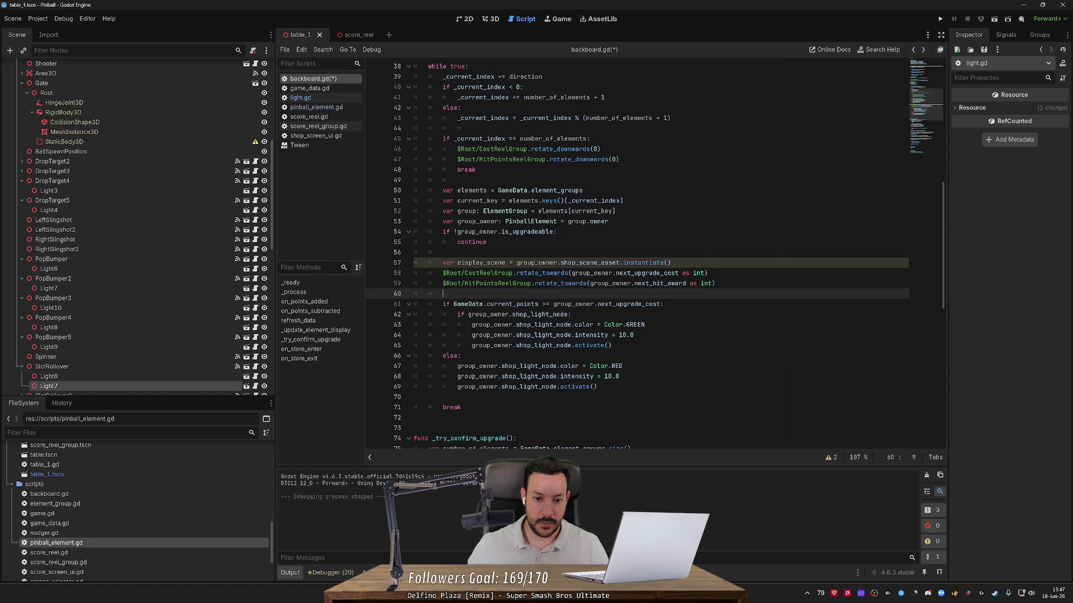
pyautogui.press('Return')
pyautogui.hotkey('ctrl', 'v')
pyautogui.click(457, 304)
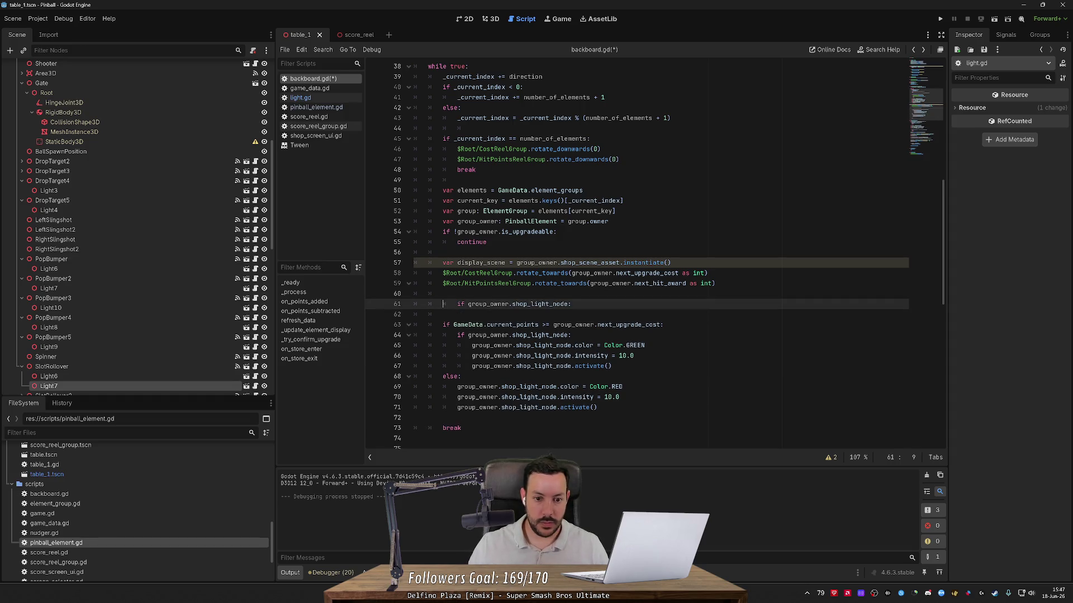
pyautogui.press('BackSpace')
pyautogui.press('Down')
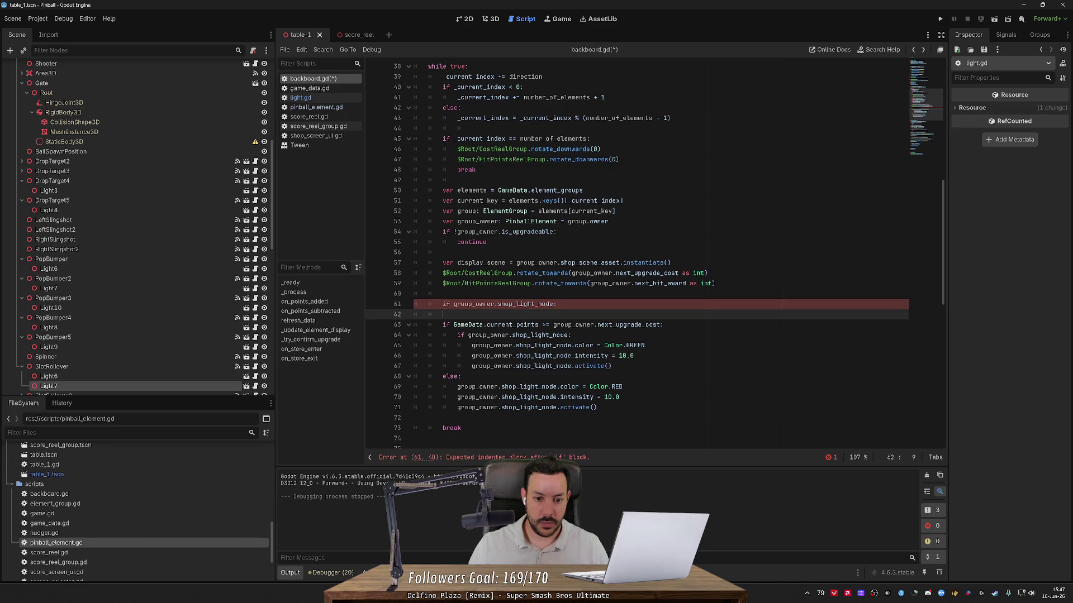
pyautogui.press('Down')
pyautogui.press('Down')
pyautogui.hotkey('ctrl', 'shift', 'k')
# - Re-indent the green/red if/else block under the new check and drop the extra blank line
pyautogui.hotkey('shift', 'Down')
pyautogui.hotkey('shift', 'Down')
pyautogui.hotkey('shift', 'Tab')
pyautogui.press('Up')
pyautogui.press('Up')
pyautogui.hotkey('shift', 'Down')
pyautogui.hotkey('shift', 'Down')
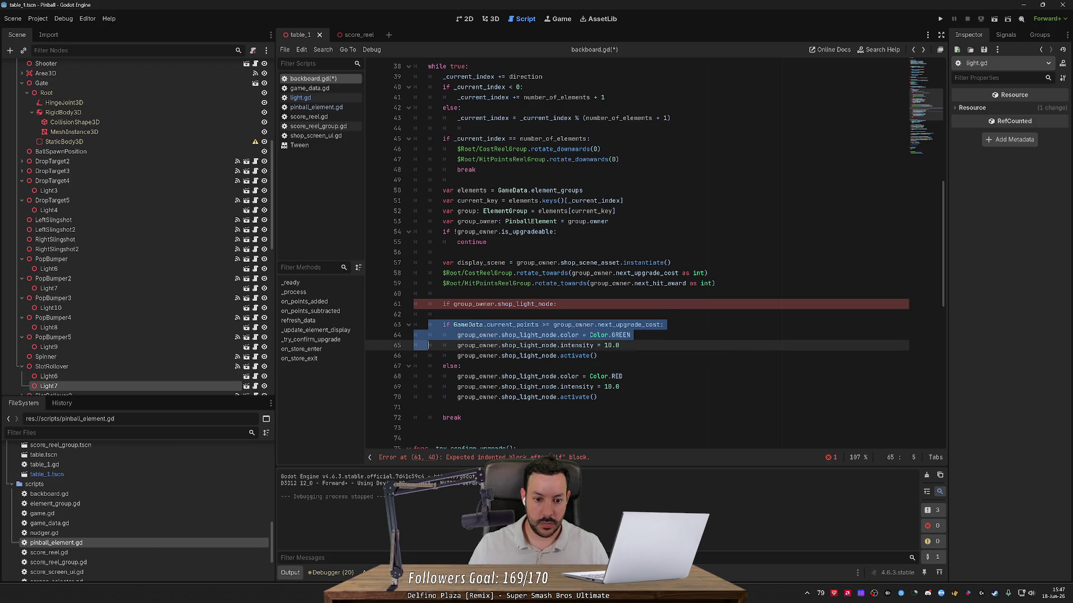
pyautogui.hotkey('shift', 'Down')
pyautogui.hotkey('shift', 'Down')
pyautogui.hotkey('shift', 'Down')
pyautogui.press('Tab')
pyautogui.press('Up')
pyautogui.press('Up')
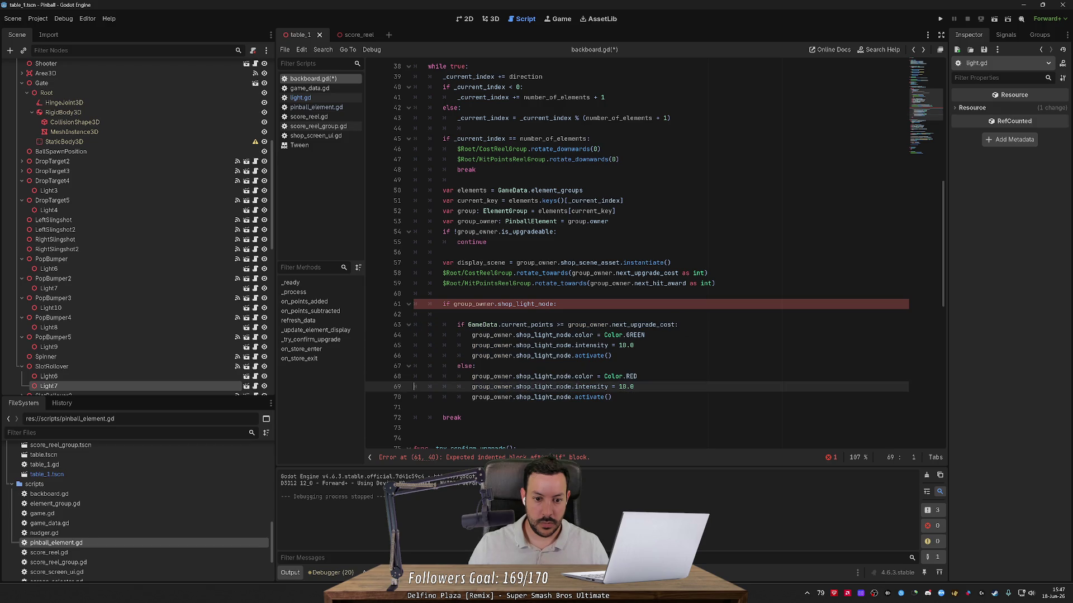
pyautogui.press('Up')
pyautogui.press('Up')
pyautogui.press('Up')
pyautogui.hotkey('ctrl', 'shift', 'k')
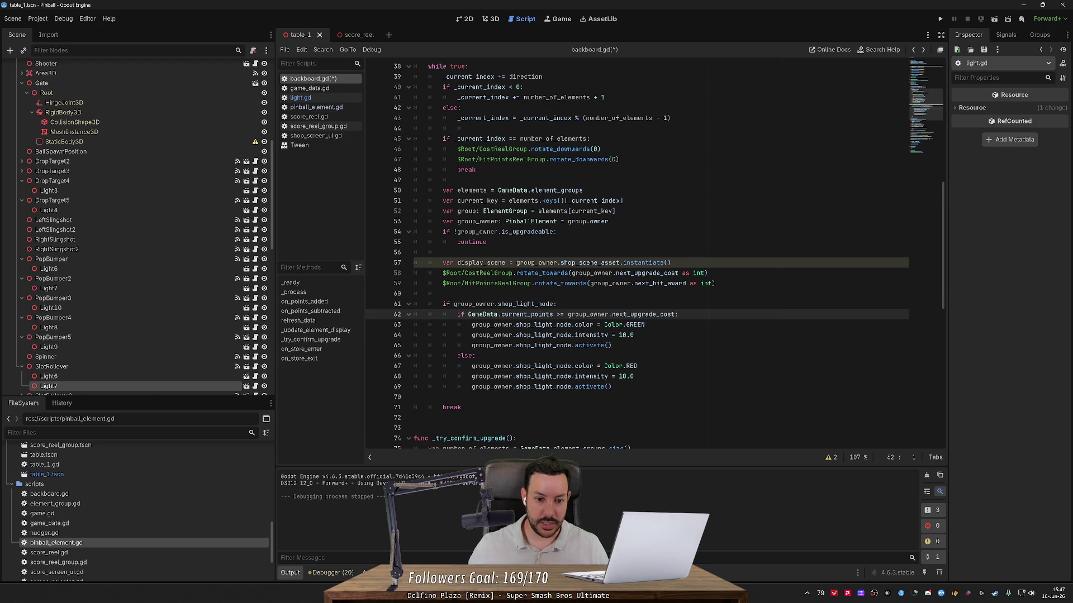
pyautogui.scroll(-2, 653, 252)
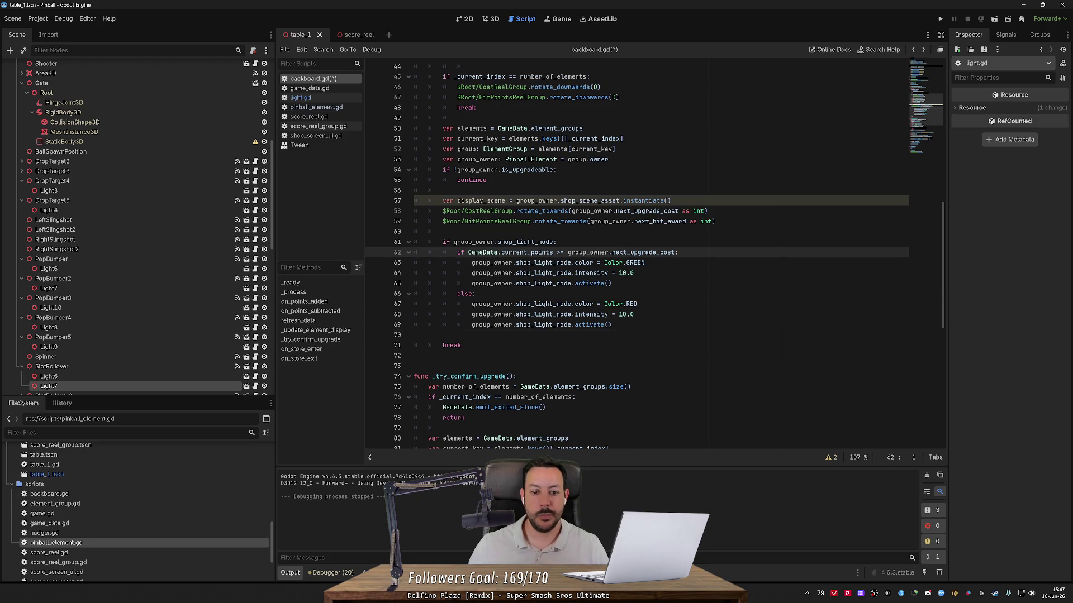
pyautogui.click(414, 335)
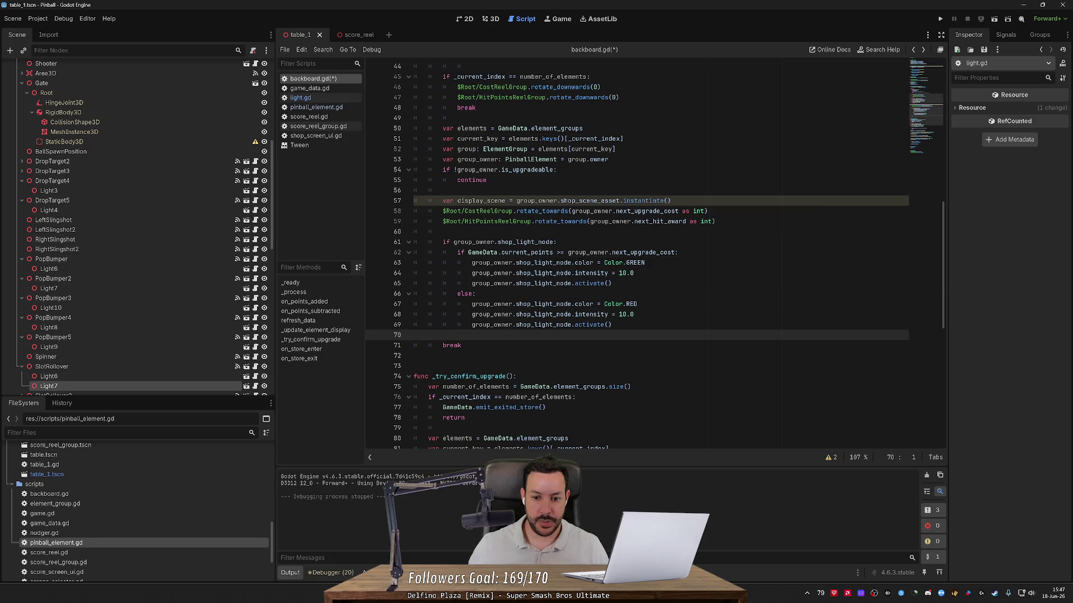
pyautogui.scroll(7, 637, 251)
pyautogui.click(424, 180)
pyautogui.press('Return')
pyautogui.write('var ')
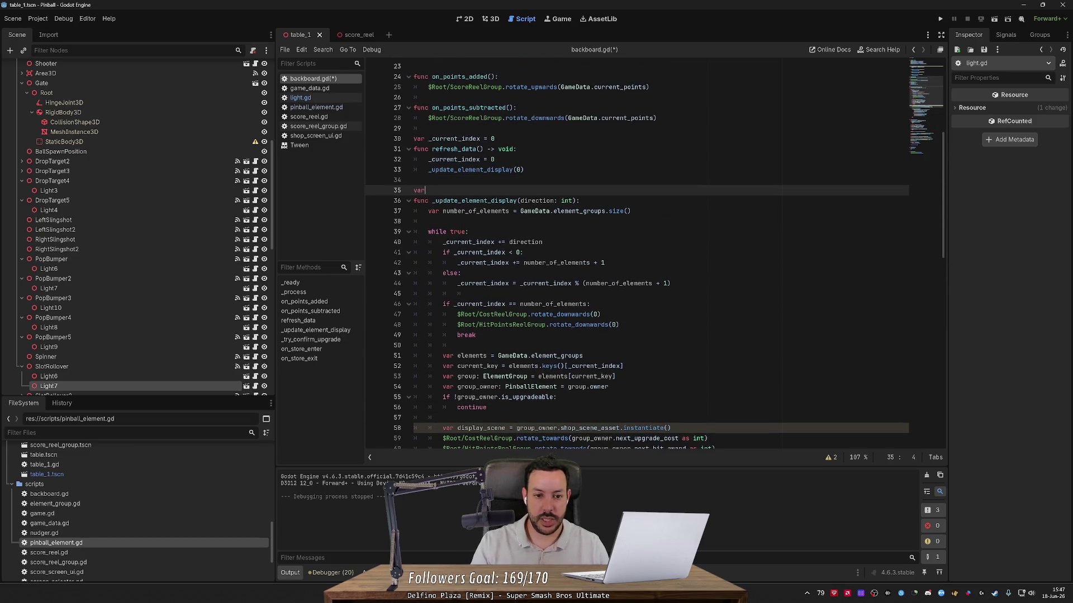
pyautogui.write('last_sh')
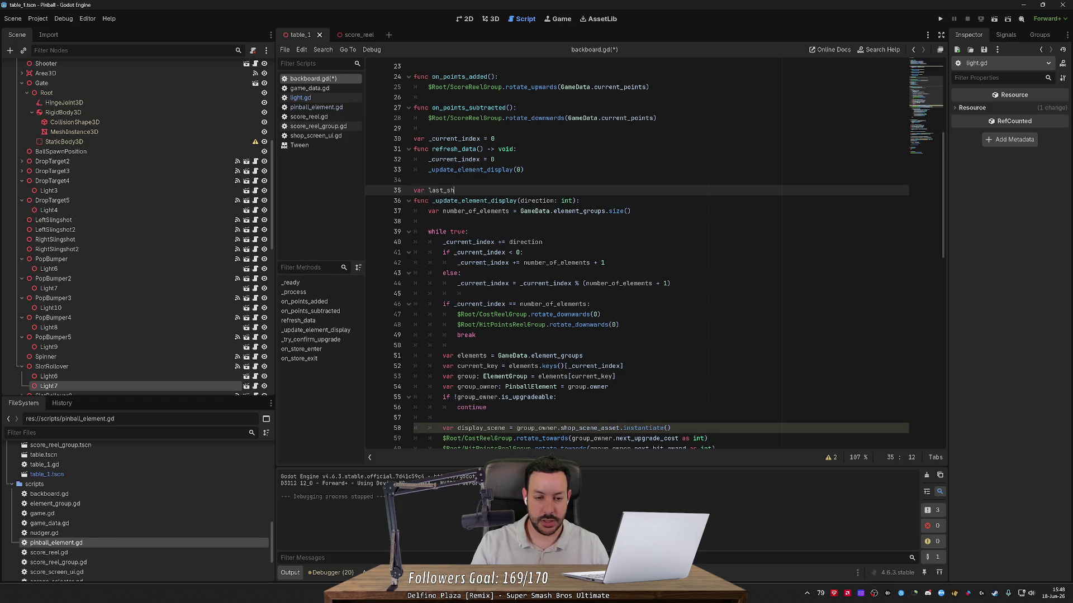
pyautogui.write('op_light')
pyautogui.hotkey('ctrl', 'BackSpace')
pyautogui.write('current_shop_light: L')
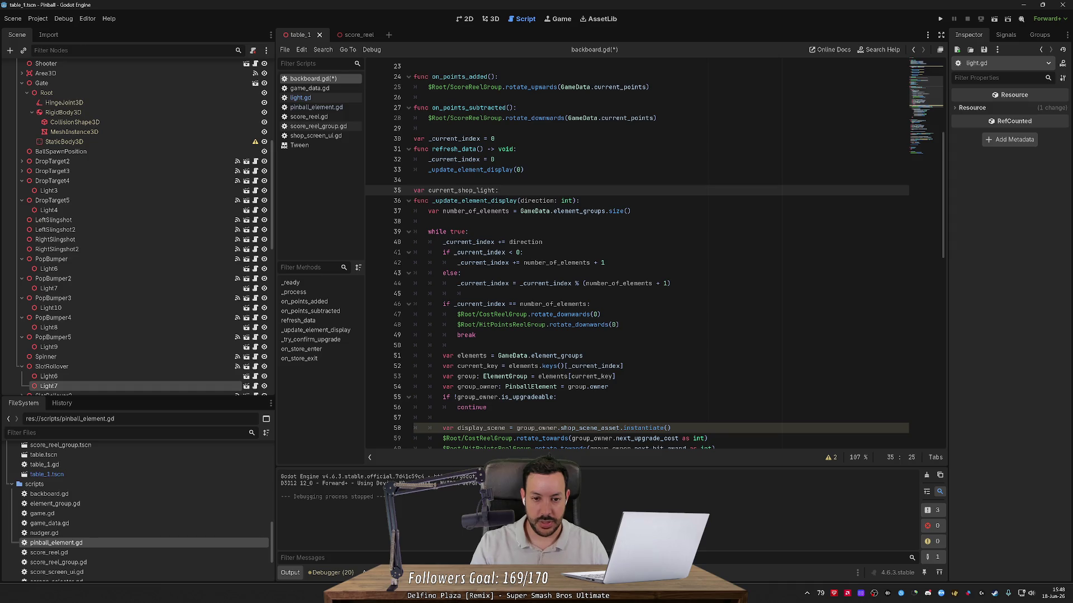
pyautogui.write('ight')
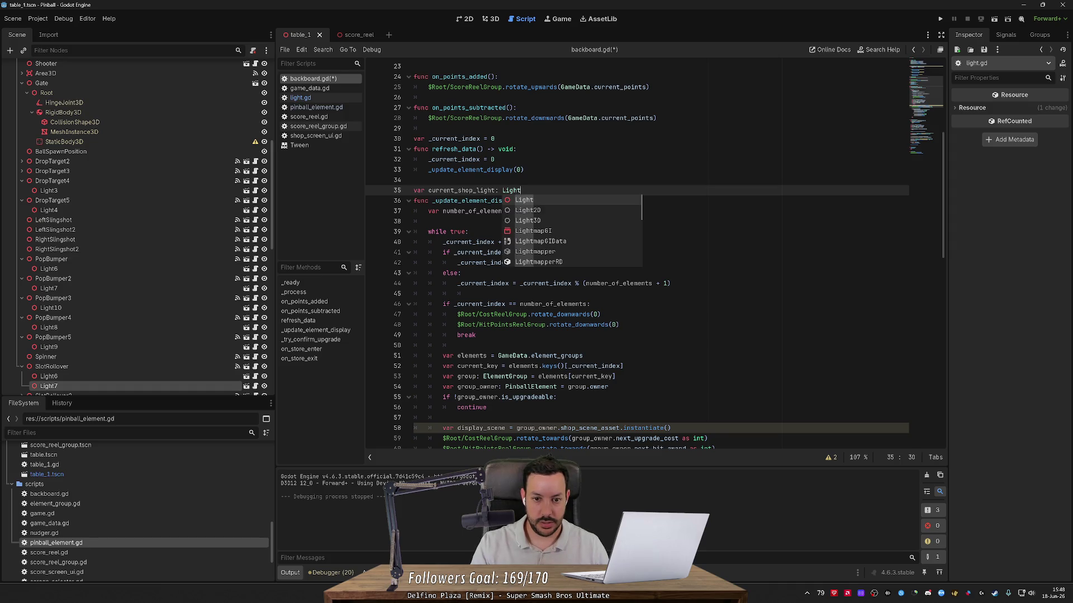
pyautogui.press('BackSpace')
pyautogui.press('BackSpace')
pyautogui.press('BackSpace')
pyautogui.write('Node3D')
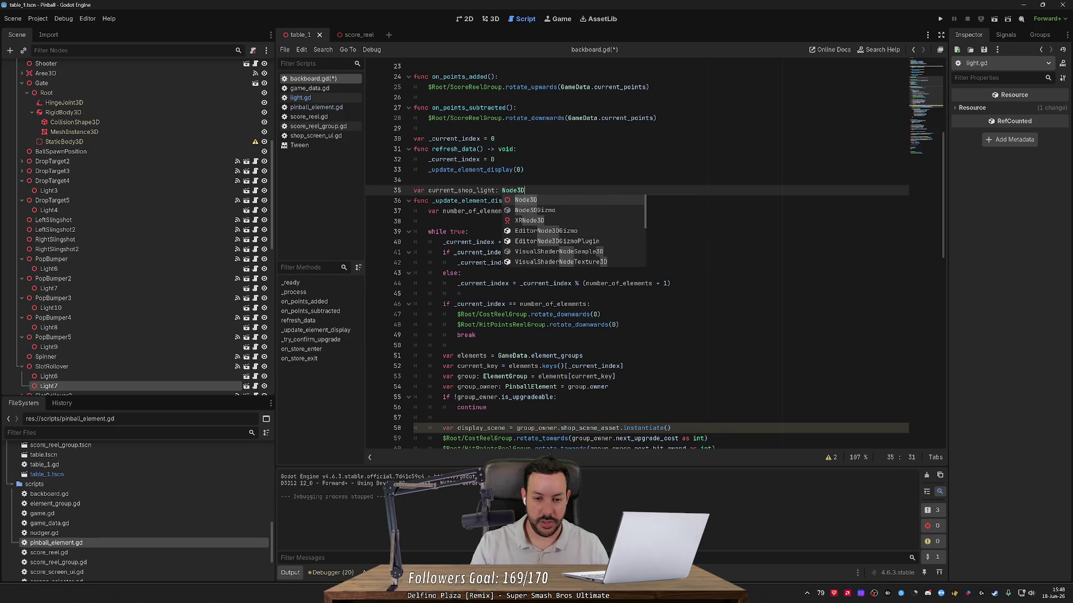
pyautogui.write(' = null')
pyautogui.press('Escape')
pyautogui.press('Return')
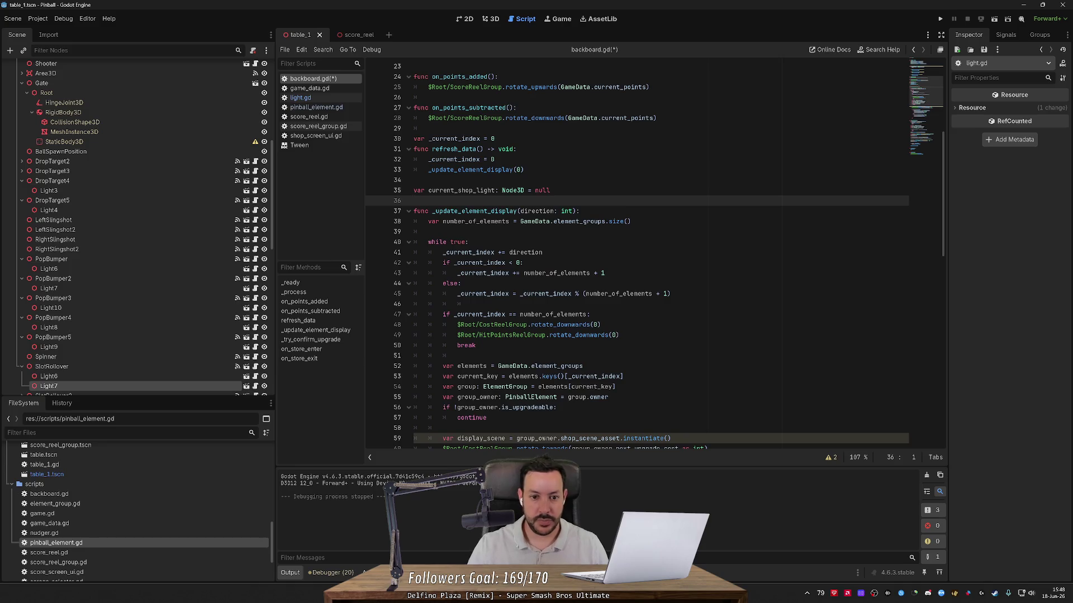
pyautogui.click(500, 191)
pyautogui.scroll(-5, 512, 279)
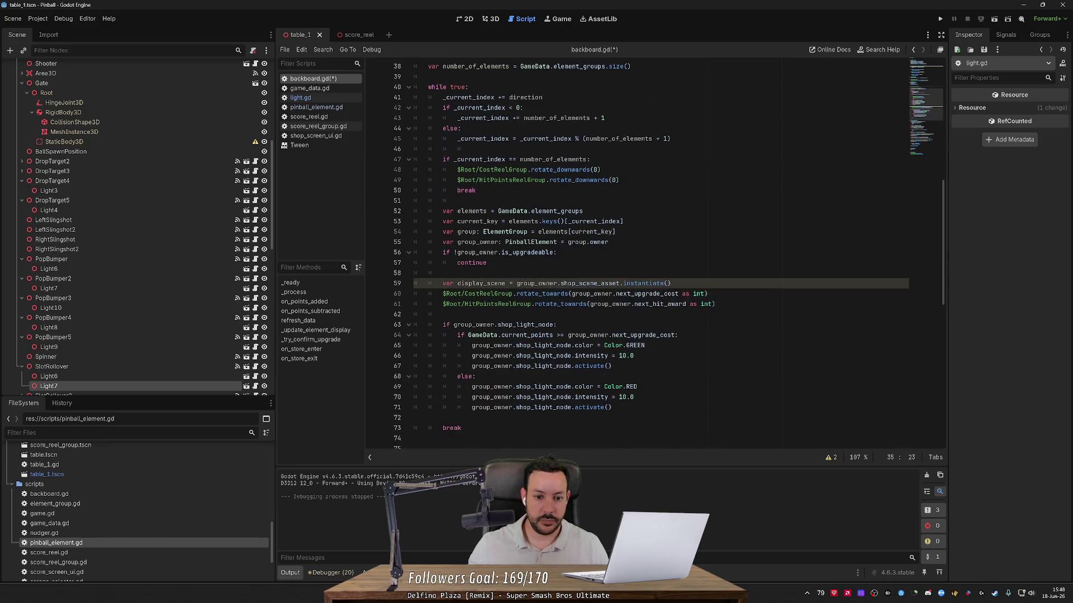
pyautogui.click(556, 325)
pyautogui.press('Return')
pyautogui.write('current_shop_light')
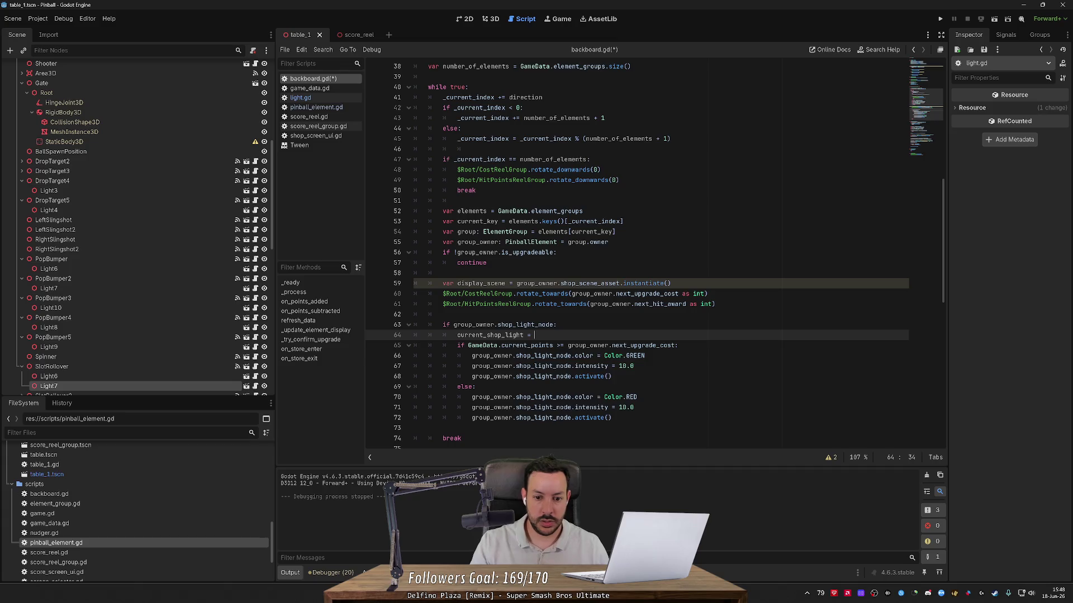
pyautogui.write('grou')
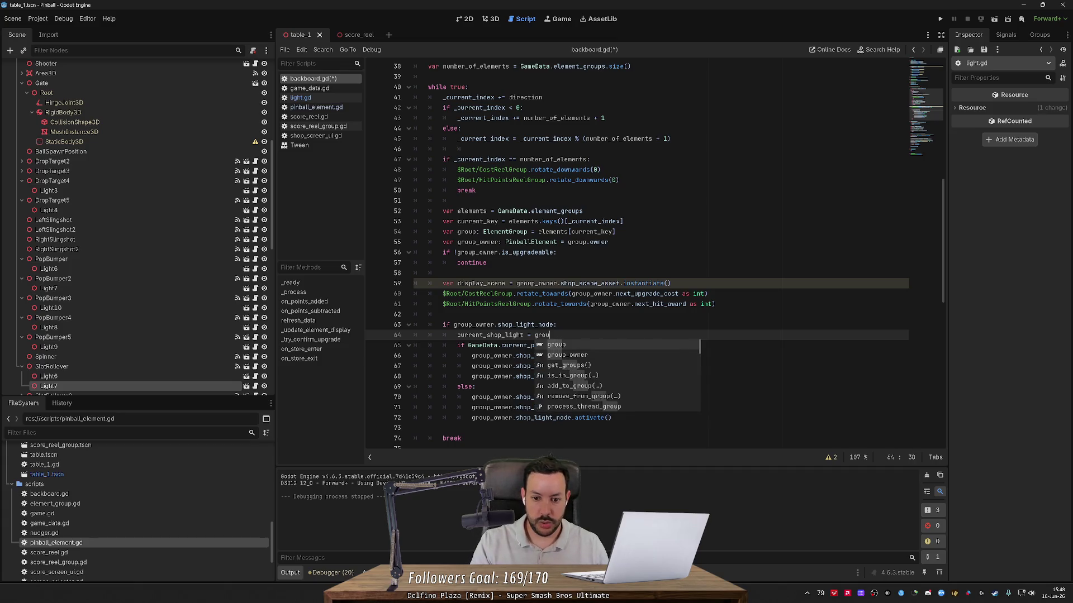
pyautogui.write('p_owner.shop_light_node')
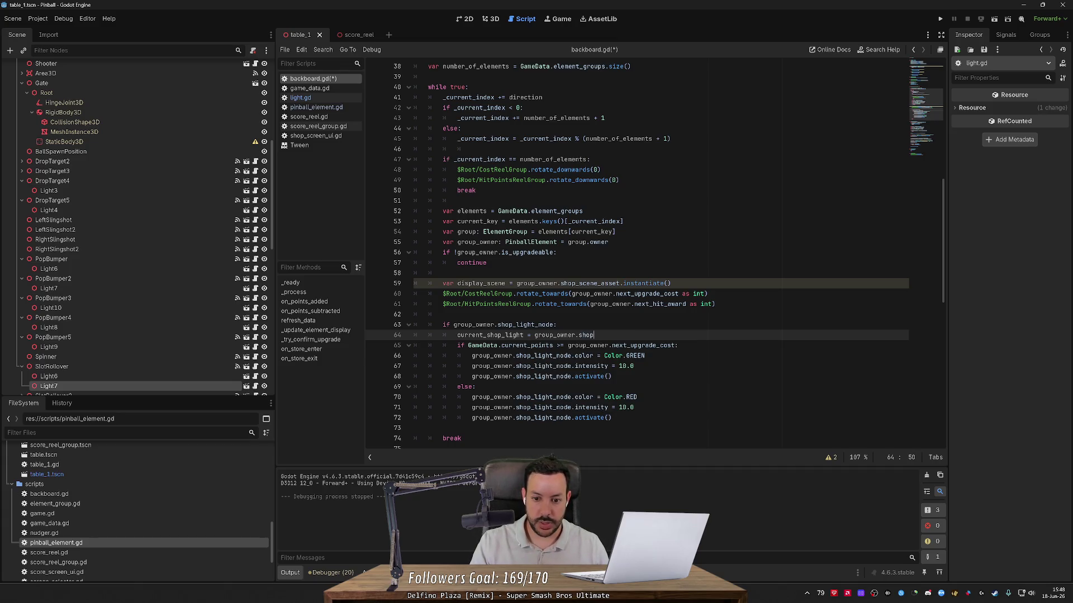
pyautogui.press('Return')
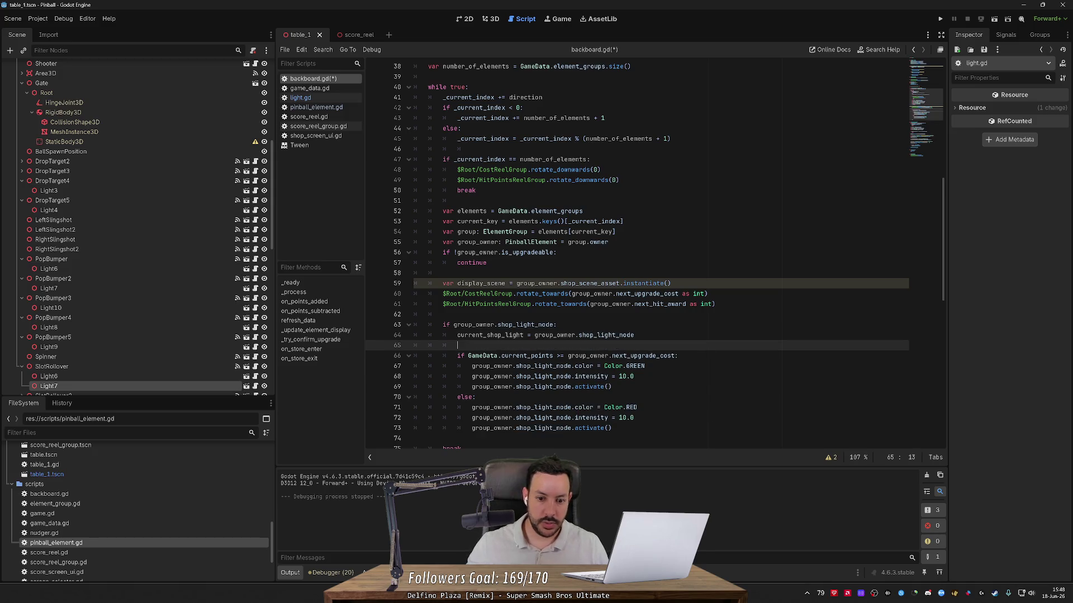
pyautogui.doubleClick(492, 366)
pyautogui.hotkey('ctrl', 'c')
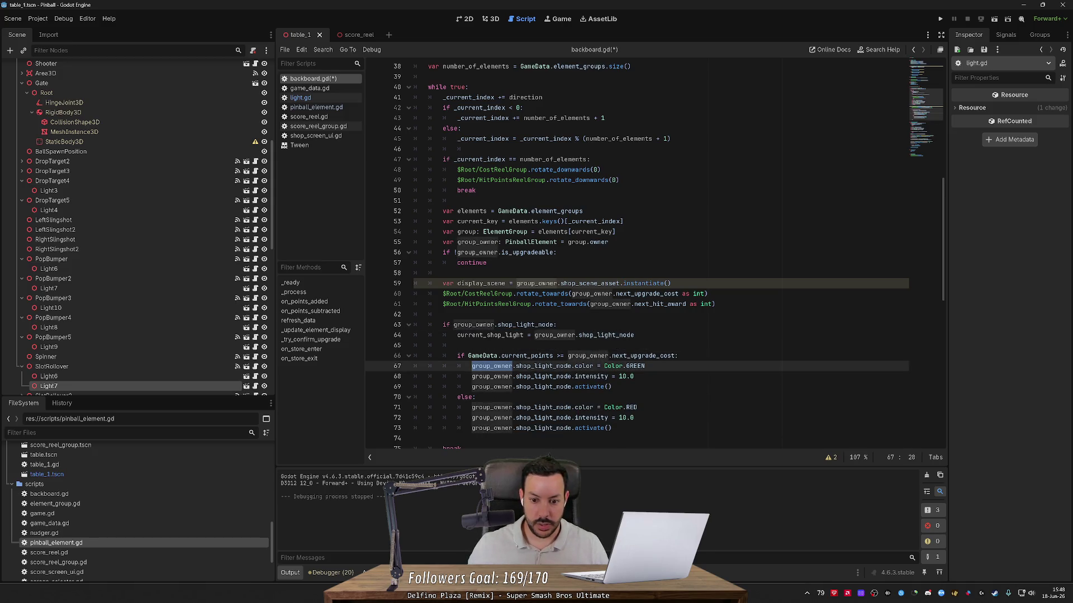
pyautogui.hotkey('ctrl', 'shift', 'Right')
pyautogui.hotkey('ctrl', 'shift', 'Right')
pyautogui.hotkey('ctrl', 'd')
pyautogui.hotkey('ctrl', 'd')
pyautogui.hotkey('ctrl', 'd')
pyautogui.hotkey('ctrl', 'v')
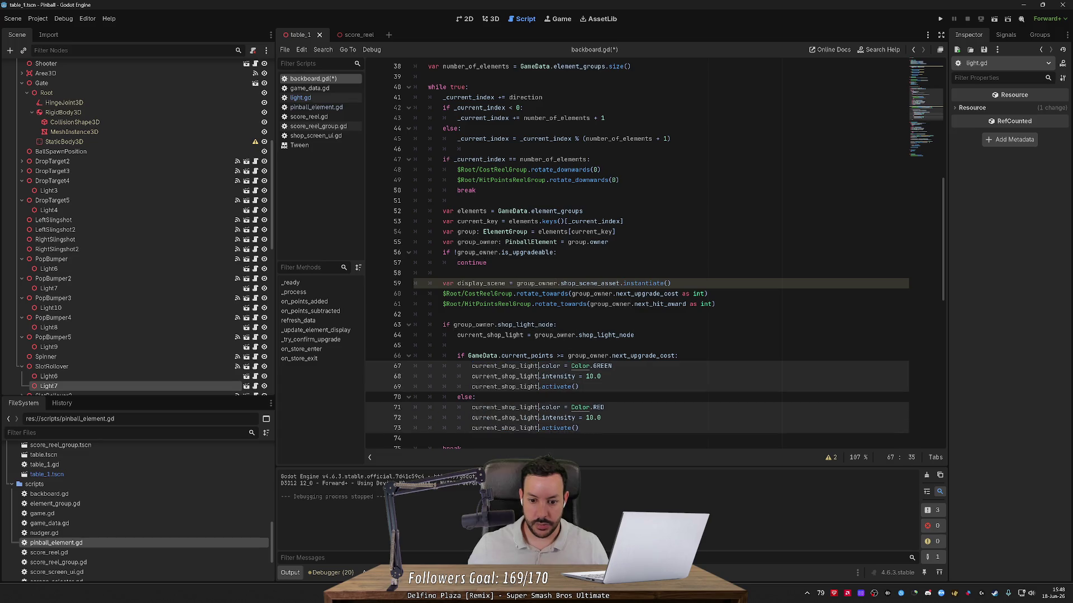
pyautogui.hotkey('ctrl', 's')
pyautogui.click(557, 324)
pyautogui.scroll(-2, 637, 257)
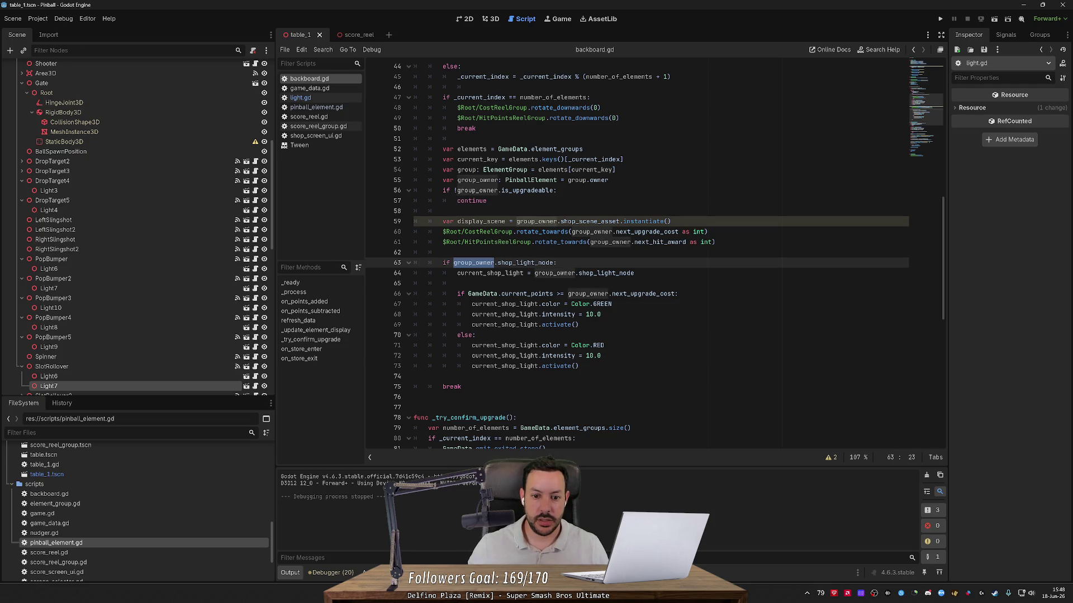
pyautogui.doubleClick(482, 294)
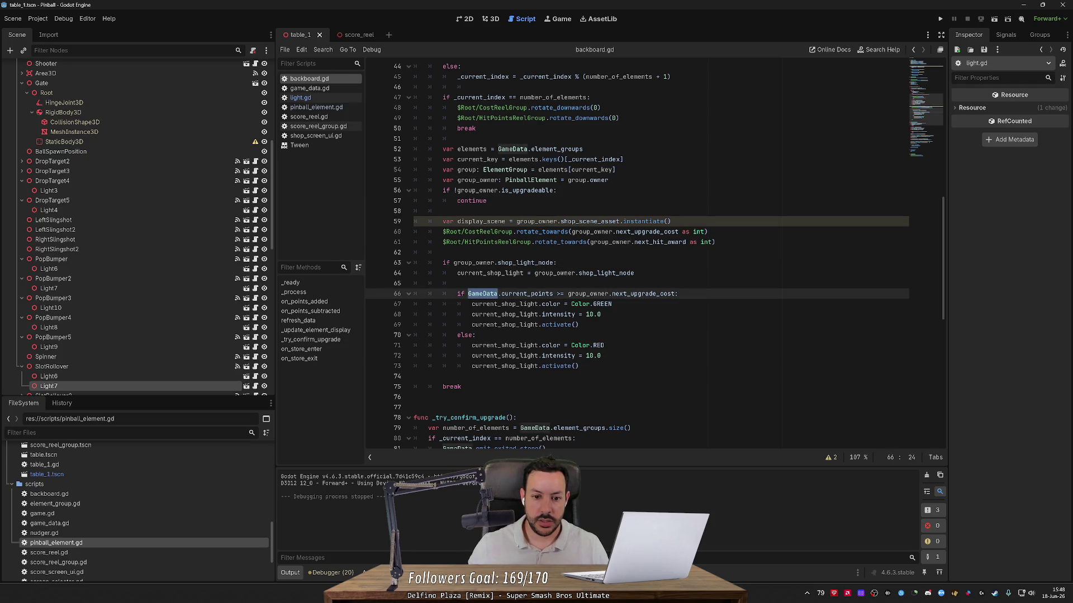
pyautogui.doubleClick(528, 294)
pyautogui.doubleClick(490, 274)
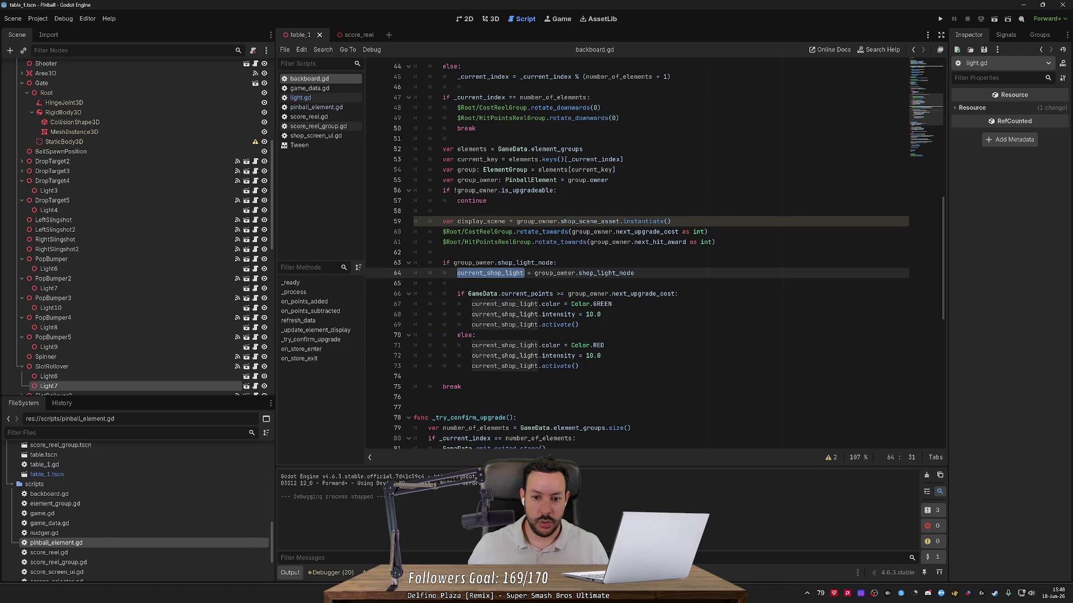
pyautogui.scroll(8, 611, 300)
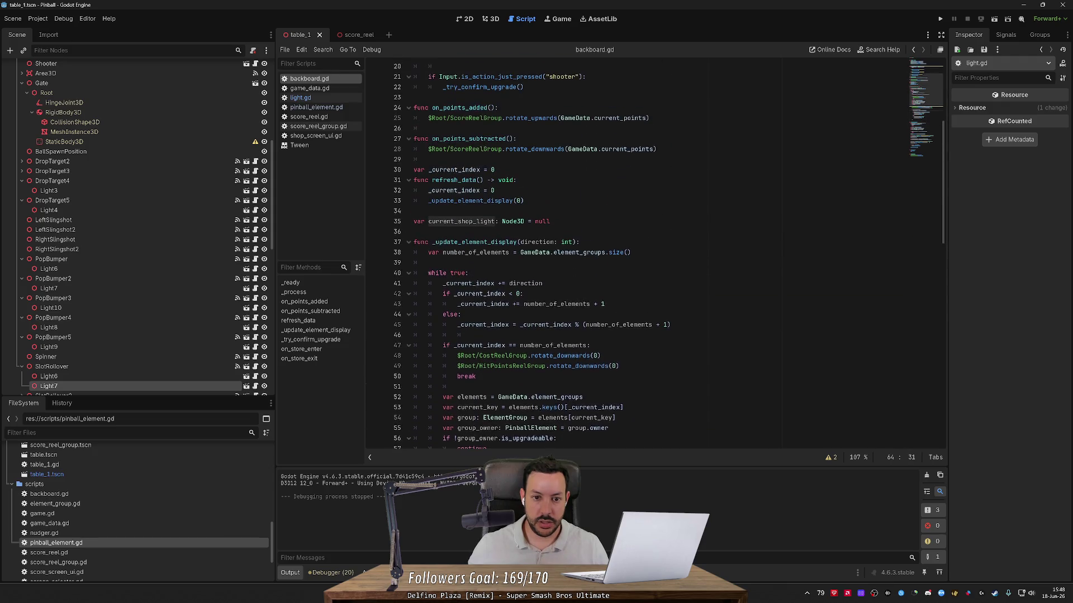
pyautogui.doubleClick(536, 242)
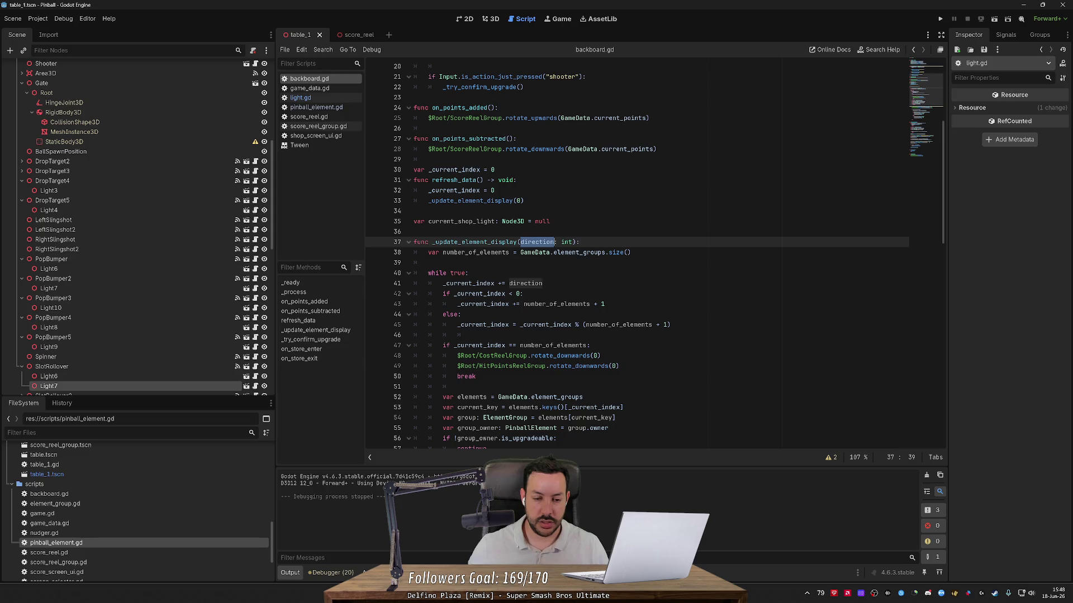
pyautogui.scroll(-2, 558, 283)
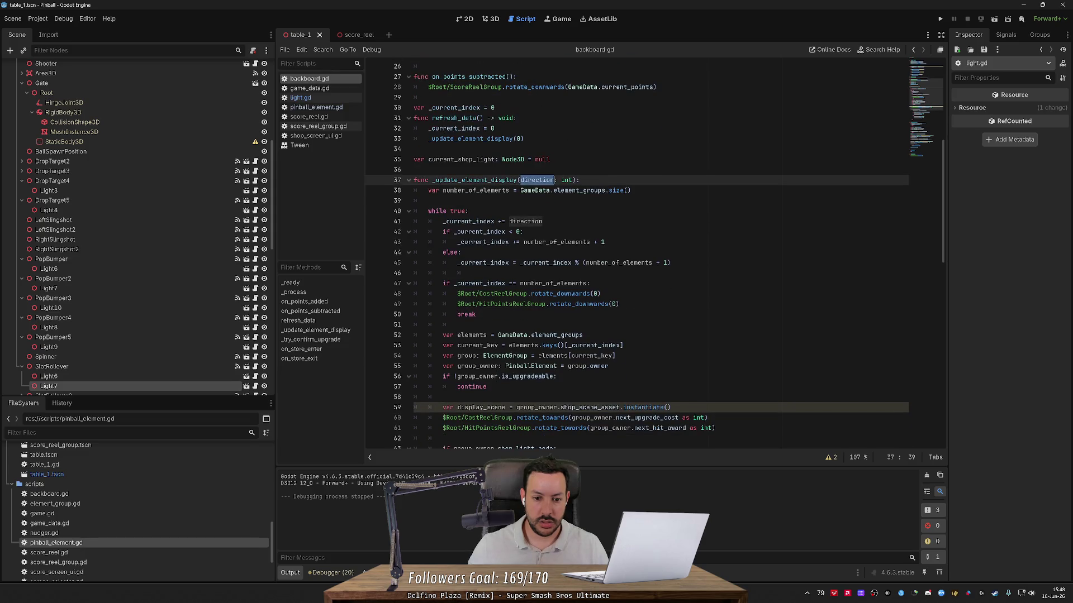
pyautogui.scroll(-4, 558, 283)
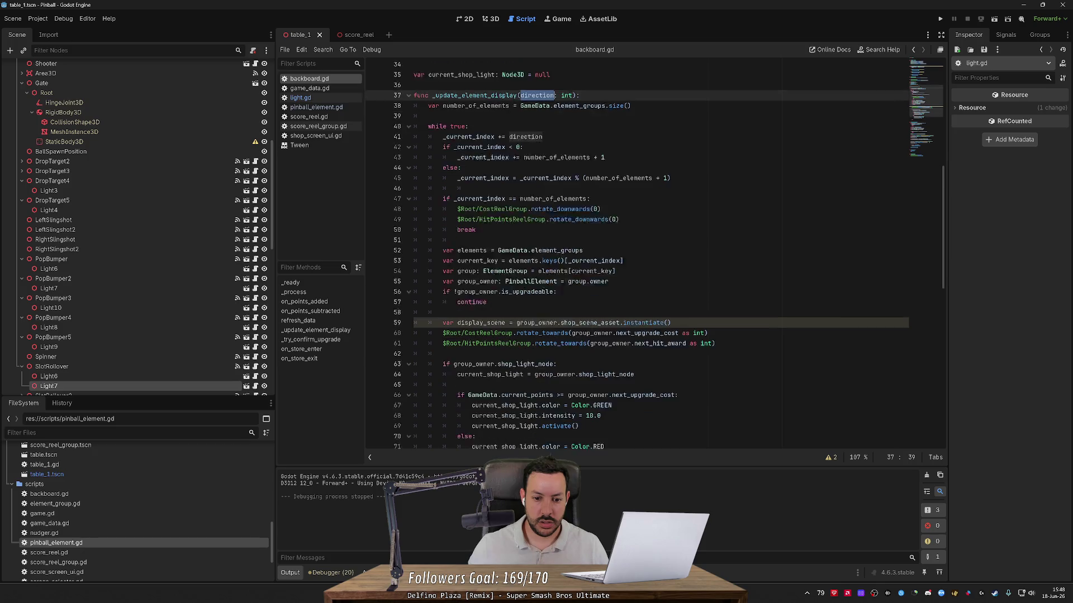
pyautogui.scroll(3, 559, 283)
pyautogui.scroll(2, 654, 254)
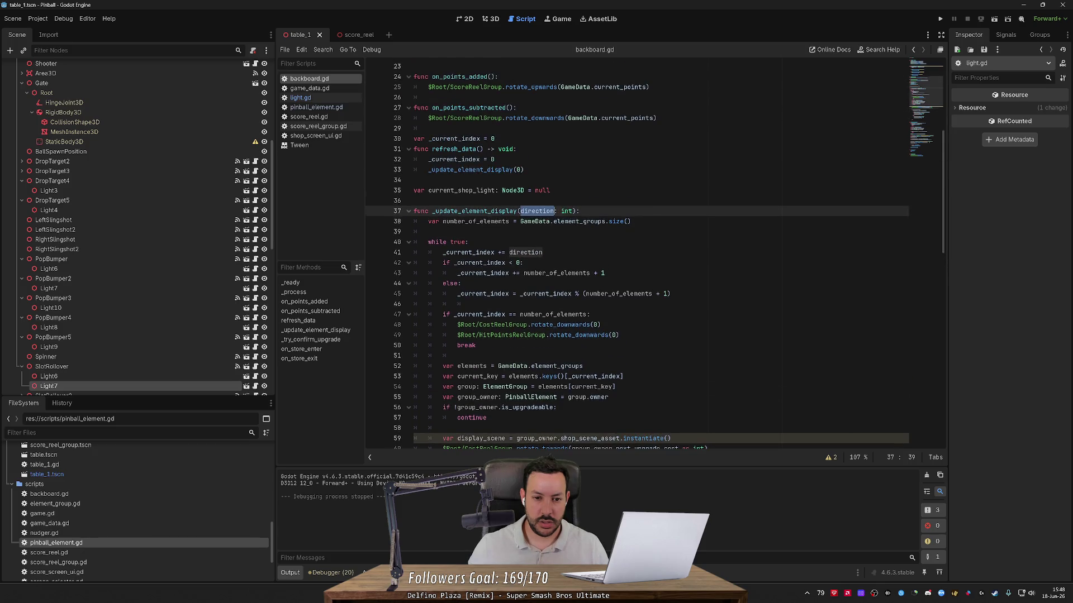
pyautogui.scroll(-5, 637, 254)
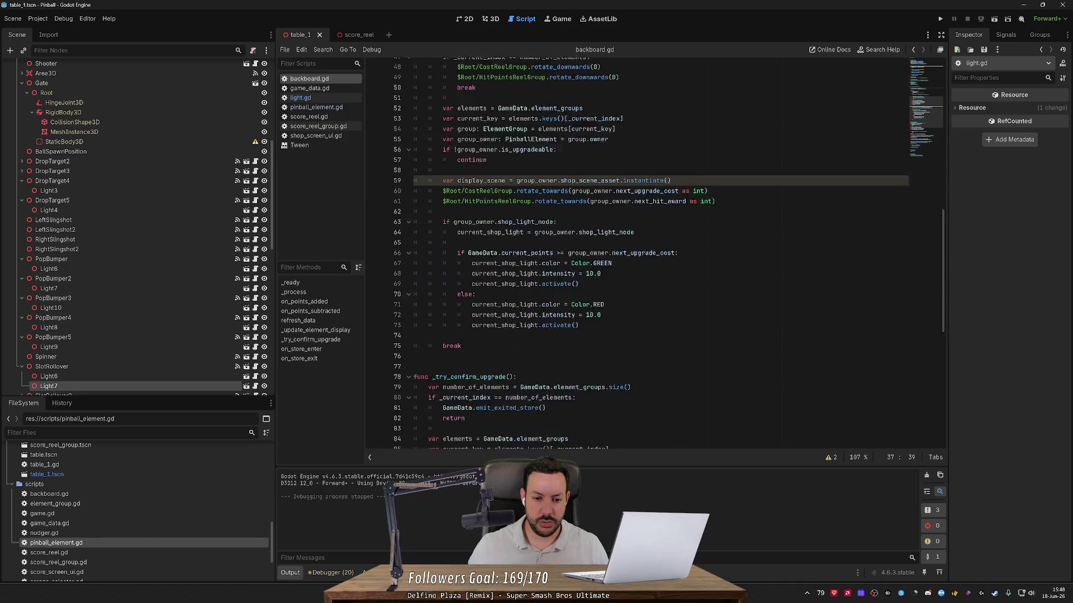
pyautogui.scroll(-2, 637, 254)
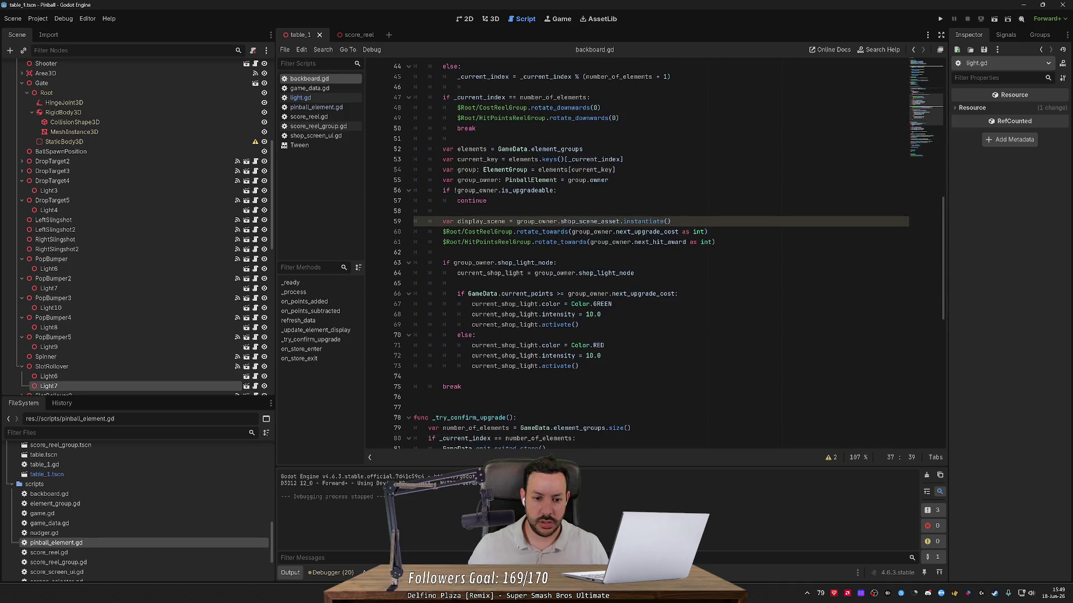
pyautogui.scroll(4, 637, 254)
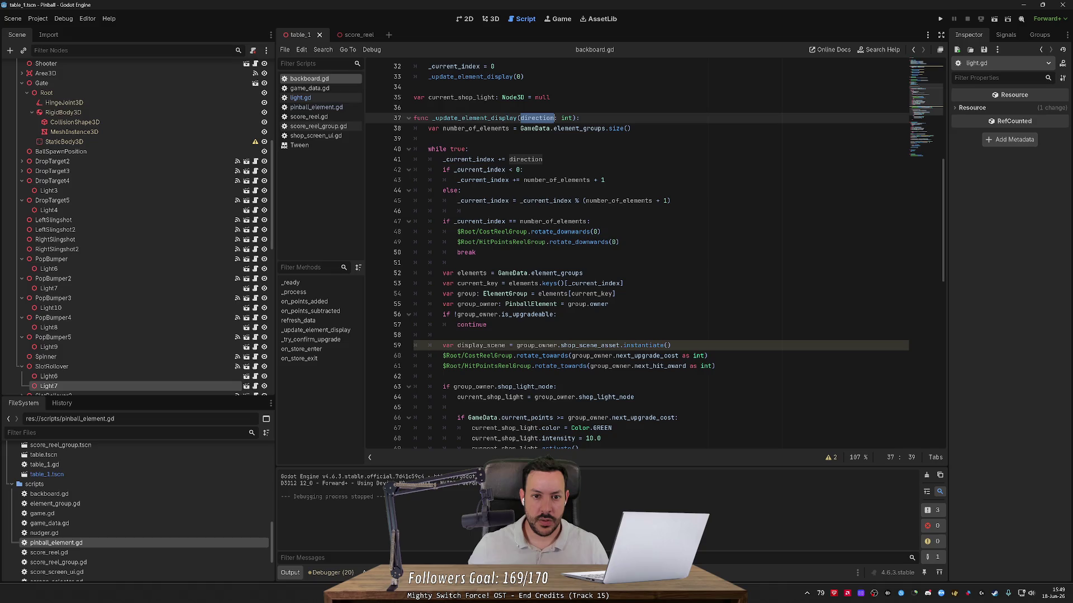
pyautogui.press('F3')
pyautogui.scroll(3, 637, 254)
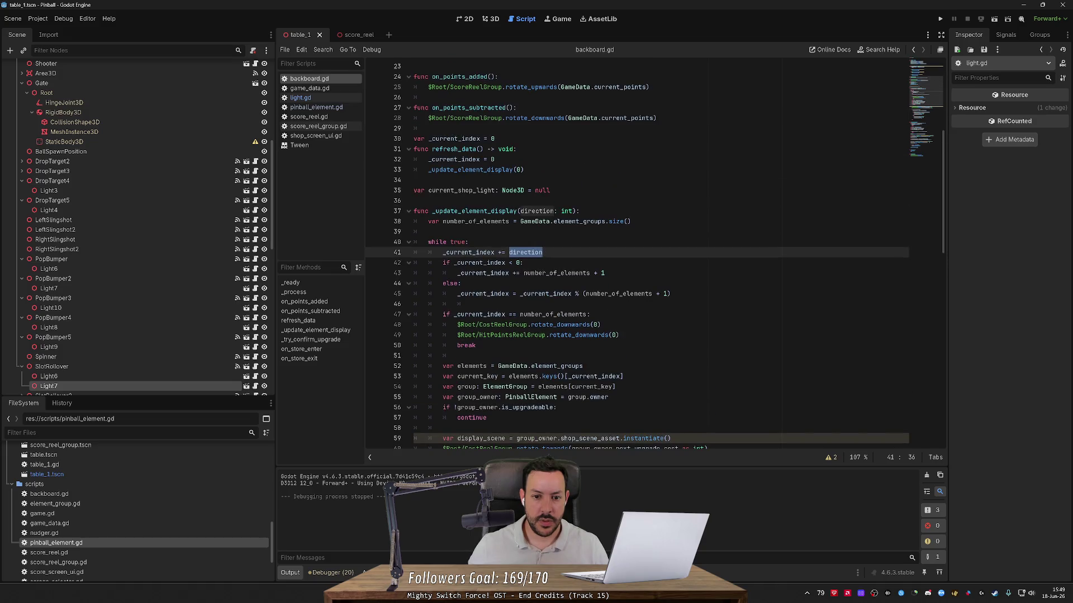
pyautogui.doubleClick(468, 252)
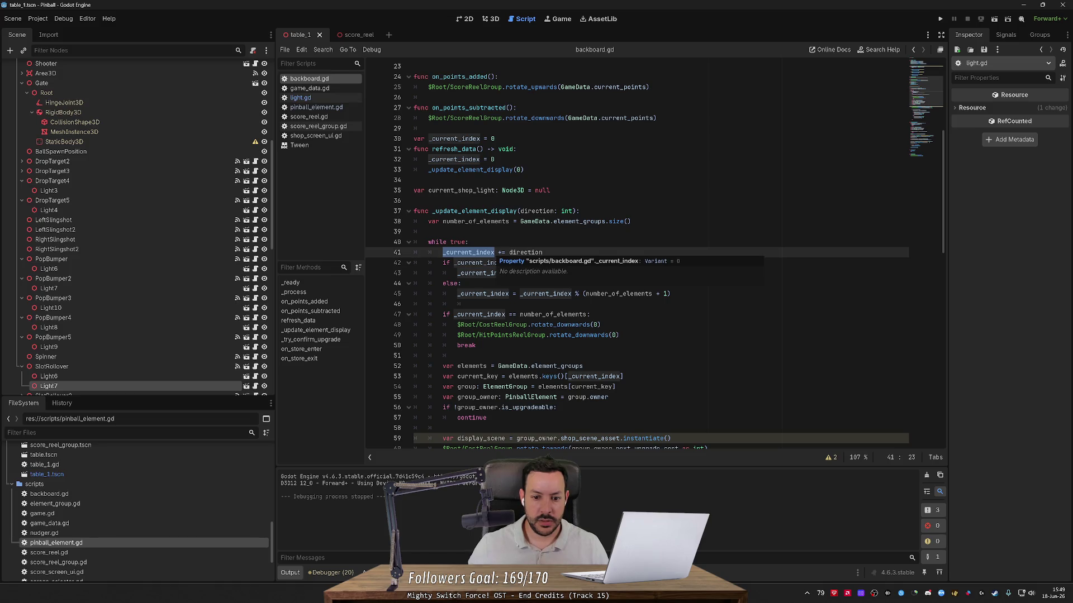
pyautogui.scroll(-2, 480, 254)
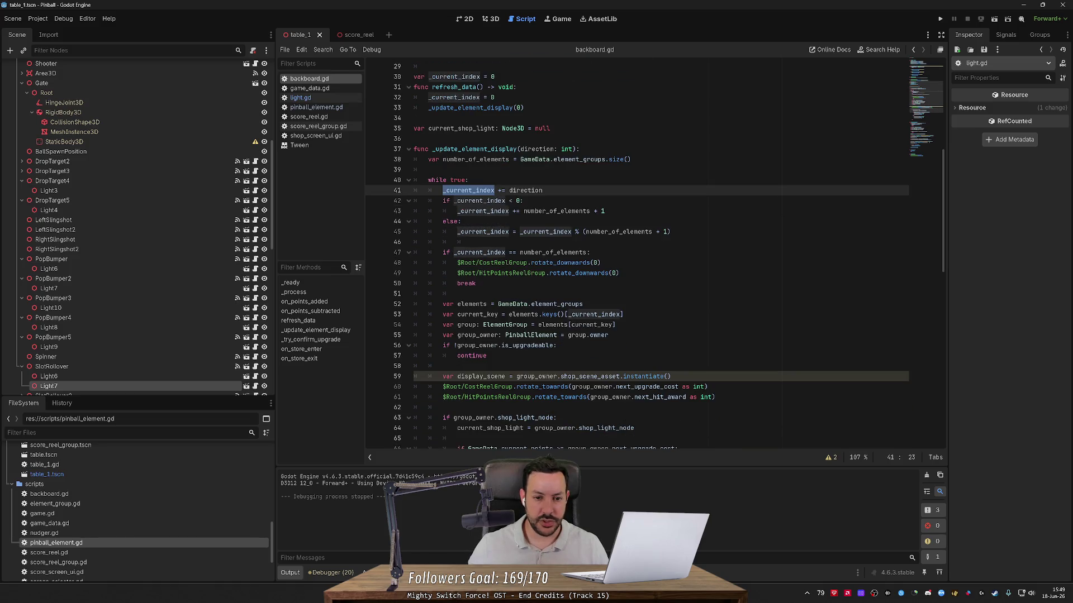
pyautogui.scroll(-4, 480, 254)
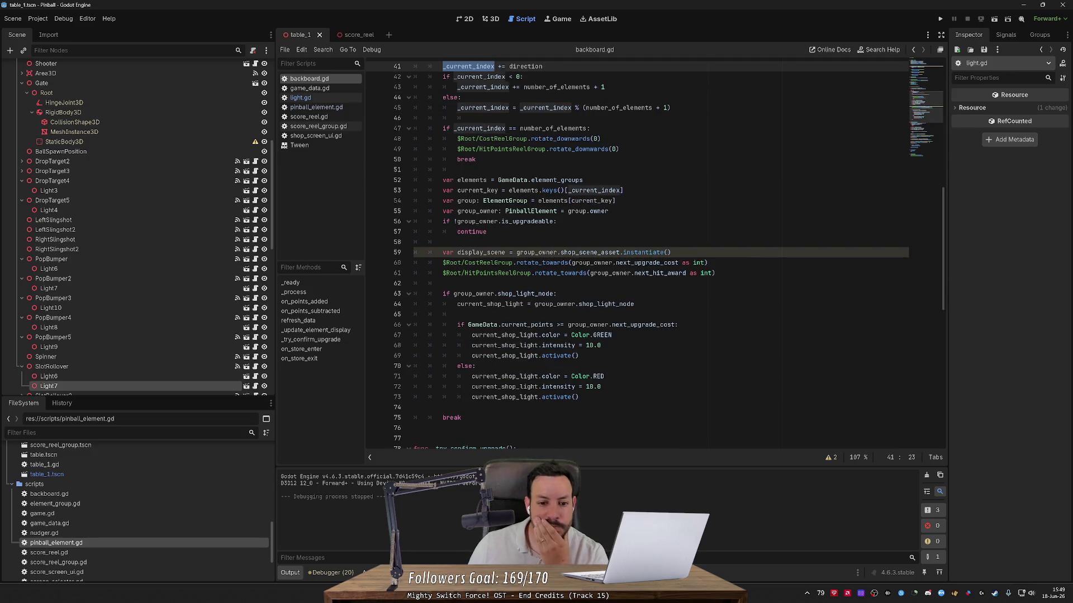
pyautogui.scroll(3, 481, 254)
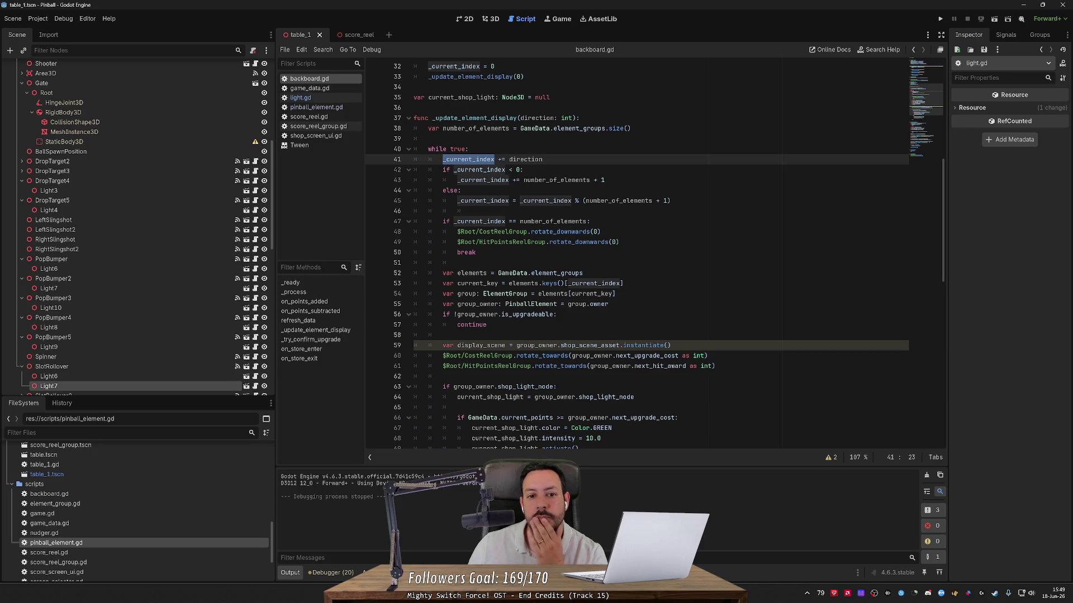
pyautogui.click(480, 149)
pyautogui.scroll(-4, 654, 254)
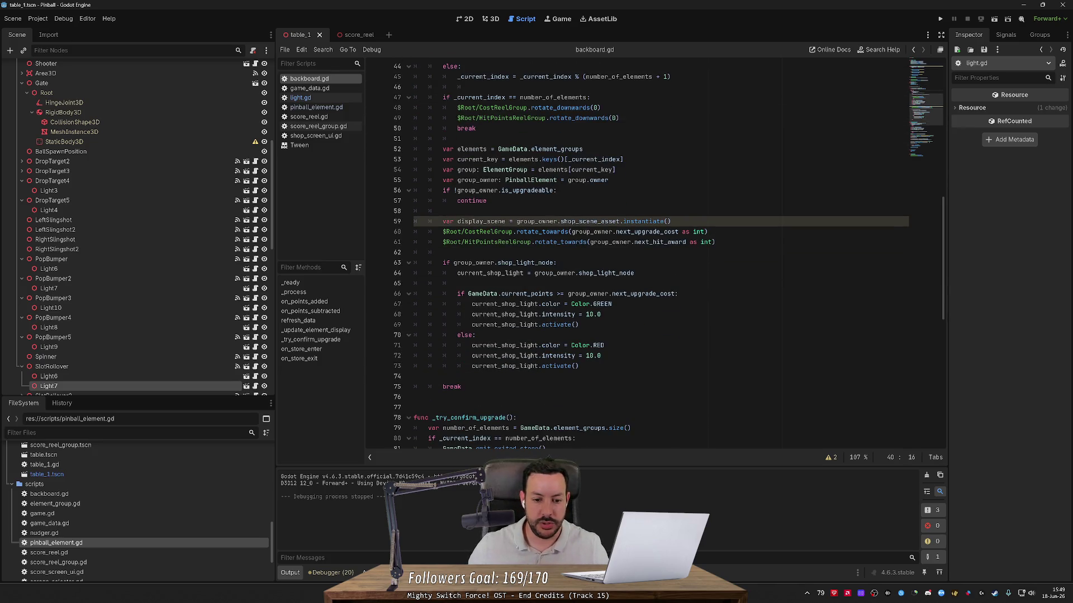
pyautogui.scroll(1, 655, 255)
pyautogui.click(424, 407)
pyautogui.scroll(4, 655, 255)
# - Dedent the loop body lines 40–66, then undo it once break errors appear
pyautogui.scroll(1, 654, 255)
pyautogui.moveTo(414, 191); pyautogui.dragTo(670, 438)
pyautogui.hotkey('shift', 'Tab')
pyautogui.click(428, 180)
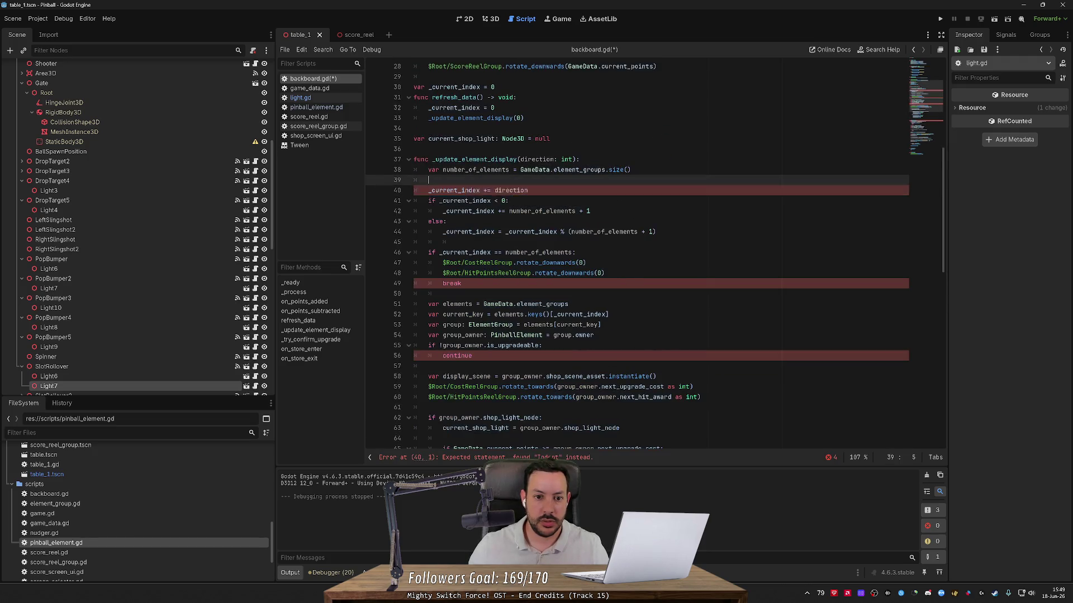
pyautogui.doubleClick(452, 284)
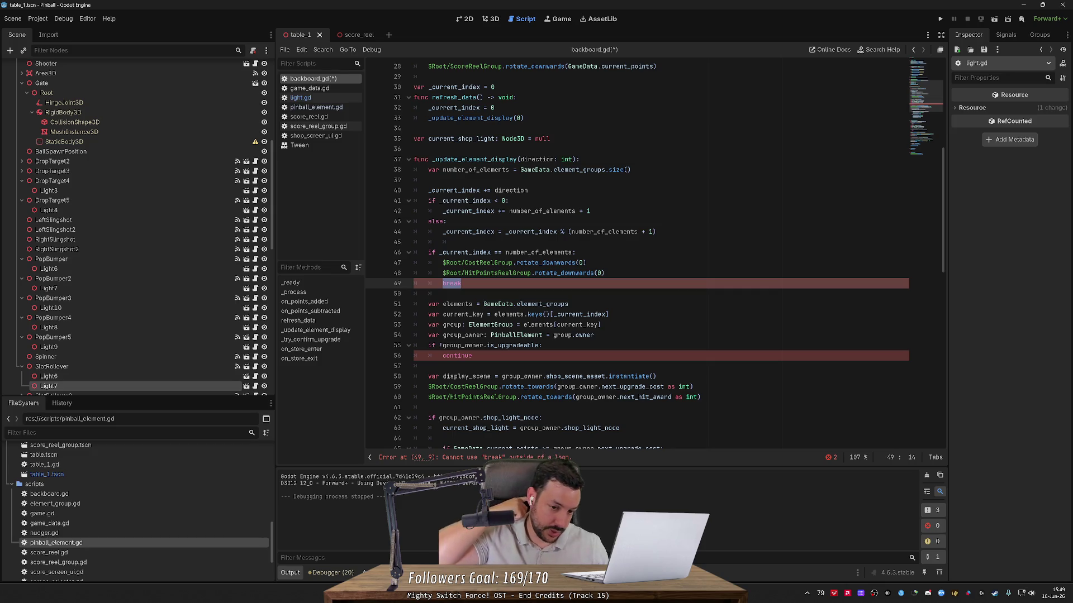
pyautogui.hotkey('ctrl', 'z')
pyautogui.hotkey('ctrl', 'z')
pyautogui.hotkey('ctrl', 'z')
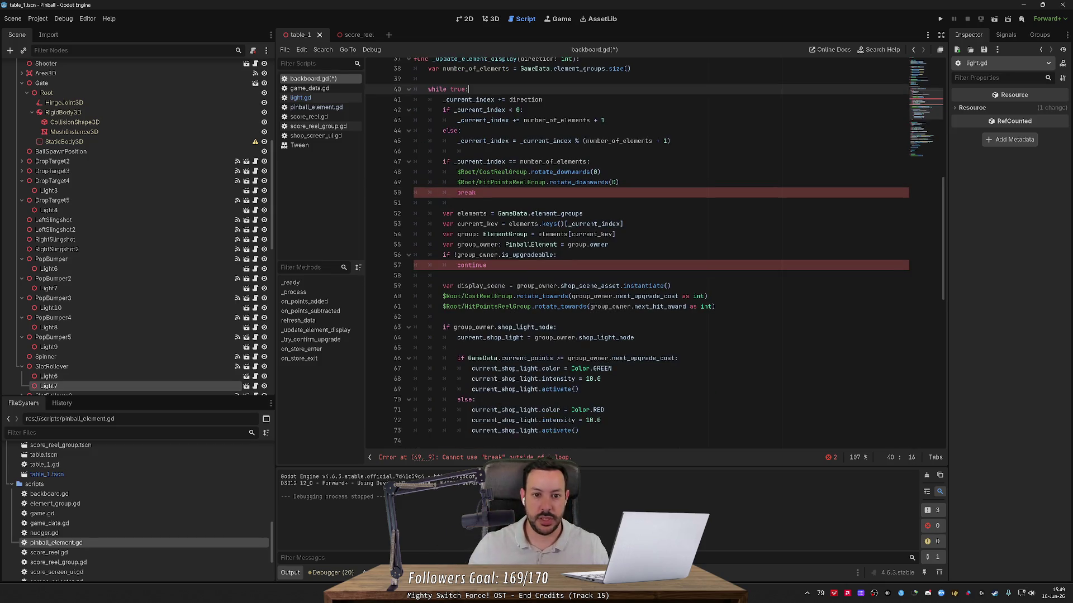
# - Open a new empty line directly after 'while true:' inside the loop
pyautogui.scroll(2, 515, 249)
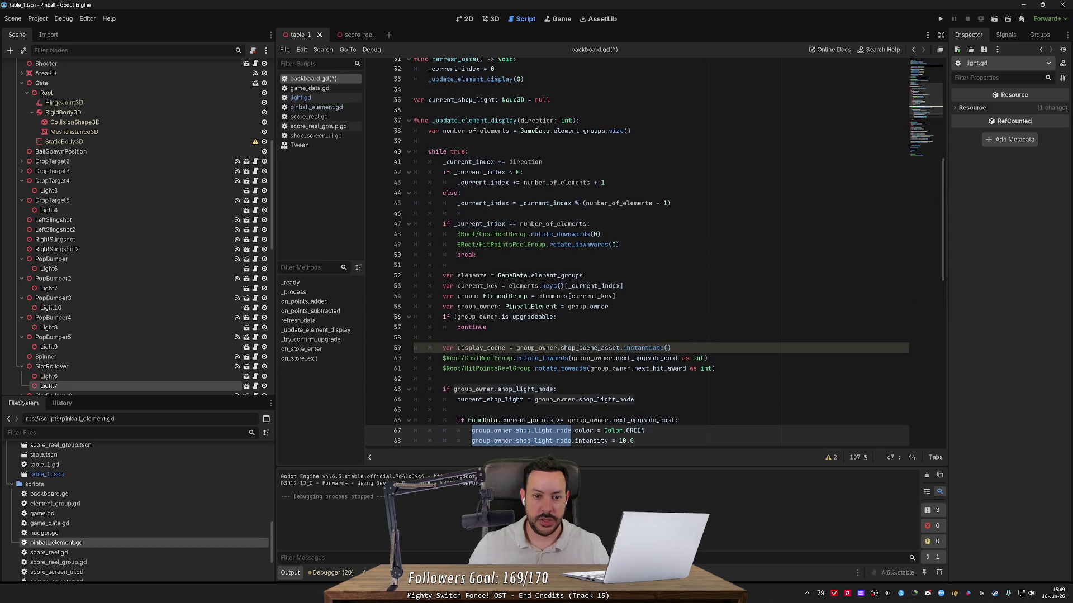
pyautogui.doubleClick(477, 317)
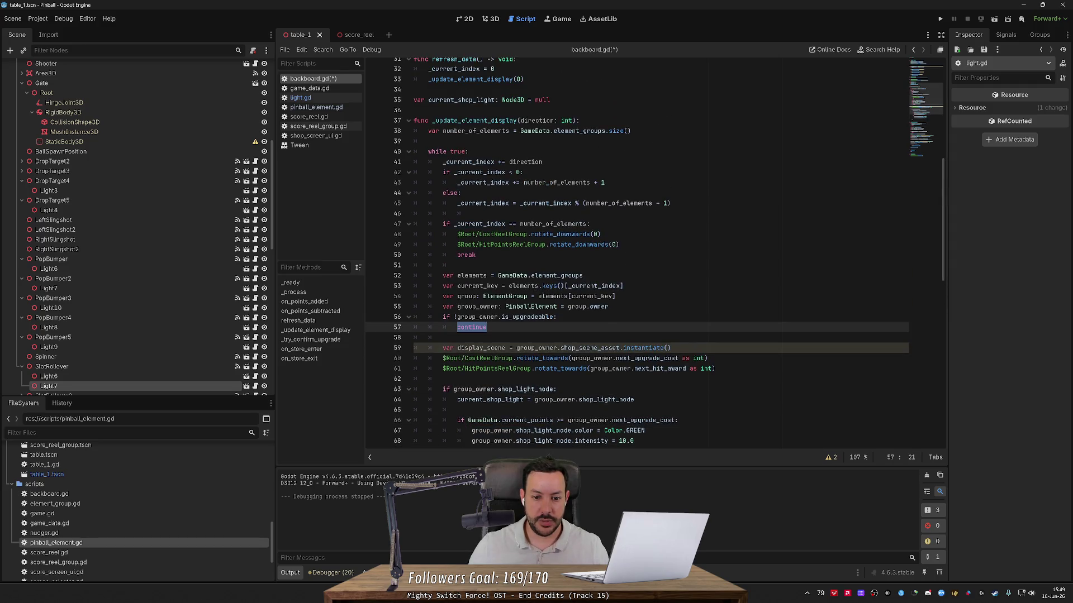
pyautogui.scroll(3, 476, 317)
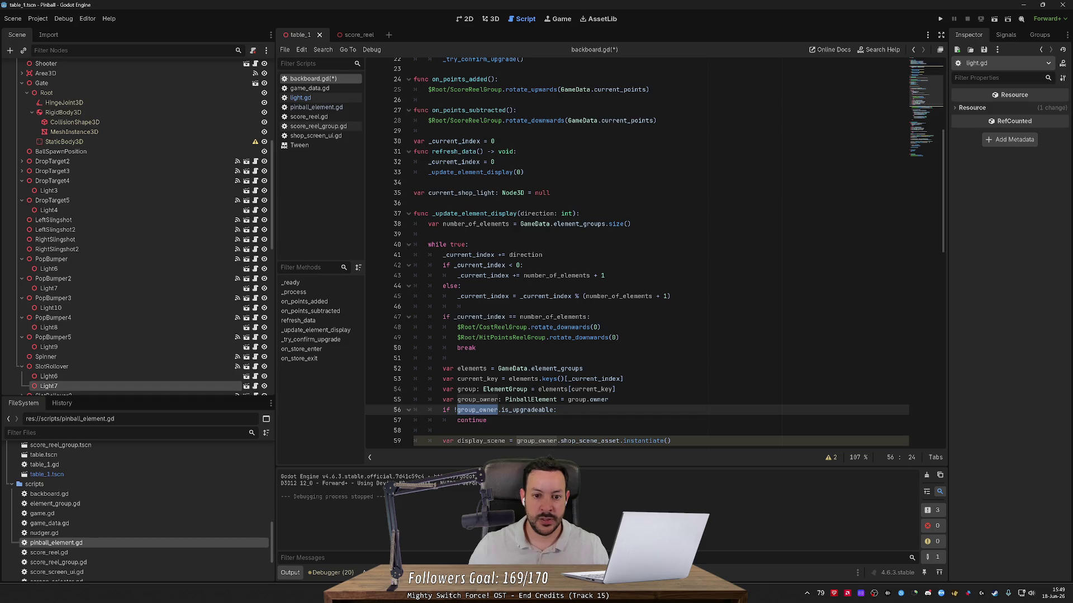
pyautogui.click(468, 244)
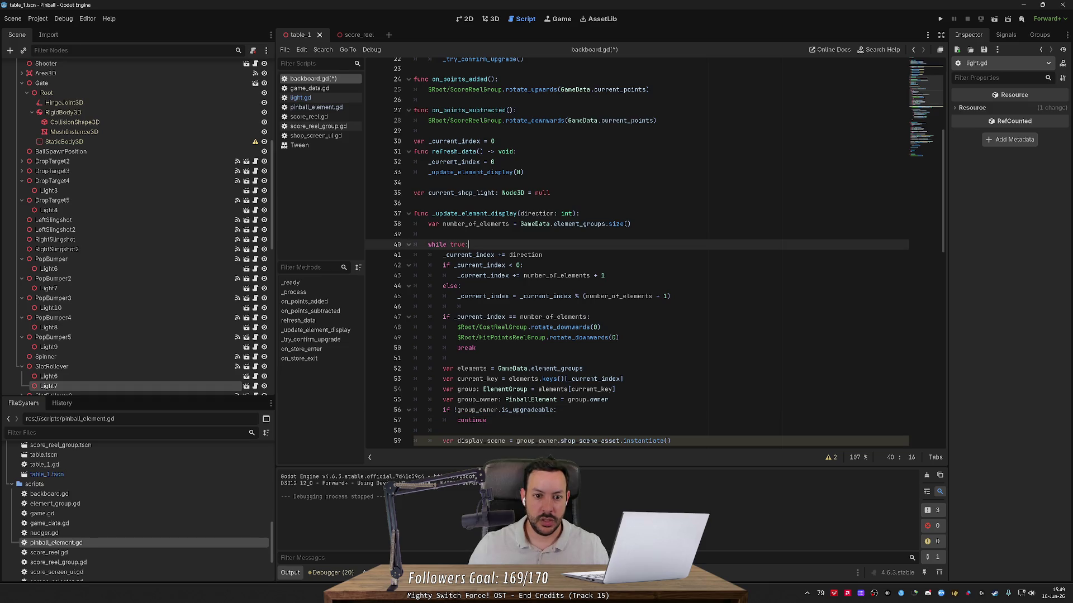
pyautogui.doubleClick(461, 193)
pyautogui.hotkey('ctrl', 'c')
pyautogui.click(468, 245)
pyautogui.press('Return')
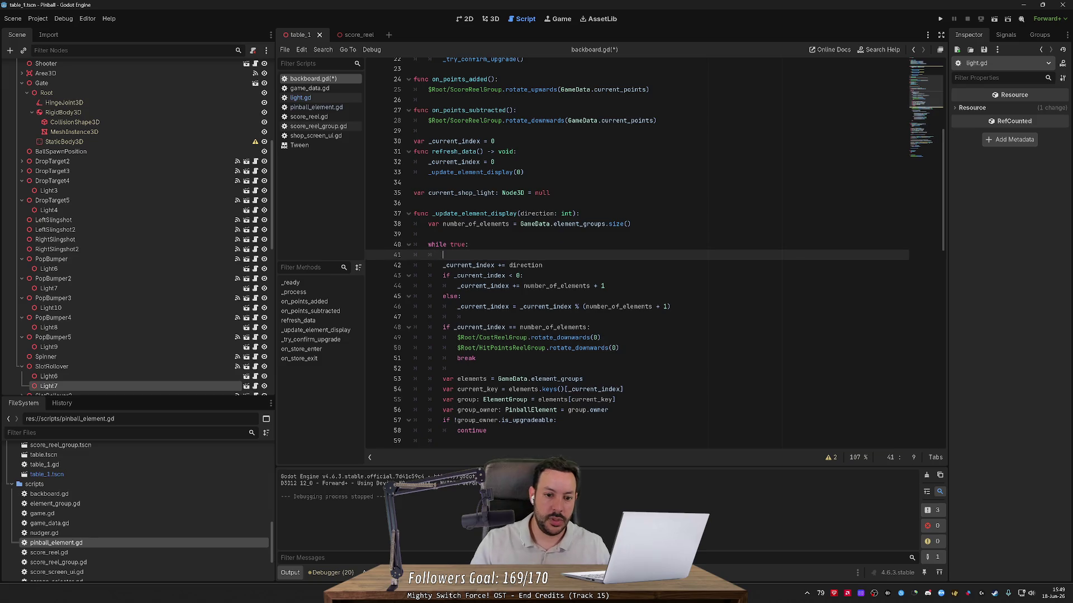
# - Insert 'if current_shop_light:' calling 'current_shop_light.deactivate()' above the while true loop
pyautogui.press('Up')
pyautogui.hotkey('ctrl', 'shift', 'Return')
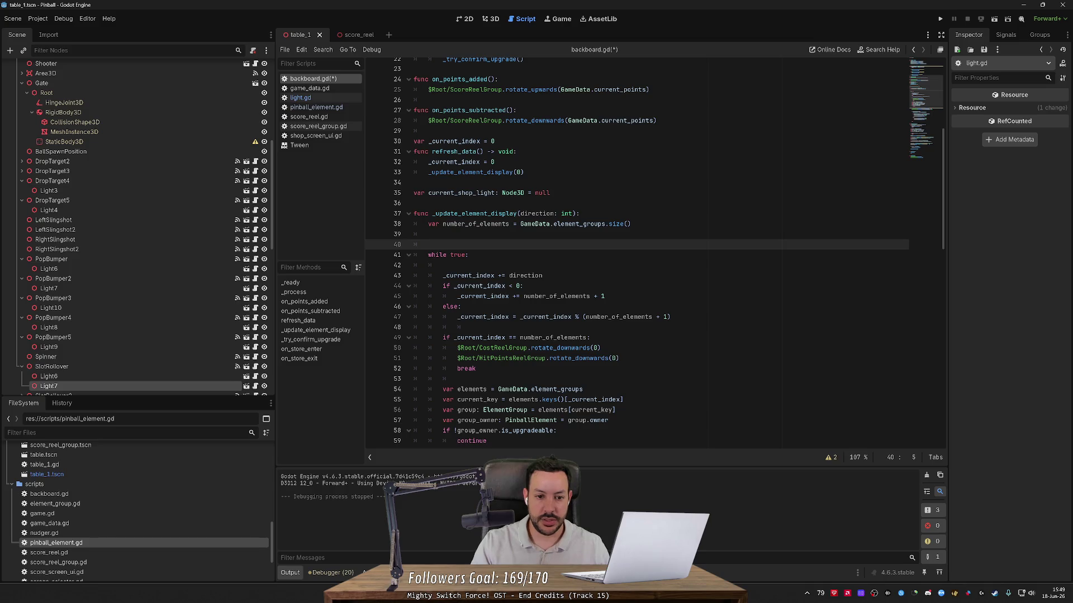
pyautogui.hotkey('ctrl', 'v')
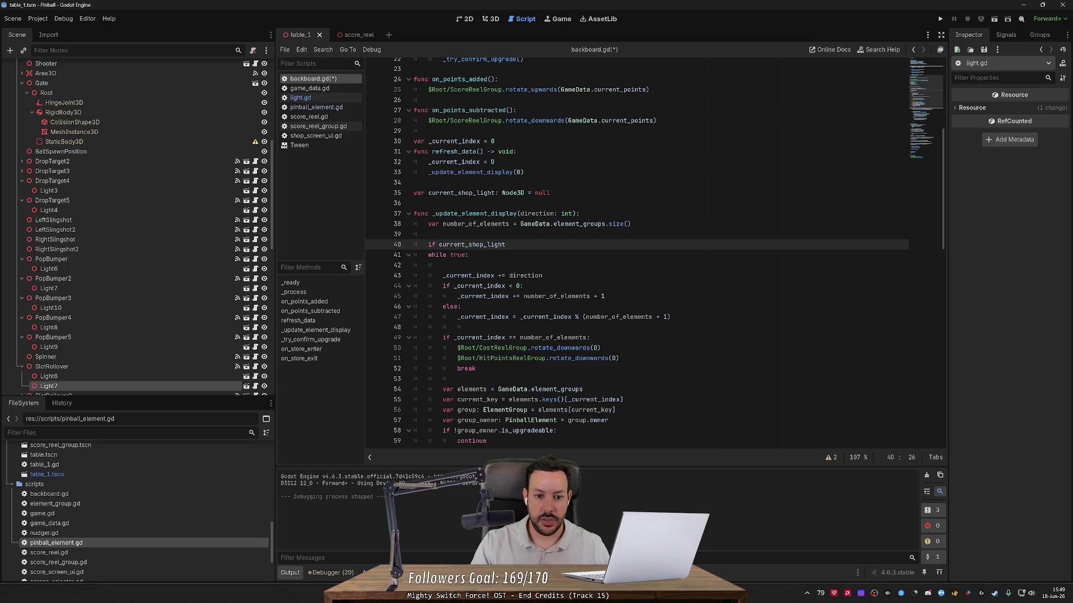
pyautogui.write(':')
pyautogui.press('Return')
pyautogui.hotkey('ctrl', 'v')
pyautogui.write('.deactivate()')
pyautogui.press('Return')
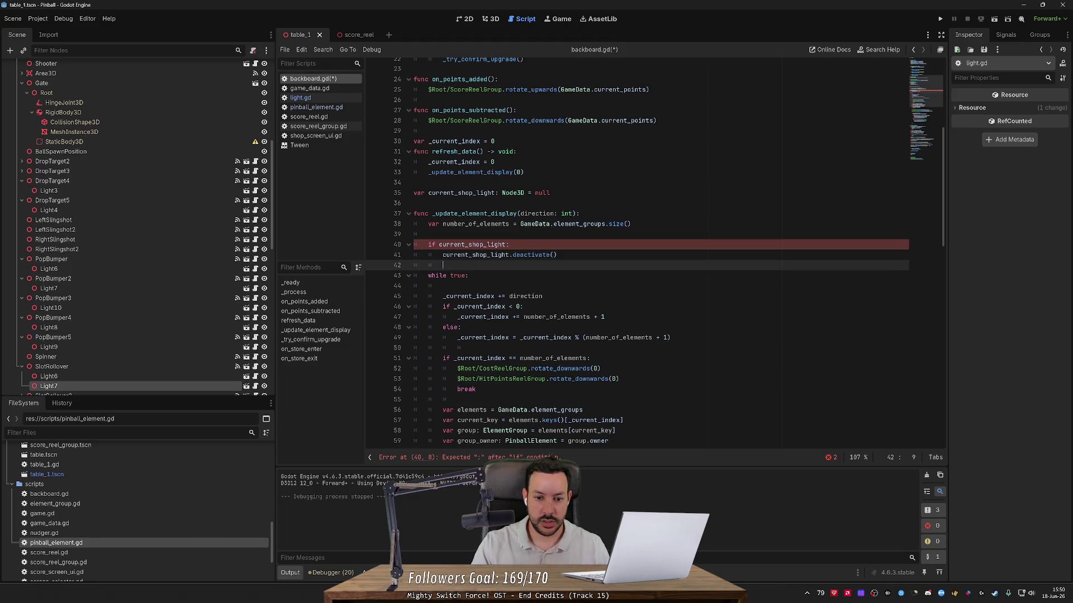
# - Delete the extra empty line below the if block and save backboard.gd
pyautogui.scroll(-5, 637, 251)
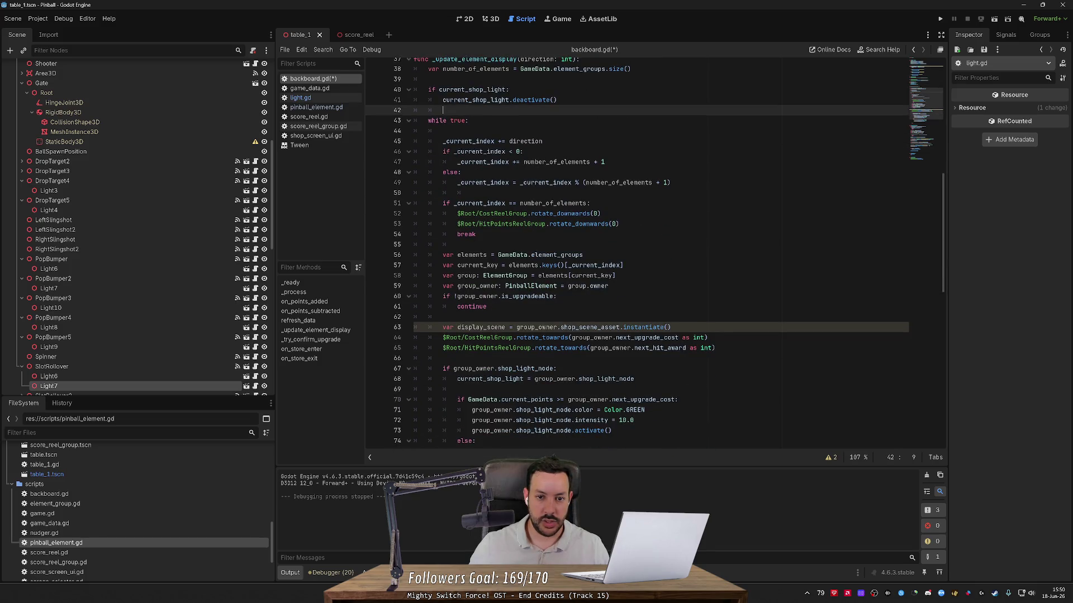
pyautogui.scroll(2, 637, 251)
pyautogui.click(443, 193)
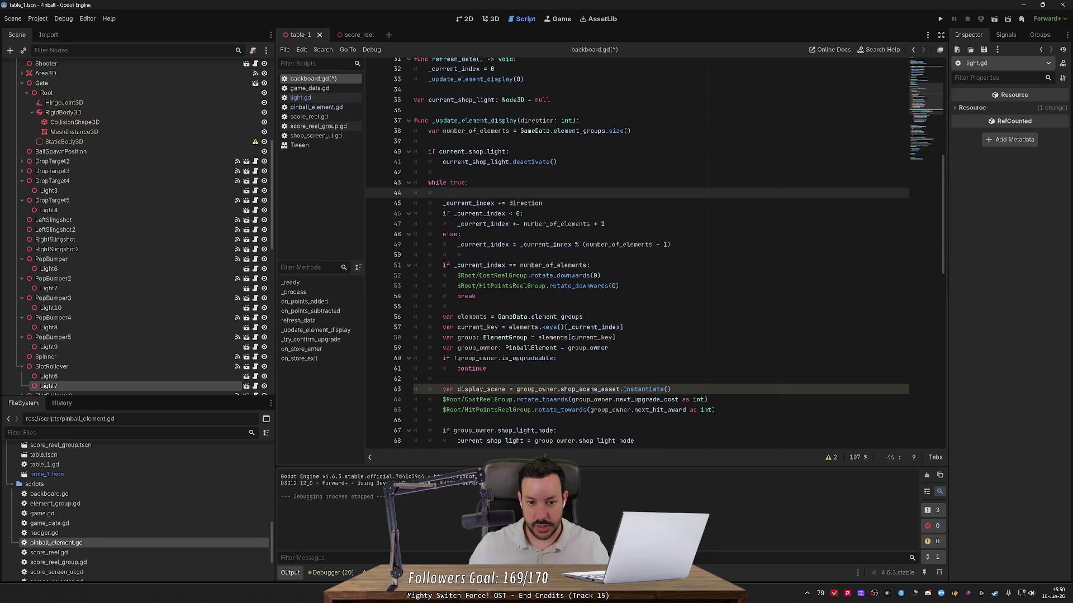
pyautogui.hotkey('ctrl', 'shift', 'k')
pyautogui.hotkey('ctrl', 's')
# - Add 'current_shop_light = null' beneath the deactivate() call
pyautogui.scroll(-3, 636, 252)
pyautogui.scroll(4, 637, 252)
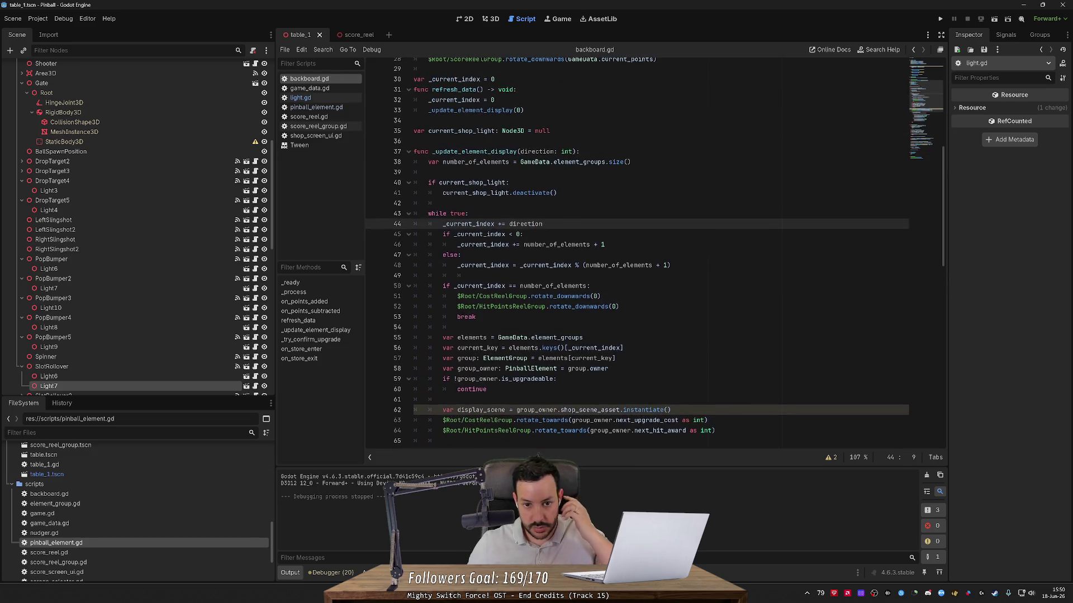
pyautogui.doubleClick(472, 183)
pyautogui.scroll(-2, 637, 251)
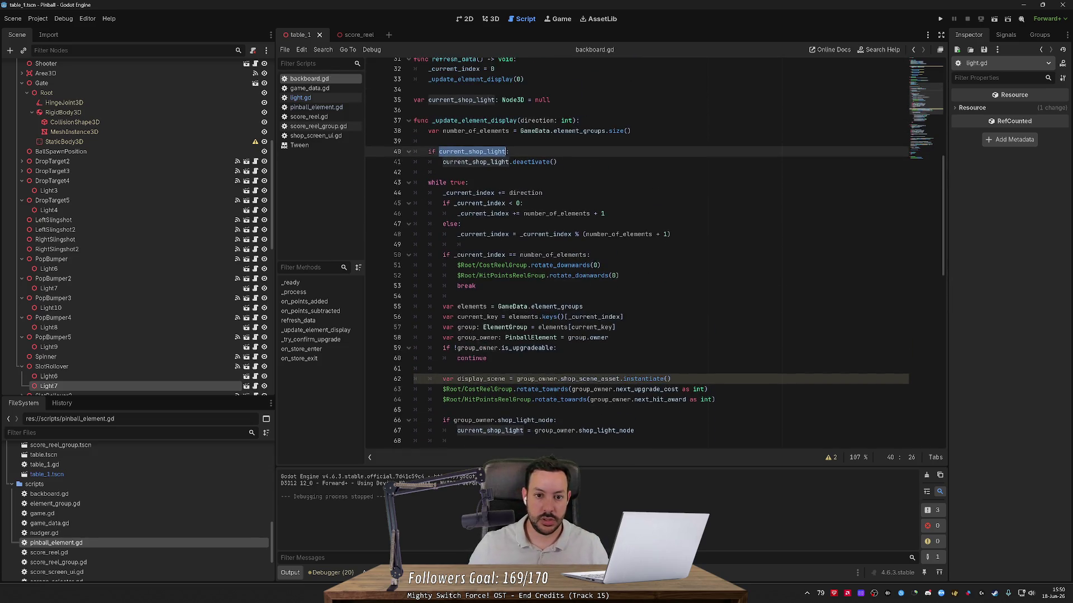
pyautogui.hotkey('ctrl', 'c')
pyautogui.press('Down')
pyautogui.press('End')
pyautogui.press('Return')
pyautogui.hotkey('ctrl', 'v')
pyautogui.write('null')
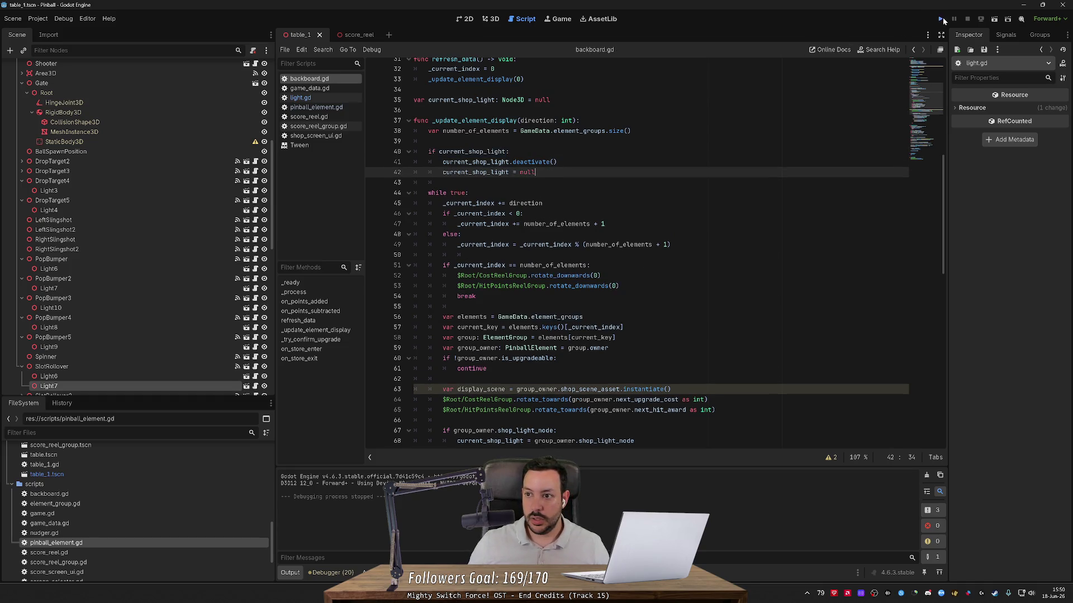
pyautogui.click(942, 20)
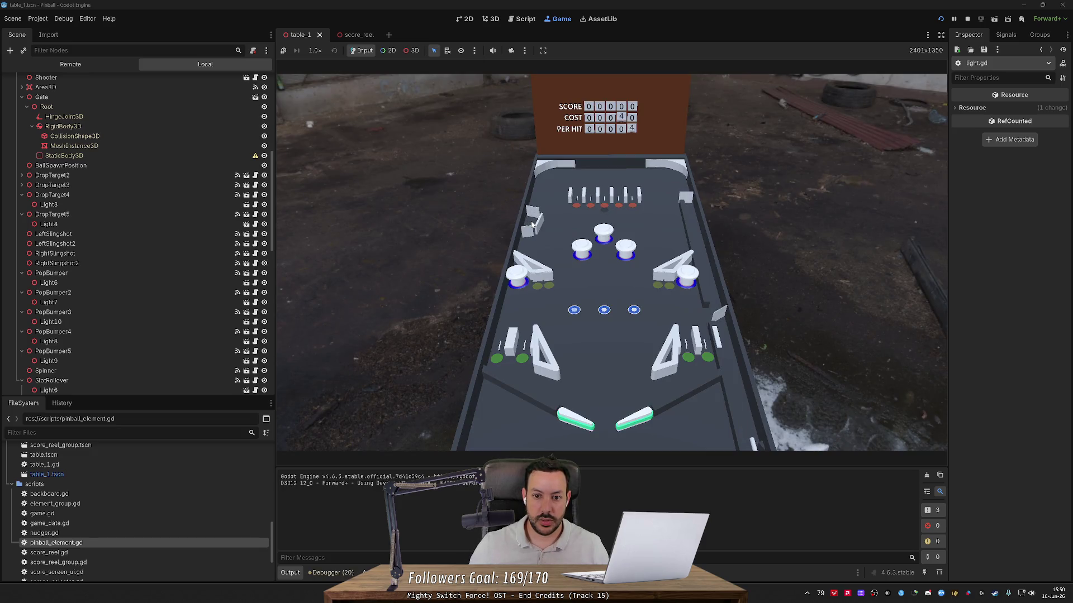
# - Test the table, flicking left once and right three times to step through upgrade COST and PER HIT reels
pyautogui.press('Left')
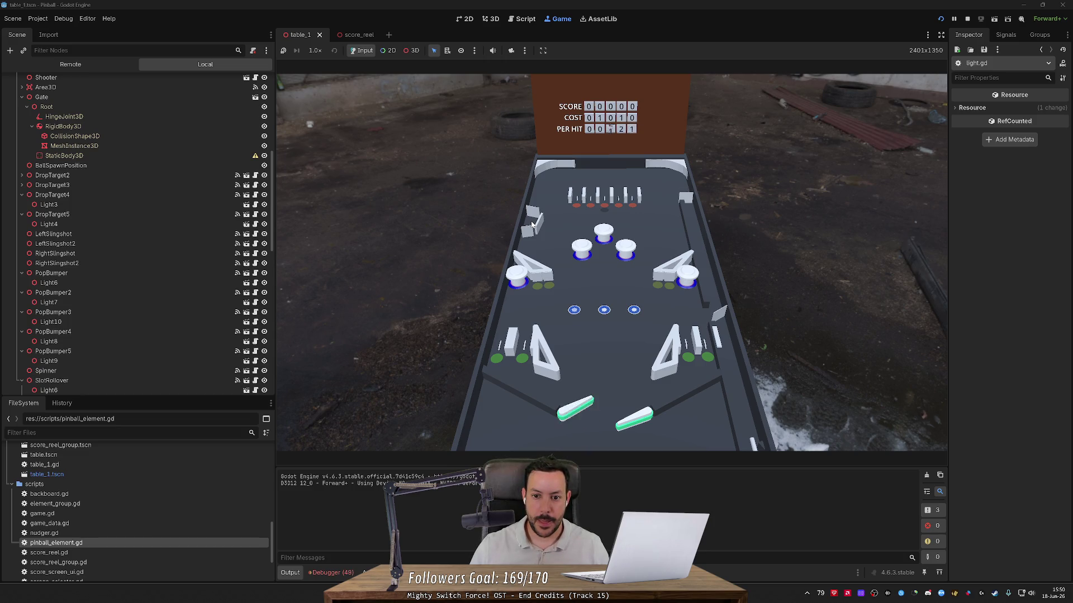
pyautogui.press('Right')
pyautogui.press('Right')
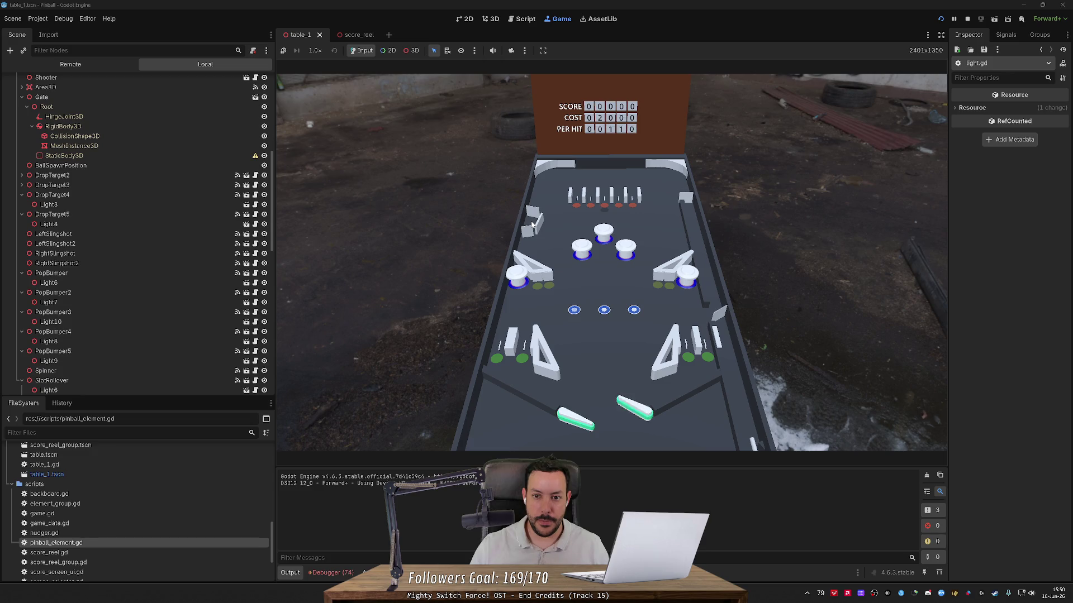
pyautogui.press('Right')
pyautogui.press('Right')
pyautogui.press('Right')
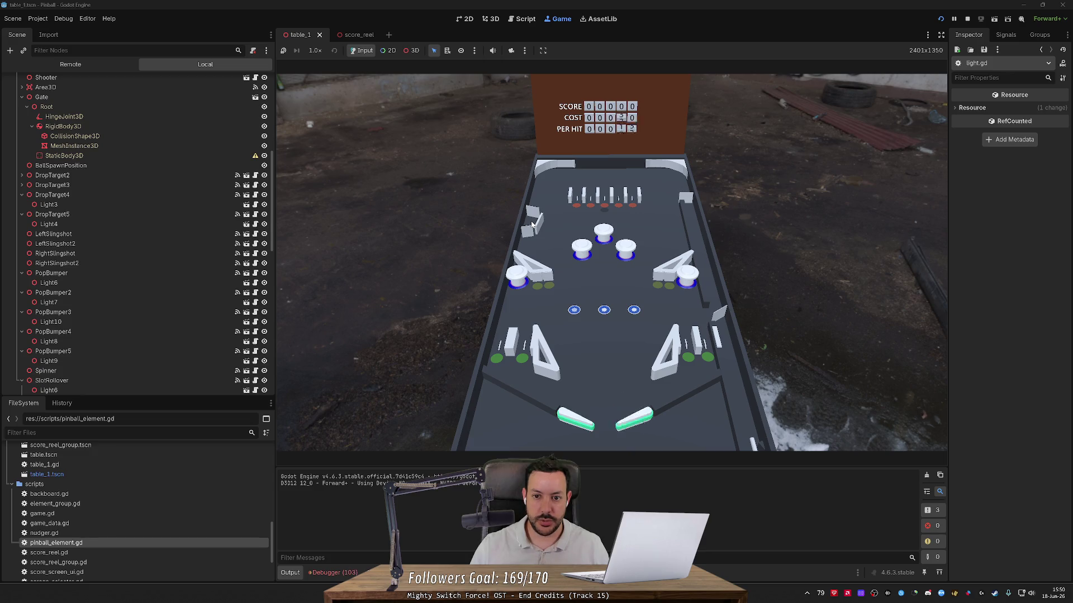
pyautogui.press('Right')
pyautogui.press('Right')
pyautogui.press('Right')
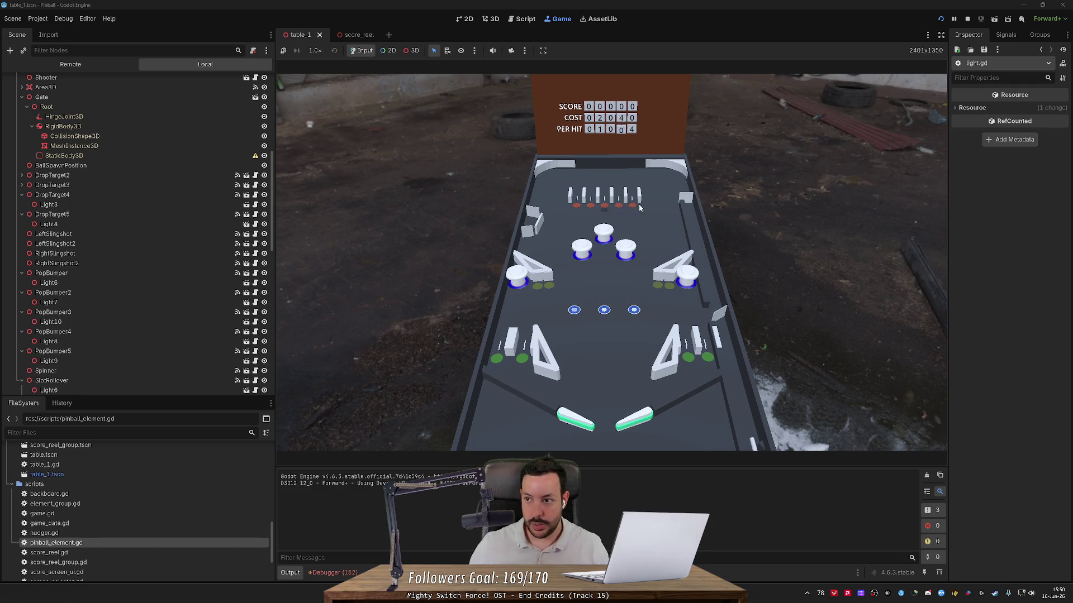
pyautogui.click(969, 19)
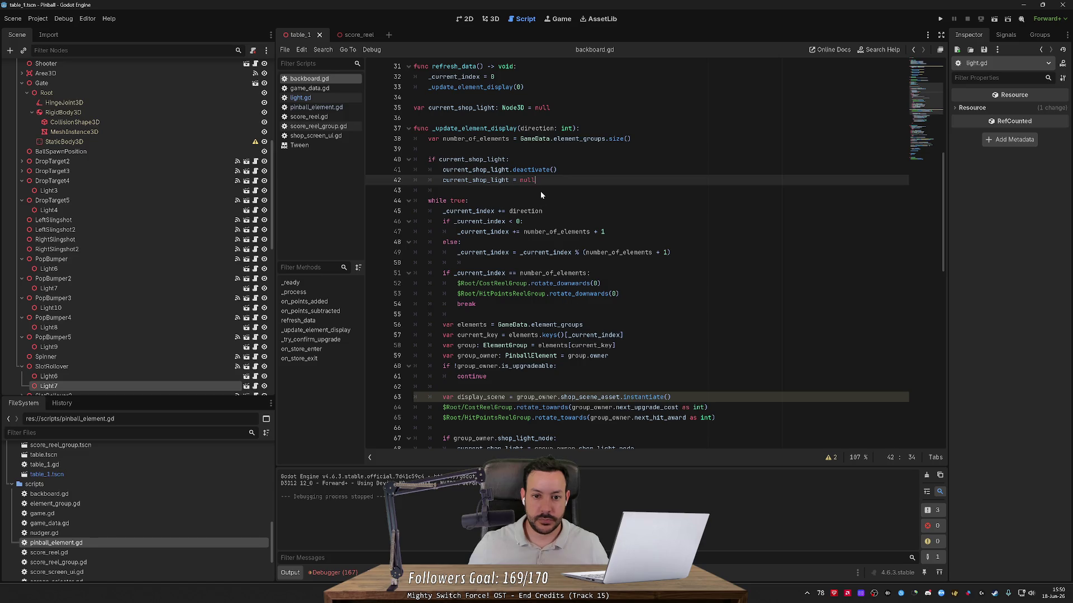
# - Add a breakpoint on line 68 of backboard.gd's shop light code and relaunch the pinball project
pyautogui.click(572, 294)
pyautogui.scroll(-9, 572, 293)
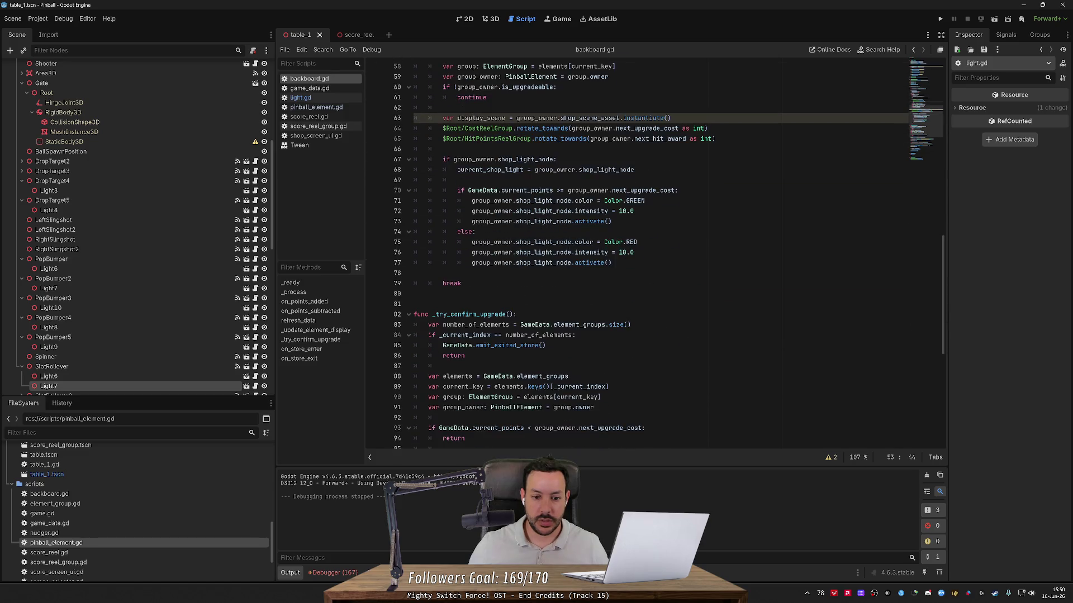
pyautogui.scroll(-2, 388, 172)
pyautogui.scroll(2, 387, 172)
pyautogui.click(374, 170)
pyautogui.click(941, 20)
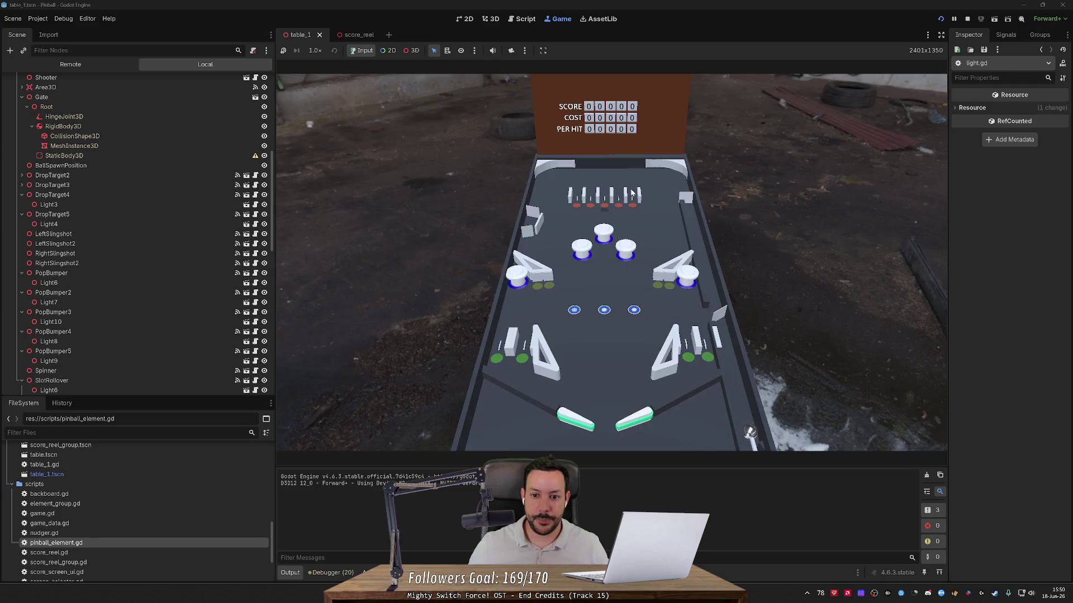